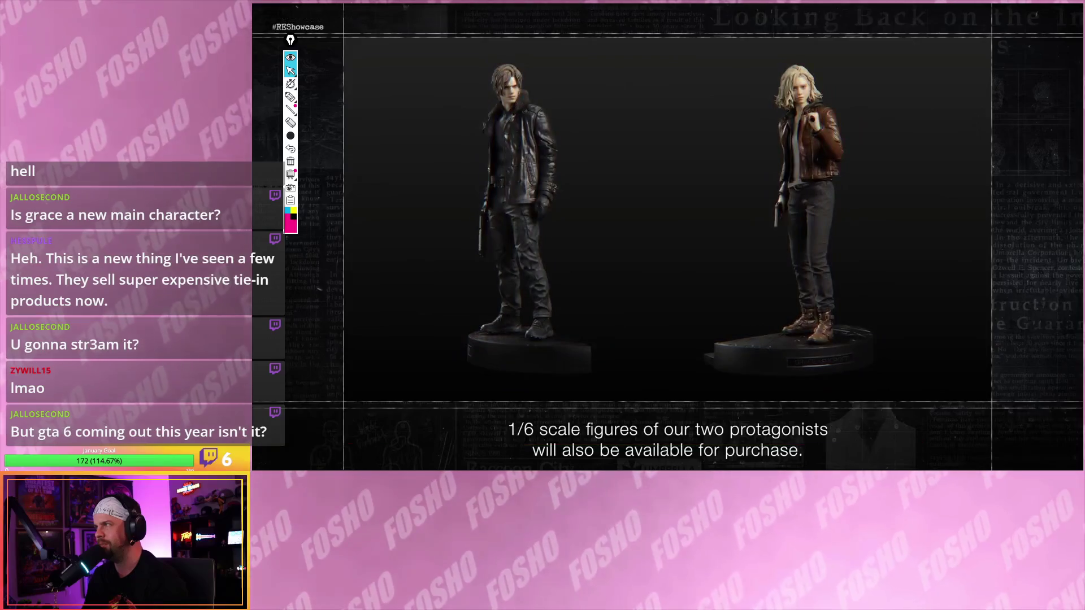
- Pause the showcase trailer on the figures lineup and nearby moments, resuming each time
{"action": "left_click", "coordinate": [589, 144]}
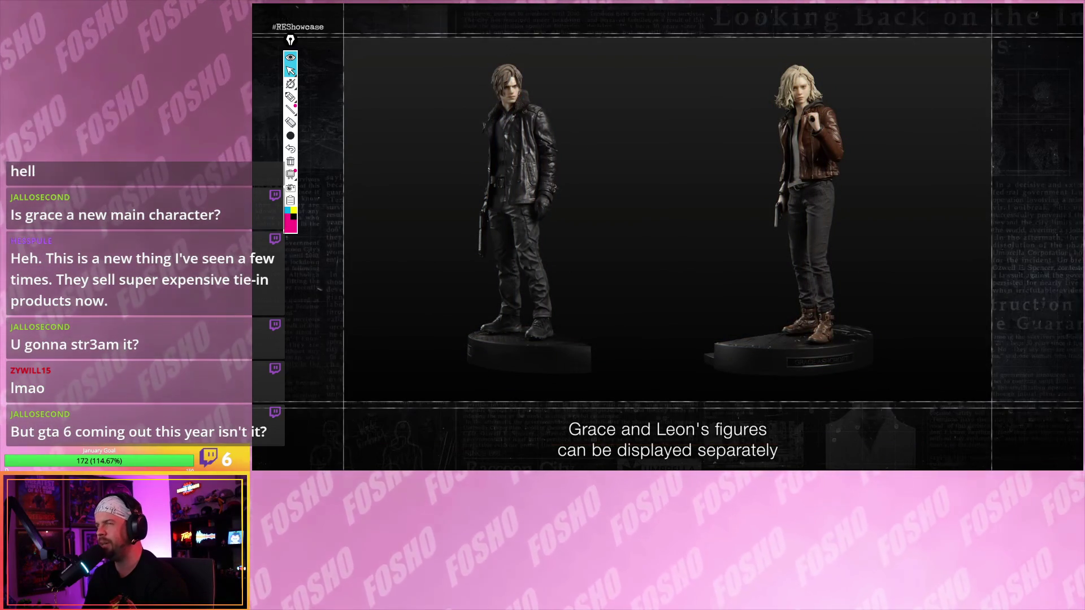
{"action": "left_click", "coordinate": [588, 139]}
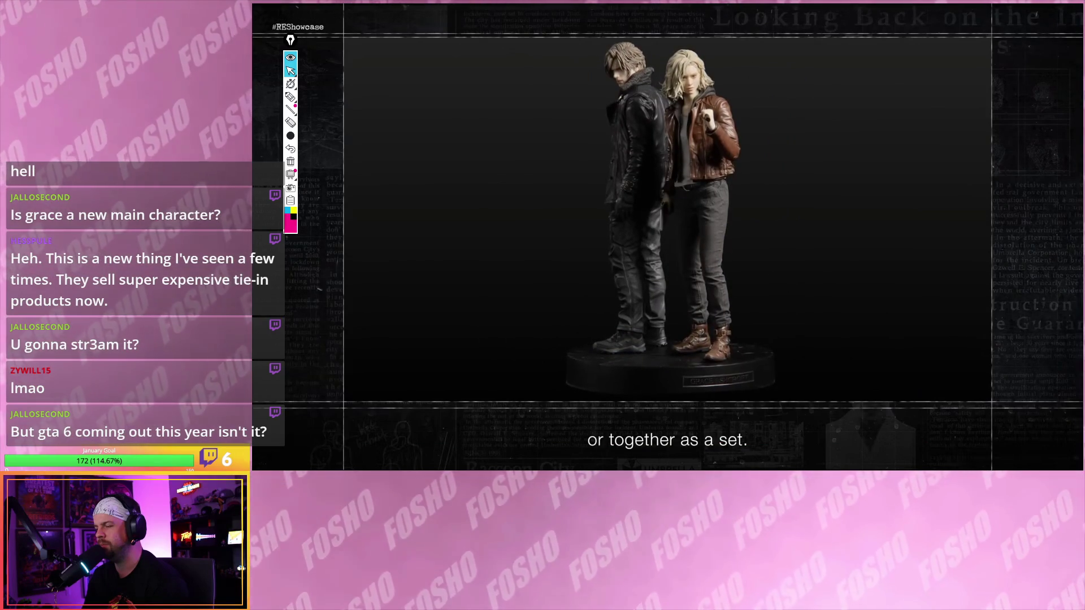
{"action": "left_click", "coordinate": [588, 139]}
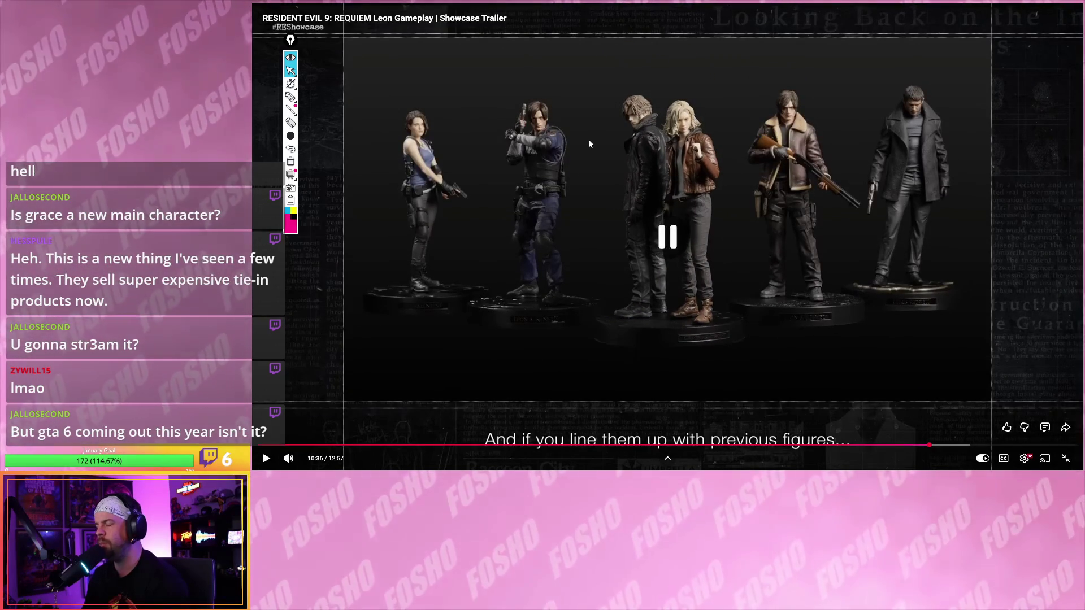
{"action": "left_click", "coordinate": [588, 139]}
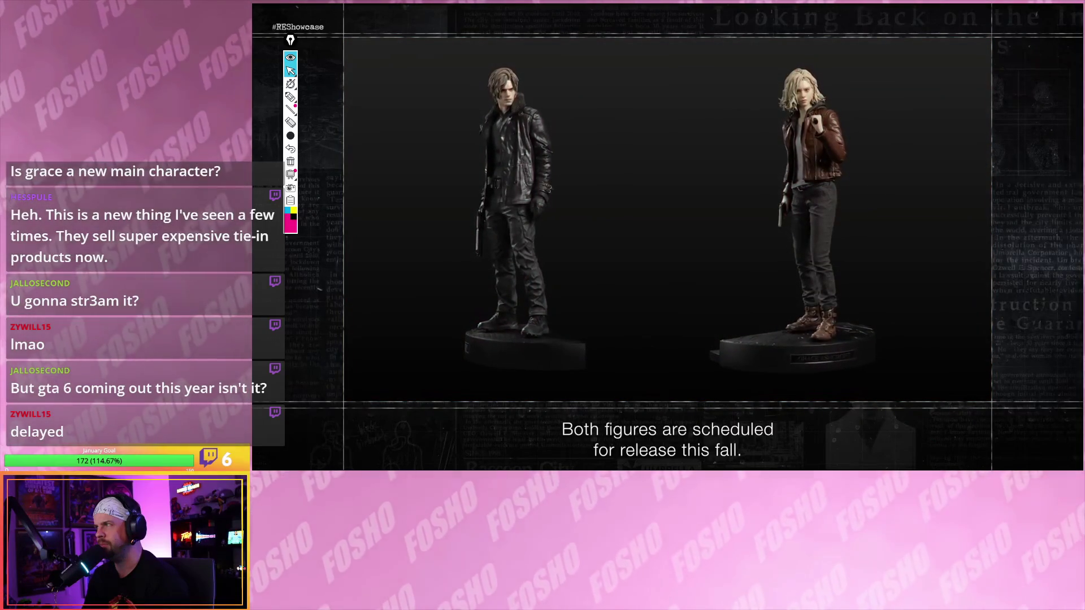
{"action": "left_click", "coordinate": [588, 139]}
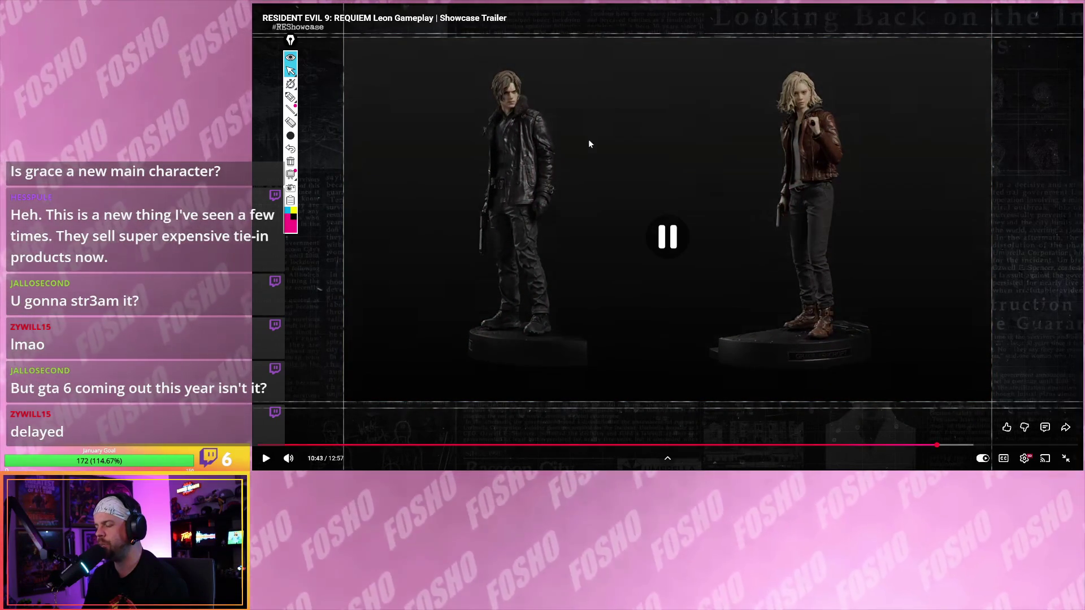
{"action": "left_click", "coordinate": [588, 139]}
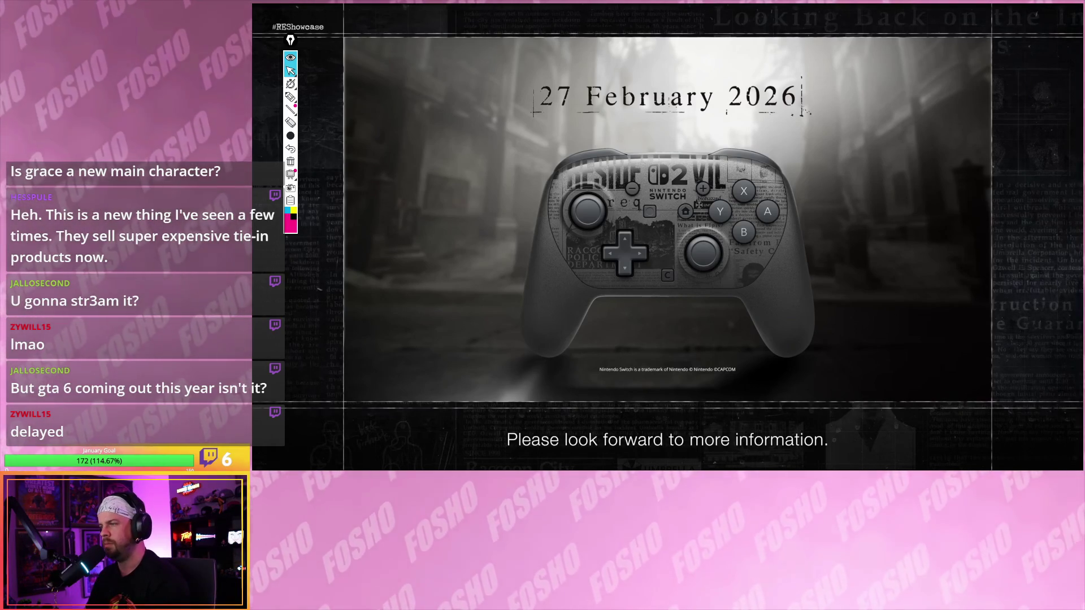
- Pause on the controller and Symphony of Legacy concert announcements, resuming after each
{"action": "left_click", "coordinate": [589, 143]}
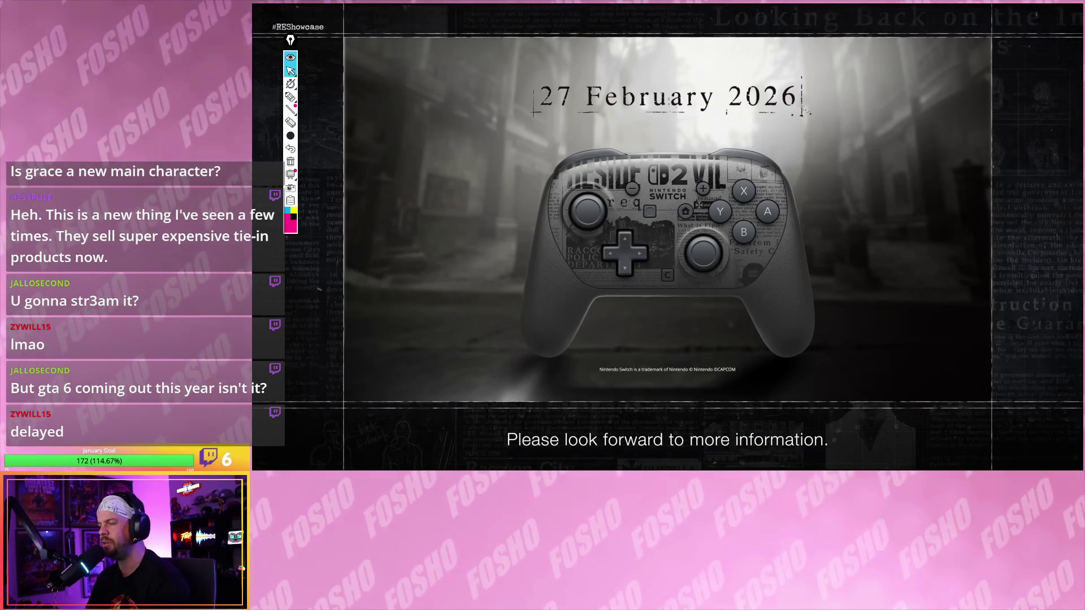
{"action": "left_click", "coordinate": [589, 143]}
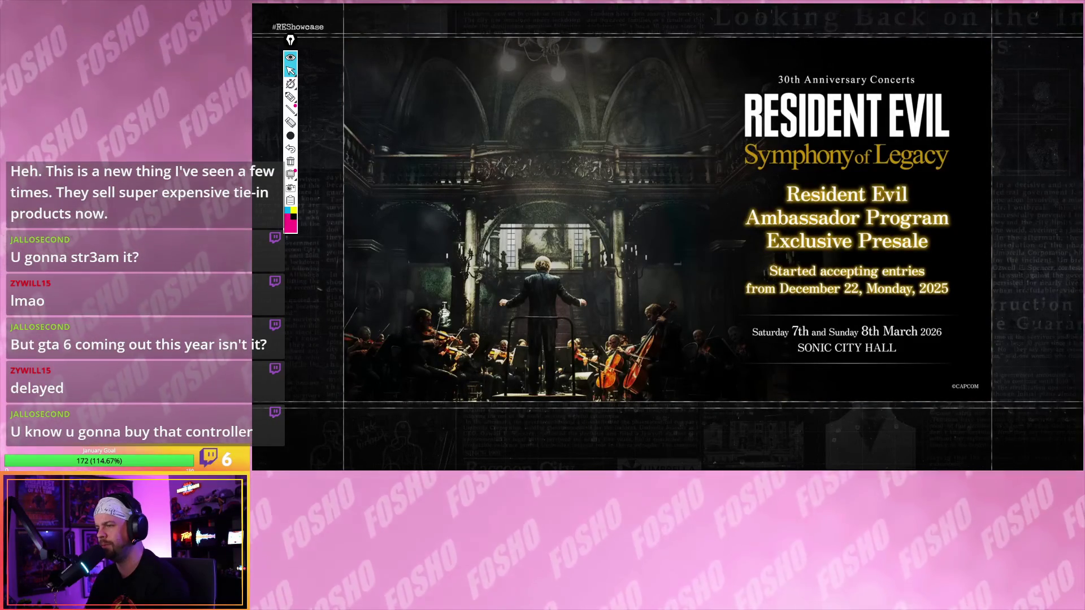
{"action": "left_click", "coordinate": [588, 139]}
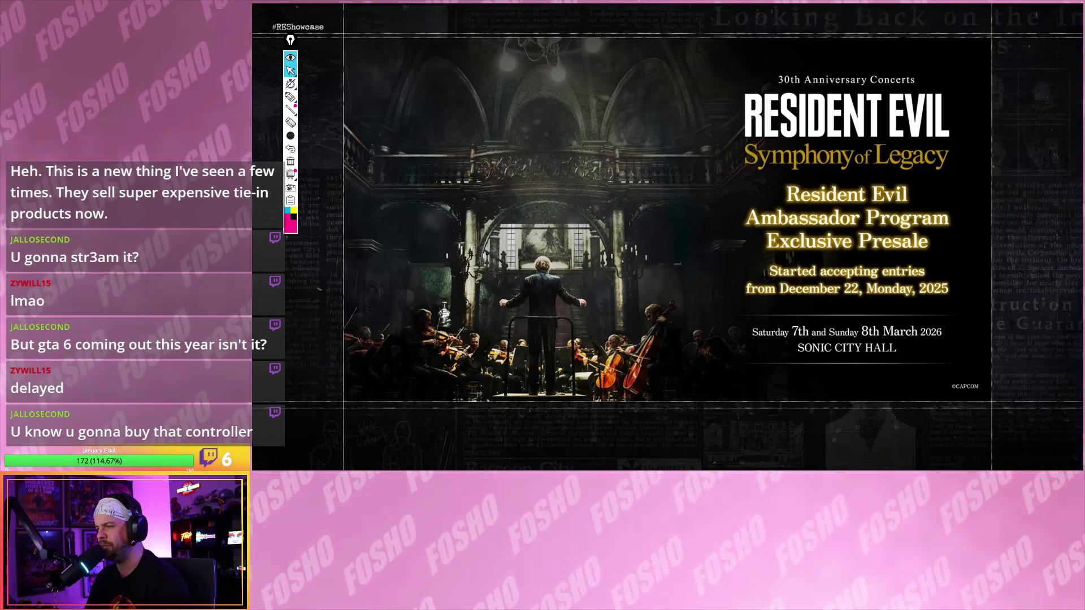
{"action": "left_click", "coordinate": [588, 139]}
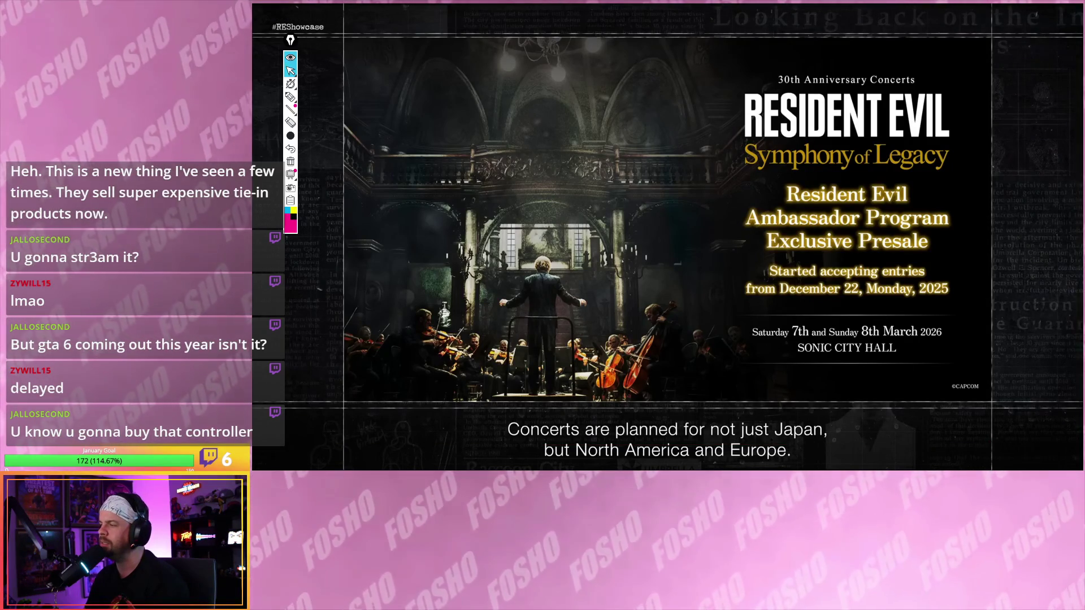
{"action": "left_click", "coordinate": [588, 139]}
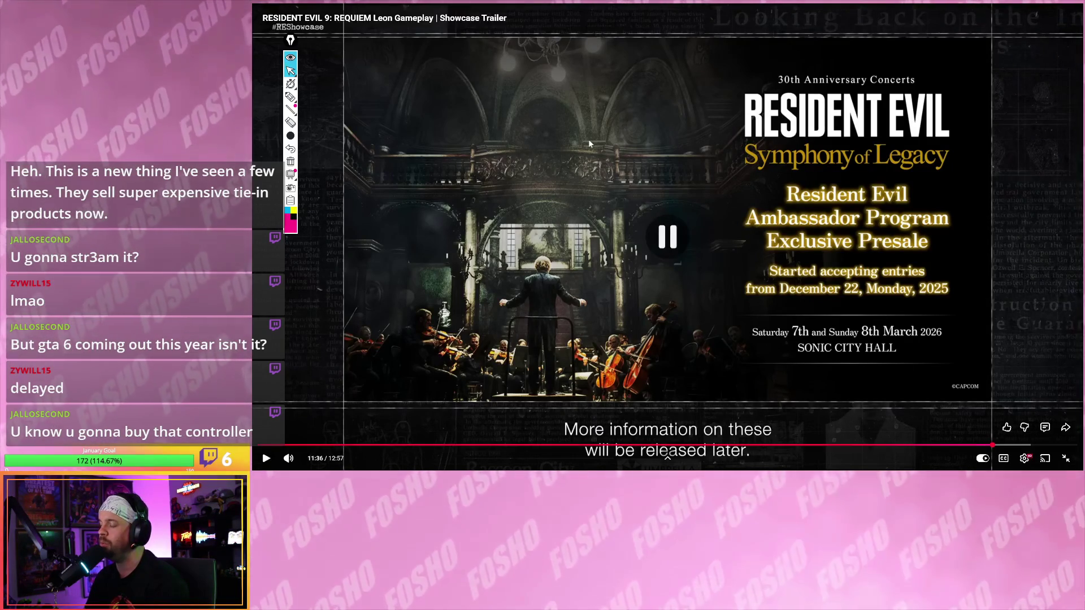
{"action": "left_click", "coordinate": [589, 139]}
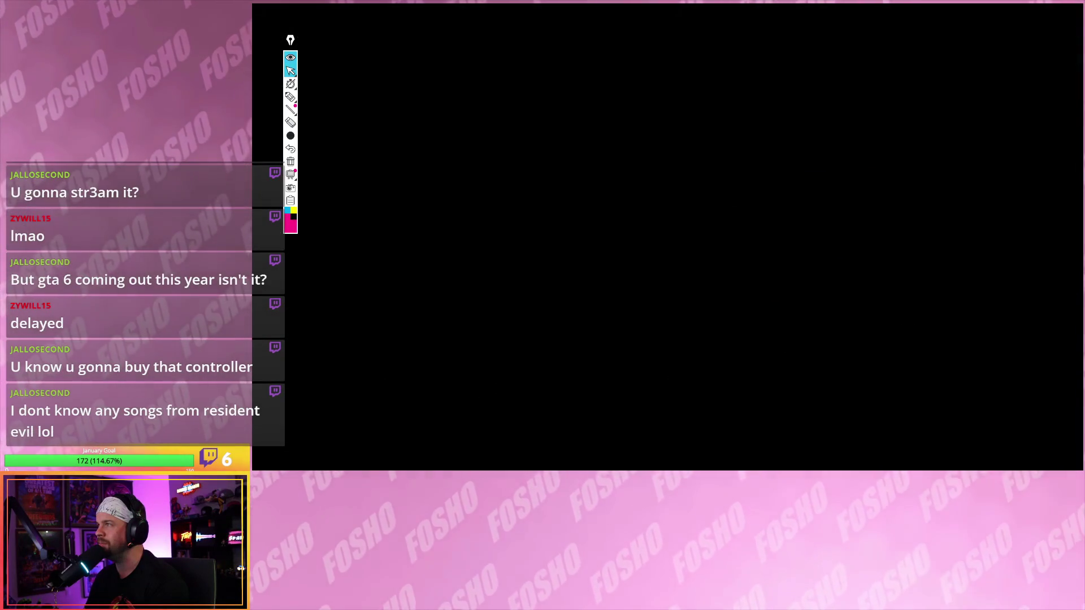
- Pause the trailer around the 'What is Elpis?' title, resuming each time
{"action": "left_click", "coordinate": [590, 144]}
{"action": "left_click", "coordinate": [589, 144]}
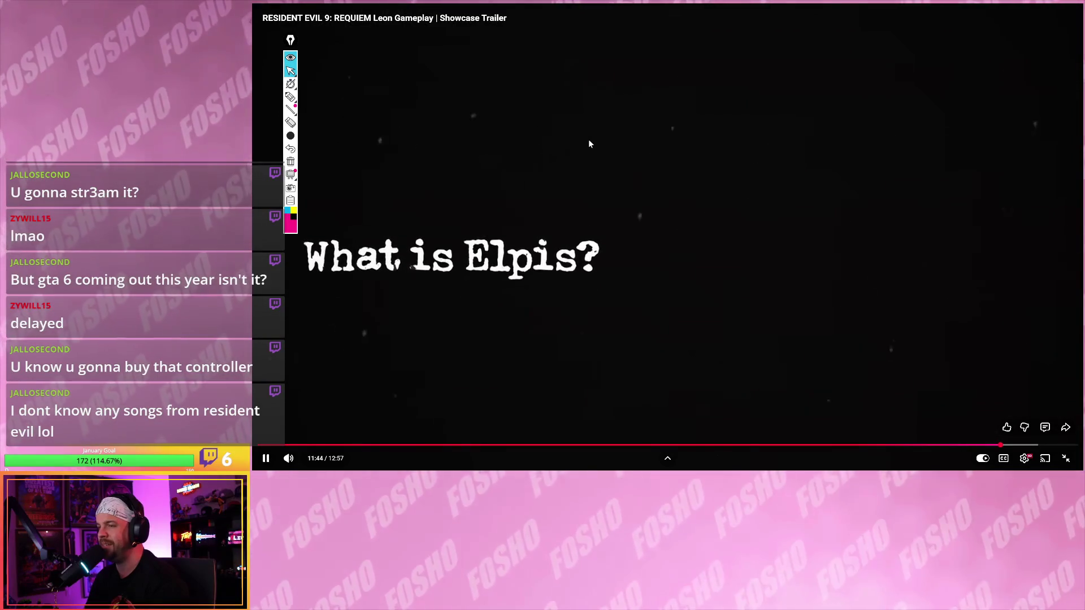
{"action": "left_click", "coordinate": [589, 143]}
{"action": "left_click", "coordinate": [589, 143]}
{"action": "left_click", "coordinate": [589, 143]}
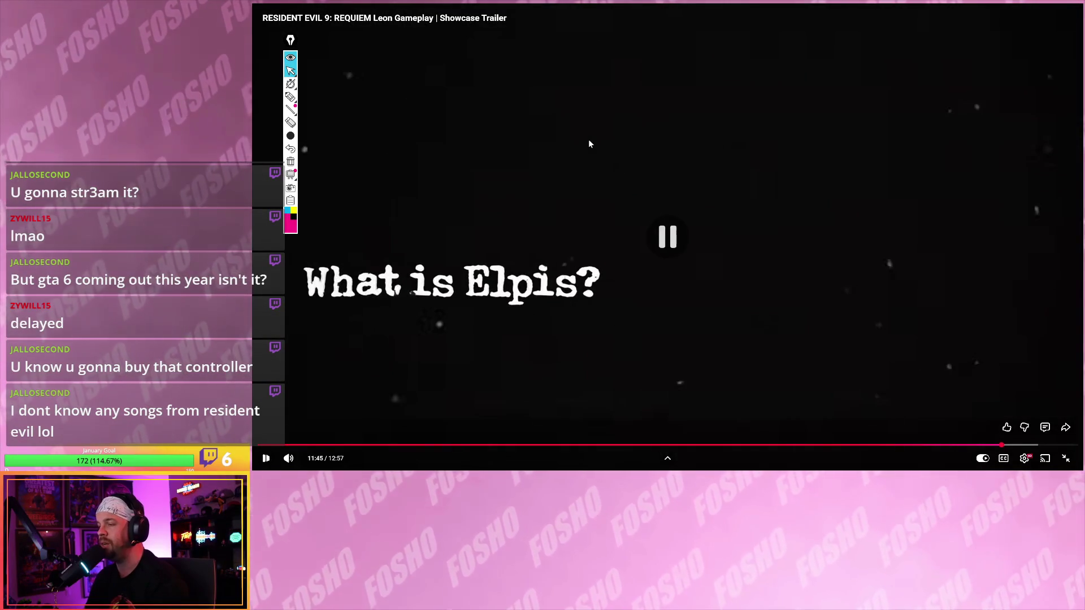
{"action": "left_click", "coordinate": [589, 144]}
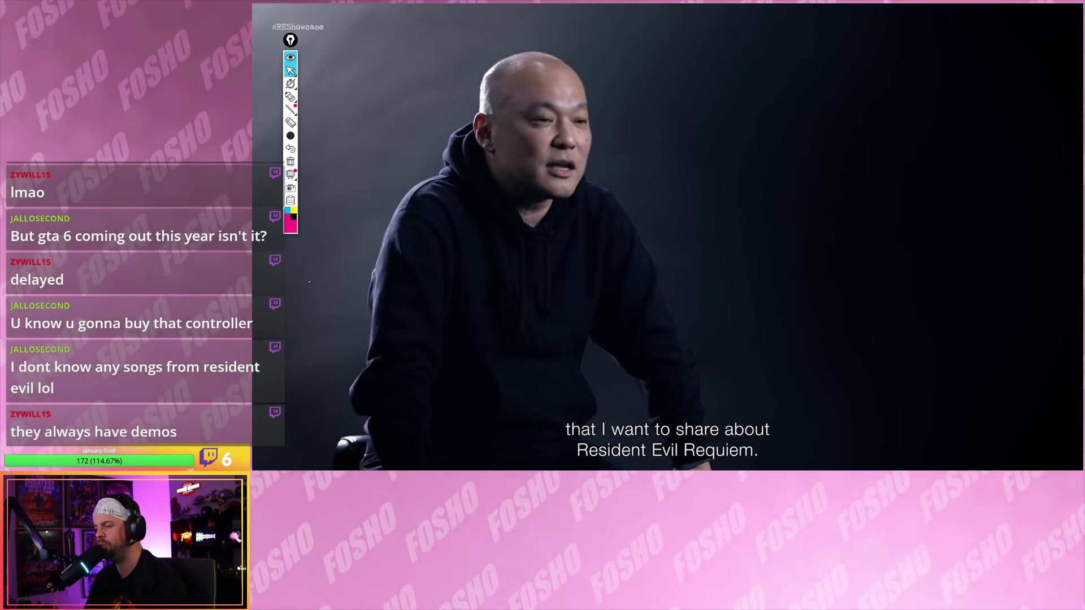
- Pause the developer interview, then stop the next video at 0:01 and exit fullscreen
{"action": "left_click", "coordinate": [588, 139]}
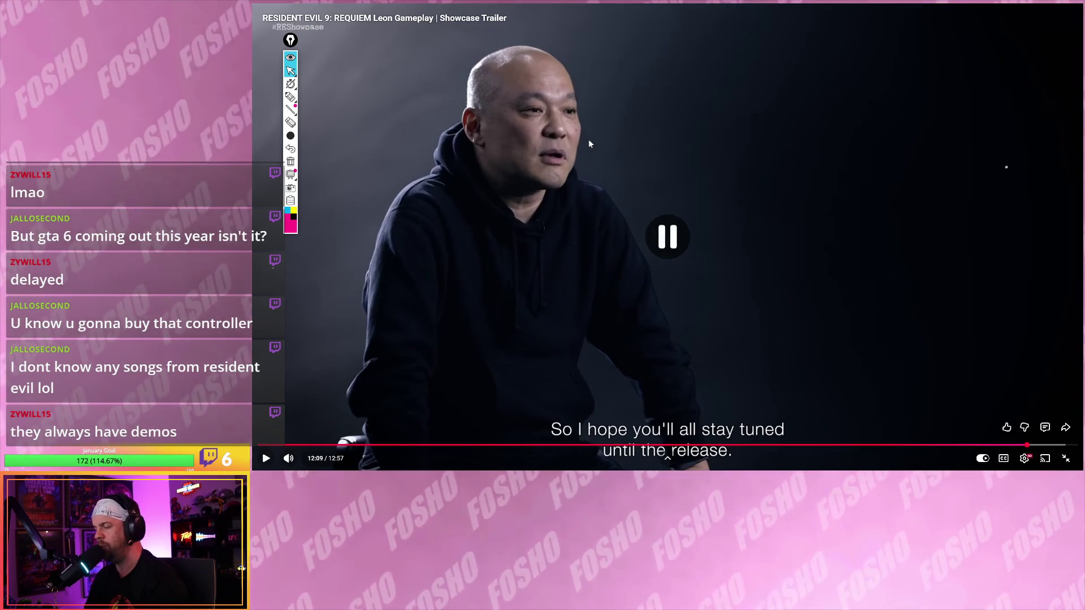
{"action": "left_click", "coordinate": [589, 139]}
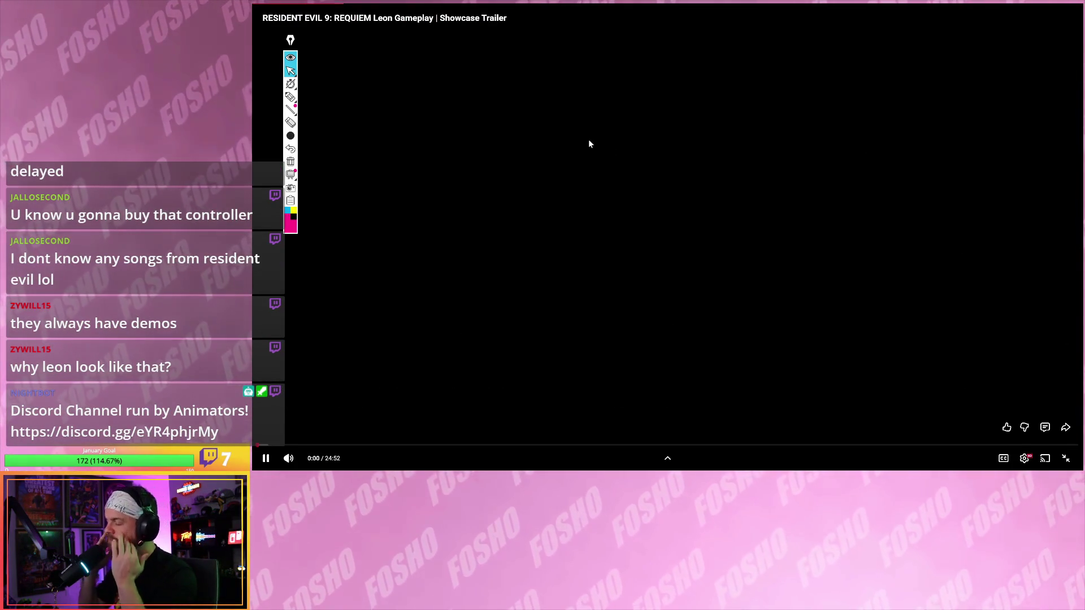
{"action": "left_click", "coordinate": [589, 144]}
{"action": "key", "text": "Escape"}
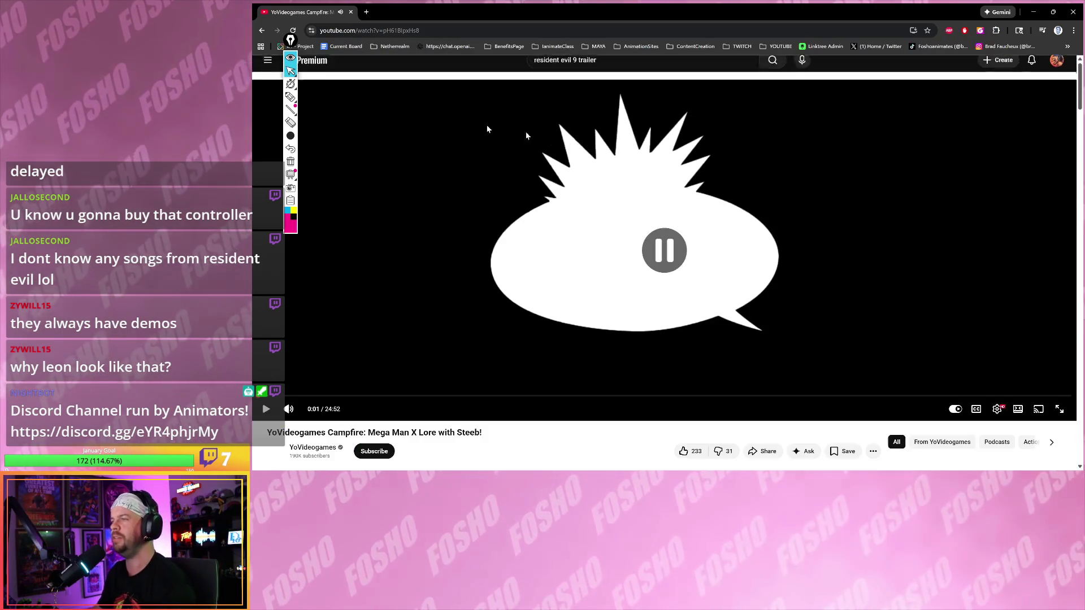
- Restore and close the YouTube window, then maximize a new Google browser window
{"action": "mouse_move", "coordinate": [477, 23]}
{"action": "left_mouse_down"}
{"action": "mouse_move", "coordinate": [519, 49]}
{"action": "mouse_move", "coordinate": [520, 70]}
{"action": "left_mouse_up"}
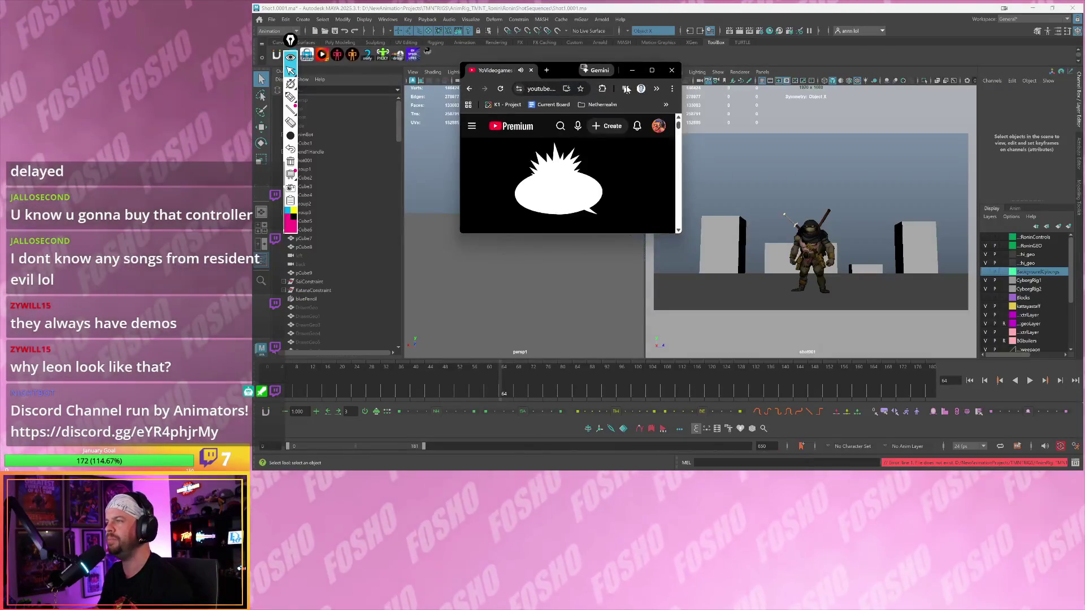
{"action": "left_click", "coordinate": [665, 75]}
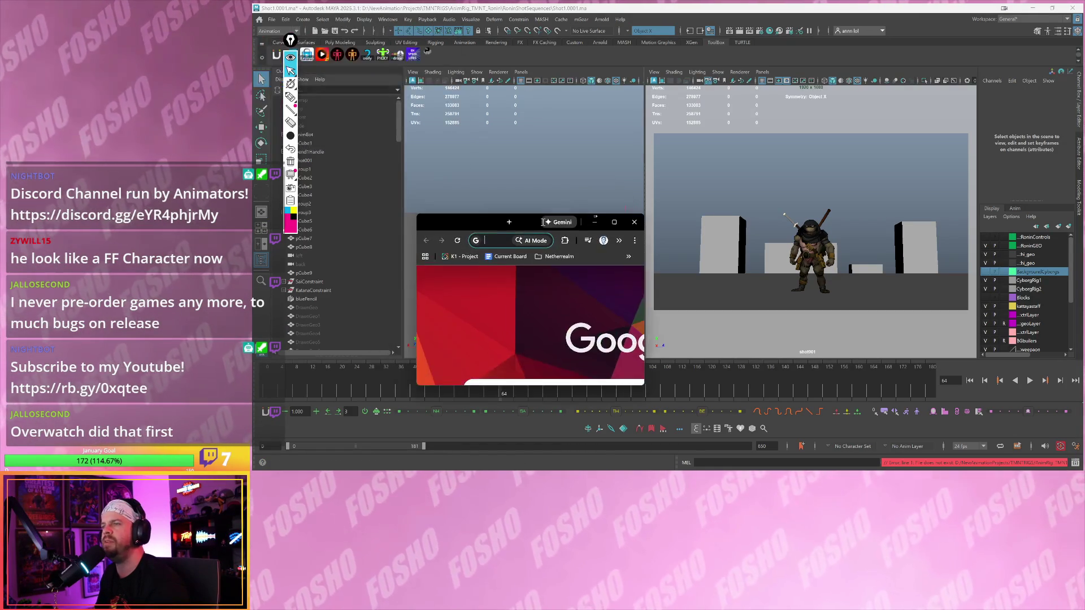
{"action": "left_click", "coordinate": [616, 225]}
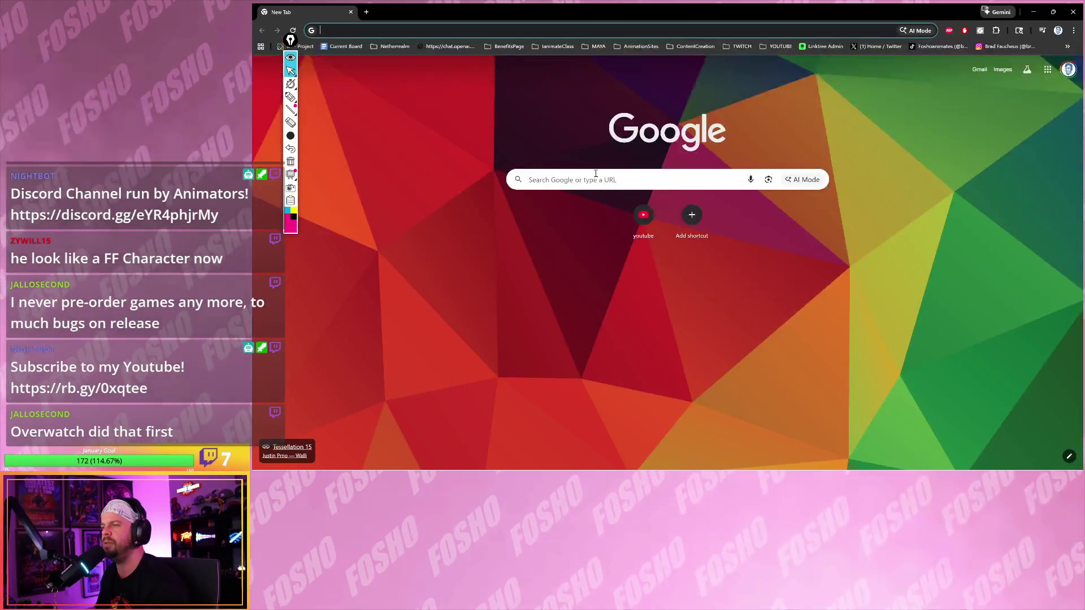
- Search Google for 'resident evil 8', browse the Resident Evil Village results, and minimize Chrome
{"action": "left_click", "coordinate": [596, 172]}
{"action": "type", "text": "residen"}
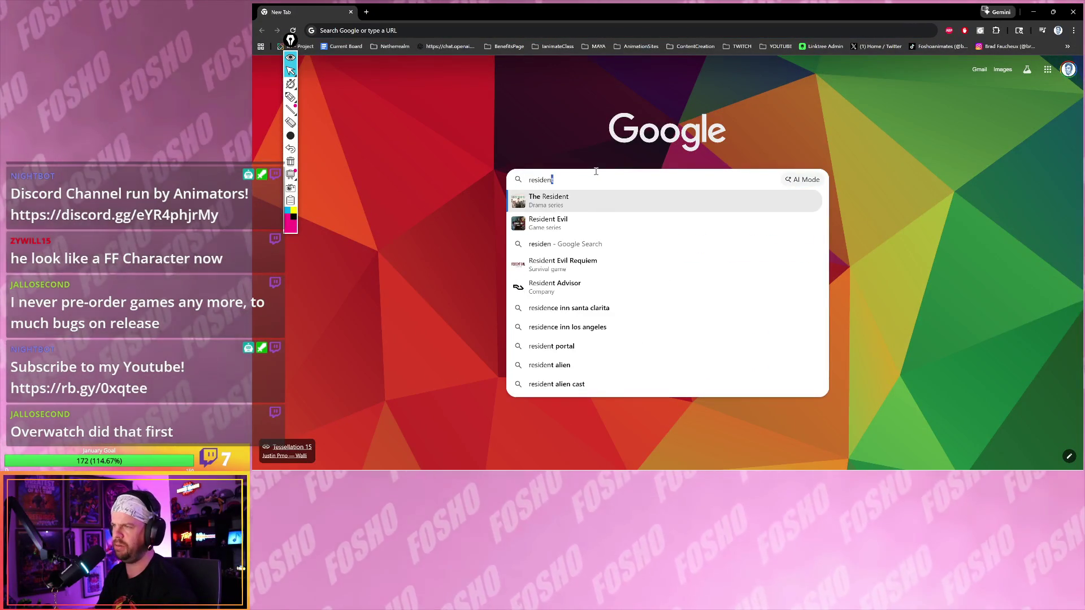
{"action": "type", "text": "t evil "}
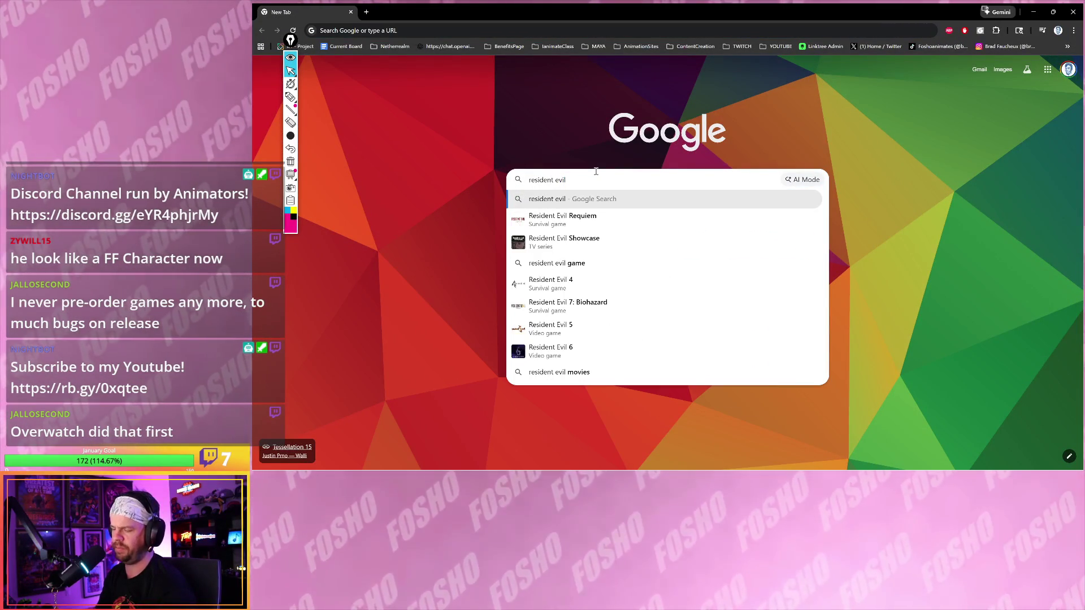
{"action": "type", "text": "8"}
{"action": "key", "text": "Return"}
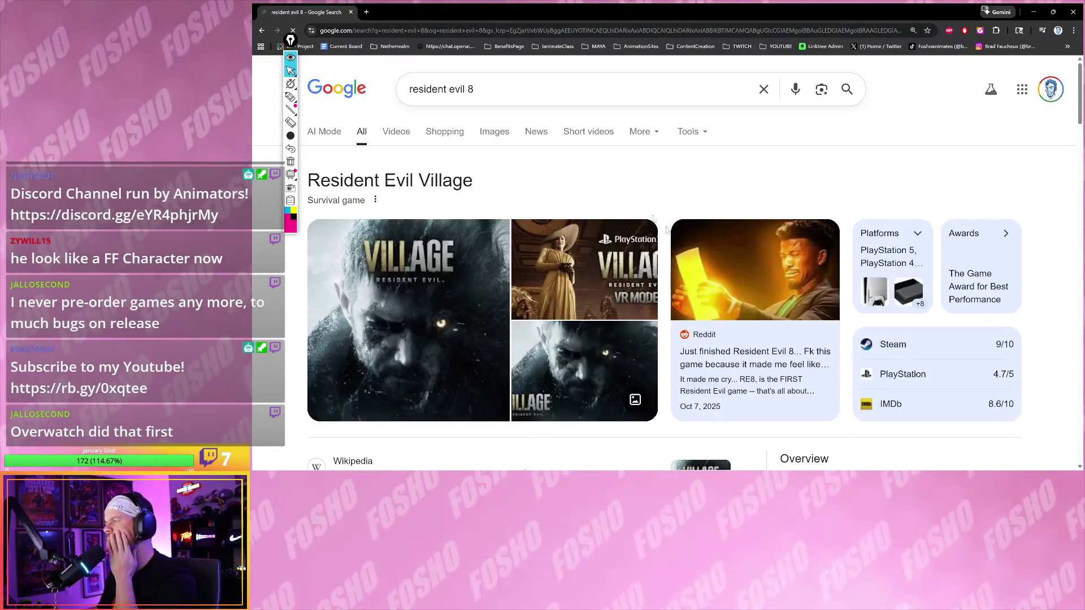
{"action": "scroll", "coordinate": [683, 258], "scroll_direction": "down", "scroll_amount": 5}
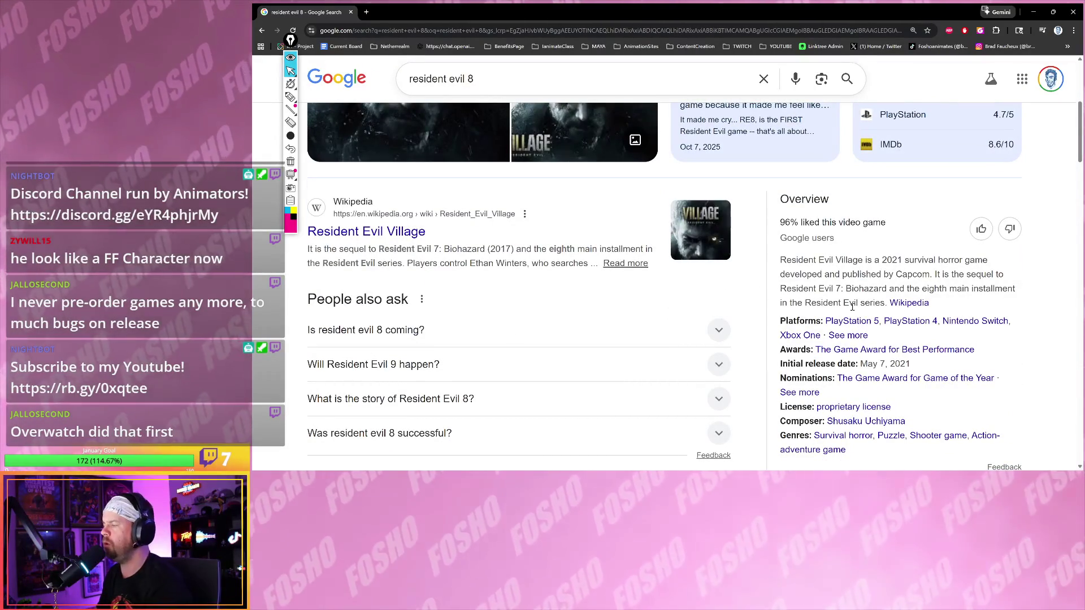
{"action": "scroll", "coordinate": [505, 232], "scroll_direction": "up", "scroll_amount": 5}
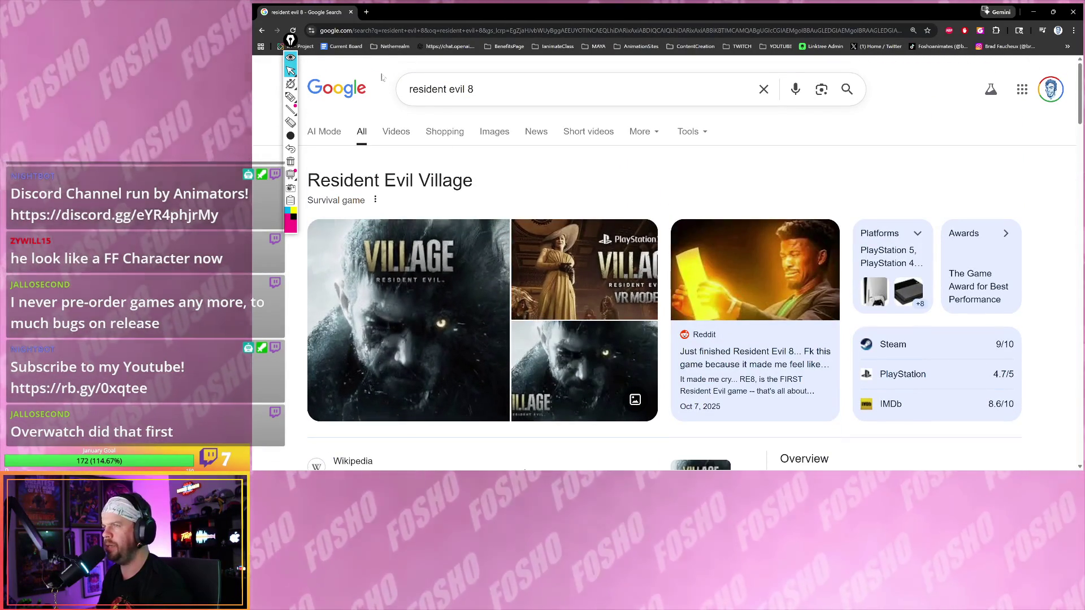
{"action": "scroll", "coordinate": [504, 232], "scroll_direction": "down", "scroll_amount": 6}
{"action": "scroll", "coordinate": [538, 197], "scroll_direction": "up", "scroll_amount": 2}
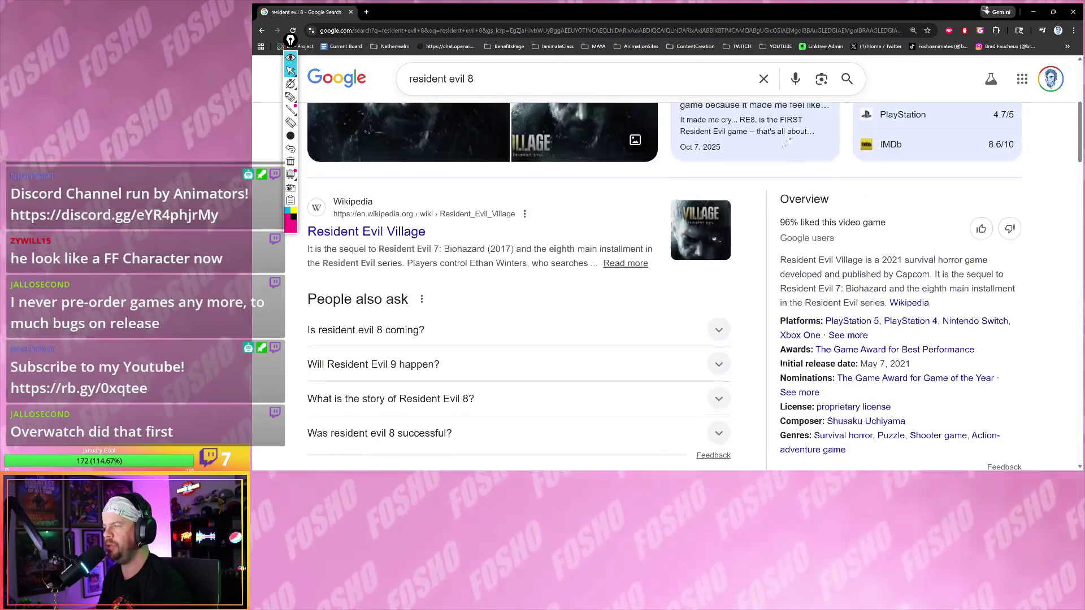
{"action": "left_click", "coordinate": [1073, 11]}
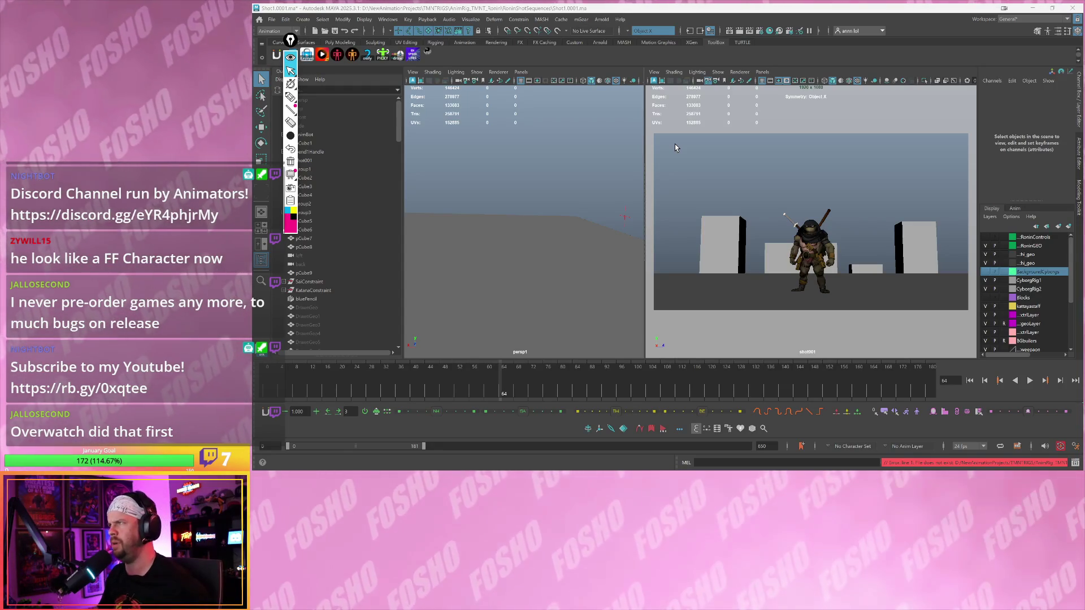
- Play the sword fight from about frame 40 to 84, then orbit to view the fighters from behind
{"action": "mouse_move", "coordinate": [545, 468]}
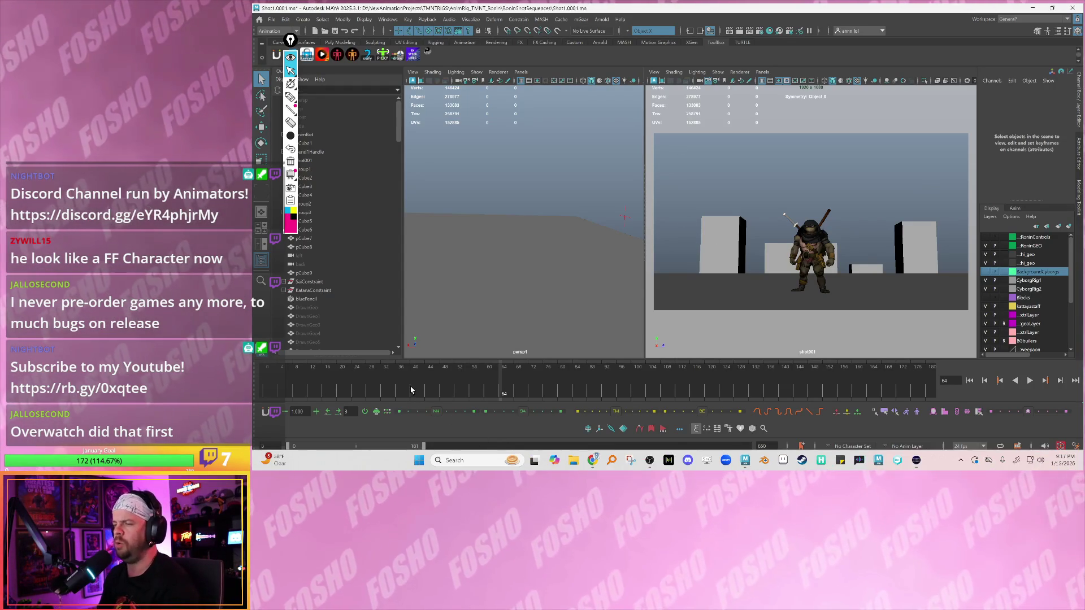
{"action": "left_click", "coordinate": [411, 389]}
{"action": "key", "text": "alt+v"}
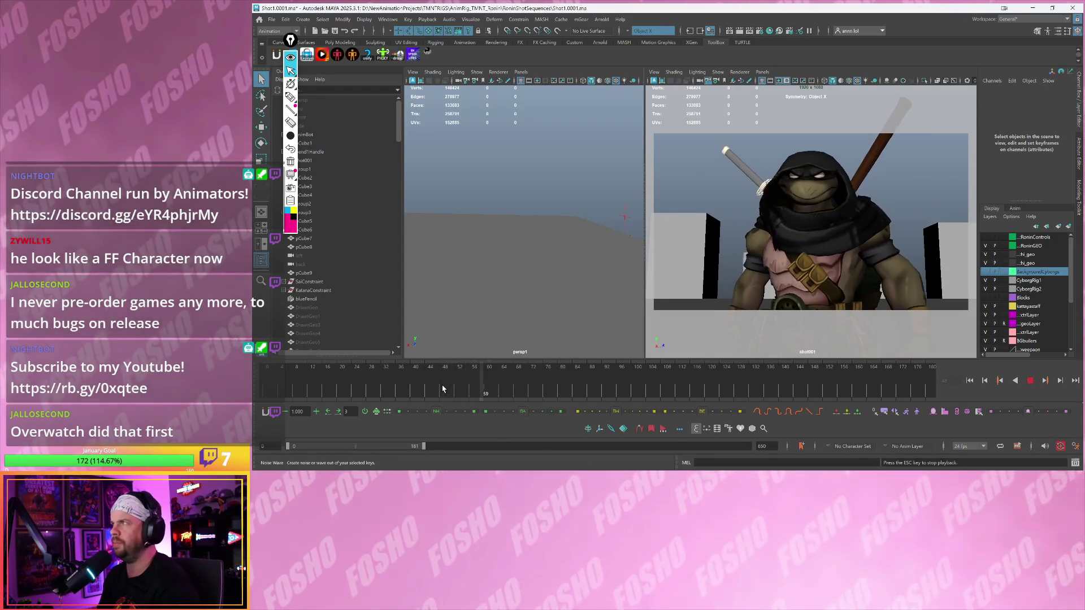
{"action": "key", "text": "Escape"}
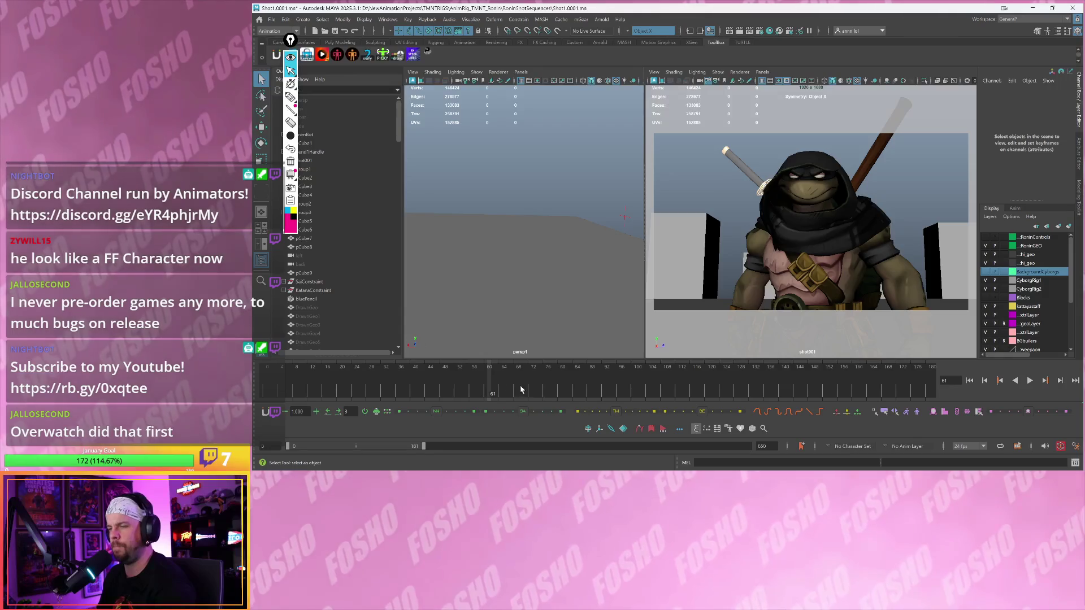
{"action": "key", "text": "alt+v"}
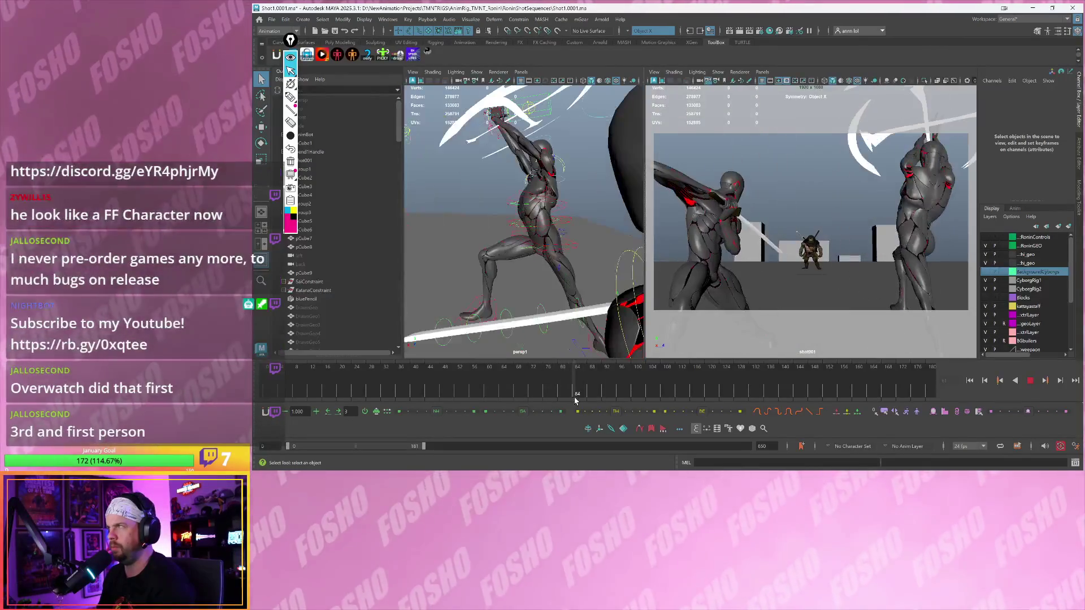
{"action": "left_click", "coordinate": [574, 397]}
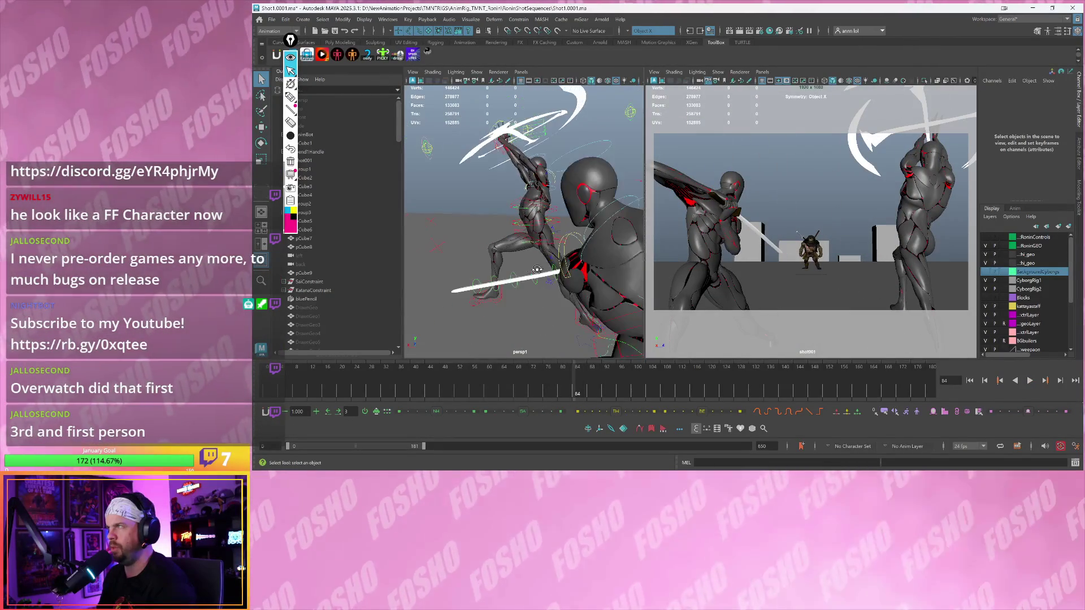
{"action": "left_click_drag", "start_coordinate": [537, 274], "coordinate": [530, 275], "text": "alt"}
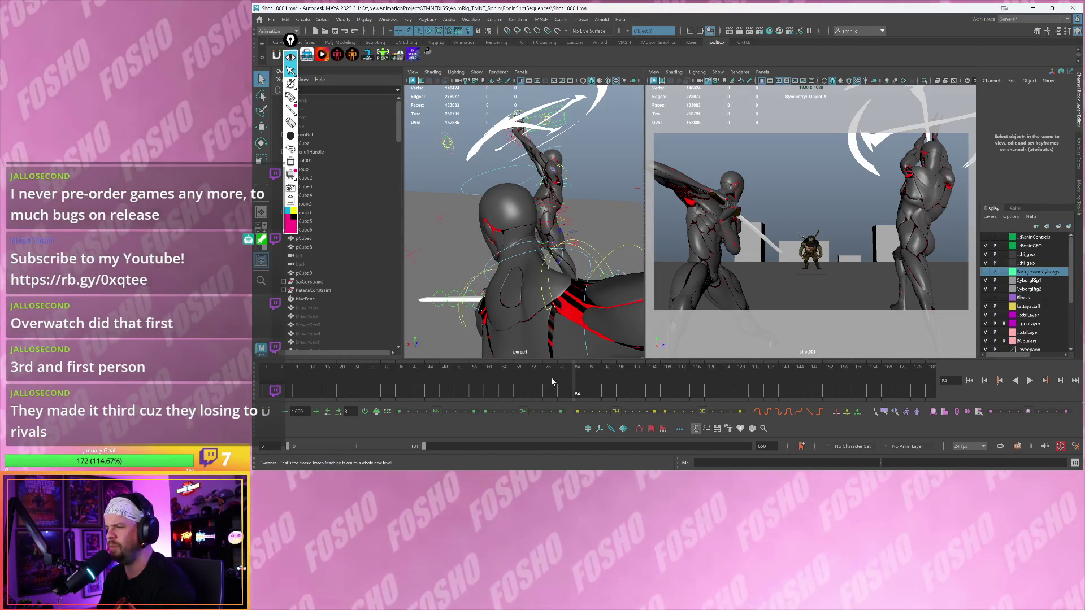
- Replay frames 82–97 and 49–84, orbit closer behind the robot, then bring the Fatal Fury trailer forward
{"action": "left_click", "coordinate": [568, 384]}
{"action": "key", "text": "alt+v"}
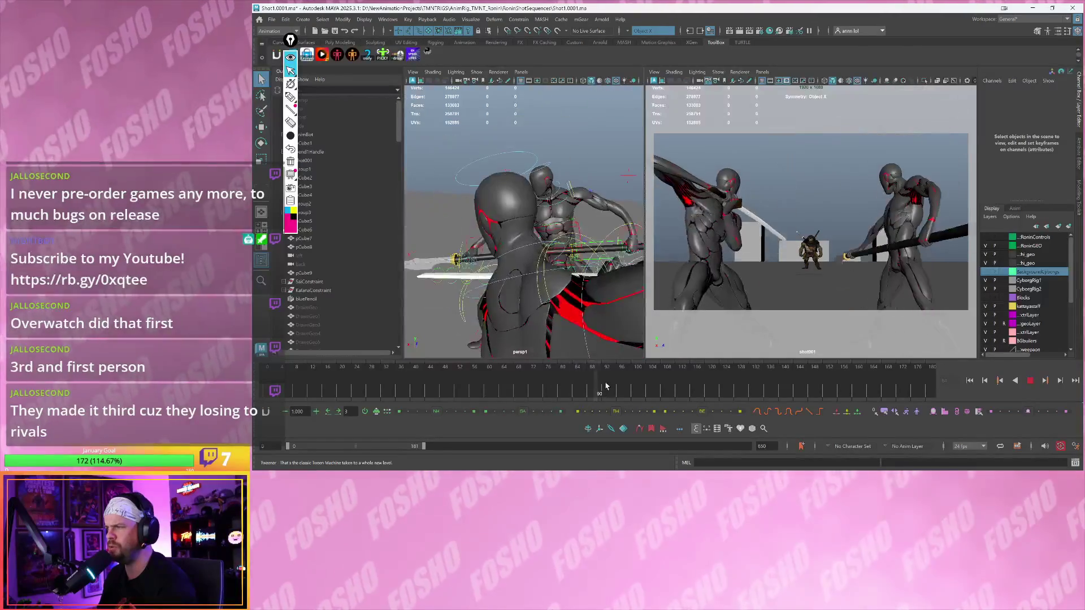
{"action": "key", "text": "alt+v"}
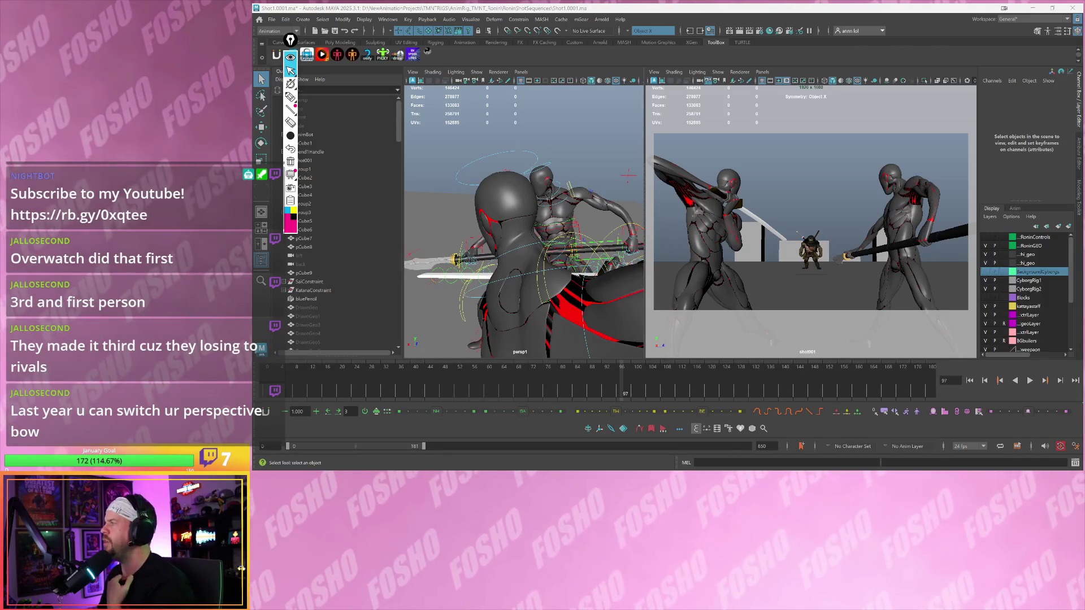
{"action": "left_click_drag", "start_coordinate": [542, 379], "coordinate": [511, 382]}
{"action": "key", "text": "alt+v"}
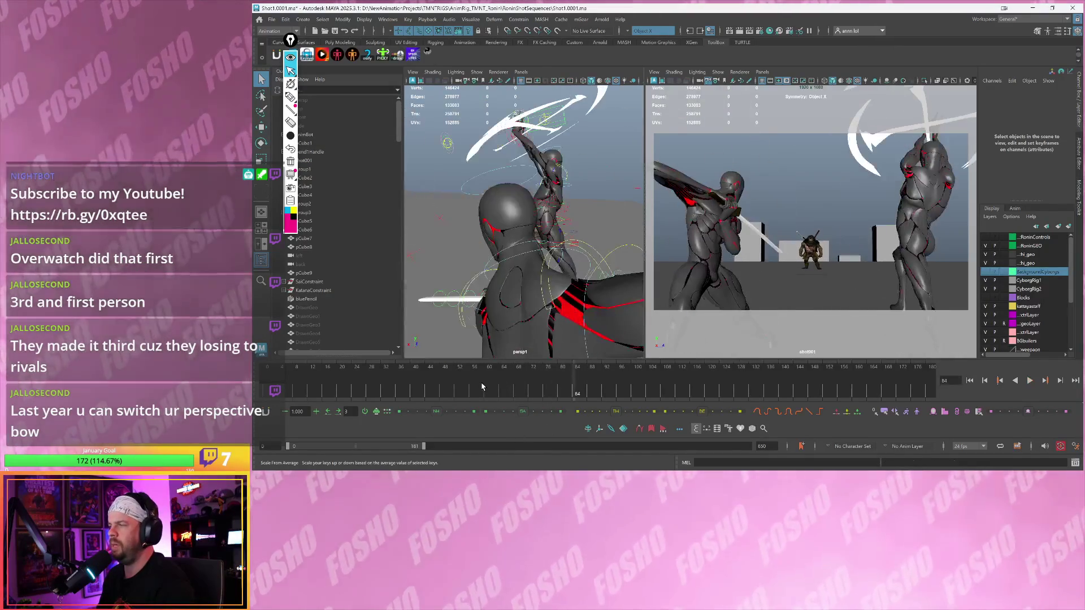
{"action": "left_click", "coordinate": [446, 388]}
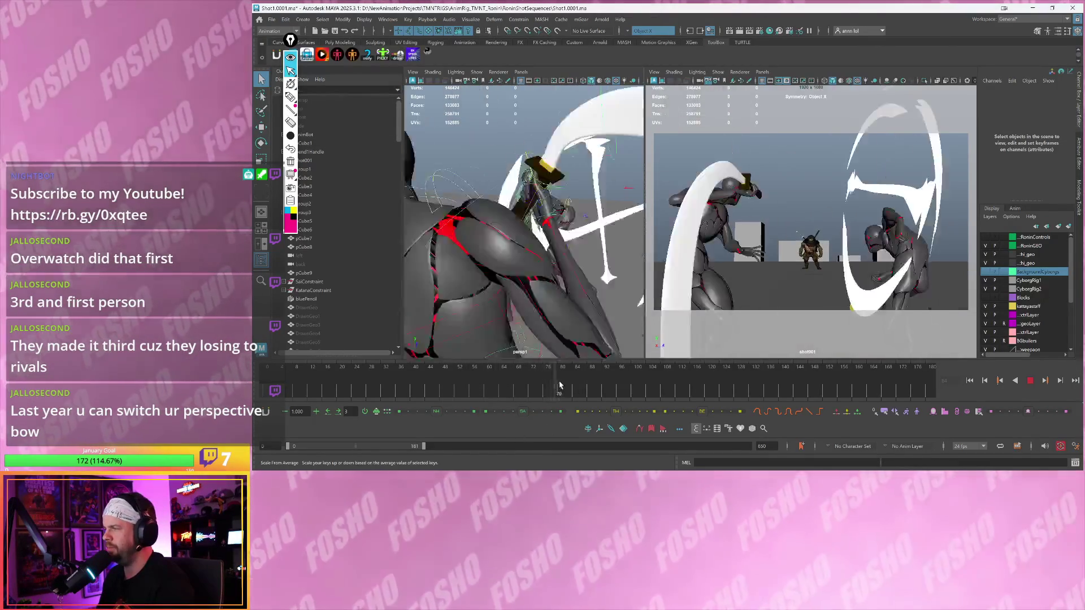
{"action": "key", "text": "alt+v"}
{"action": "left_click_drag", "start_coordinate": [525, 240], "coordinate": [597, 258], "text": "alt"}
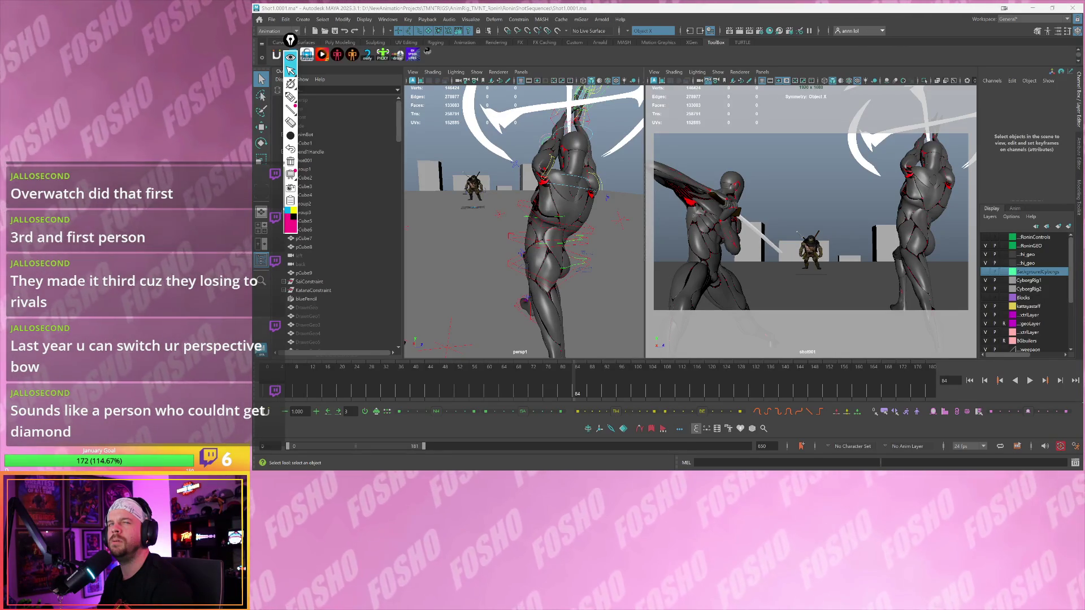
{"action": "mouse_move", "coordinate": [260, 5]}
{"action": "left_mouse_down"}
{"action": "mouse_move", "coordinate": [361, 7]}
{"action": "mouse_move", "coordinate": [578, 121]}
{"action": "mouse_move", "coordinate": [697, 433]}
{"action": "left_mouse_up"}
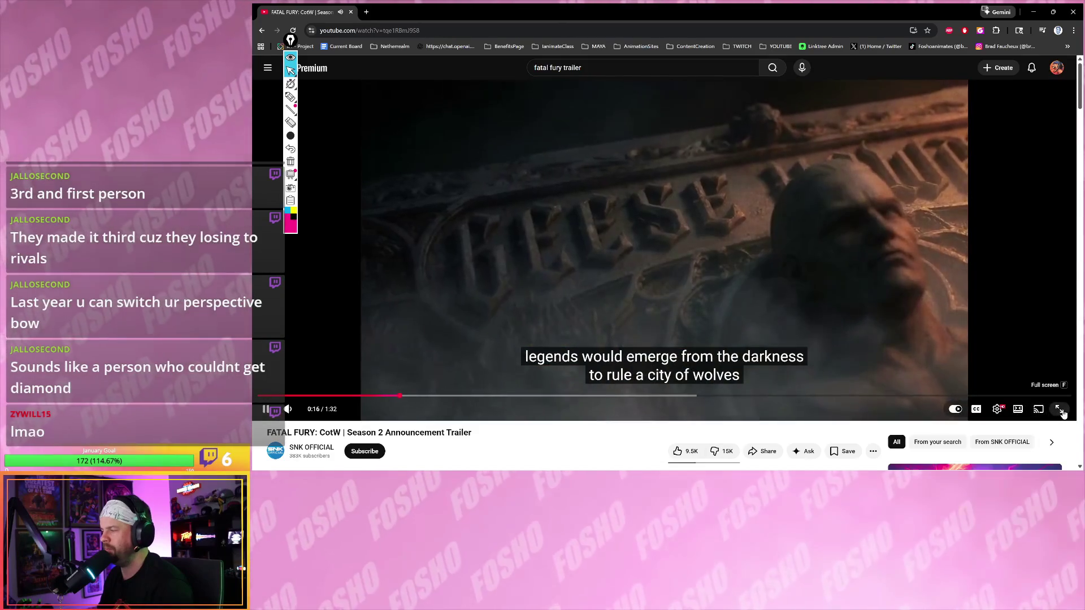
- Watch the Fatal Fury Season 2 trailer fullscreen, pausing briefly at 0:36, then return to the watch page
{"action": "left_click", "coordinate": [1060, 409]}
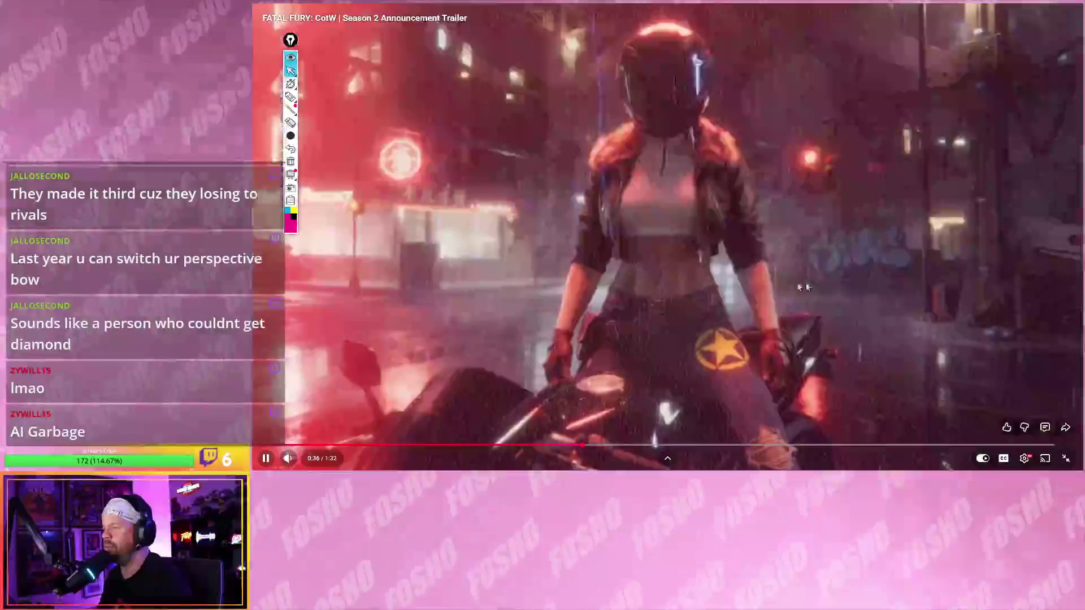
{"action": "left_click", "coordinate": [702, 318]}
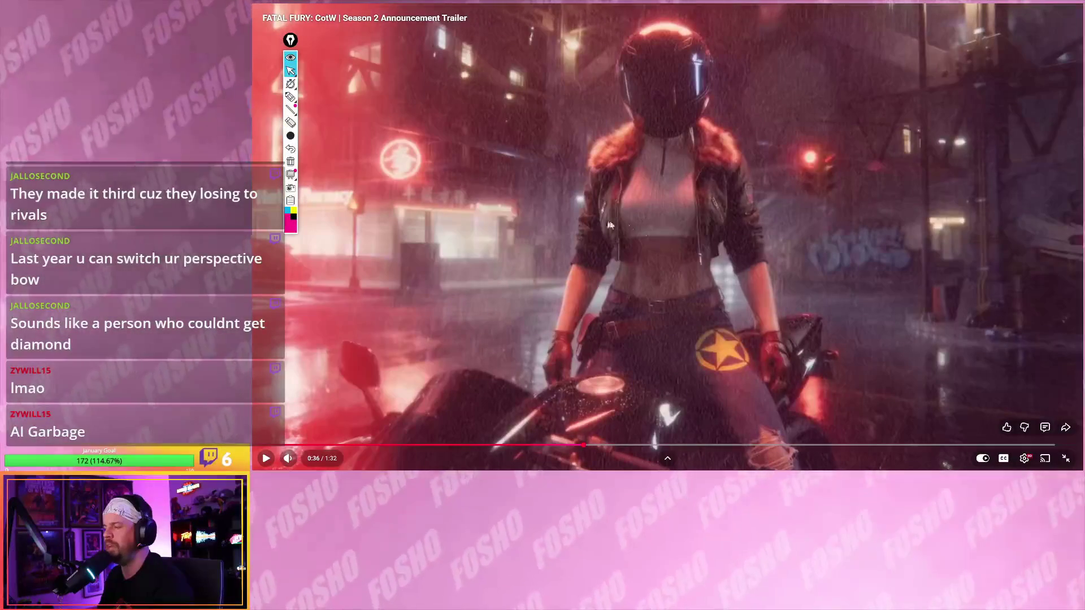
{"action": "left_click", "coordinate": [714, 336]}
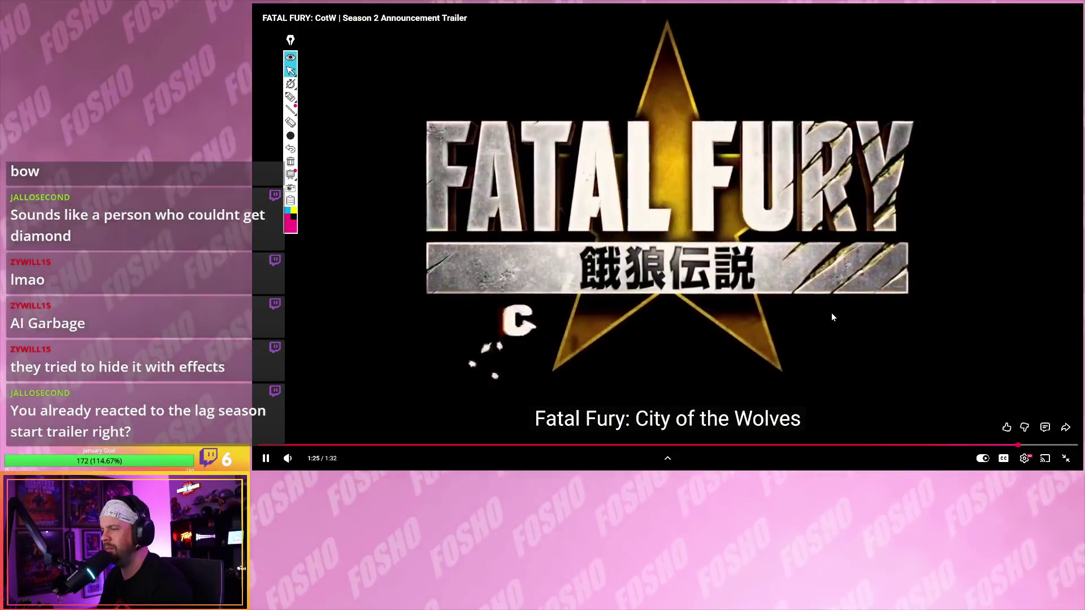
{"action": "left_click", "coordinate": [1065, 462]}
{"action": "scroll", "coordinate": [722, 329], "scroll_direction": "down", "scroll_amount": 2}
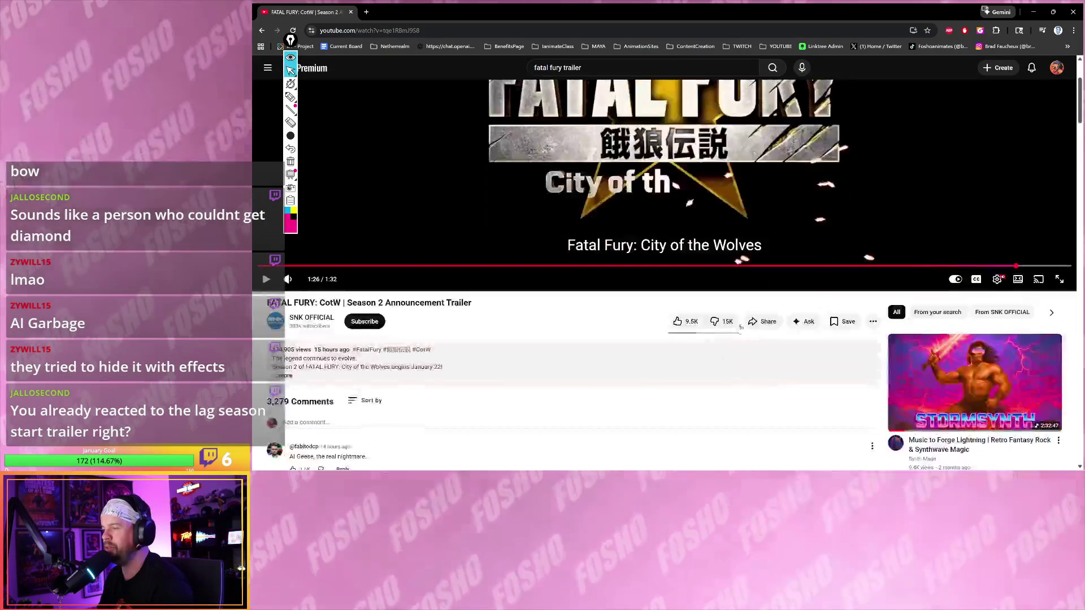
- Dislike the Season 2 trailer and post a comment under it
{"action": "left_click", "coordinate": [722, 326]}
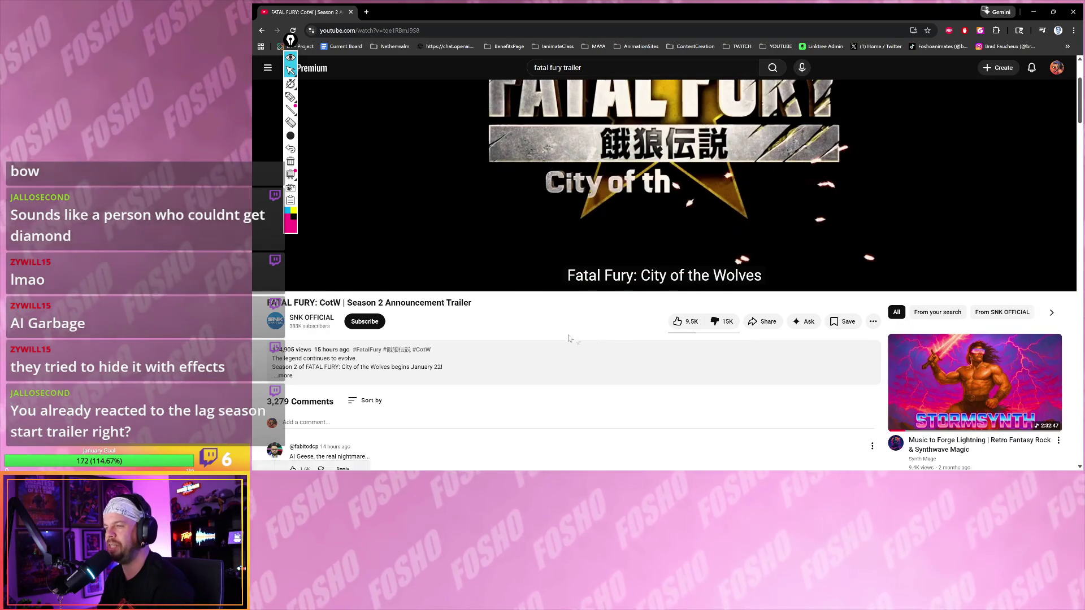
{"action": "scroll", "coordinate": [540, 361], "scroll_direction": "down", "scroll_amount": 2}
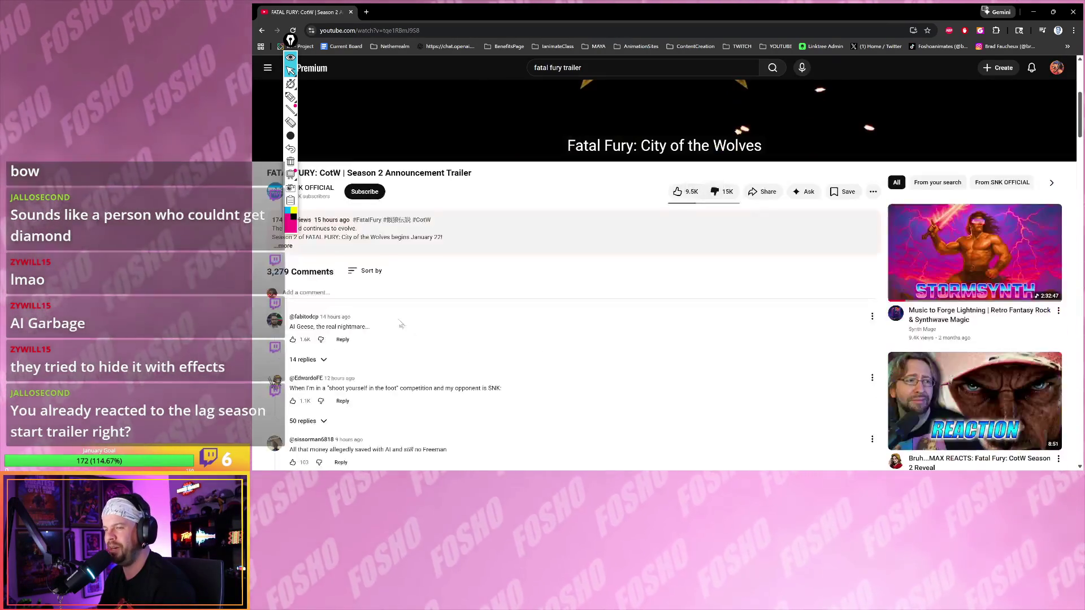
{"action": "left_click", "coordinate": [365, 292]}
{"action": "scroll", "coordinate": [429, 317], "scroll_direction": "up", "scroll_amount": 1}
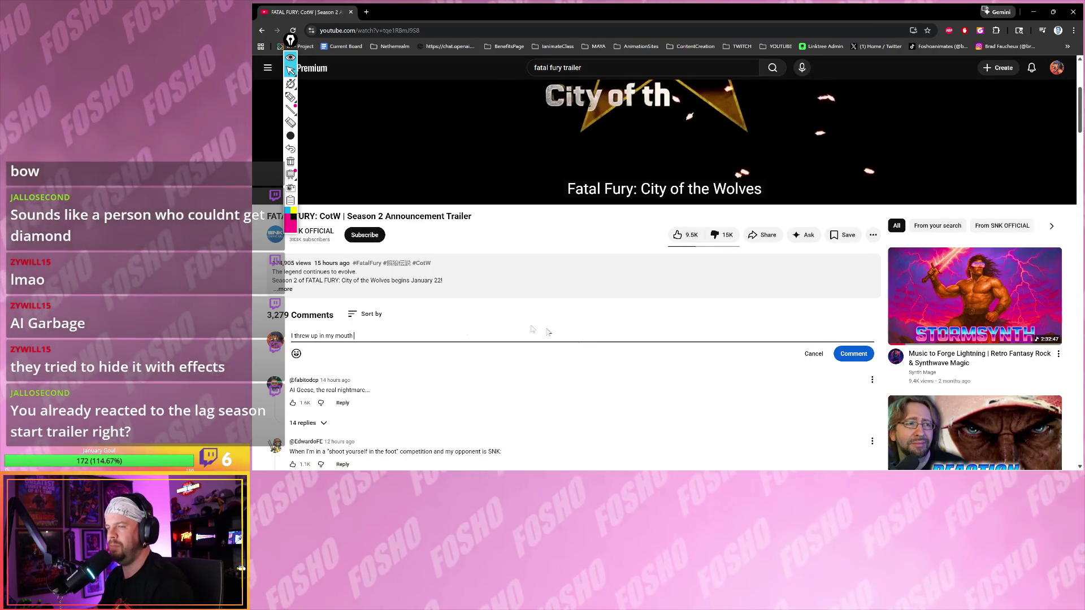
{"action": "left_click", "coordinate": [853, 354]}
{"action": "scroll", "coordinate": [538, 332], "scroll_direction": "up", "scroll_amount": 4}
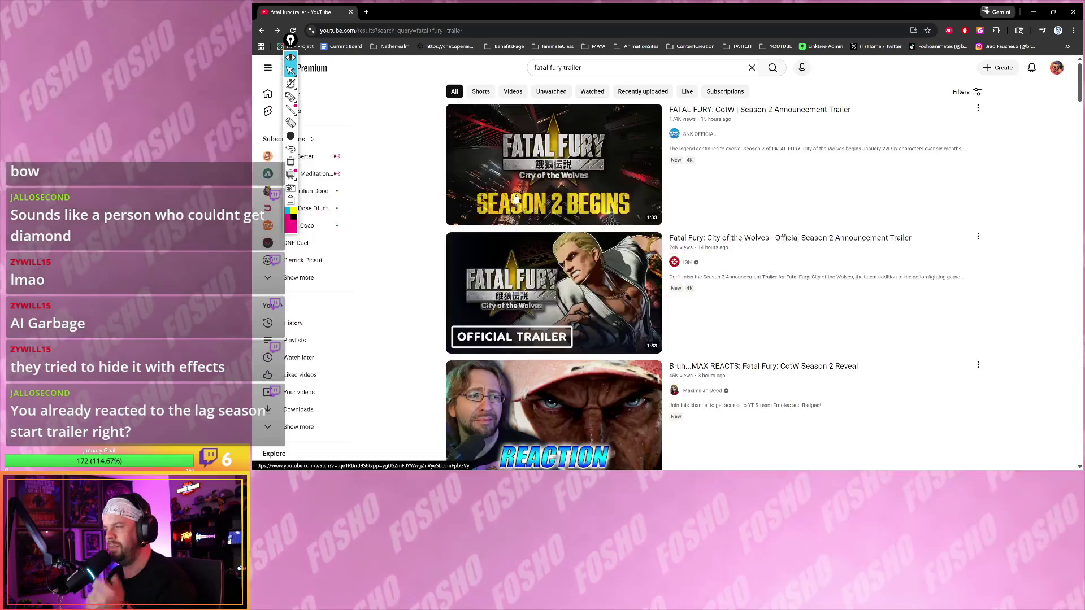
- Open the IGN Season 2 announcement trailer, then go back to the 'fatal fury trailer' results
{"action": "left_click", "coordinate": [554, 169]}
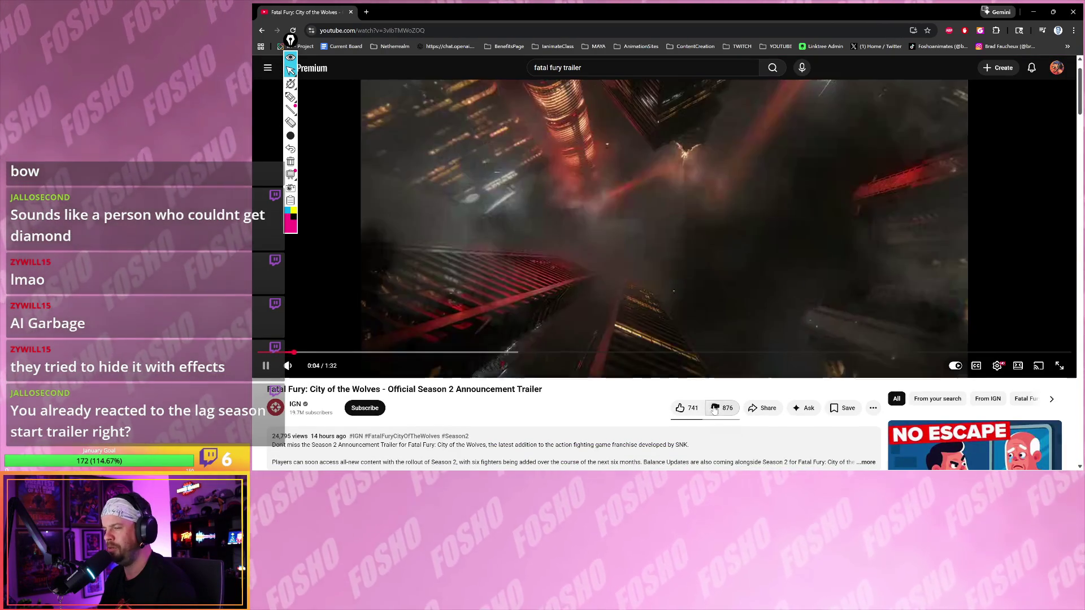
{"action": "key", "text": "alt+Left"}
{"action": "scroll", "coordinate": [562, 311], "scroll_direction": "down", "scroll_amount": 5}
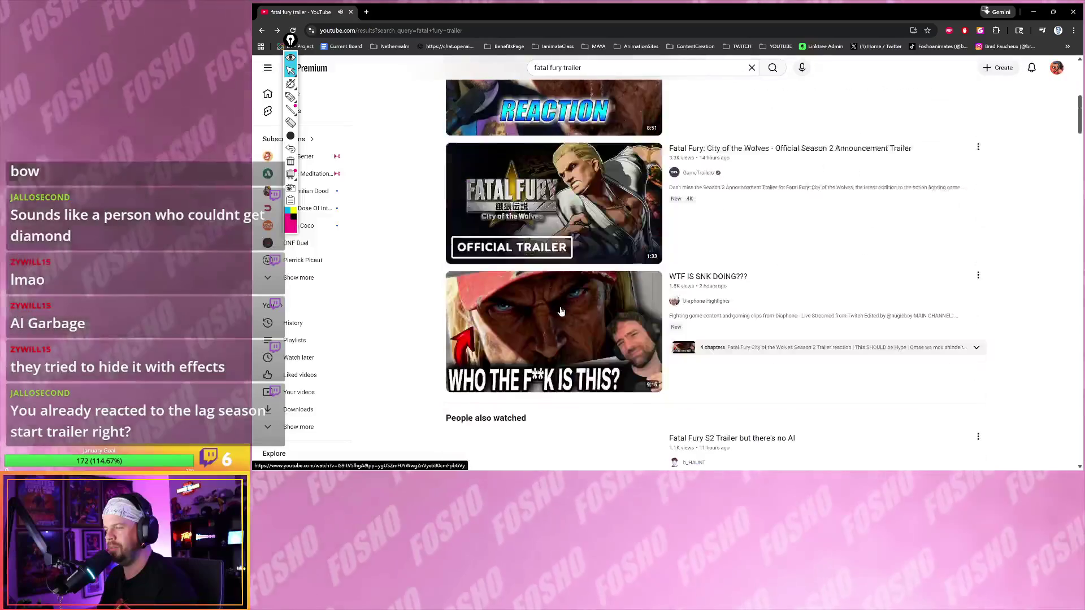
{"action": "scroll", "coordinate": [562, 311], "scroll_direction": "down", "scroll_amount": 5}
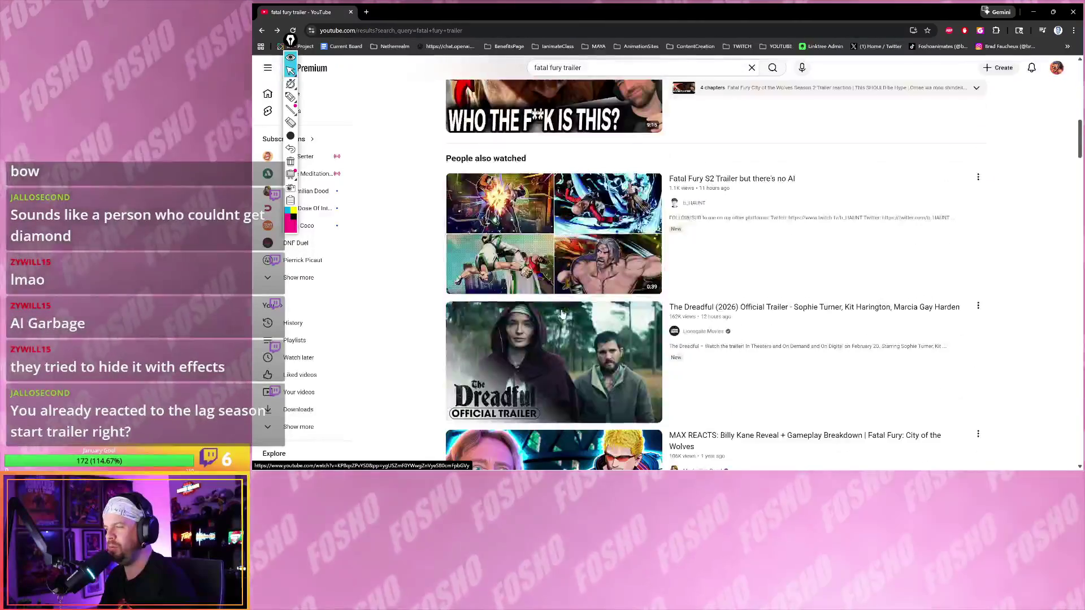
{"action": "scroll", "coordinate": [562, 314], "scroll_direction": "up", "scroll_amount": 8}
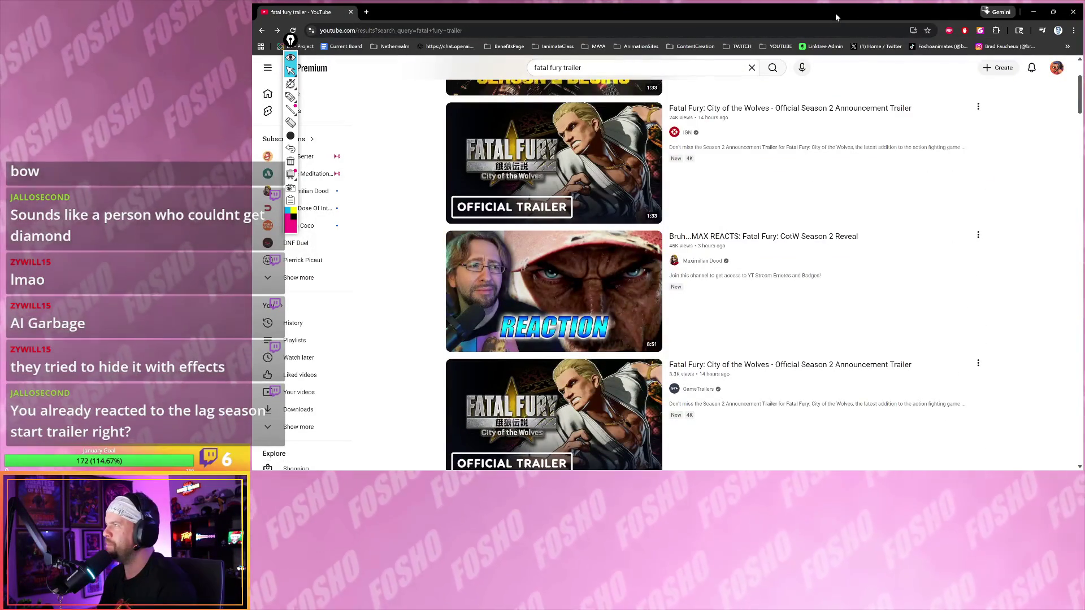
- Shrink the browser over Maya, scroll through the search results, and close the browser
{"action": "left_click_drag", "start_coordinate": [810, 24], "coordinate": [718, 70]}
{"action": "scroll", "coordinate": [731, 222], "scroll_direction": "up", "scroll_amount": 2}
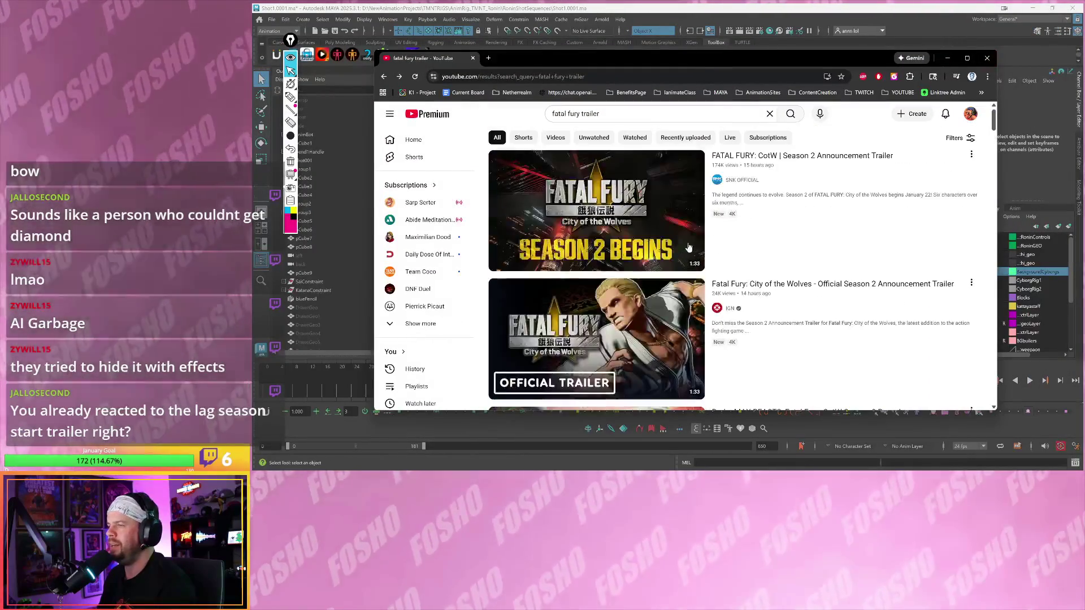
{"action": "scroll", "coordinate": [718, 254], "scroll_direction": "down", "scroll_amount": 8}
{"action": "scroll", "coordinate": [710, 272], "scroll_direction": "down", "scroll_amount": 10}
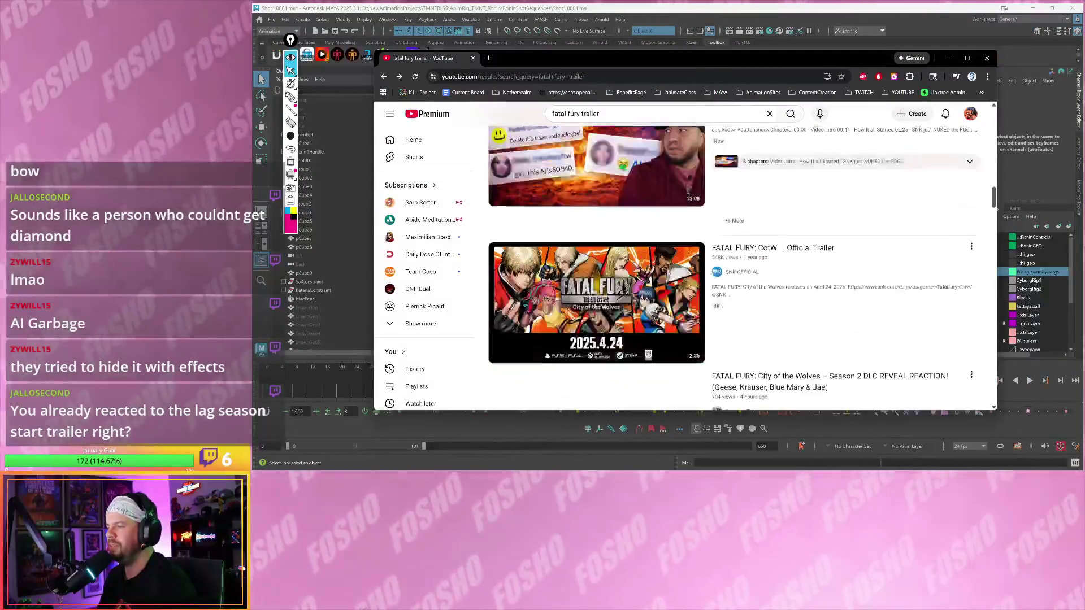
{"action": "scroll", "coordinate": [711, 269], "scroll_direction": "down", "scroll_amount": 3}
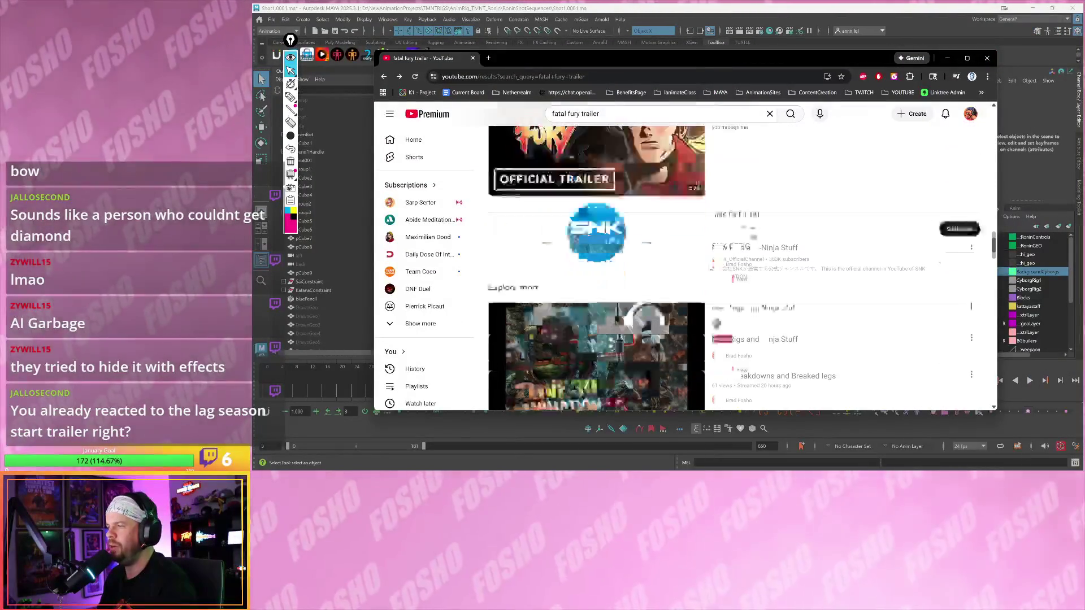
{"action": "scroll", "coordinate": [678, 279], "scroll_direction": "up", "scroll_amount": 6}
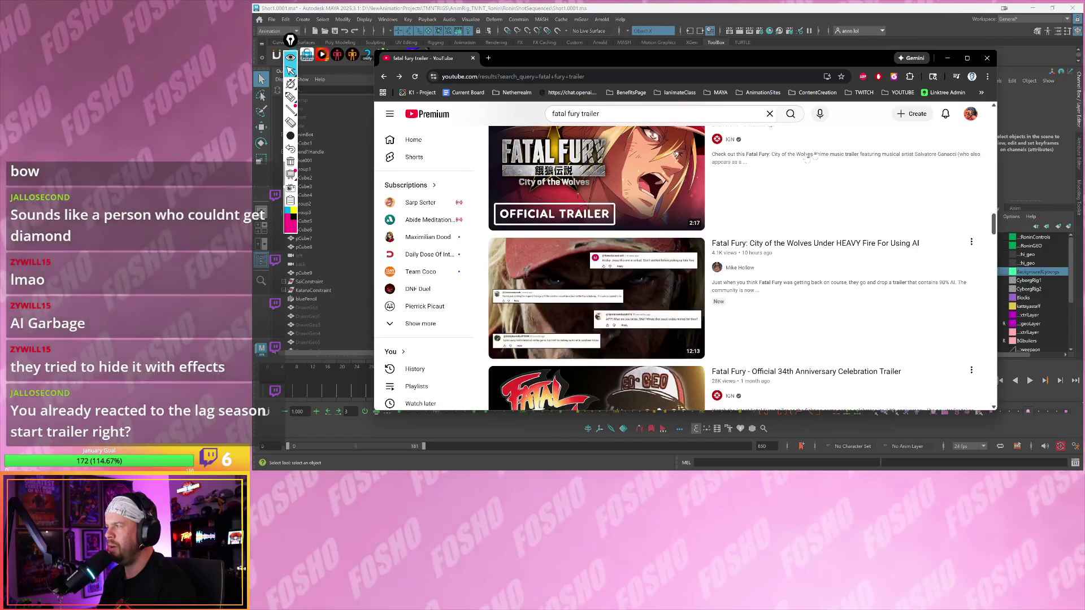
{"action": "left_click", "coordinate": [988, 59]}
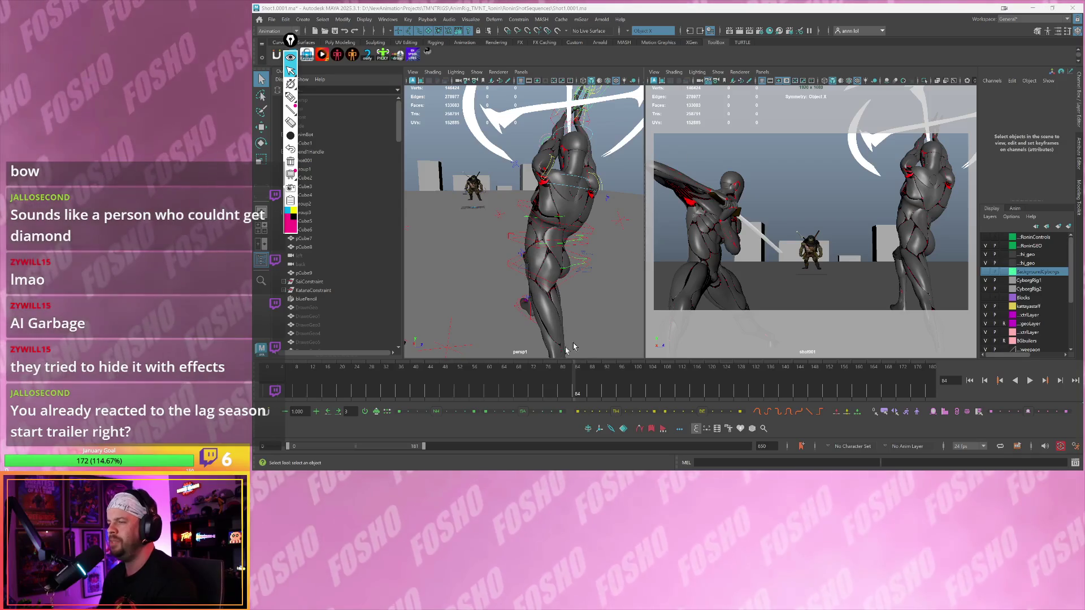
{"action": "left_click", "coordinate": [533, 381]}
{"action": "key", "text": "alt+v"}
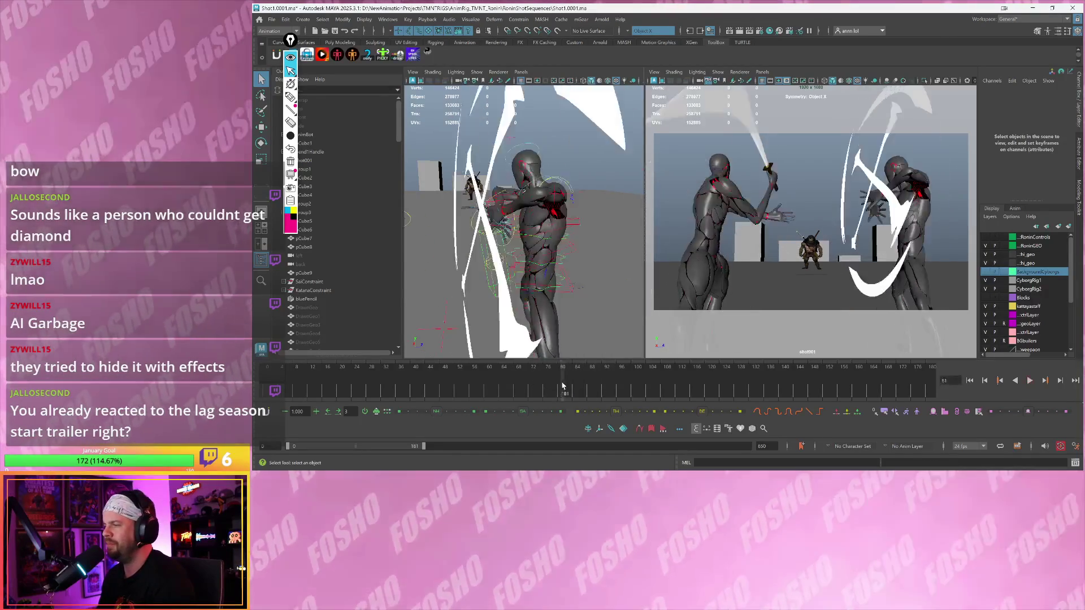
{"action": "key", "text": "Escape"}
{"action": "mouse_move", "coordinate": [574, 340]}
{"action": "left_mouse_down", "text": "alt"}
{"action": "mouse_move", "coordinate": [547, 294]}
{"action": "mouse_move", "coordinate": [557, 295]}
{"action": "left_mouse_up", "text": "alt"}
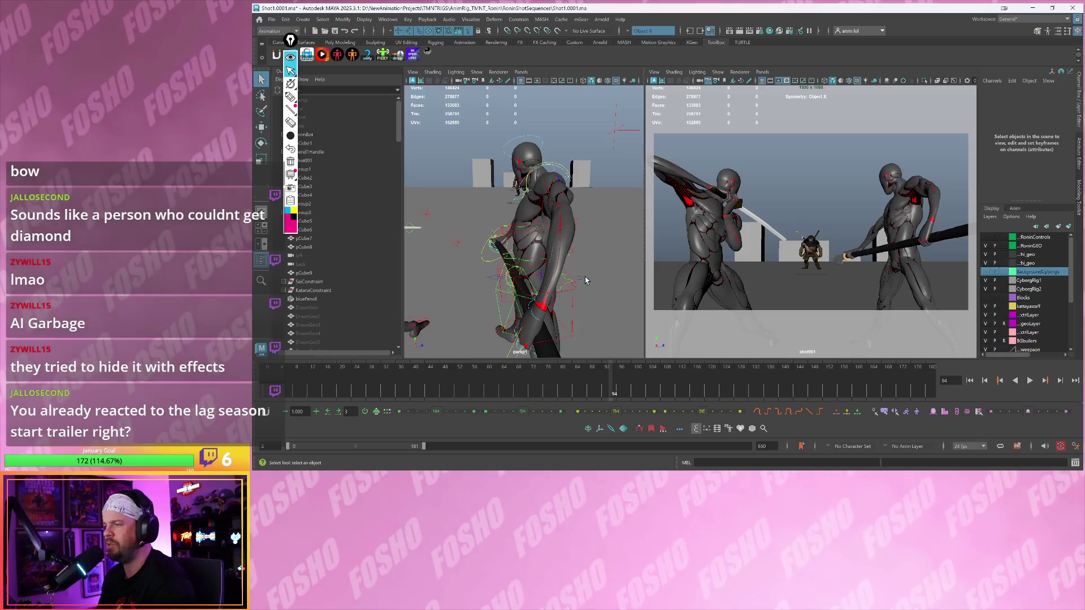
{"action": "left_click_drag", "start_coordinate": [586, 269], "coordinate": [564, 262], "text": "alt"}
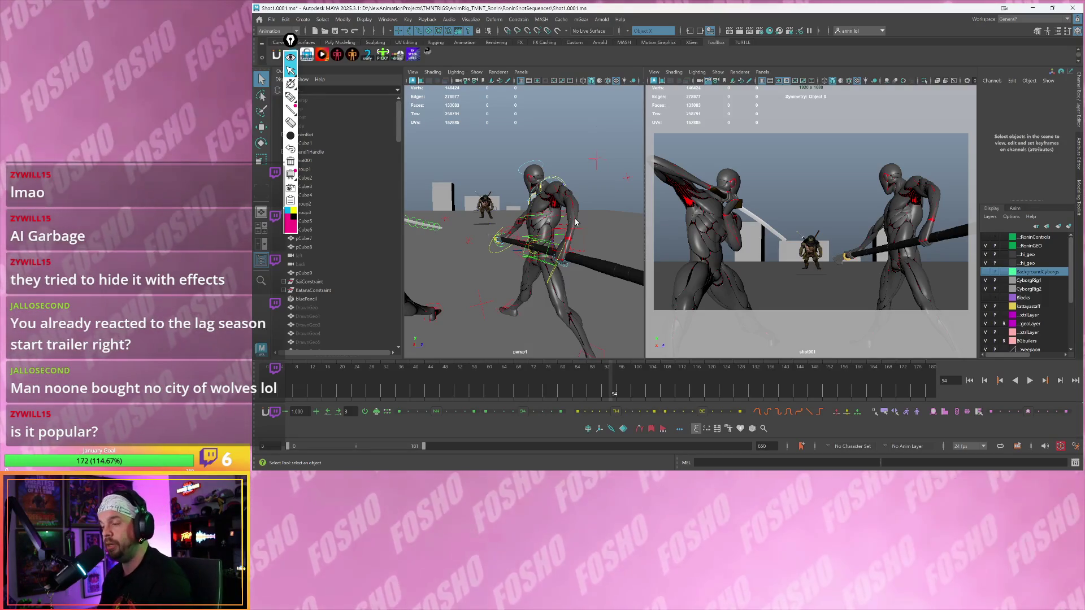
- Pull the perspective view back and orbit around both fighters, then jump to frame 57
{"action": "left_click_drag", "start_coordinate": [563, 386], "coordinate": [561, 387]}
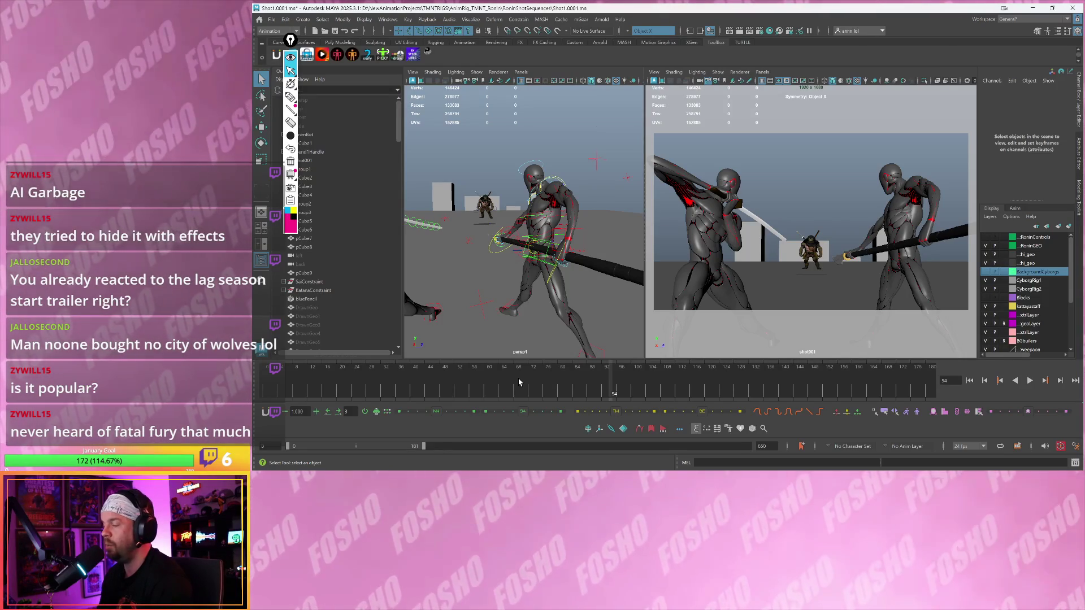
{"action": "left_click_drag", "start_coordinate": [508, 308], "coordinate": [509, 298], "text": "alt"}
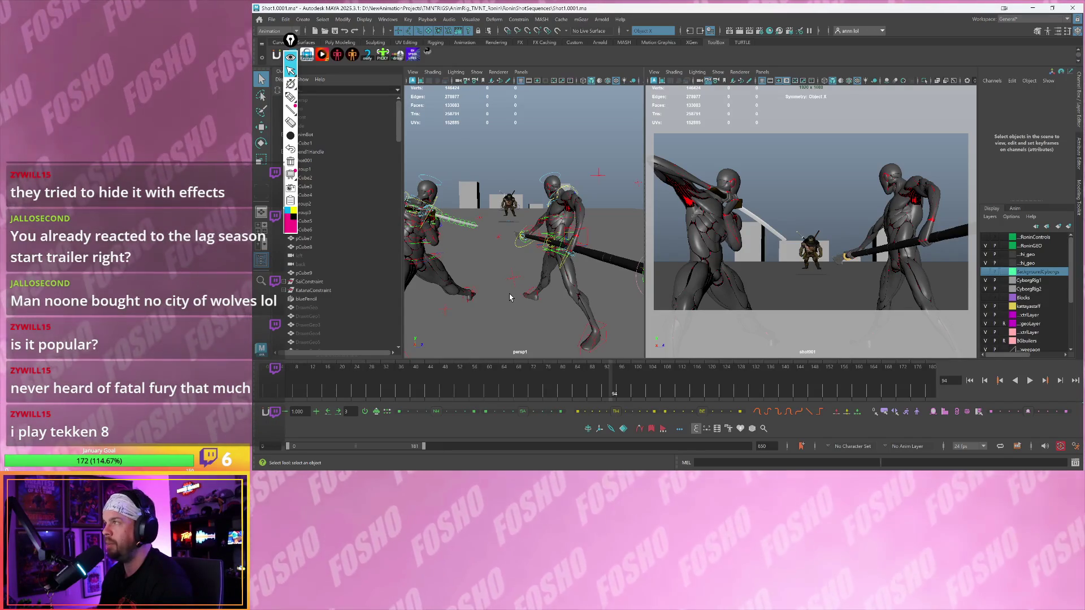
{"action": "right_click_drag", "start_coordinate": [545, 289], "coordinate": [540, 282], "text": "alt"}
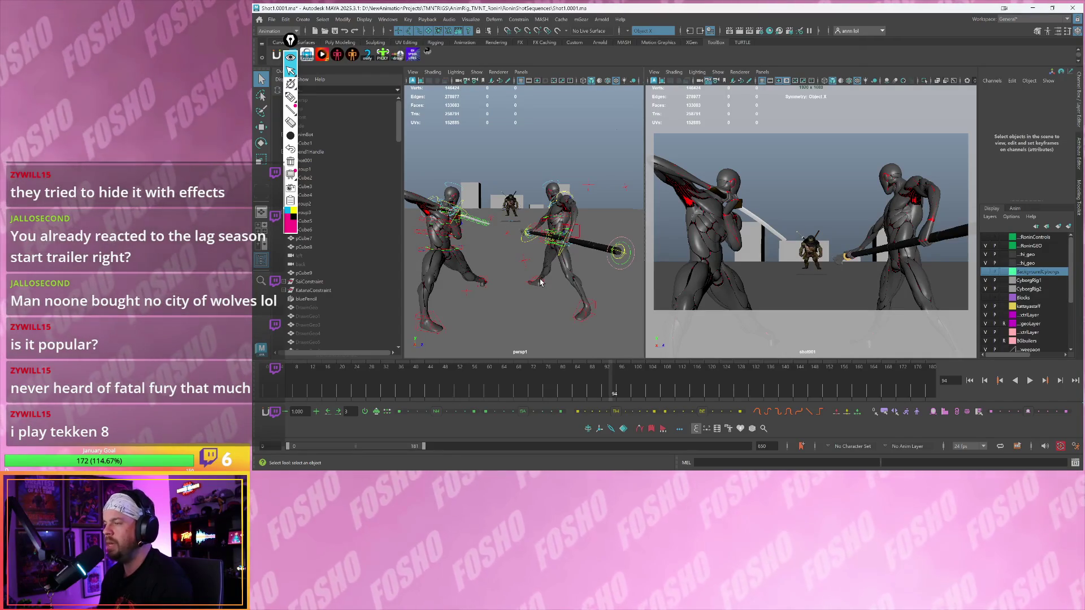
{"action": "left_click_drag", "start_coordinate": [538, 283], "coordinate": [537, 282], "text": "alt"}
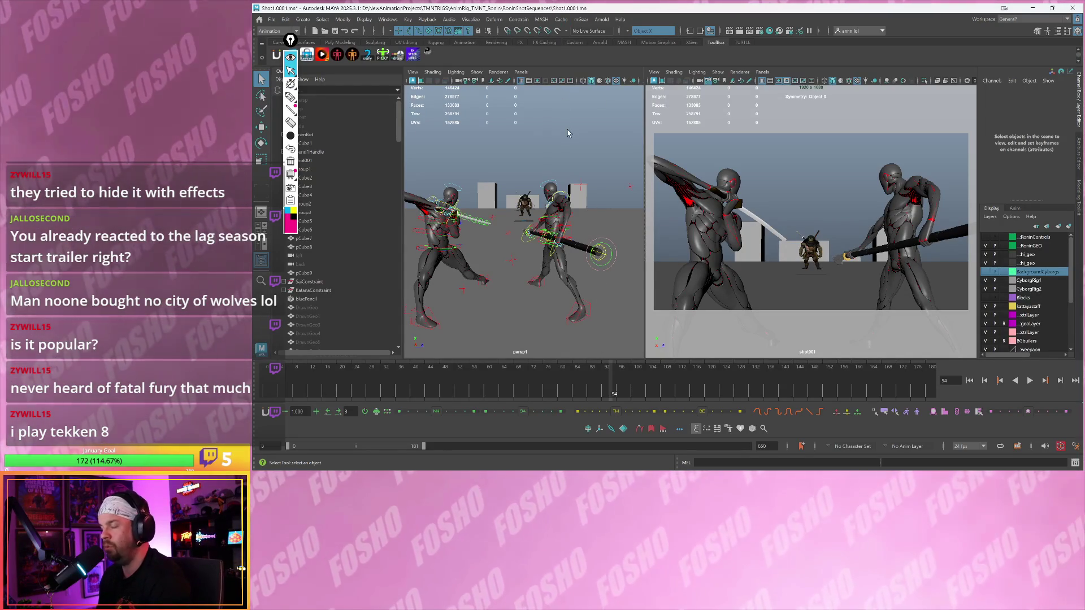
{"action": "left_click_drag", "start_coordinate": [519, 227], "coordinate": [498, 230], "text": "alt"}
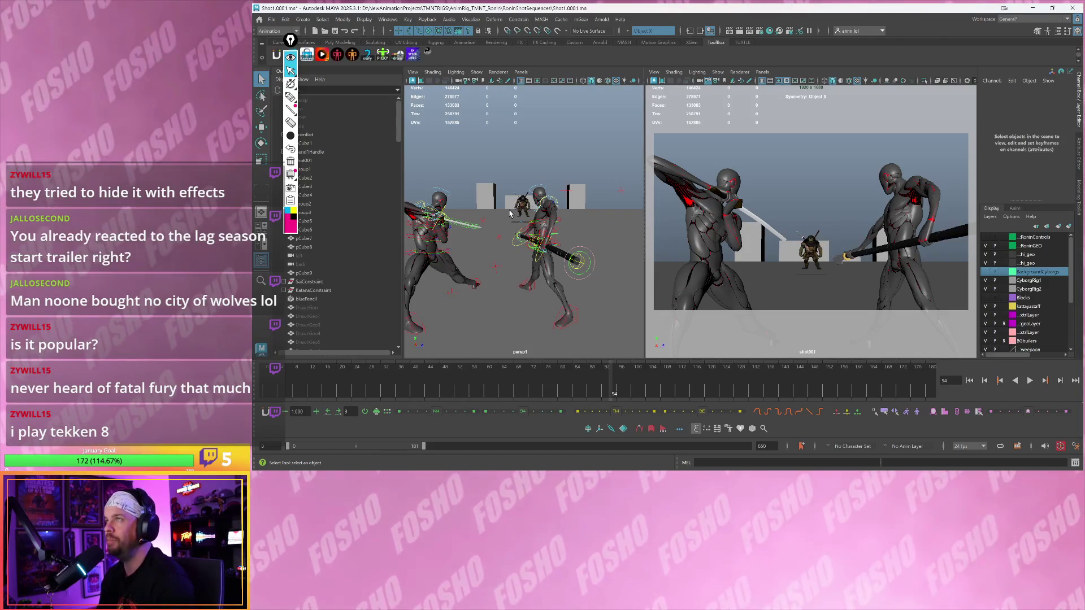
{"action": "left_click", "coordinate": [476, 389]}
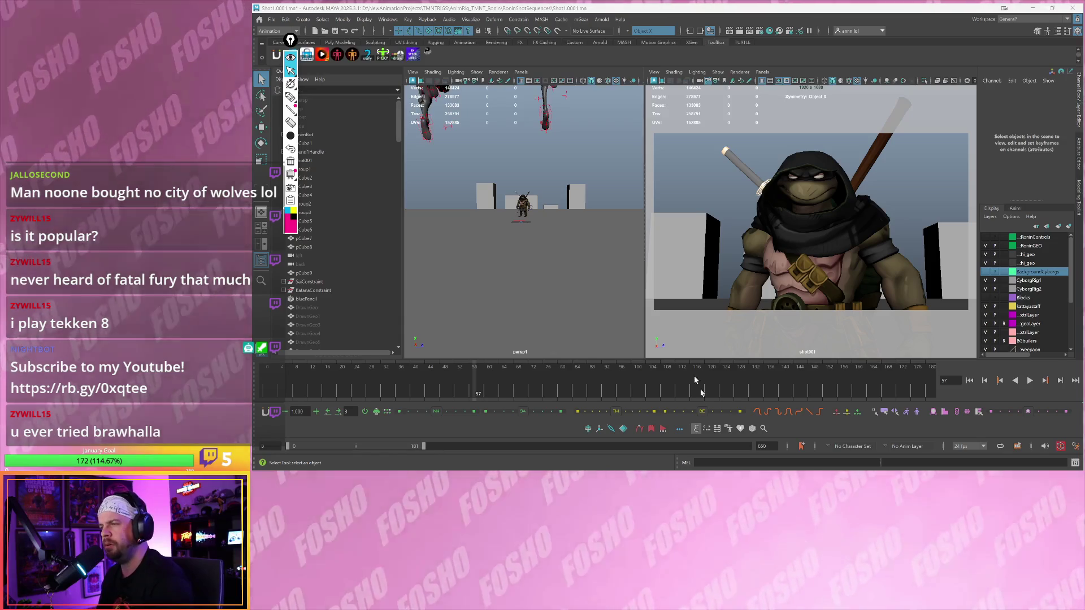
- Play from frame 41 and stop on frame 31
{"action": "left_click", "coordinate": [418, 375]}
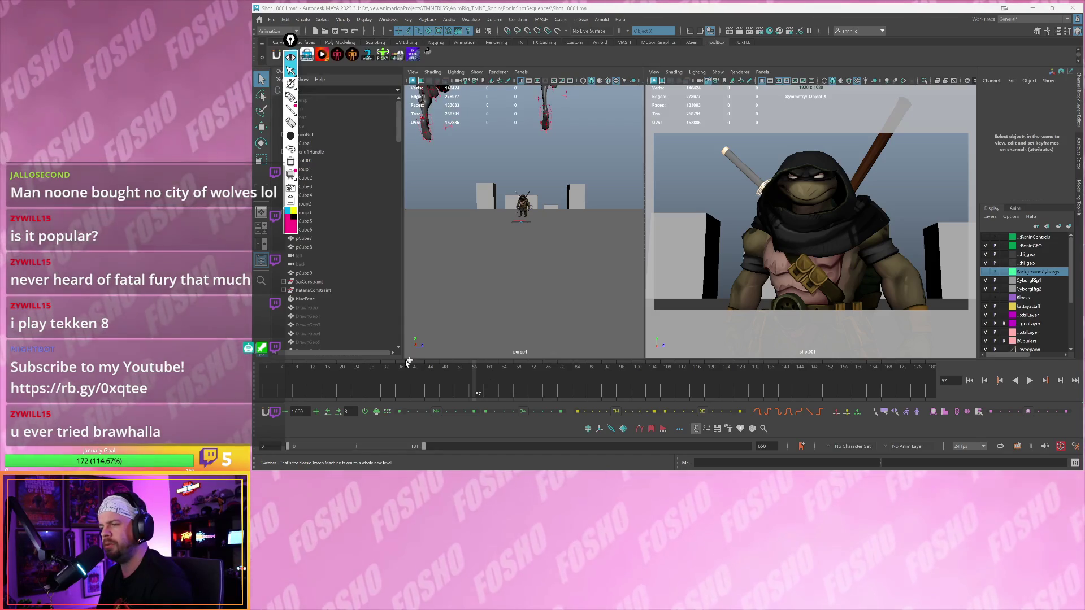
{"action": "key", "text": "alt+v"}
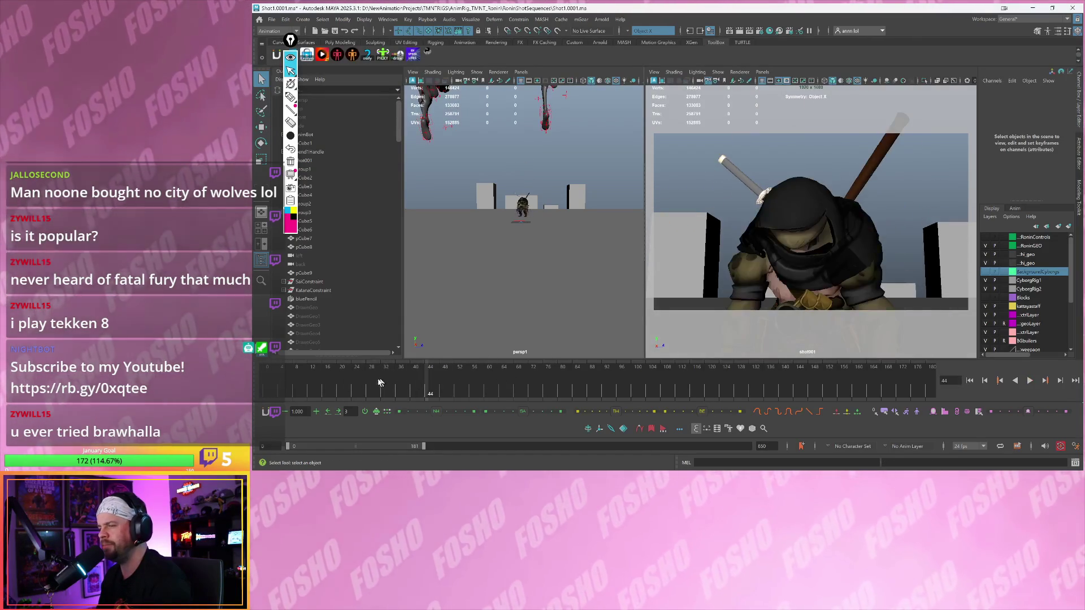
{"action": "left_click", "coordinate": [379, 389]}
{"action": "left_click_drag", "start_coordinate": [379, 388], "coordinate": [379, 388]}
{"action": "left_click", "coordinate": [380, 389]}
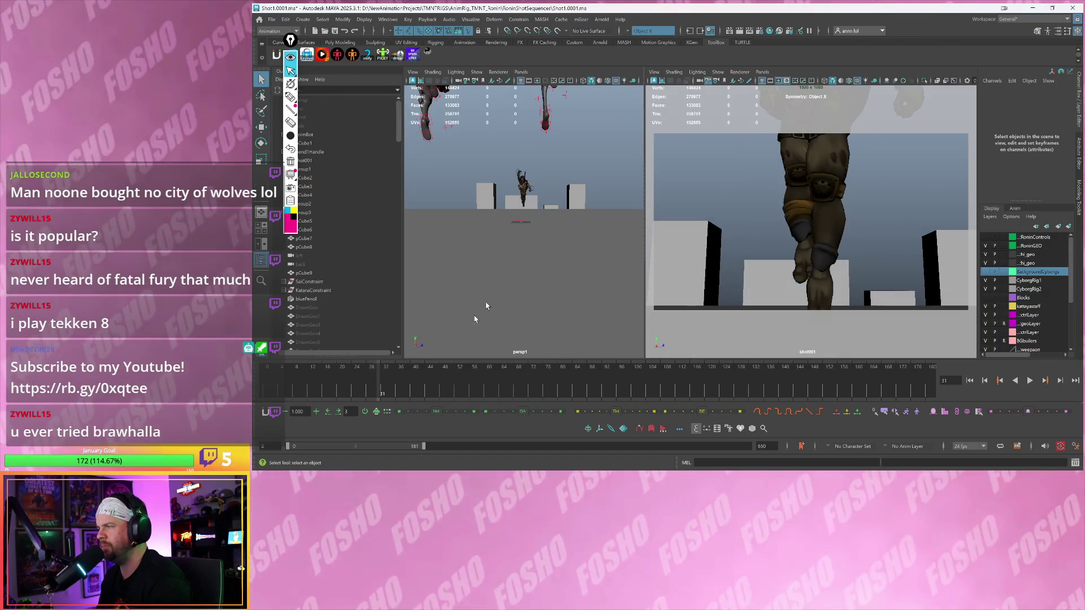
{"action": "left_click_drag", "start_coordinate": [516, 252], "coordinate": [544, 218], "text": "alt"}
- Frame Ronin's katana hand control for a close look, then widen the view to a side angle
{"action": "left_click", "coordinate": [531, 195]}
{"action": "key", "text": "w"}
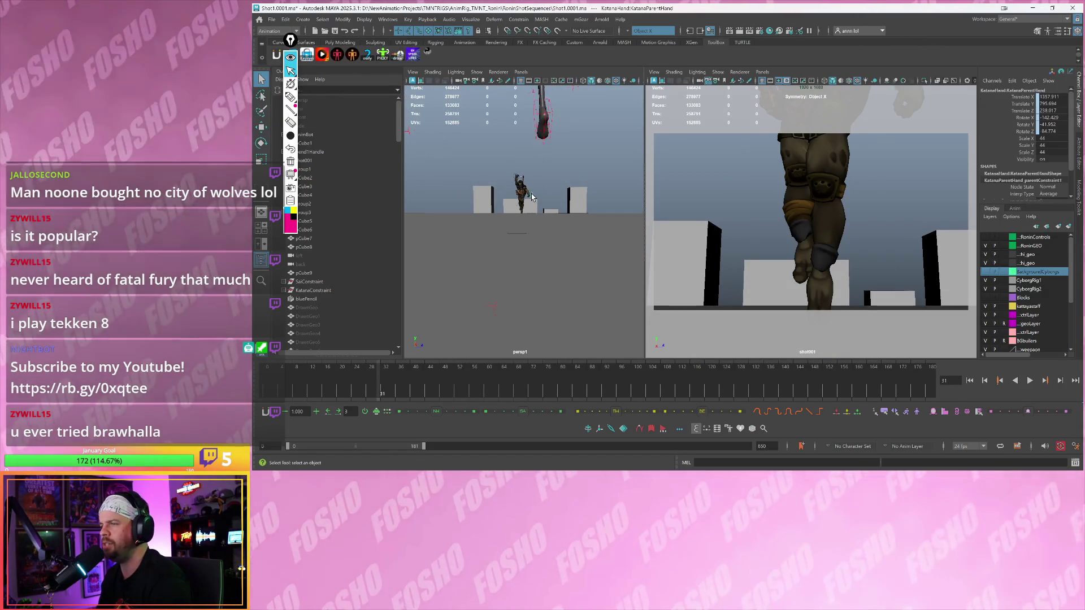
{"action": "key", "text": "f"}
{"action": "mouse_move", "coordinate": [496, 188]}
{"action": "left_mouse_down", "text": "alt"}
{"action": "mouse_move", "coordinate": [548, 227]}
{"action": "mouse_move", "coordinate": [551, 217]}
{"action": "left_mouse_up", "text": "alt"}
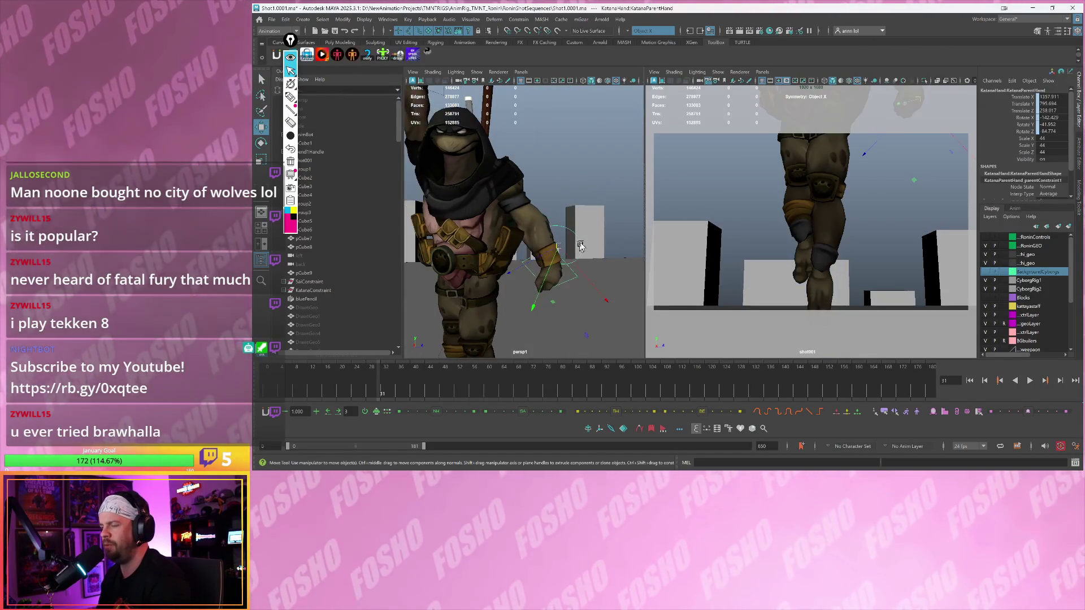
{"action": "left_click", "coordinate": [551, 212]}
{"action": "left_click_drag", "start_coordinate": [540, 255], "coordinate": [544, 250], "text": "alt"}
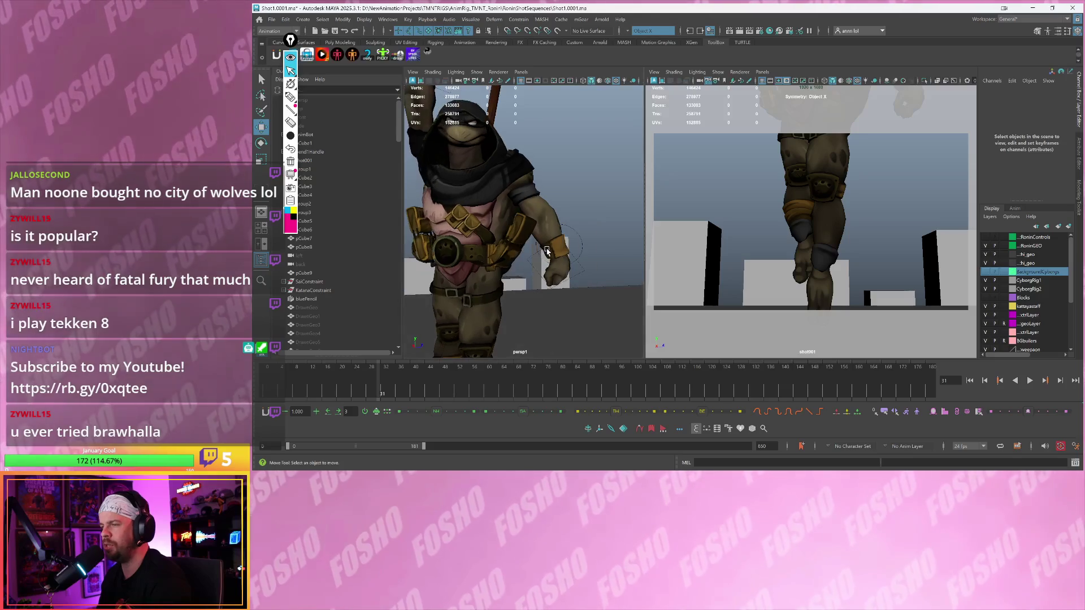
{"action": "mouse_move", "coordinate": [640, 137]}
{"action": "left_mouse_down"}
{"action": "mouse_move", "coordinate": [652, 137]}
{"action": "mouse_move", "coordinate": [565, 182]}
{"action": "left_mouse_up"}
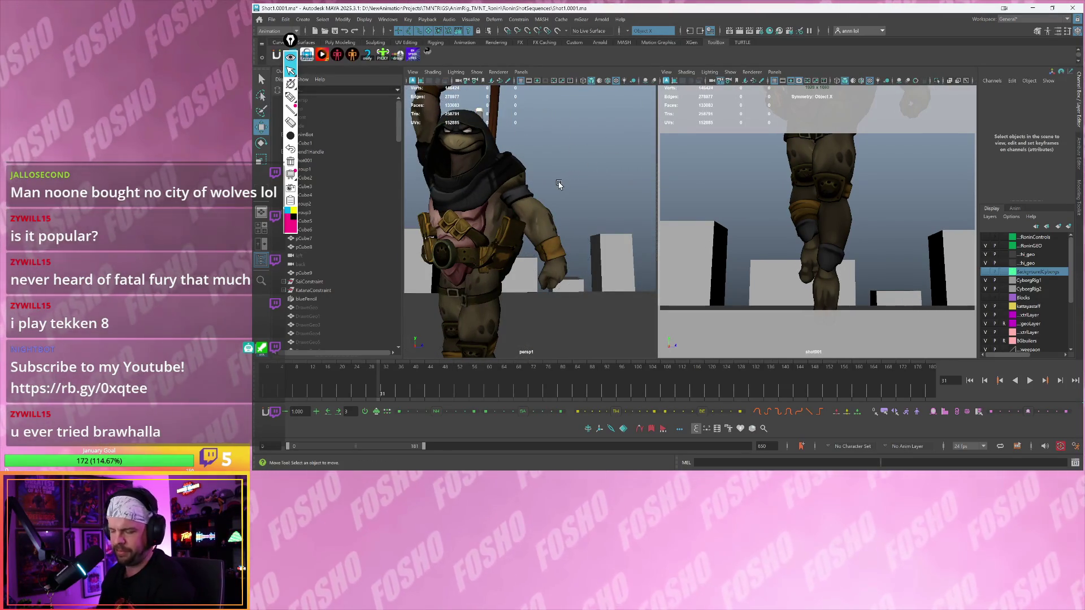
{"action": "middle_click_drag", "start_coordinate": [558, 185], "coordinate": [558, 185], "text": "alt"}
{"action": "scroll", "coordinate": [558, 185], "scroll_direction": "down", "scroll_amount": 3}
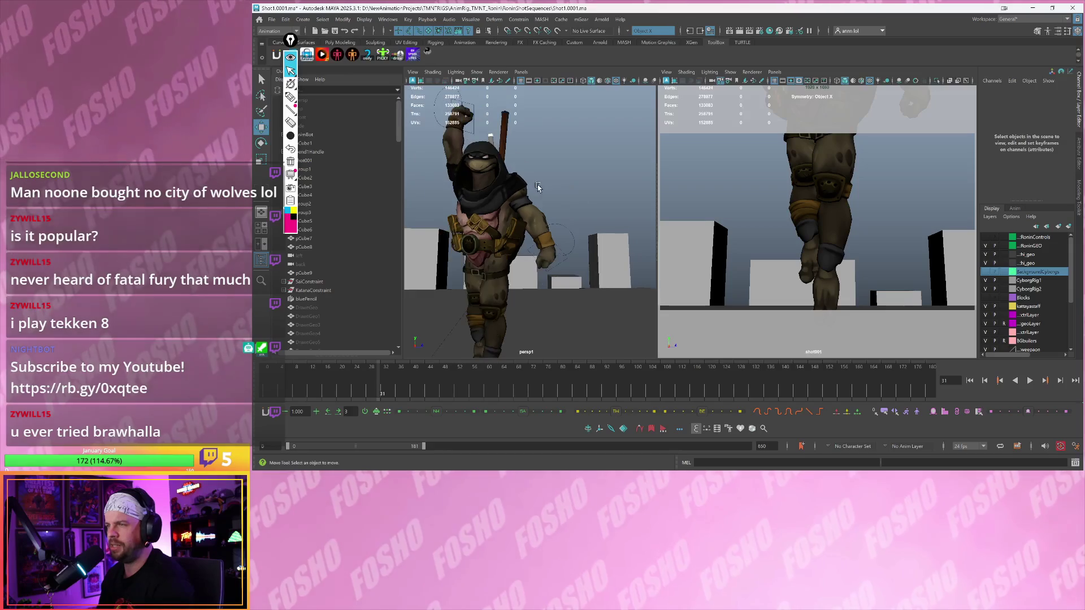
- Show the BackgroundCyborgs and RoninControls layers and select Ronin's right shoulder control CTRL_FK_R_Shoulder
{"action": "left_click", "coordinate": [985, 273]}
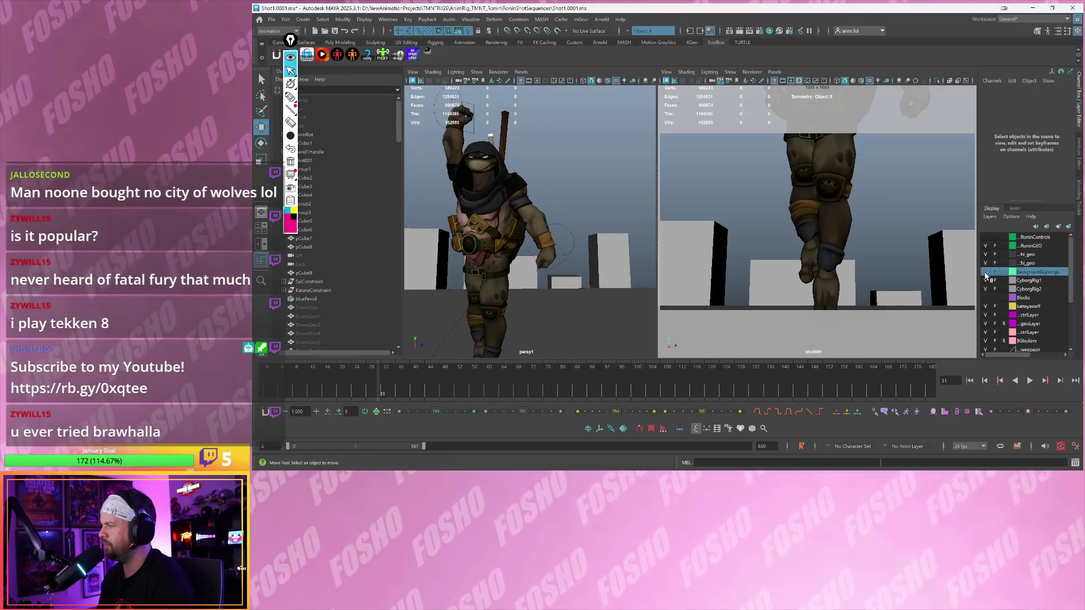
{"action": "left_click", "coordinate": [985, 238]}
{"action": "left_click_drag", "start_coordinate": [513, 172], "coordinate": [523, 255], "text": "alt"}
{"action": "left_click", "coordinate": [523, 254]}
{"action": "scroll", "coordinate": [522, 252], "scroll_direction": "up", "scroll_amount": 2}
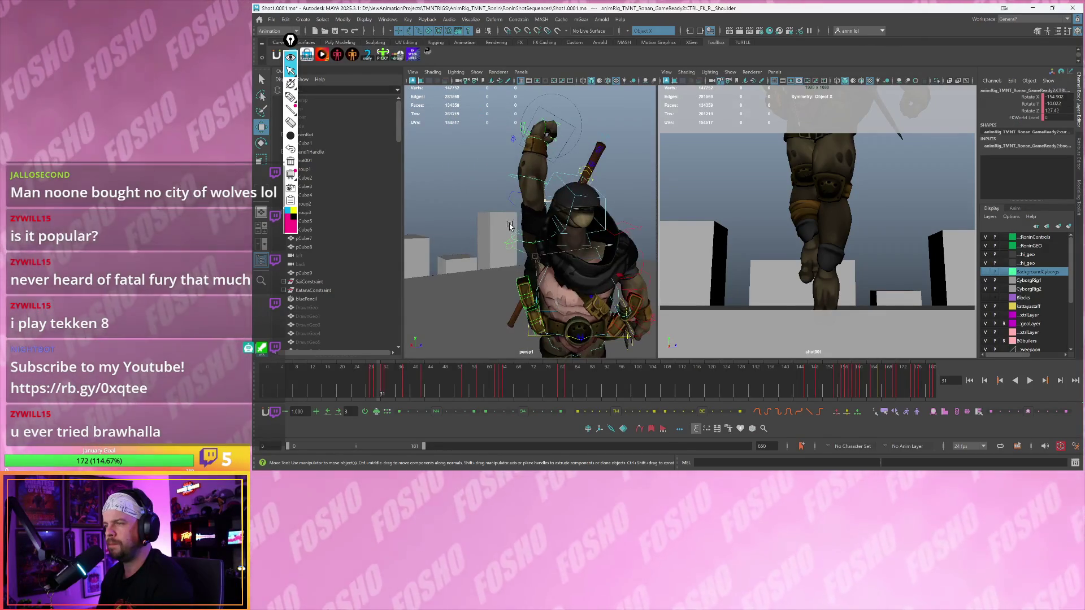
{"action": "left_click", "coordinate": [512, 236]}
{"action": "scroll", "coordinate": [509, 238], "scroll_direction": "up", "scroll_amount": 3}
{"action": "left_click", "coordinate": [507, 237]}
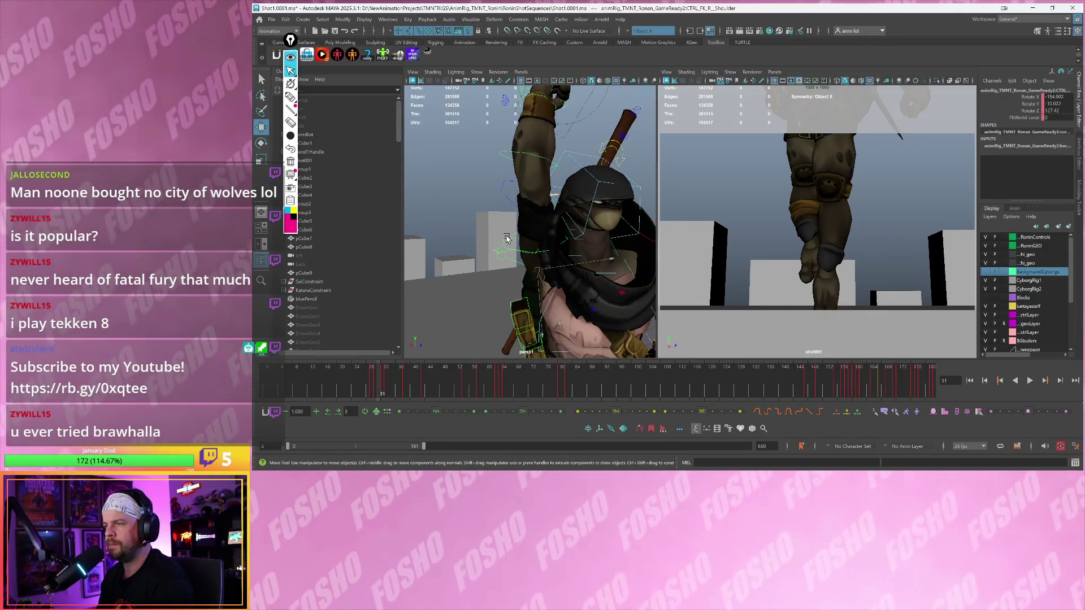
{"action": "scroll", "coordinate": [502, 232], "scroll_direction": "down", "scroll_amount": 3}
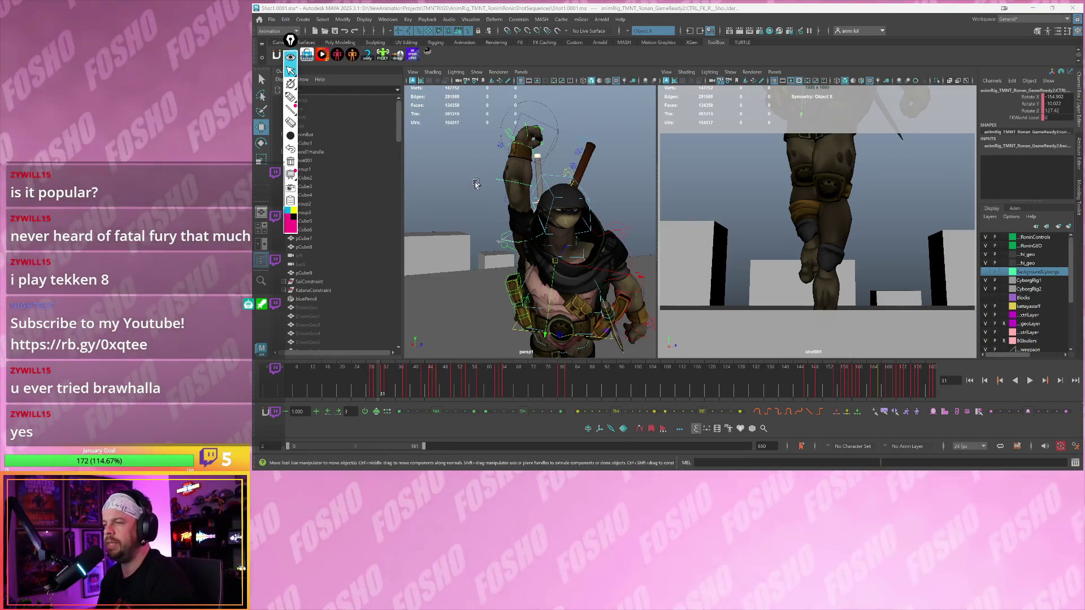
- Undo the last change, mirror the raised arm onto CTRL_FK_L_Shoulder, and step to frame 35
{"action": "key", "text": "ctrl+z"}
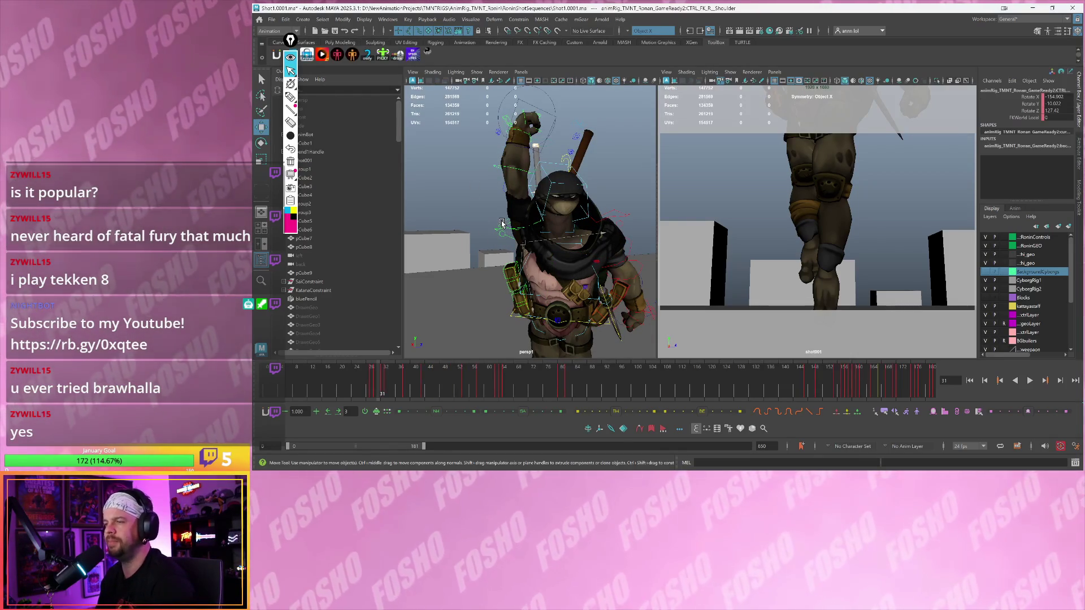
{"action": "key", "text": "shift+z"}
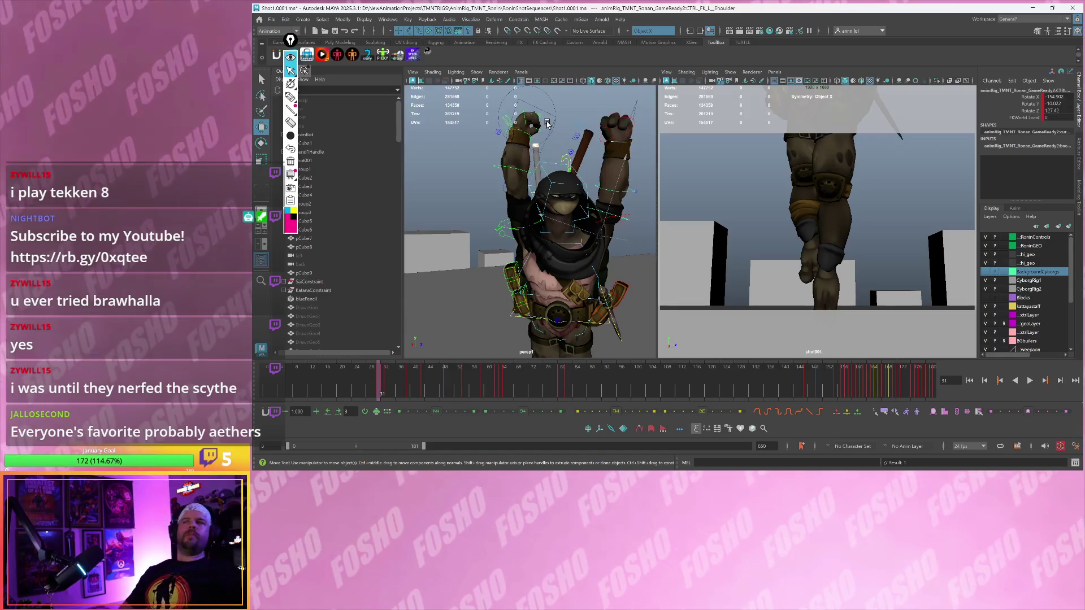
{"action": "key", "text": "period"}
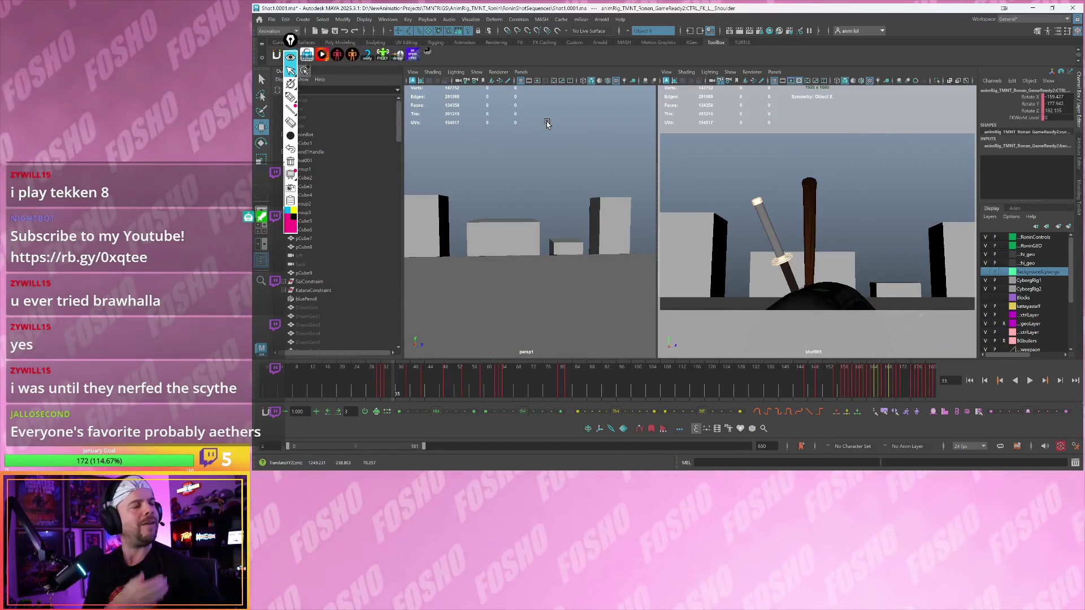
- Play back and scrub the shot through frames 54 to 85
{"action": "key", "text": "alt+v"}
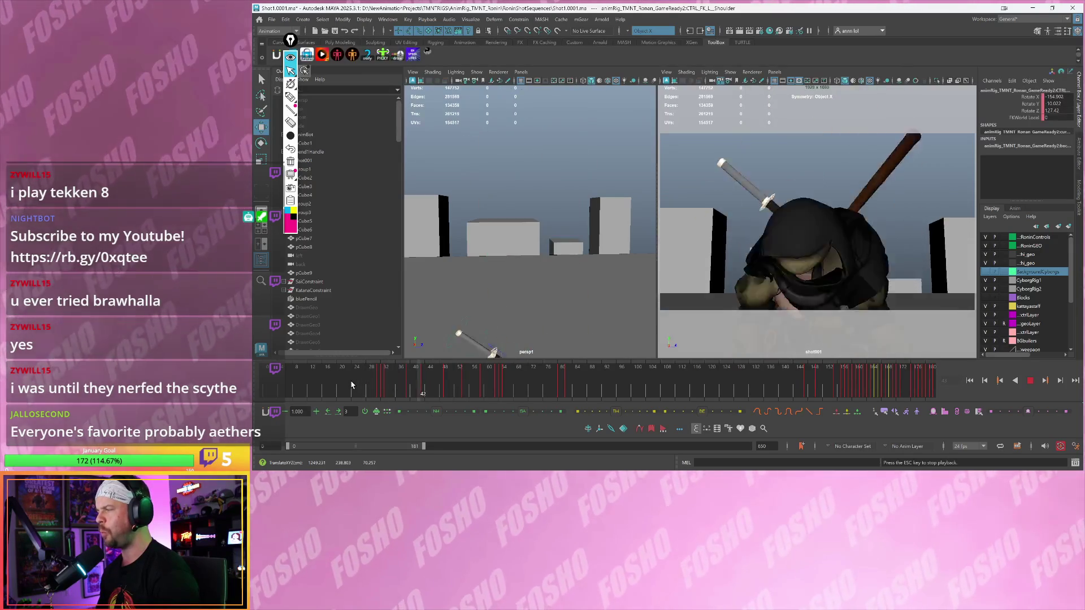
{"action": "left_click", "coordinate": [417, 387]}
{"action": "left_click_drag", "start_coordinate": [416, 388], "coordinate": [466, 391]}
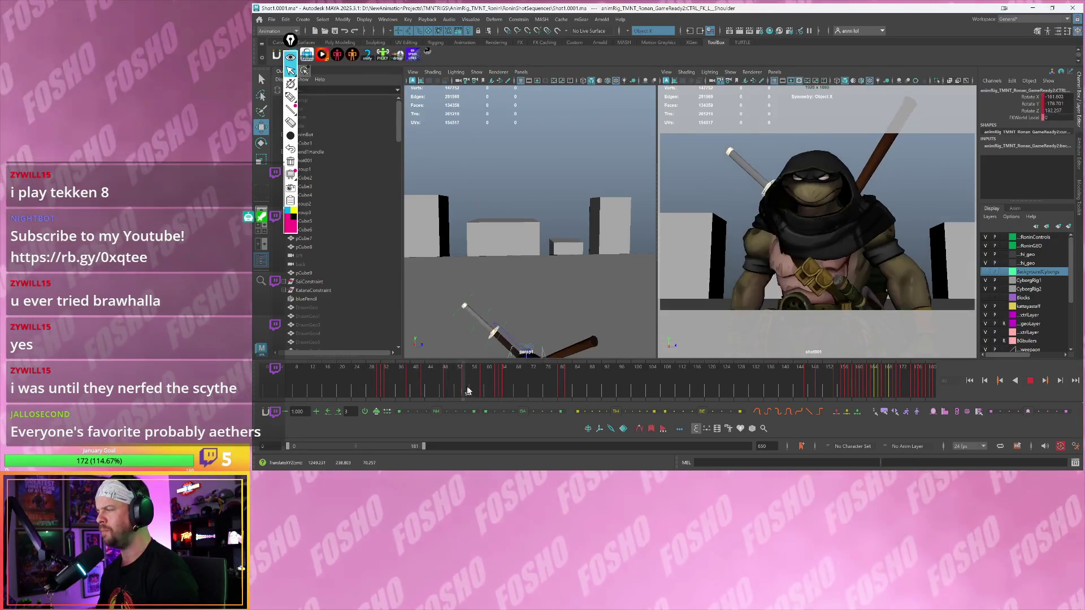
{"action": "key", "text": "alt+v"}
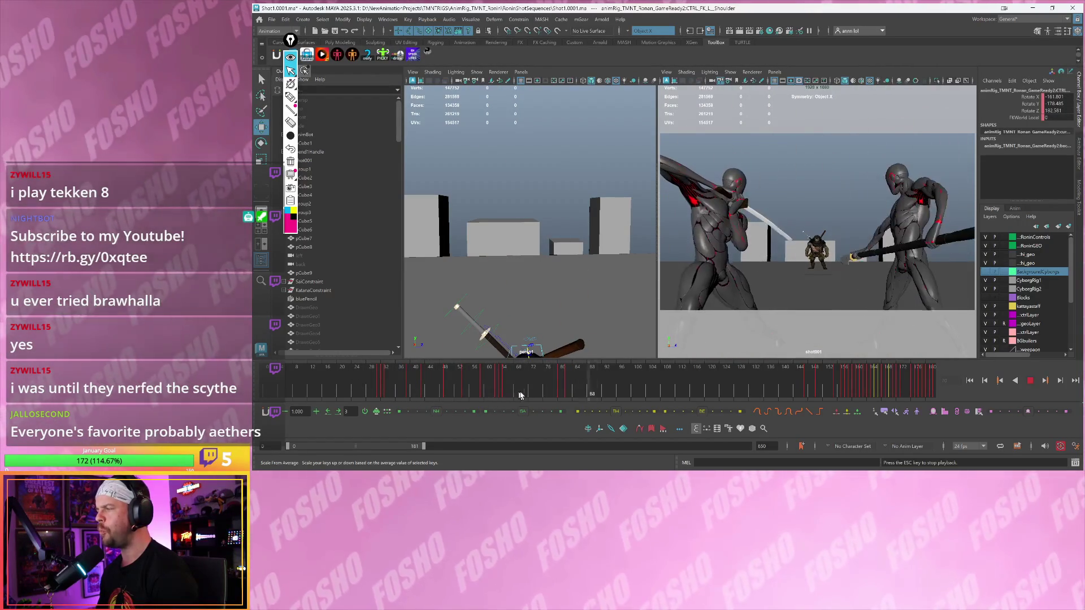
{"action": "left_click_drag", "start_coordinate": [517, 393], "coordinate": [590, 400]}
- Frame Ronin in the perspective view, play again, and scrub to frame 78
{"action": "key", "text": "f"}
{"action": "scroll", "coordinate": [565, 319], "scroll_direction": "up", "scroll_amount": 5}
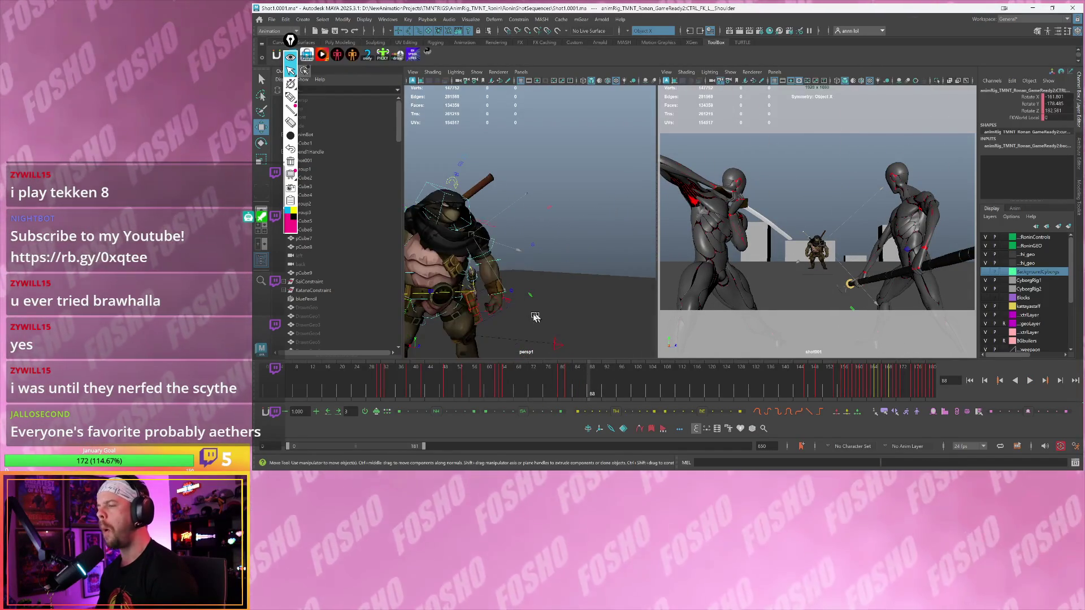
{"action": "key", "text": "alt+v"}
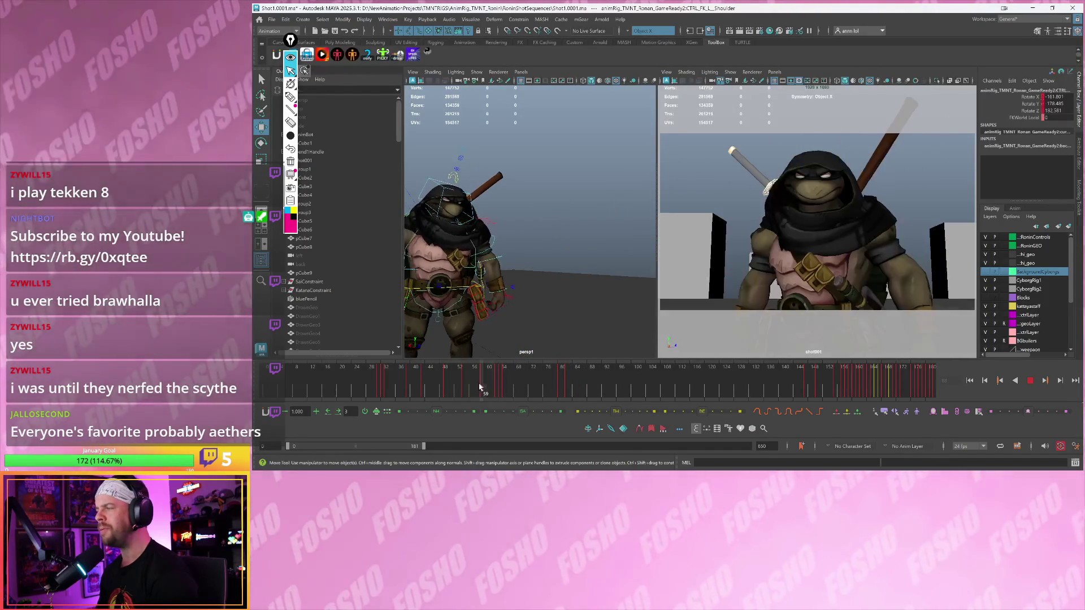
{"action": "left_click_drag", "start_coordinate": [426, 396], "coordinate": [571, 394]}
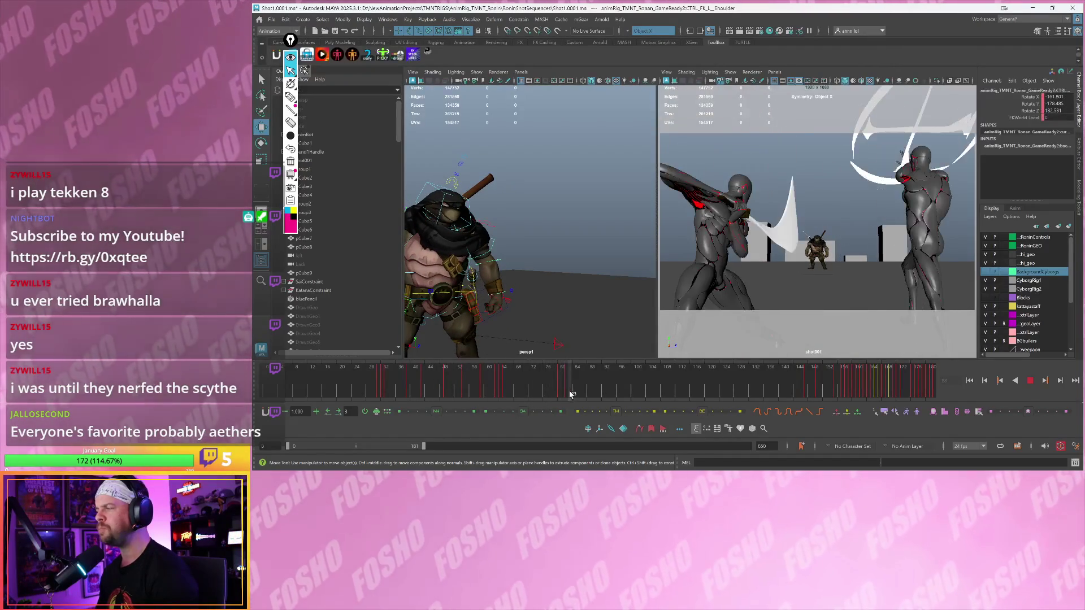
{"action": "scroll", "coordinate": [556, 332], "scroll_direction": "down", "scroll_amount": 5}
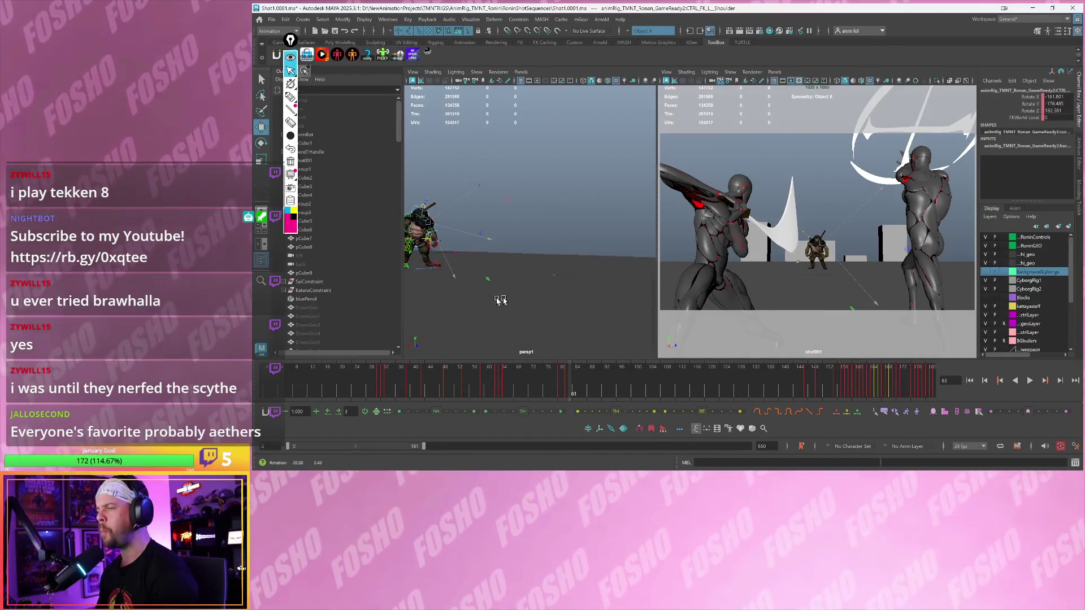
- Hide the RoninControls layer, then select and frame the cyborg_rig1:body mesh
{"action": "left_click", "coordinate": [985, 237]}
{"action": "key", "text": "f"}
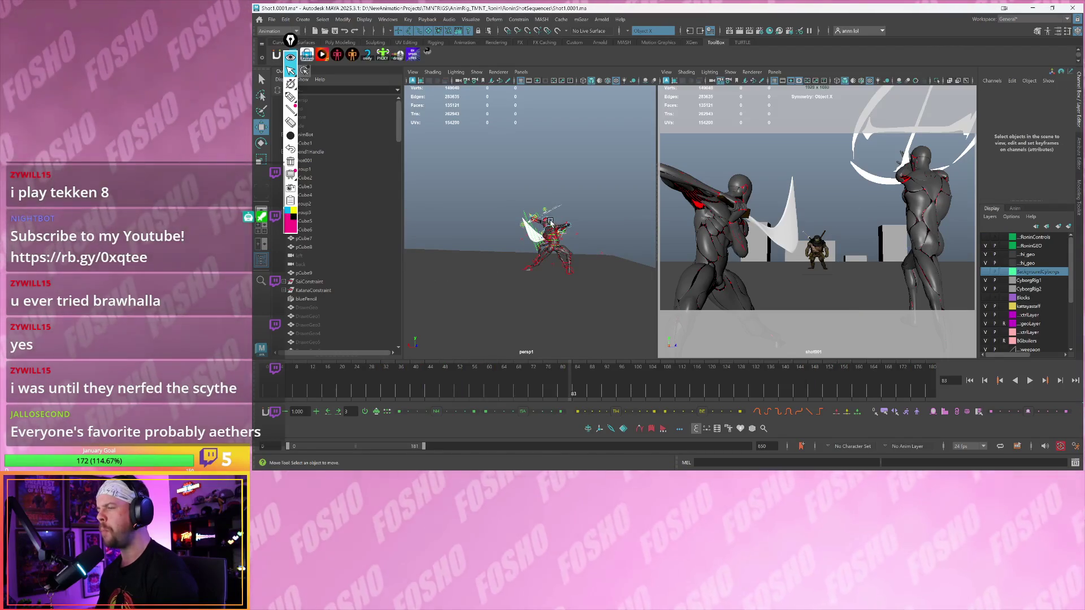
{"action": "left_click", "coordinate": [558, 223]}
{"action": "key", "text": "f"}
- Tumble in close around the staff-wielding cyborg and step forward to frame 84
{"action": "scroll", "coordinate": [542, 237], "scroll_direction": "down", "scroll_amount": 5}
{"action": "mouse_move", "coordinate": [542, 237]}
{"action": "left_mouse_down", "text": "alt"}
{"action": "mouse_move", "coordinate": [520, 257]}
{"action": "mouse_move", "coordinate": [584, 272]}
{"action": "left_mouse_up", "text": "alt"}
{"action": "key", "text": "f"}
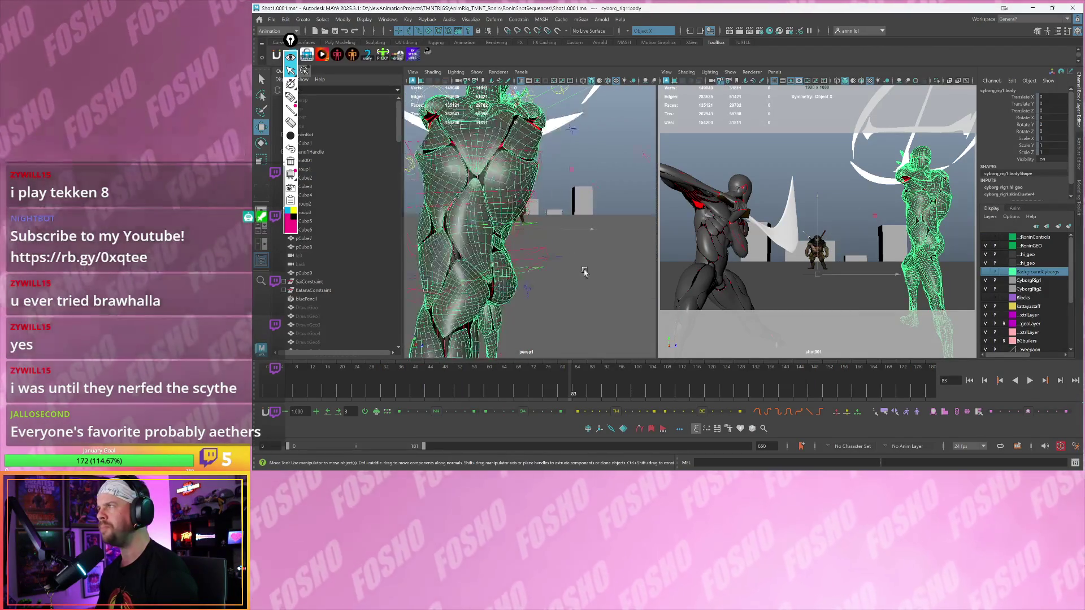
{"action": "left_click_drag", "start_coordinate": [577, 196], "coordinate": [547, 193], "text": "alt"}
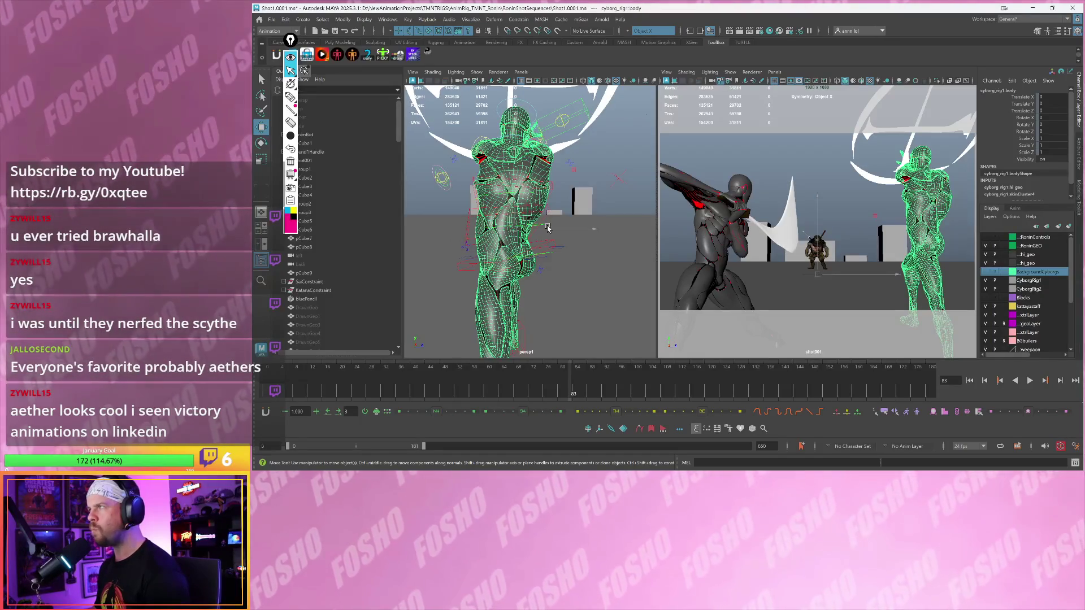
{"action": "key", "text": "."}
{"action": "key", "text": "."}
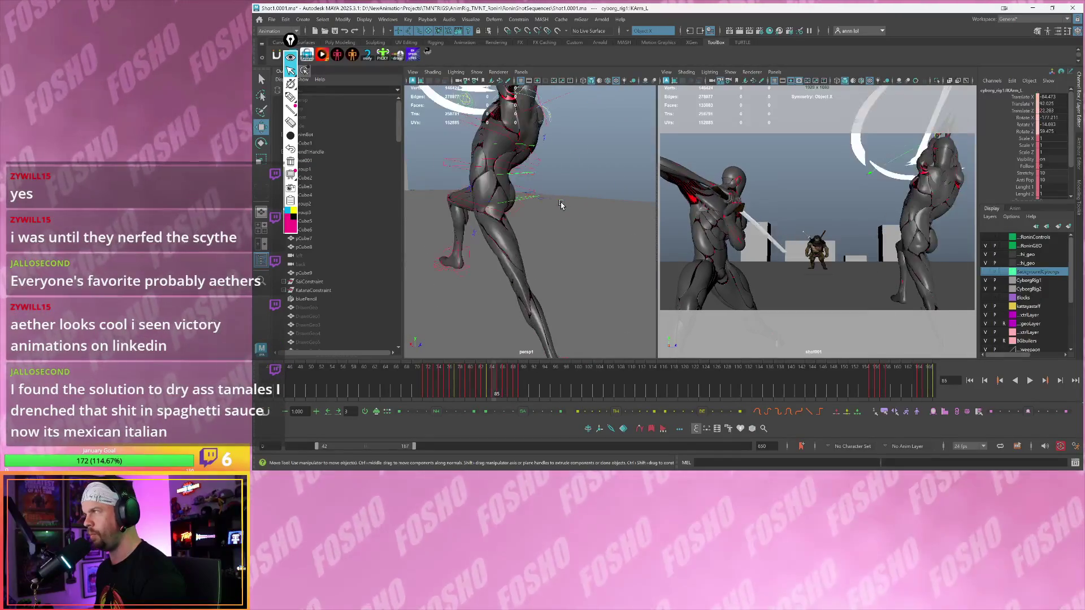
- Switch to the Rotate tool and flip between frames 86 and 88 to compare the arm pose
{"action": "key", "text": "e"}
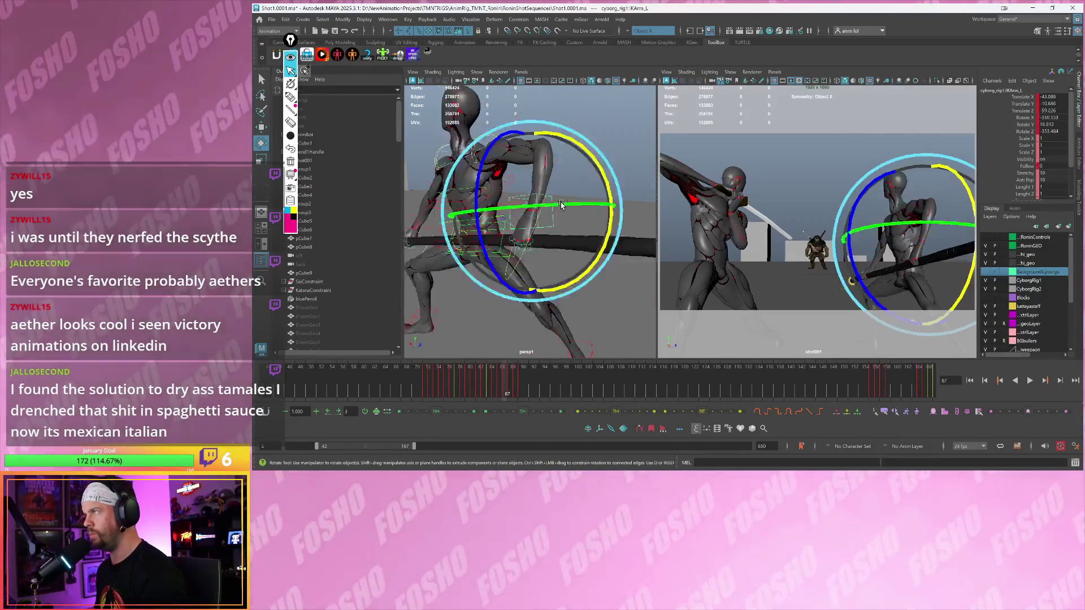
{"action": "key", "text": "period"}
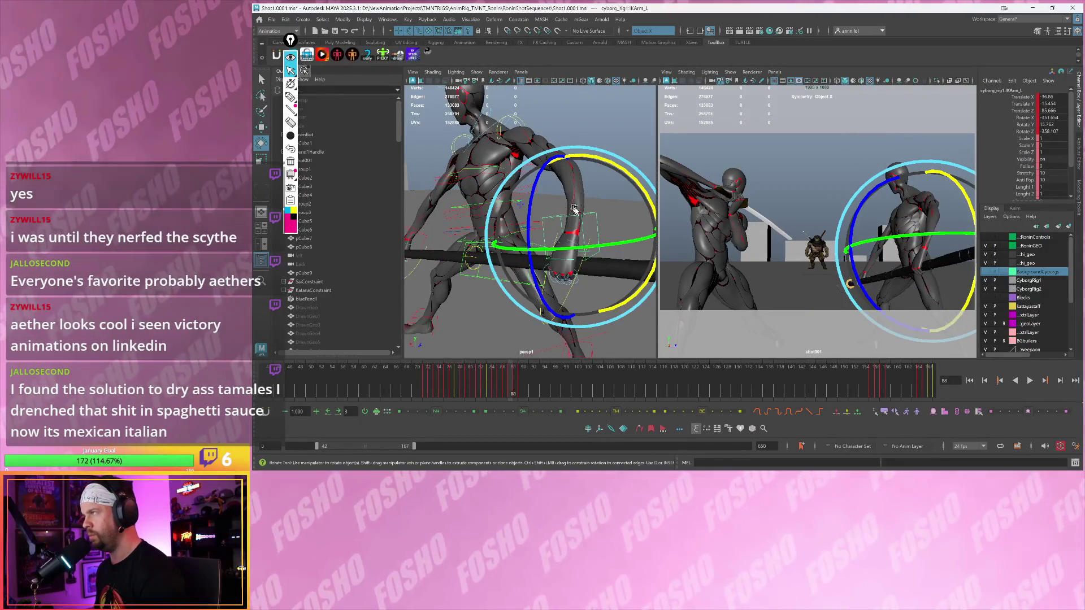
{"action": "left_click_drag", "start_coordinate": [578, 217], "coordinate": [640, 207], "text": "alt"}
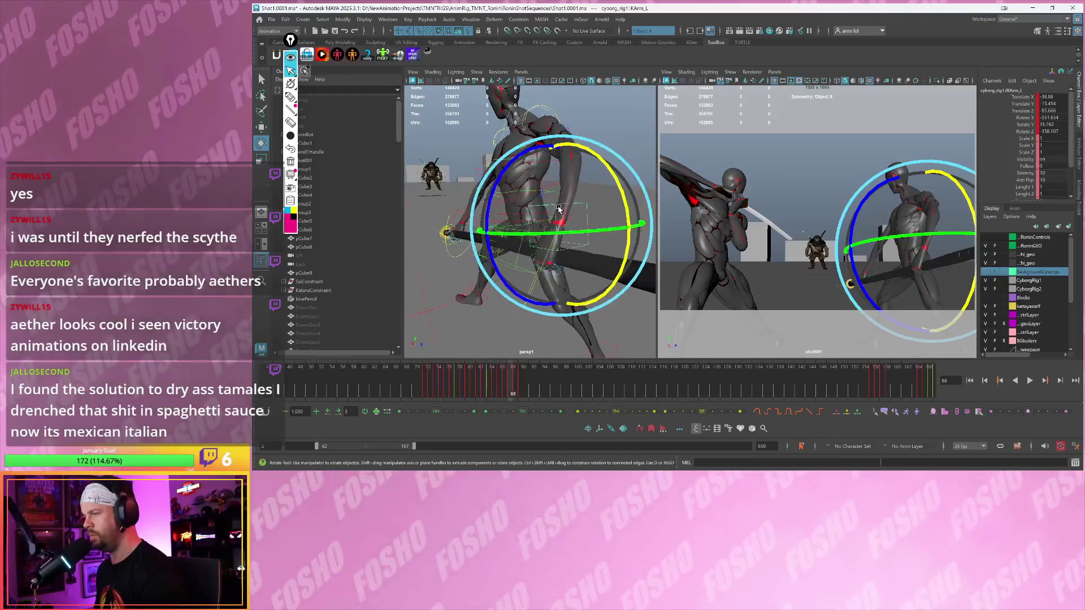
{"action": "key", "text": "comma"}
{"action": "key", "text": "period"}
{"action": "key", "text": "period"}
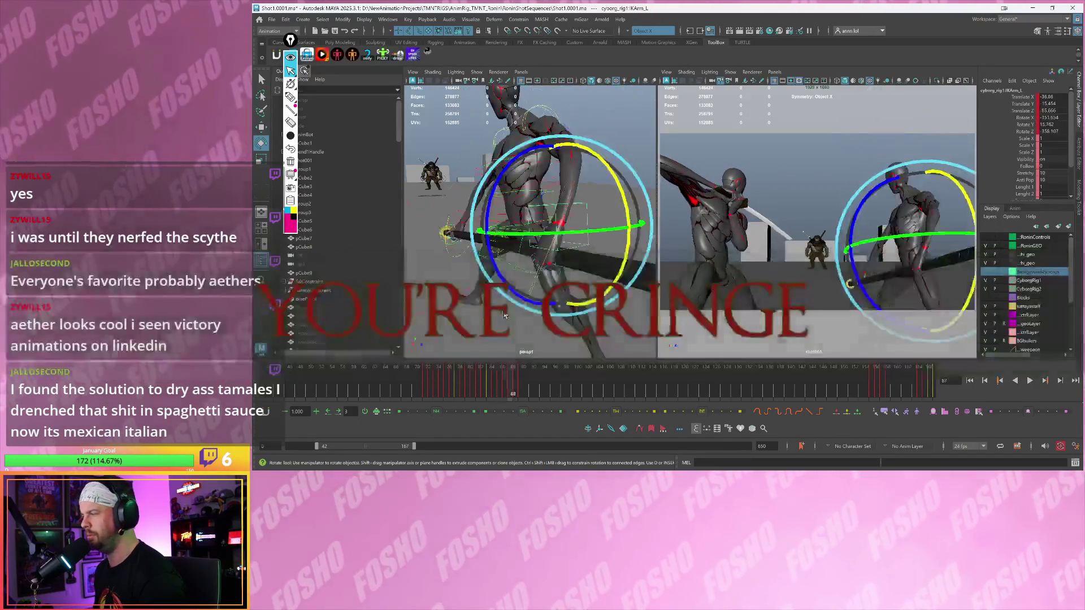
{"action": "key", "text": "comma"}
{"action": "key", "text": "period"}
{"action": "key", "text": "comma"}
{"action": "key", "text": "comma"}
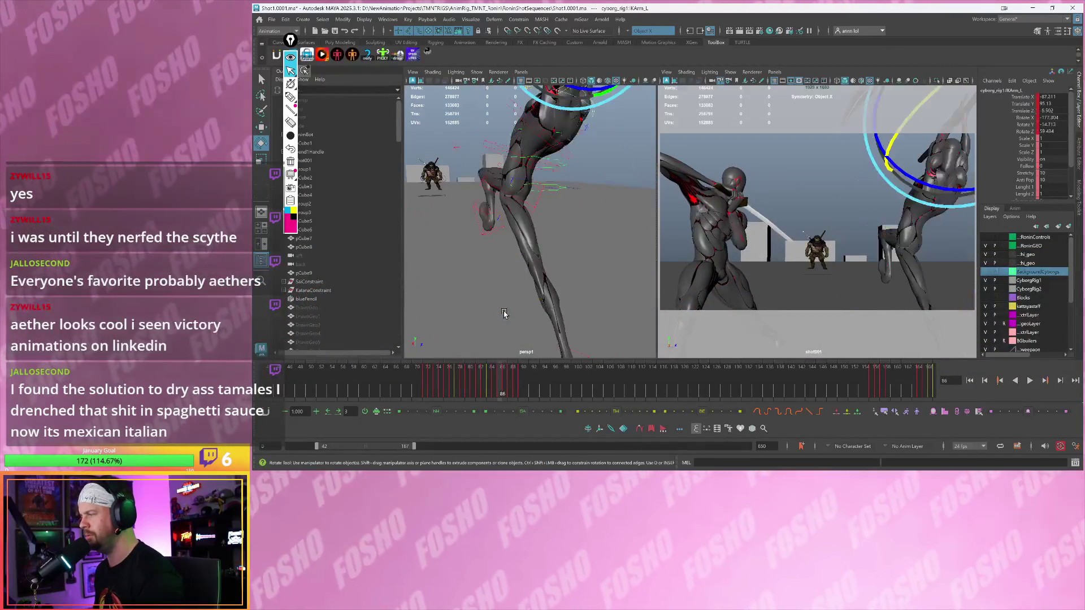
{"action": "key", "text": "period"}
{"action": "key", "text": "period"}
{"action": "key", "text": "comma"}
{"action": "key", "text": "period"}
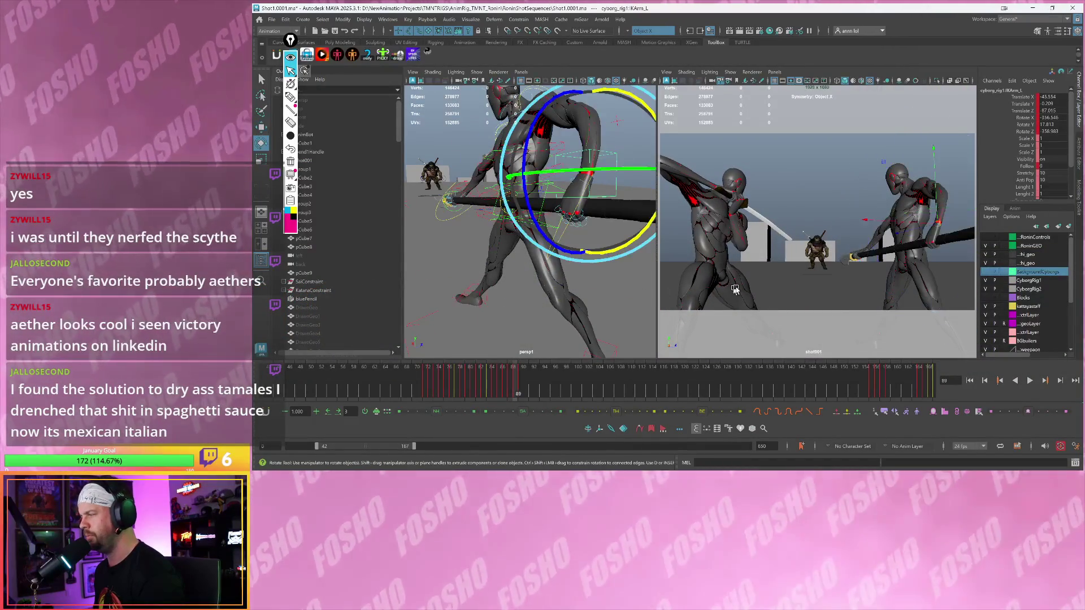
- Flip between frames 88 and 89 to compare the arm pose, adjusting the shot camera view
{"action": "key", "text": "comma"}
{"action": "key", "text": "period"}
{"action": "key", "text": "comma"}
{"action": "key", "text": "w"}
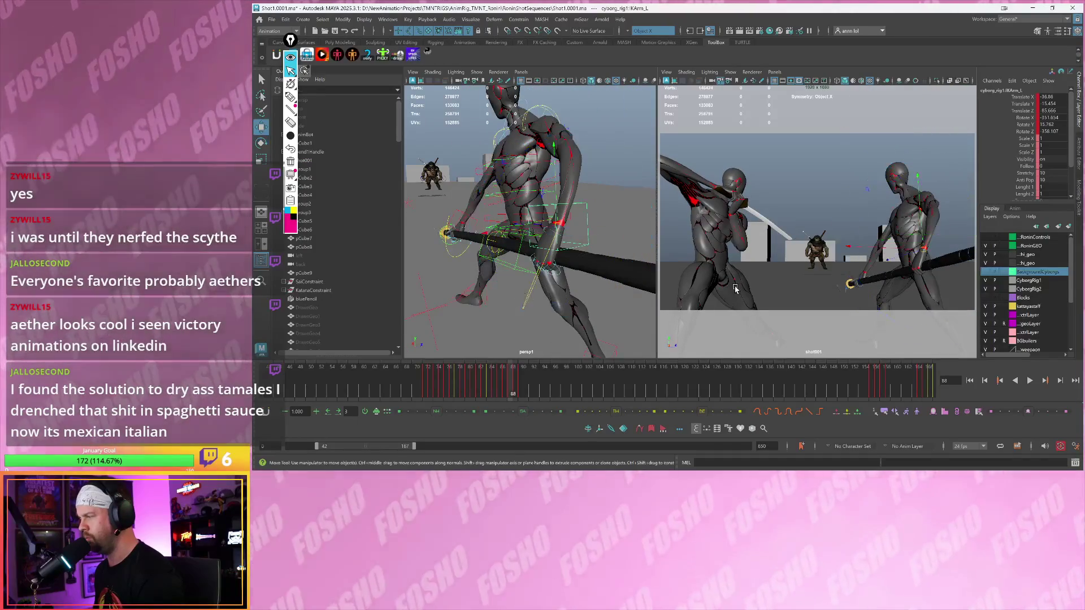
{"action": "key", "text": "e"}
{"action": "key", "text": "period"}
{"action": "key", "text": "comma"}
{"action": "key", "text": "period"}
{"action": "key", "text": "comma"}
{"action": "key", "text": "period"}
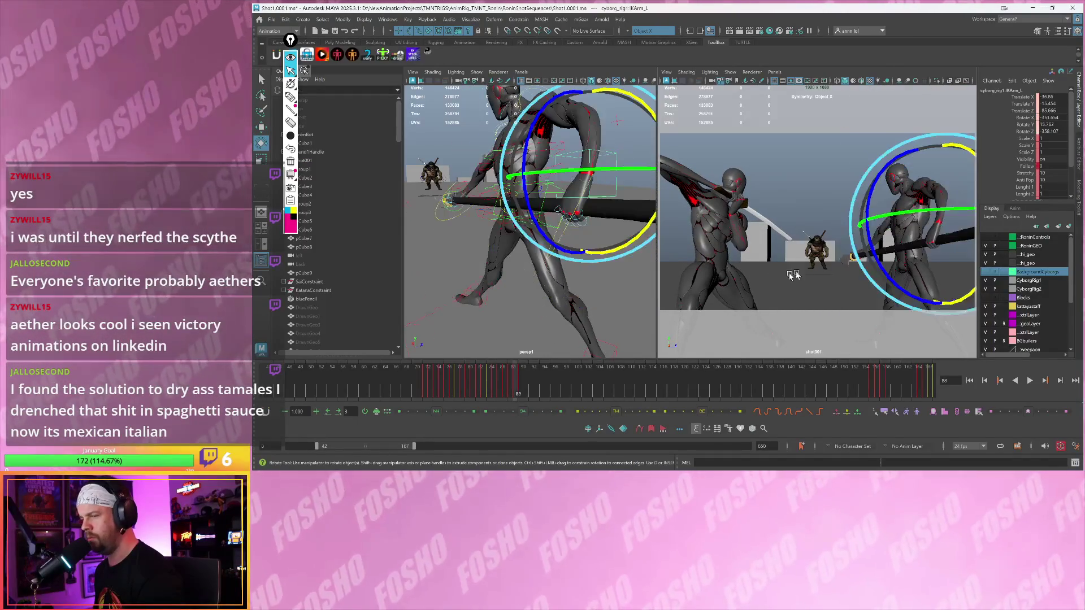
{"action": "key", "text": "period"}
{"action": "mouse_move", "coordinate": [779, 277]}
{"action": "left_mouse_down"}
{"action": "mouse_move", "coordinate": [902, 242]}
{"action": "mouse_move", "coordinate": [935, 257]}
{"action": "left_mouse_up"}
- Flip between frames 88 and 89 to review IKArm_L's pose, settling on 89
{"action": "key", "text": "comma"}
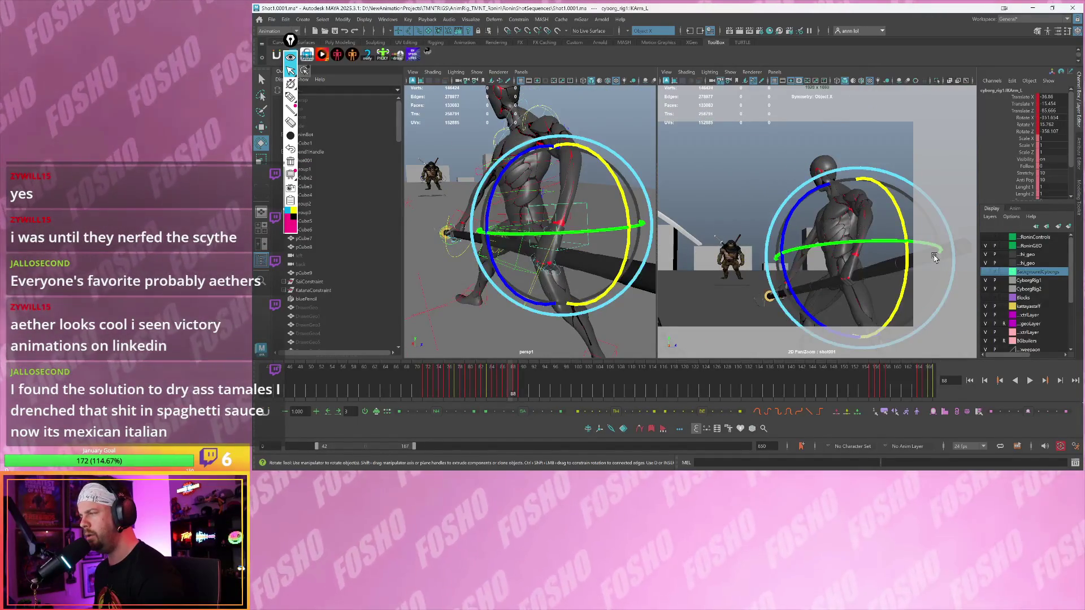
{"action": "key", "text": "comma"}
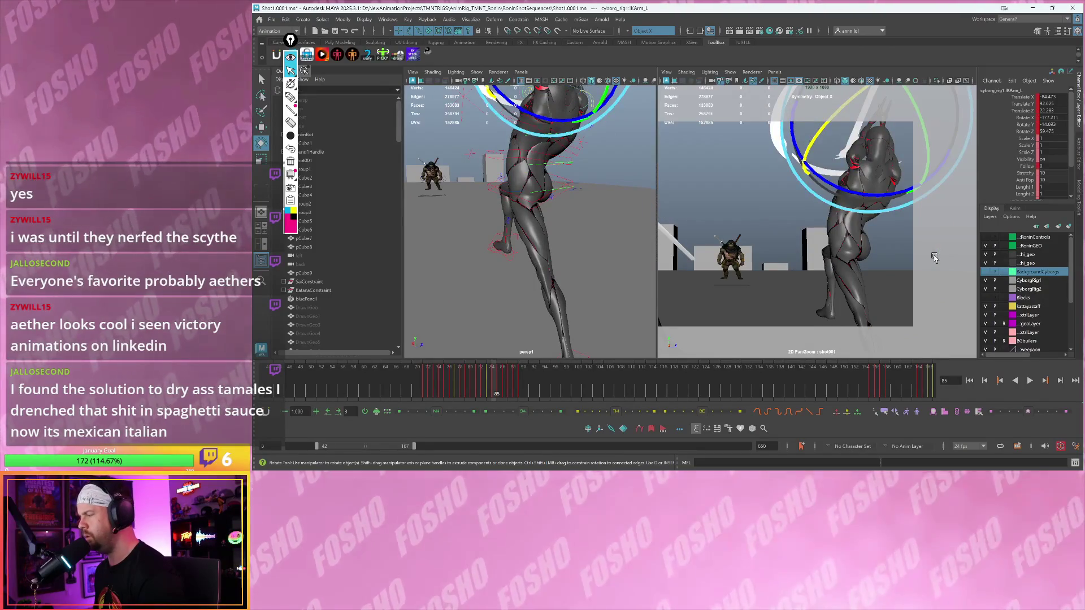
{"action": "key", "text": "period"}
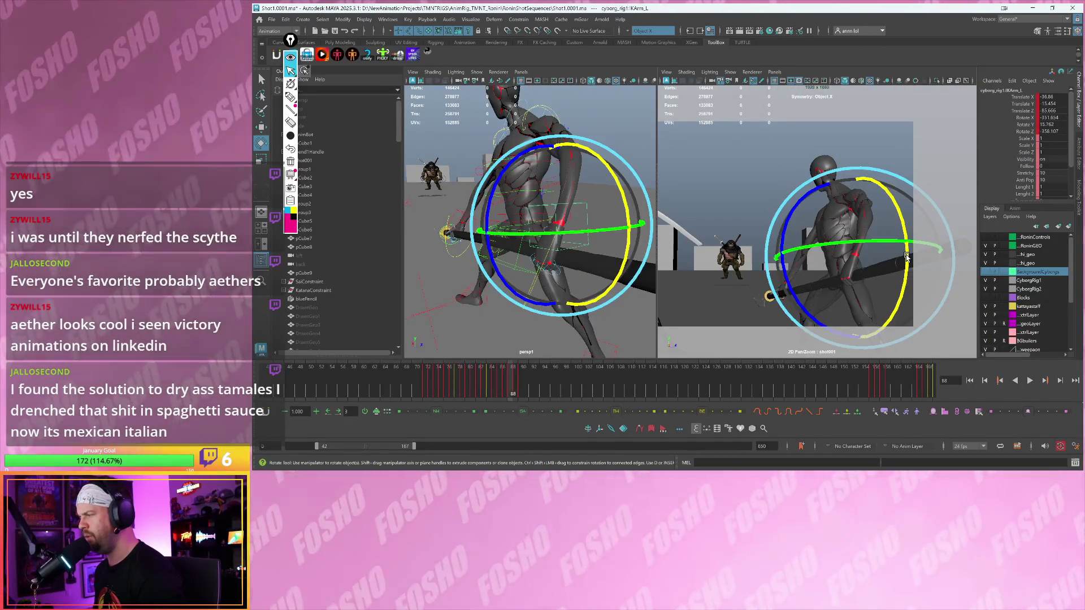
{"action": "key", "text": "period"}
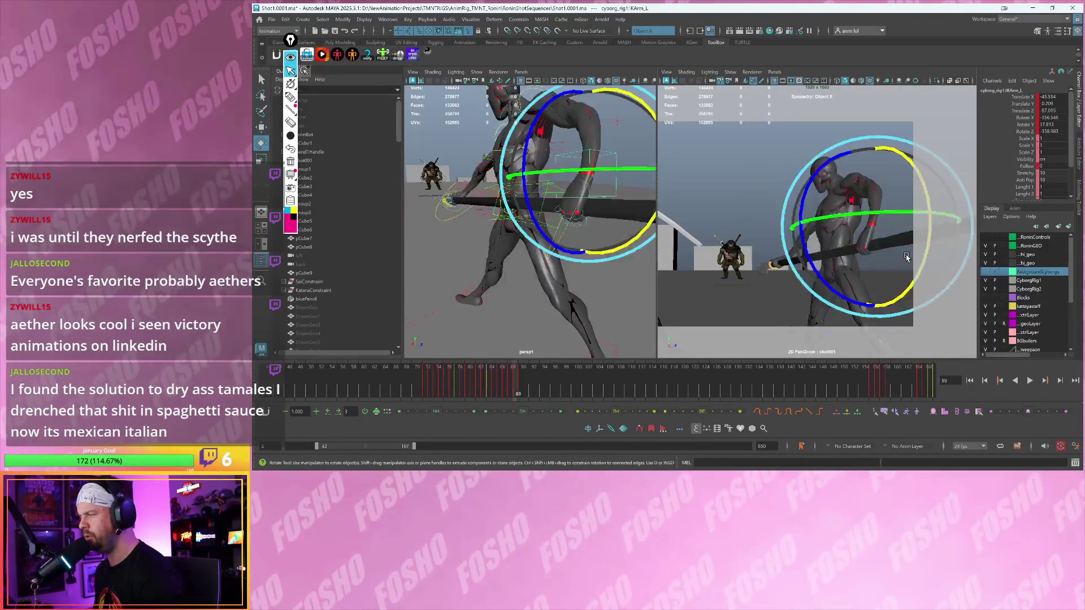
{"action": "key", "text": "comma"}
{"action": "key", "text": "comma"}
{"action": "key", "text": "period"}
{"action": "key", "text": "period"}
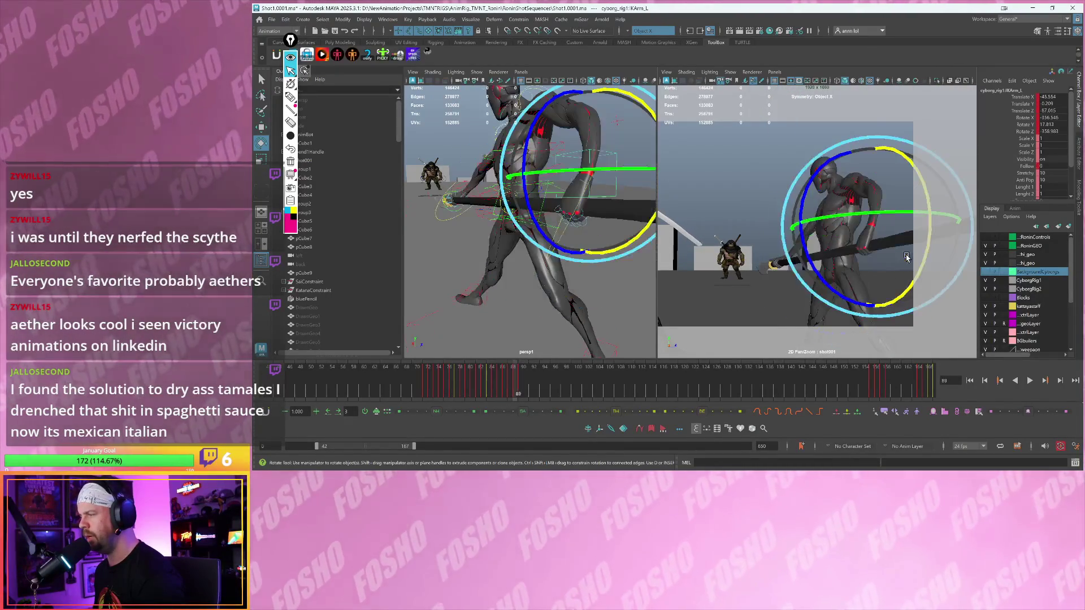
{"action": "key", "text": "comma"}
{"action": "key", "text": "comma"}
{"action": "key", "text": "period"}
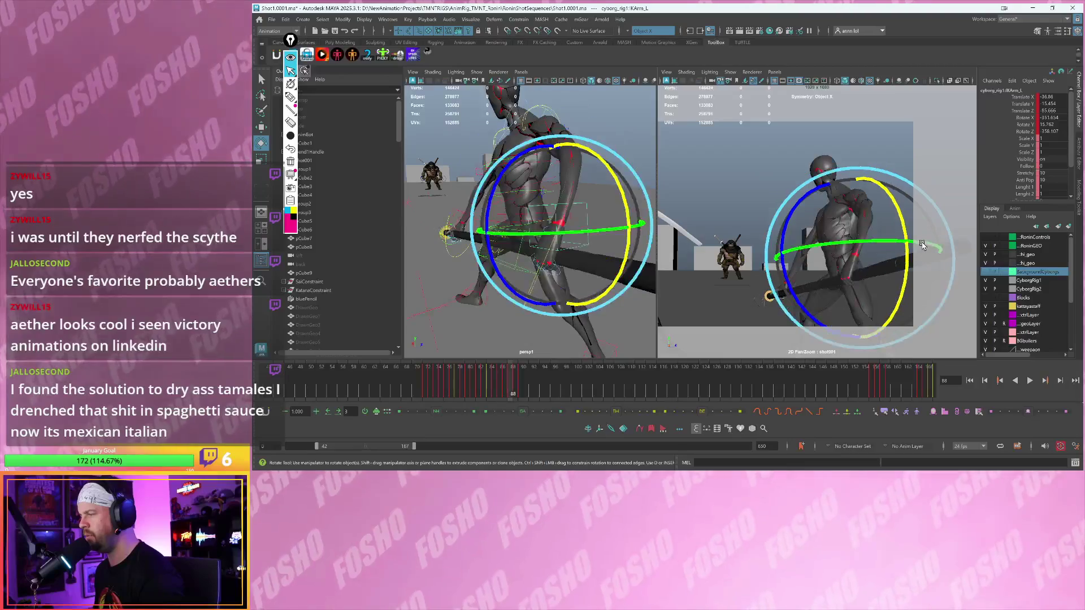
{"action": "key", "text": "comma"}
{"action": "key", "text": "period"}
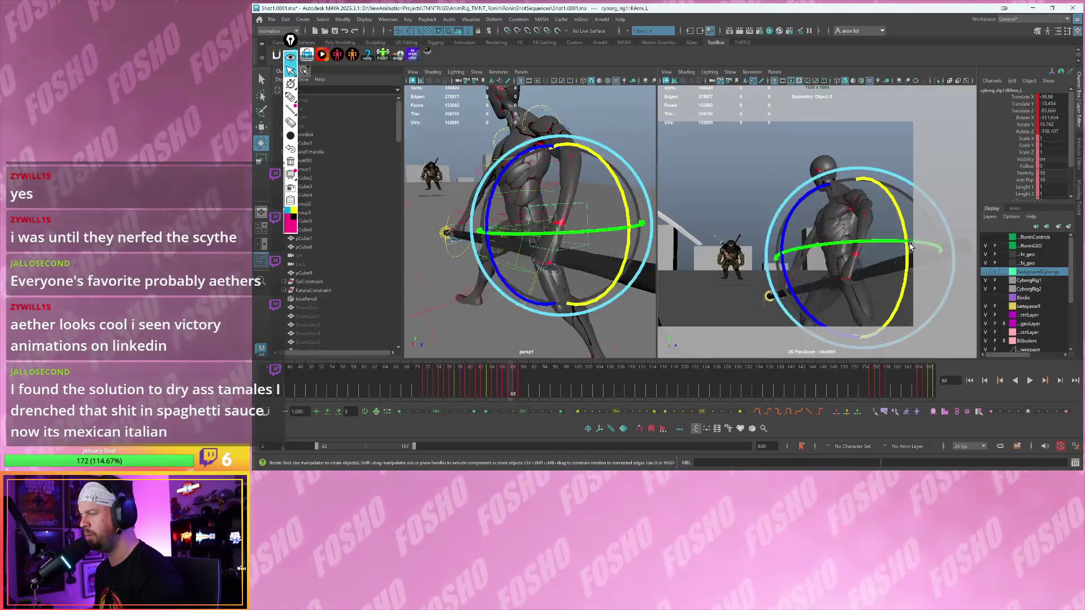
{"action": "key", "text": "period"}
{"action": "key", "text": "comma"}
{"action": "key", "text": "period"}
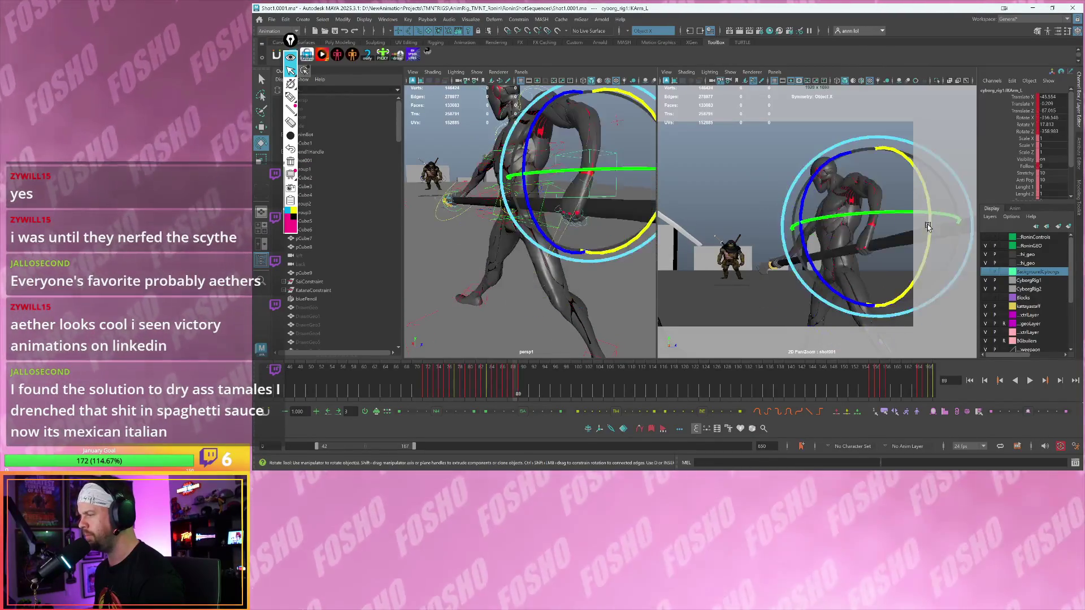
- Rotate the left arm at frame 89 to adjust the staff angle
{"action": "left_click_drag", "start_coordinate": [928, 224], "coordinate": [927, 223]}
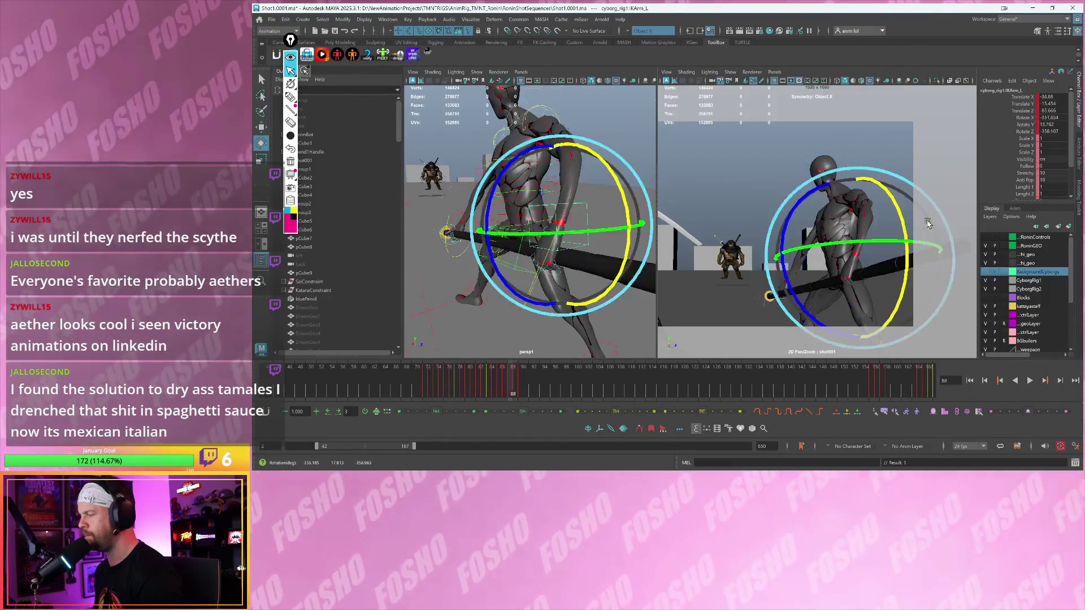
{"action": "scroll", "coordinate": [556, 263], "scroll_direction": "up", "scroll_amount": 10}
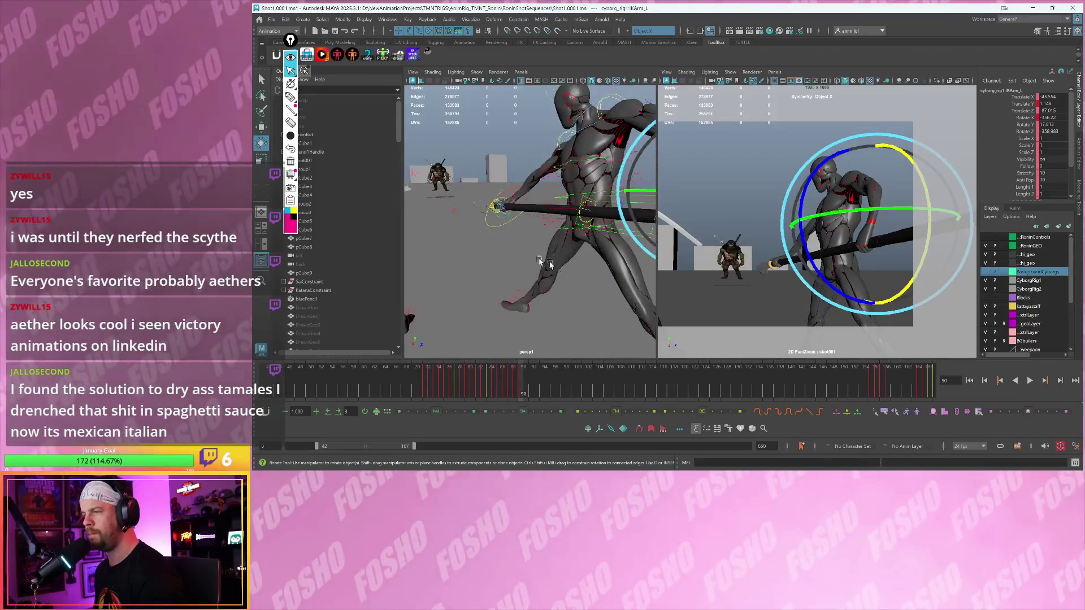
{"action": "mouse_move", "coordinate": [531, 240]}
{"action": "left_mouse_down", "text": "alt"}
{"action": "mouse_move", "coordinate": [536, 225]}
{"action": "mouse_move", "coordinate": [602, 199]}
{"action": "mouse_move", "coordinate": [488, 218]}
{"action": "mouse_move", "coordinate": [611, 241]}
{"action": "left_mouse_up", "text": "alt"}
{"action": "left_click", "coordinate": [487, 216]}
- Select the hip centre control and compare frames 89 and 90 in the shot camera
{"action": "left_click", "coordinate": [610, 238]}
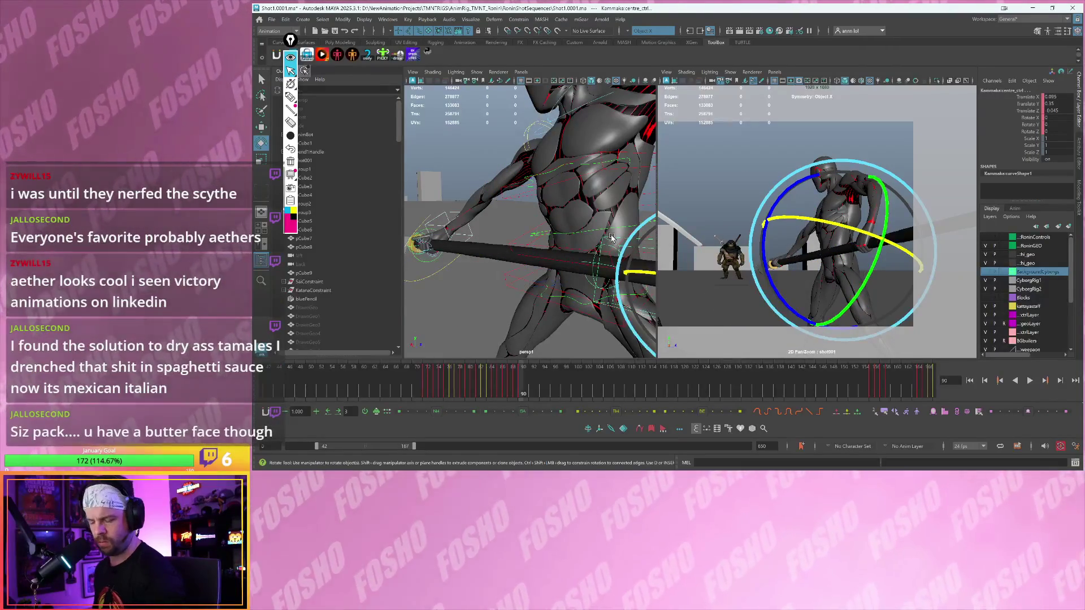
{"action": "key", "text": "alt+comma"}
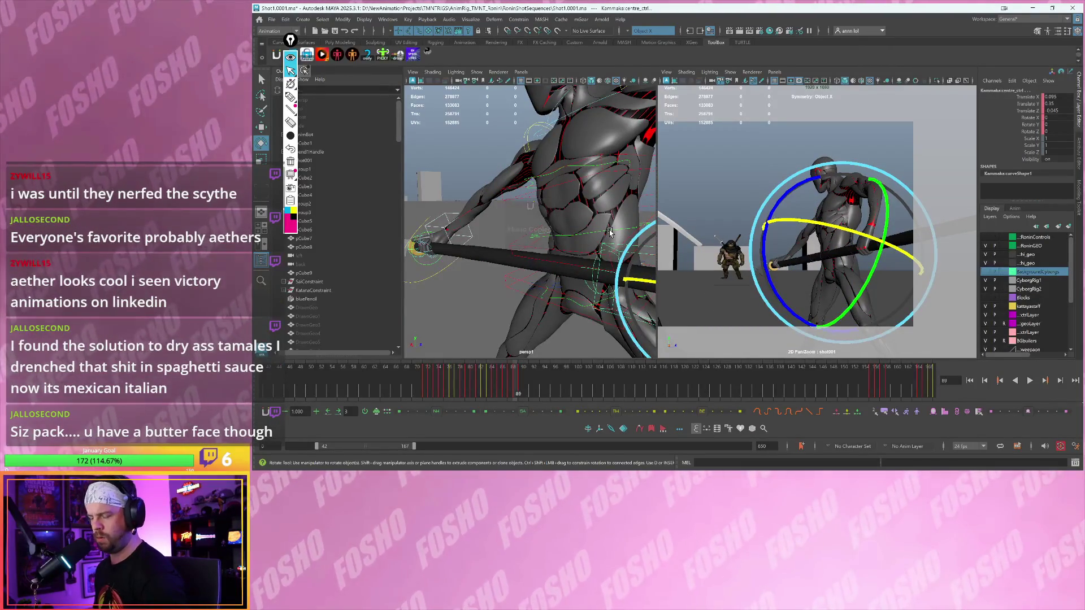
{"action": "key", "text": "alt+period"}
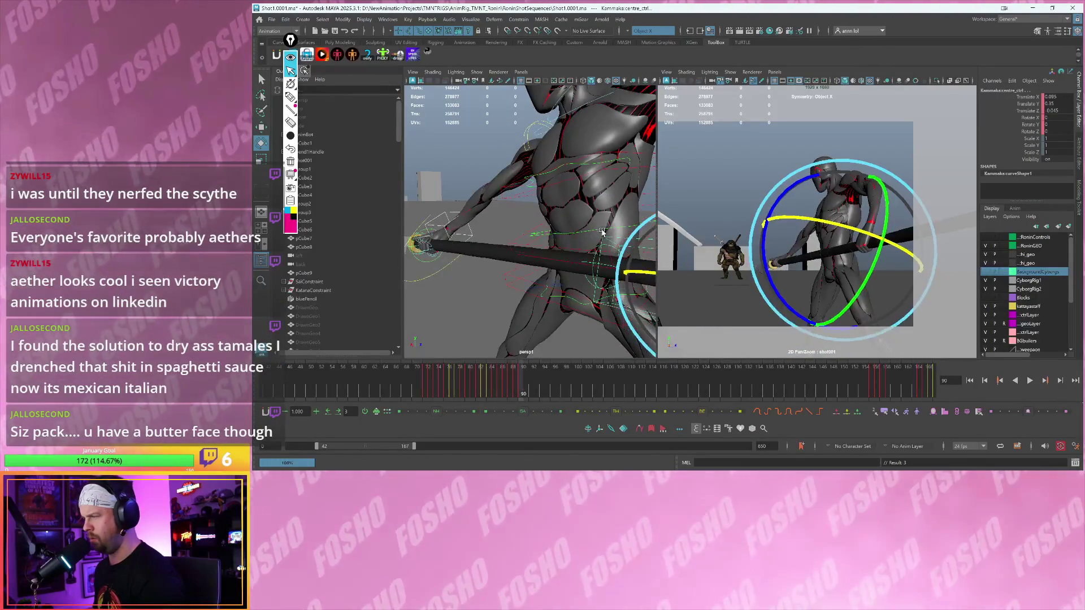
{"action": "mouse_move", "coordinate": [643, 244]}
{"action": "right_mouse_down", "text": "alt"}
{"action": "mouse_move", "coordinate": [856, 212]}
{"action": "mouse_move", "coordinate": [814, 261]}
{"action": "right_mouse_up", "text": "alt"}
{"action": "key", "text": "alt+comma"}
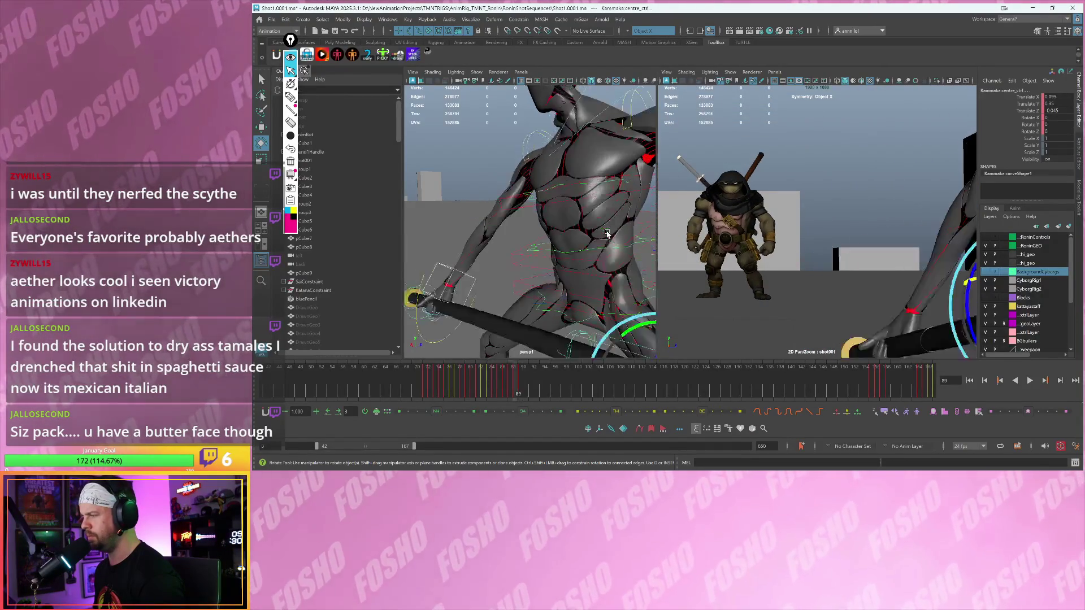
{"action": "scroll", "coordinate": [575, 226], "scroll_direction": "down", "scroll_amount": 5}
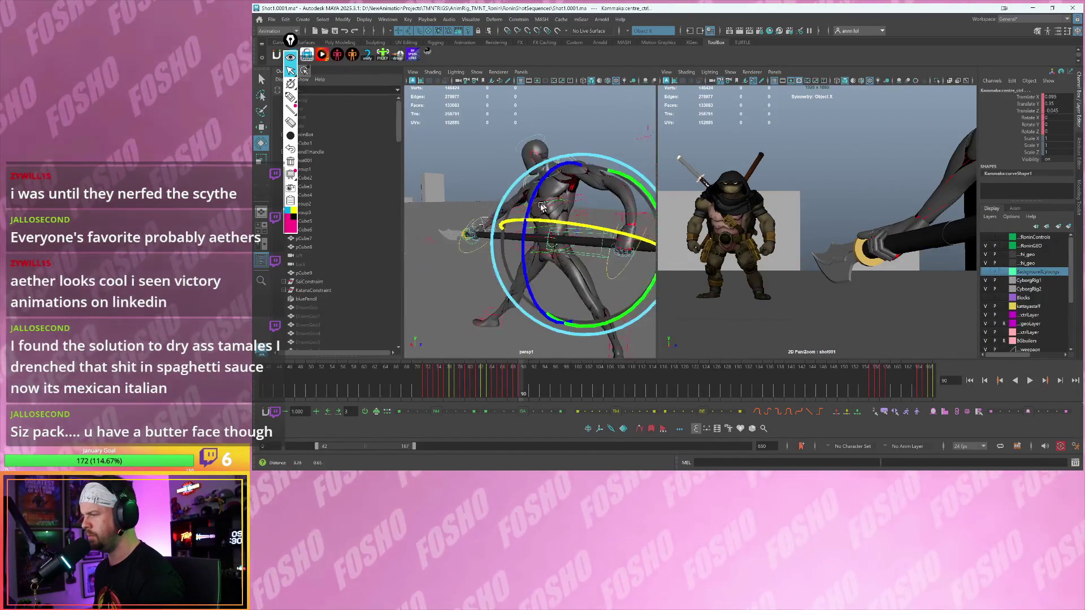
- Try a rotation on the left arm control, then undo it
{"action": "left_click", "coordinate": [587, 220]}
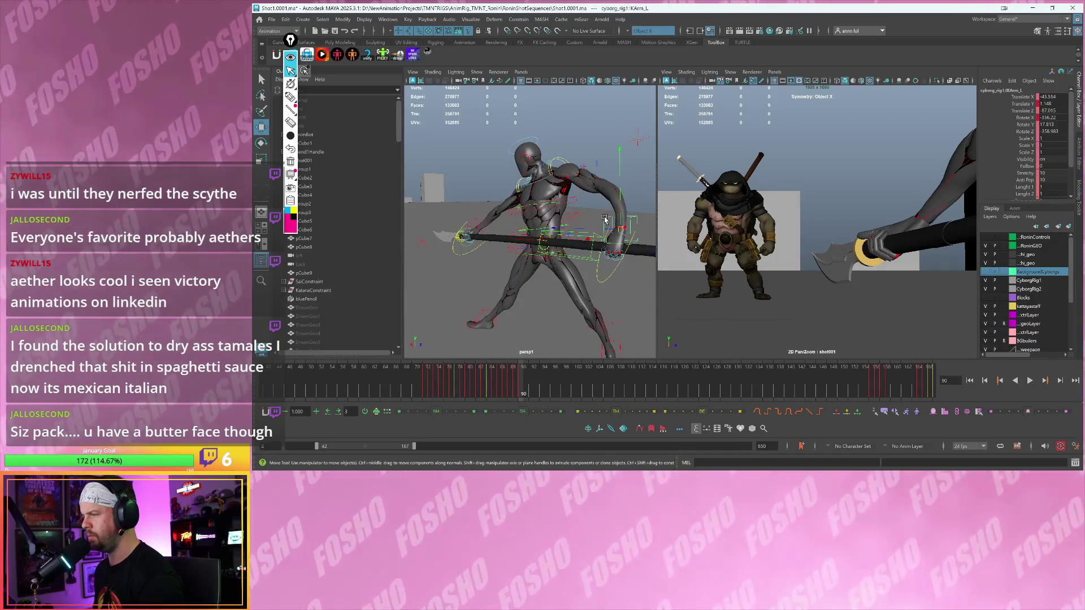
{"action": "key", "text": "e"}
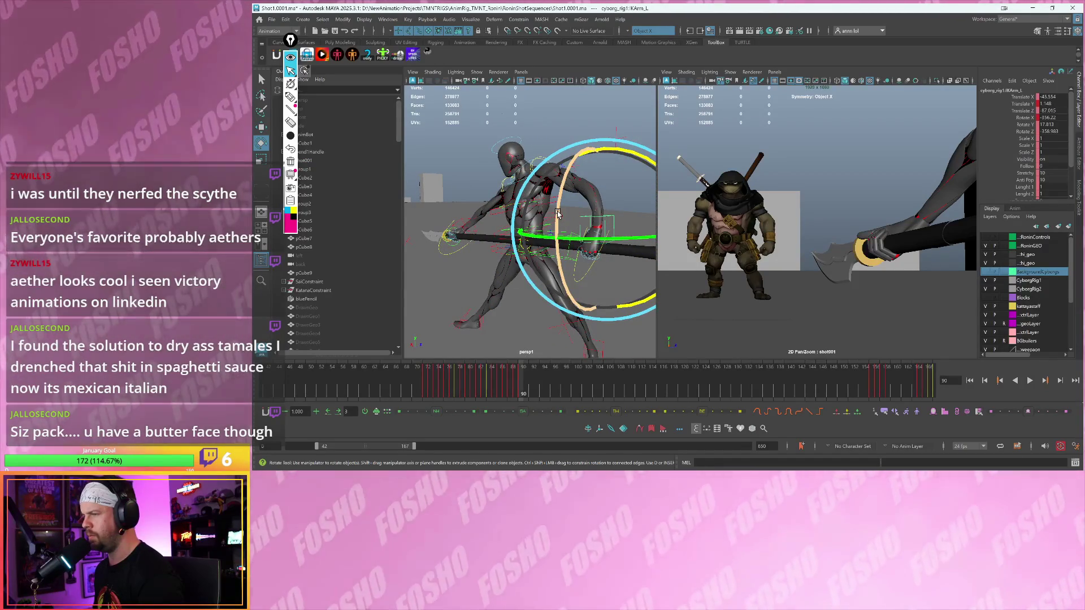
{"action": "left_click_drag", "start_coordinate": [565, 220], "coordinate": [634, 170], "text": "alt"}
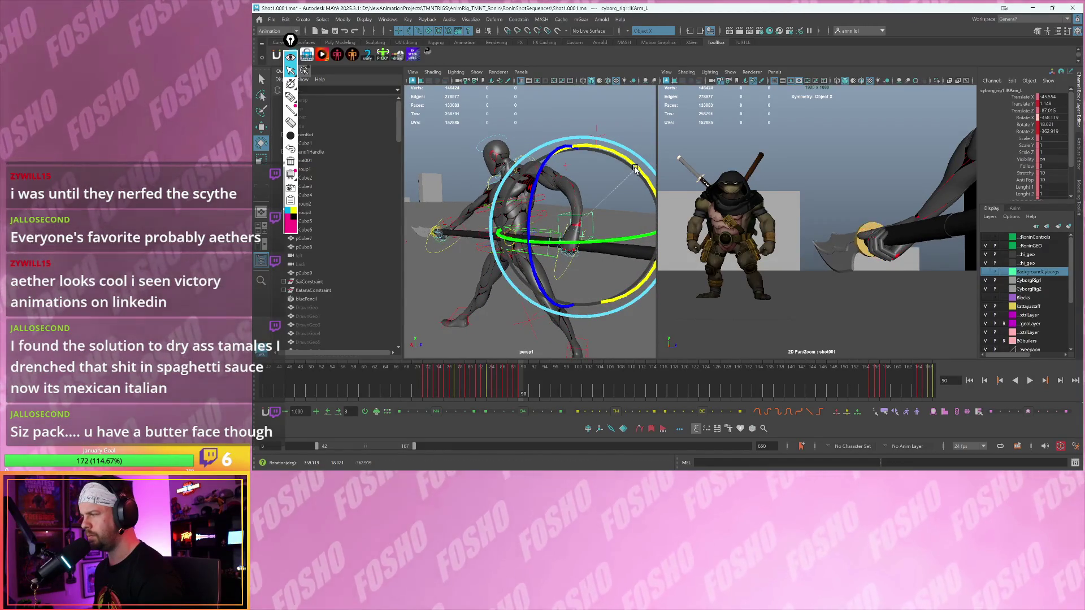
{"action": "key", "text": "ctrl+z"}
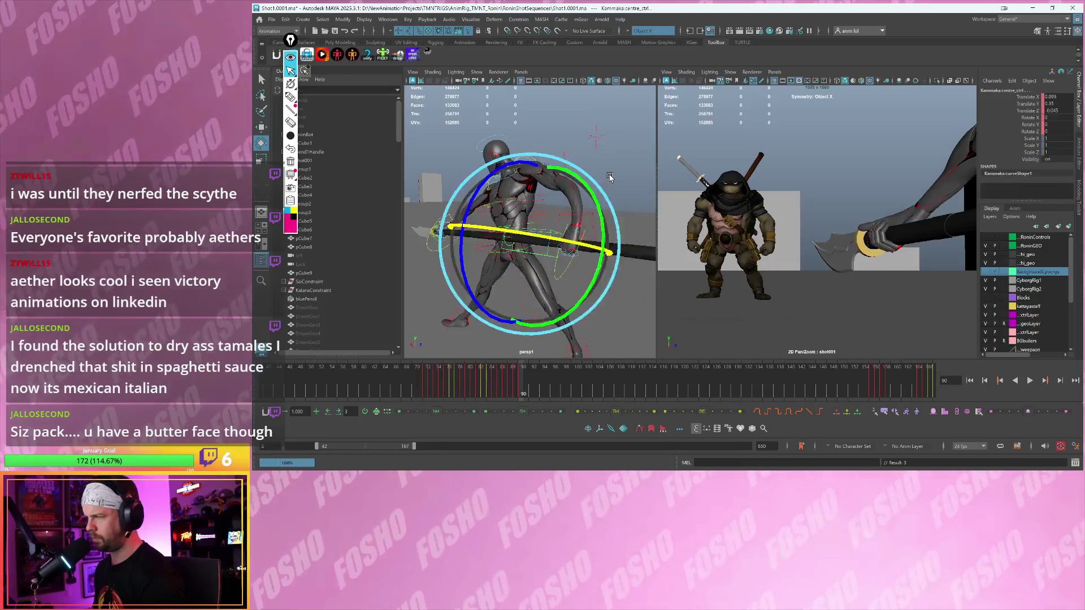
- Play the shot to review the motion, then stop and step to frame 91
{"action": "key", "text": "comma"}
{"action": "key", "text": "period"}
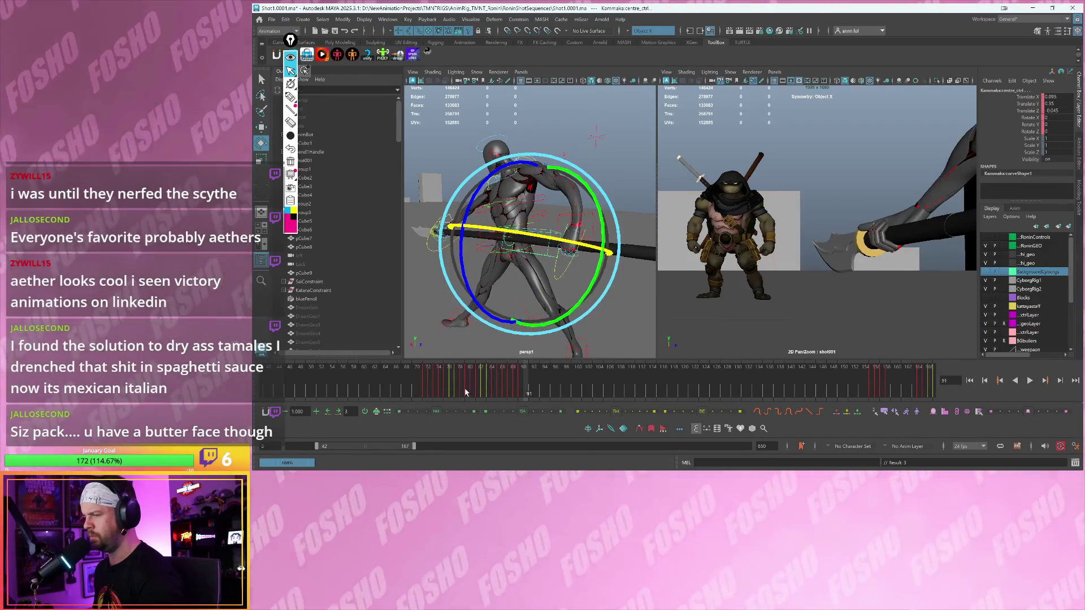
{"action": "key", "text": "alt+v"}
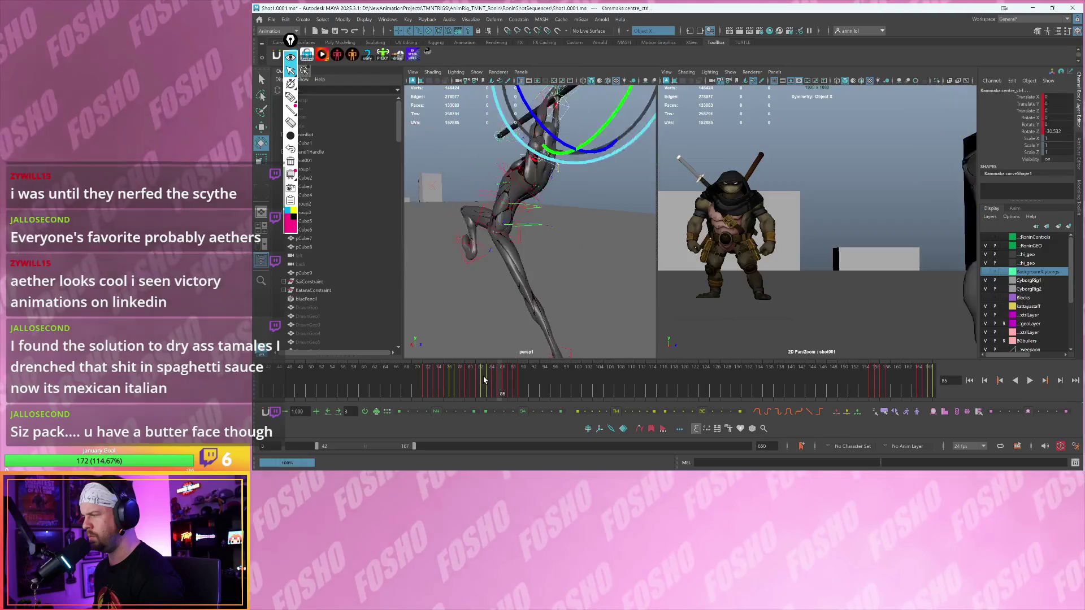
{"action": "key", "text": "Escape"}
{"action": "key", "text": "alt+period"}
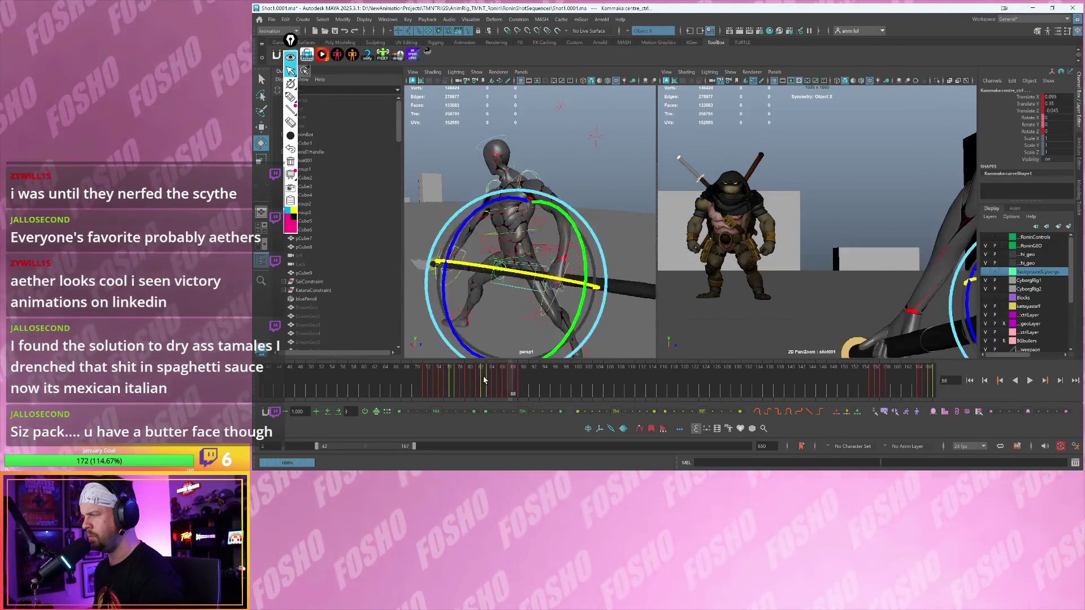
{"action": "key", "text": "alt+period"}
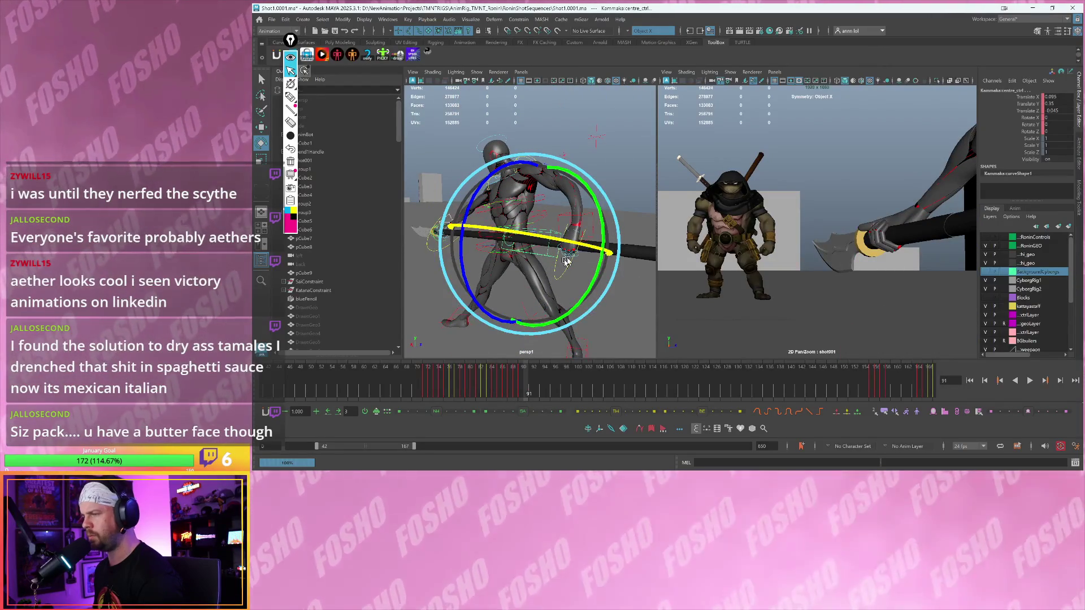
- Raise IKArm_L on Y from 1.148 to 1.58, then select centre_ctrl and play the shot
{"action": "key", "text": "w"}
{"action": "left_click", "coordinate": [588, 217]}
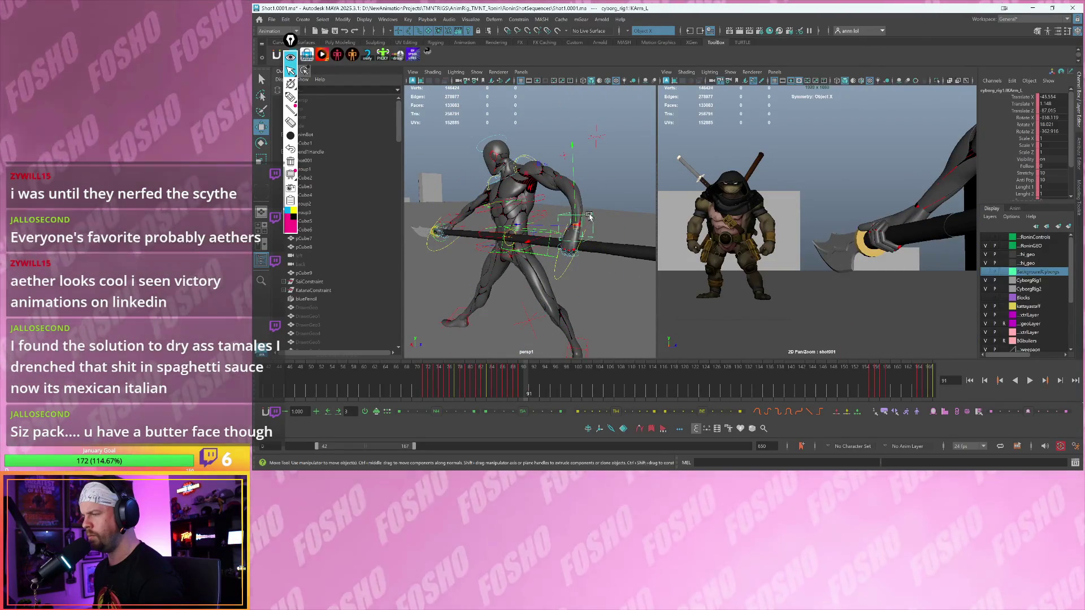
{"action": "key", "text": "e"}
{"action": "key", "text": "w"}
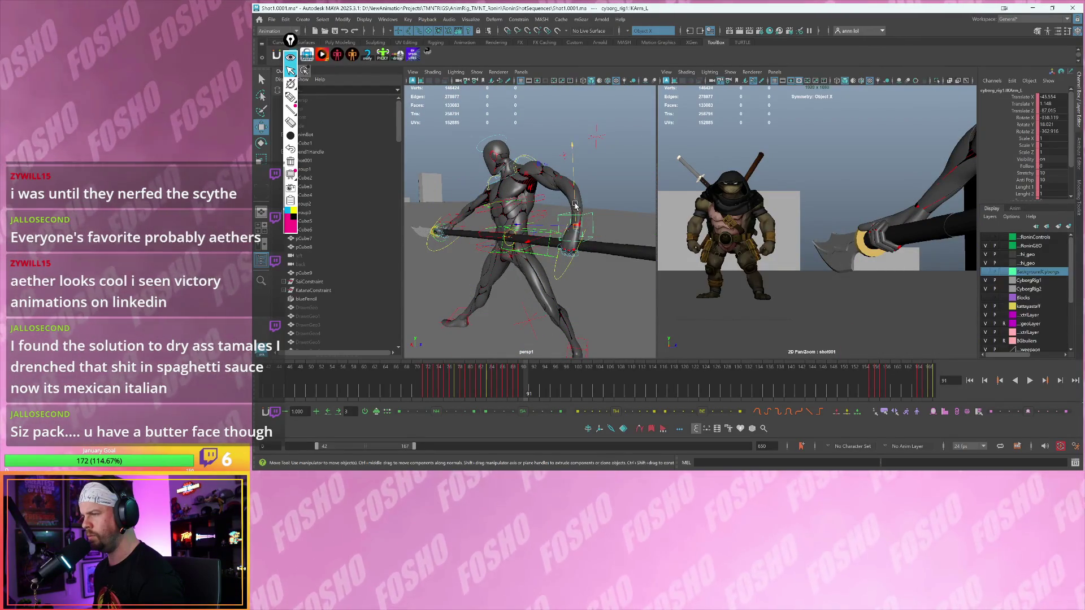
{"action": "left_click_drag", "start_coordinate": [575, 205], "coordinate": [575, 203]}
{"action": "key", "text": "ctrl+z"}
{"action": "key", "text": "ctrl+z"}
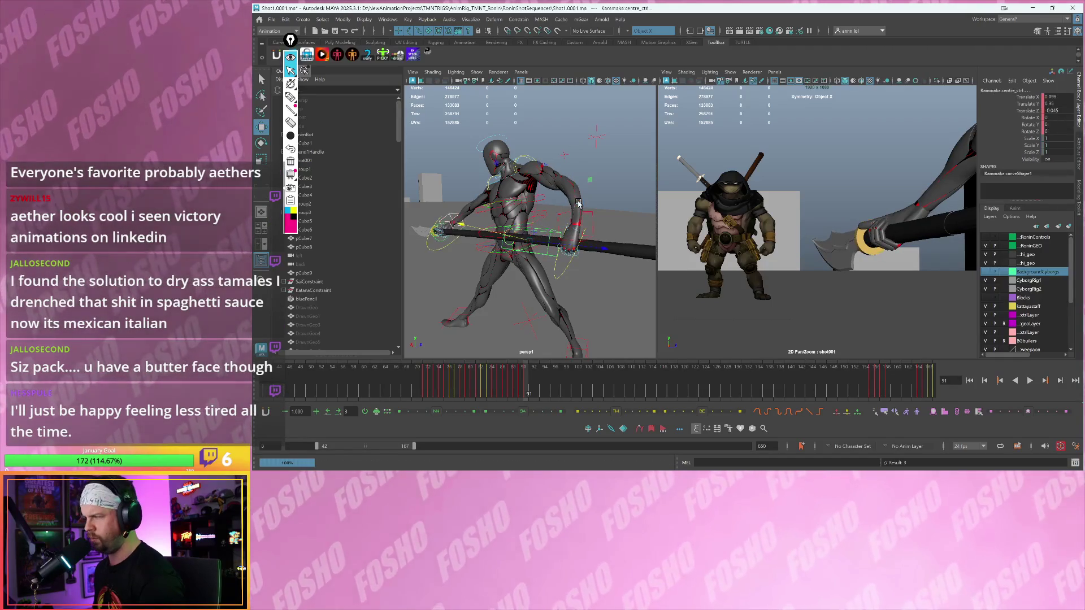
{"action": "key", "text": "alt+v"}
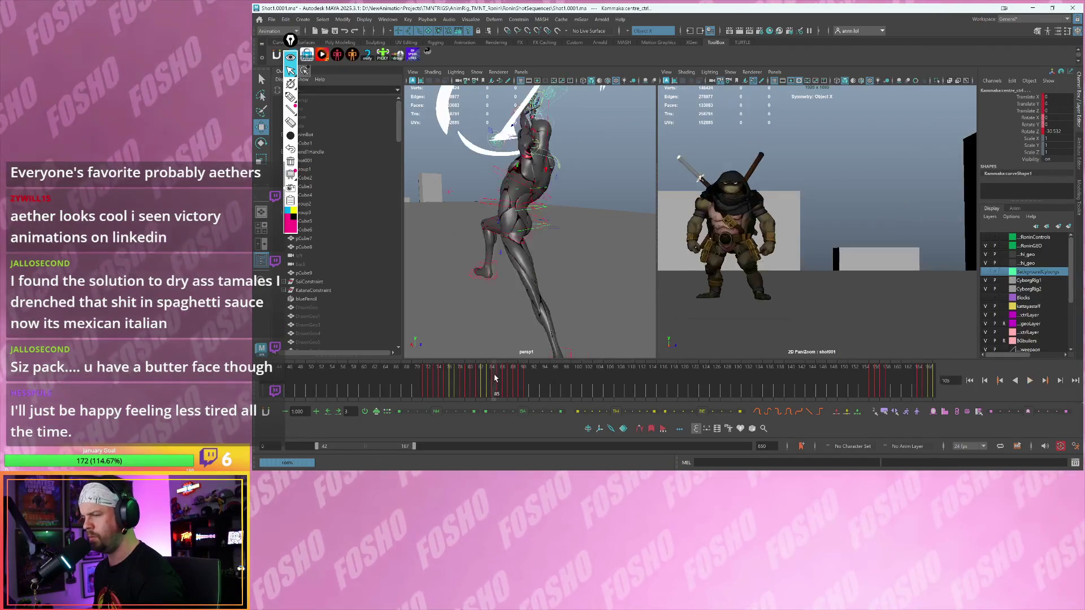
- Replay the shot, stop it, and settle on frame 87 with the camera closer
{"action": "mouse_move", "coordinate": [436, 378]}
{"action": "left_mouse_down"}
{"action": "mouse_move", "coordinate": [526, 386]}
{"action": "mouse_move", "coordinate": [468, 369]}
{"action": "left_mouse_up"}
{"action": "key", "text": "alt+v"}
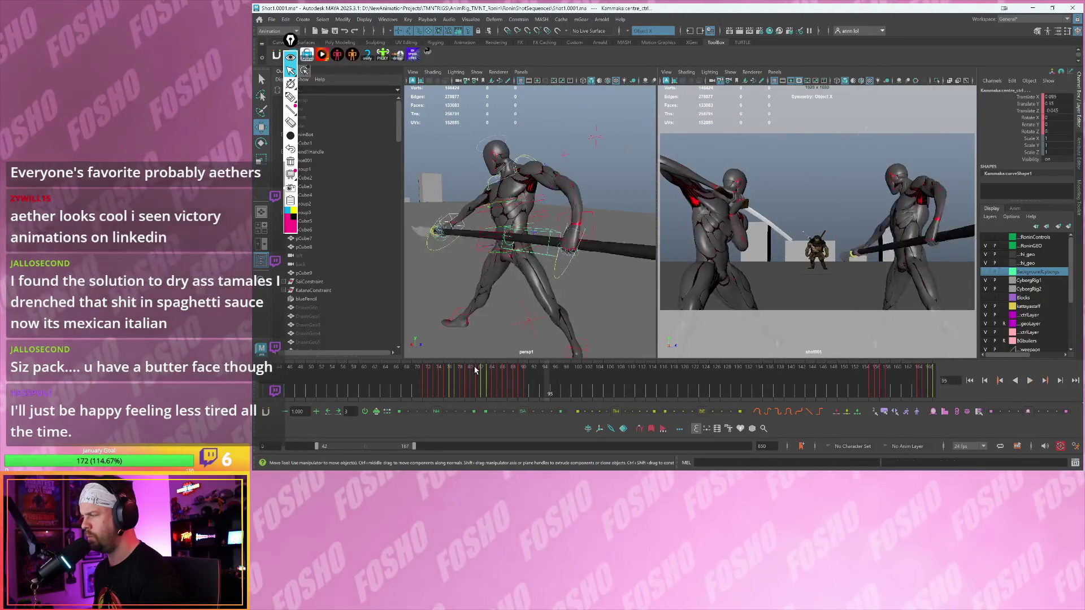
{"action": "key", "text": "Escape"}
{"action": "key", "text": "alt+comma"}
{"action": "key", "text": "alt+comma"}
{"action": "key", "text": "alt+comma"}
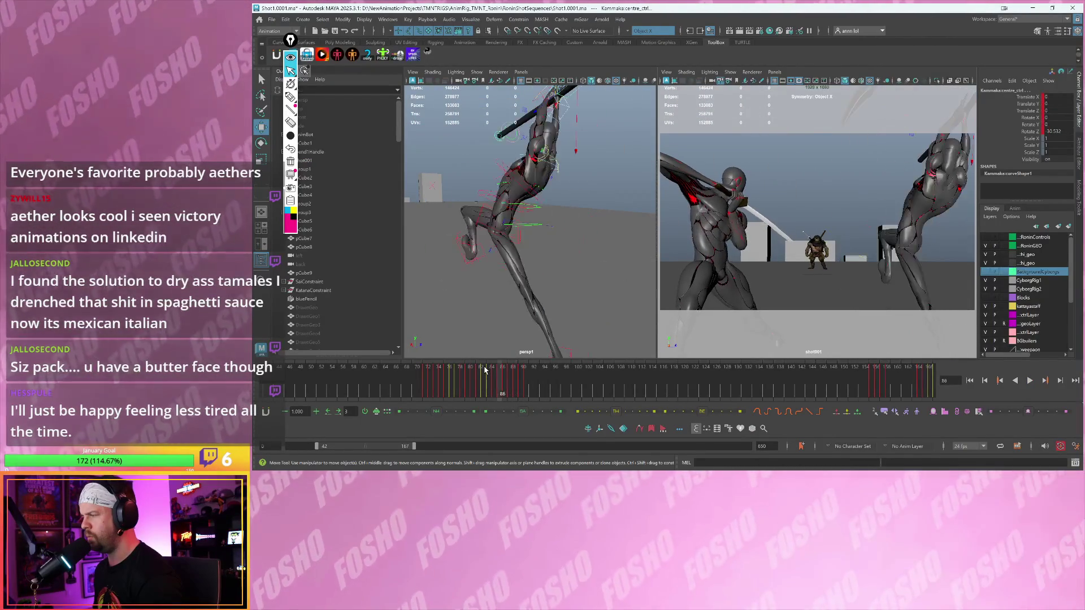
{"action": "right_click_drag", "start_coordinate": [505, 280], "coordinate": [547, 267], "text": "alt"}
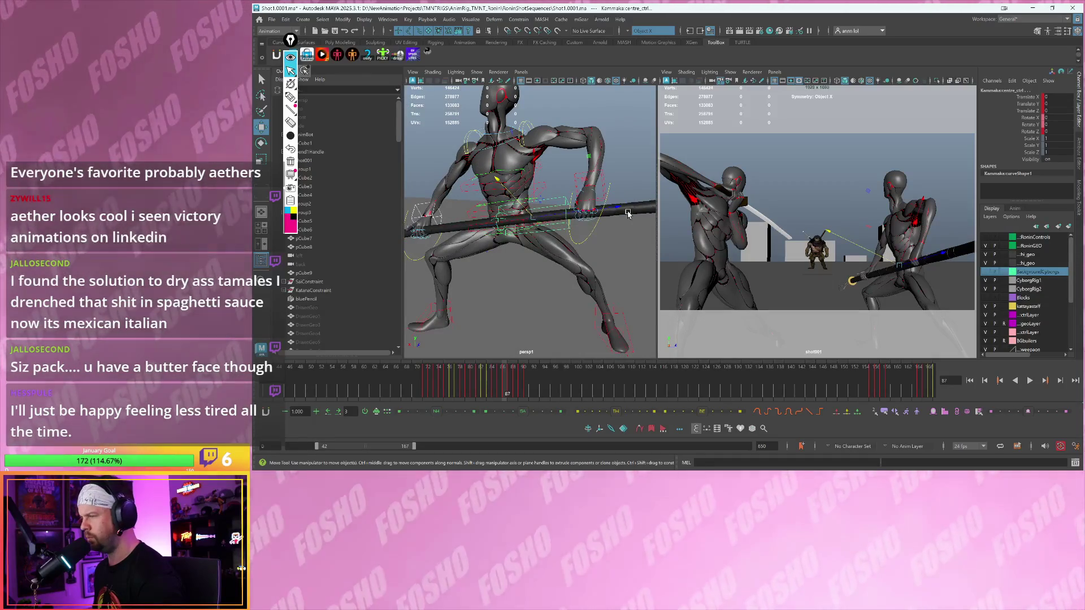
- Inspect the staff's tweak and skinCluster8 inputs in the Channel Box, then reselect centre_ctrl
{"action": "left_click", "coordinate": [628, 213]}
{"action": "scroll", "coordinate": [1039, 176], "scroll_direction": "down", "scroll_amount": 1}
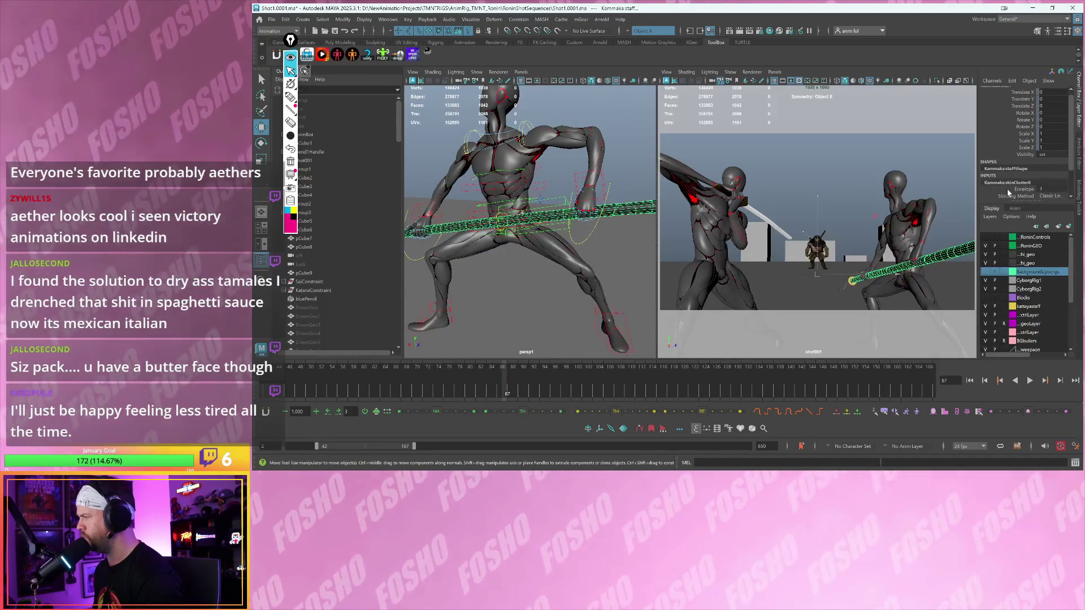
{"action": "scroll", "coordinate": [1009, 193], "scroll_direction": "down", "scroll_amount": 3}
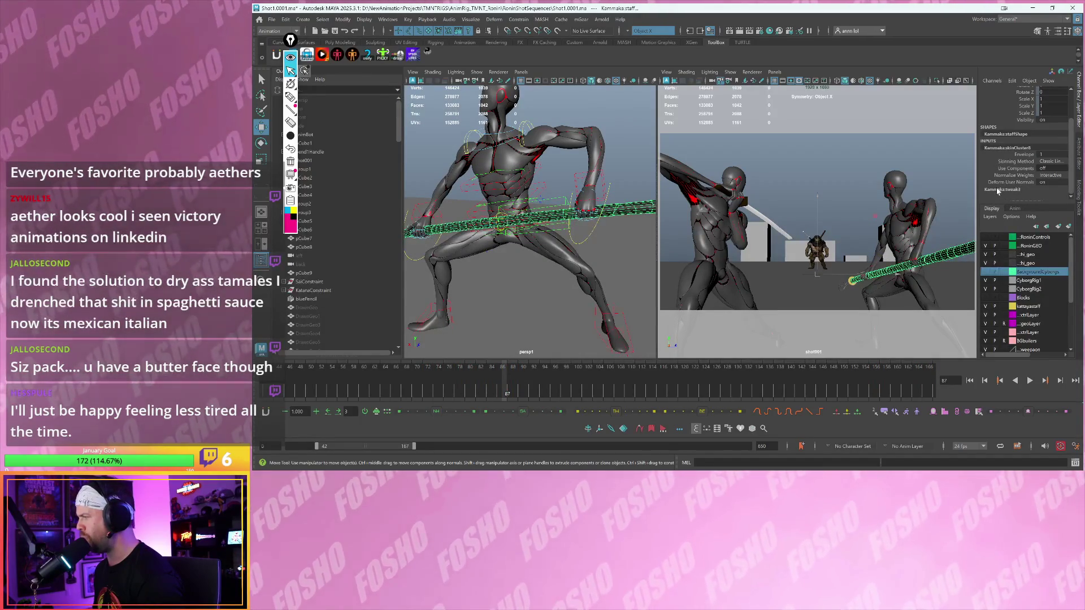
{"action": "left_click", "coordinate": [998, 190]}
{"action": "scroll", "coordinate": [1011, 191], "scroll_direction": "up", "scroll_amount": 1}
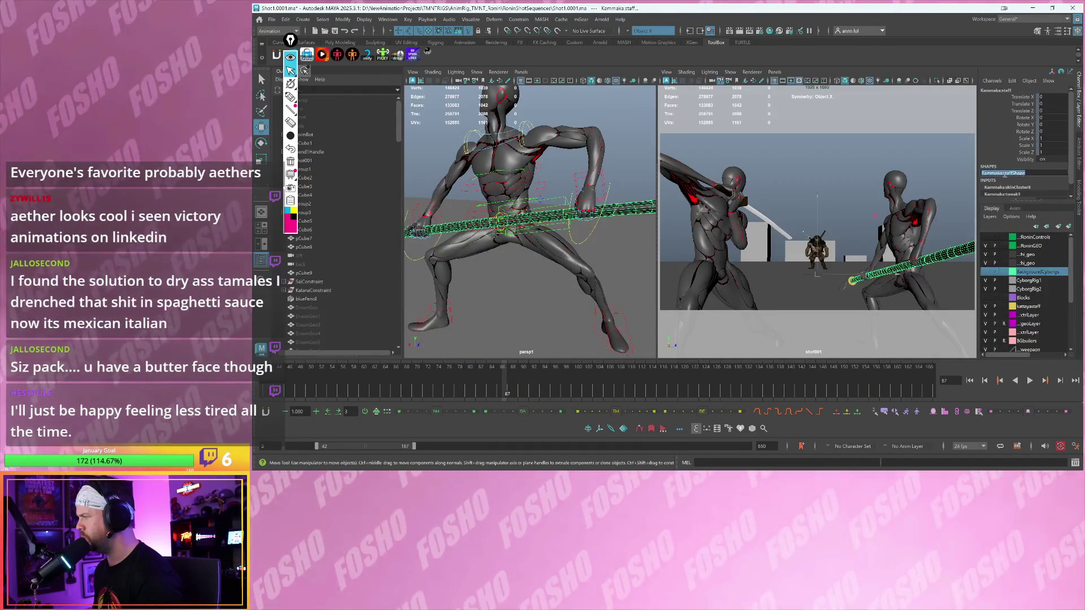
{"action": "left_click", "coordinate": [1006, 187]}
{"action": "scroll", "coordinate": [1006, 187], "scroll_direction": "down", "scroll_amount": 2}
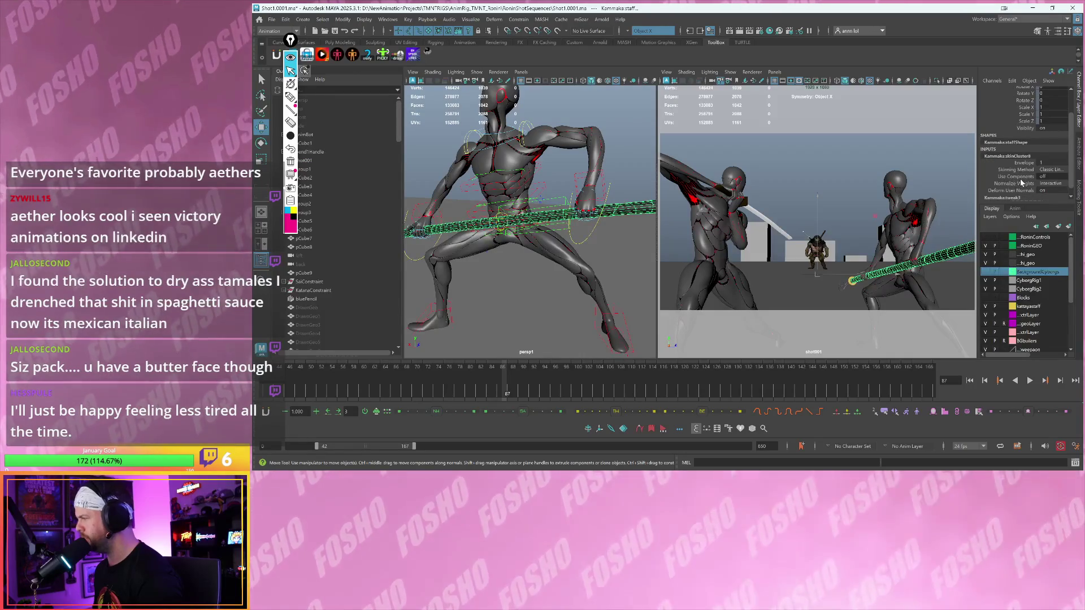
{"action": "left_click", "coordinate": [552, 199]}
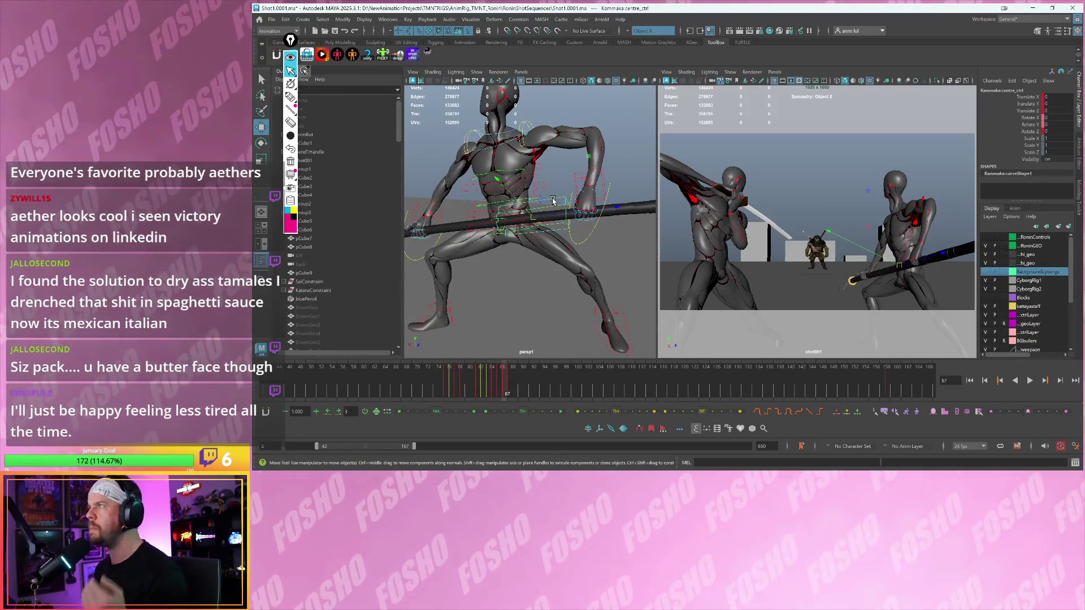
- Move the staff's stretch_middle_ctrl down at frame 87
{"action": "left_click_drag", "start_coordinate": [548, 253], "coordinate": [762, 265], "text": "alt"}
{"action": "scroll", "coordinate": [713, 239], "scroll_direction": "up", "scroll_amount": 3}
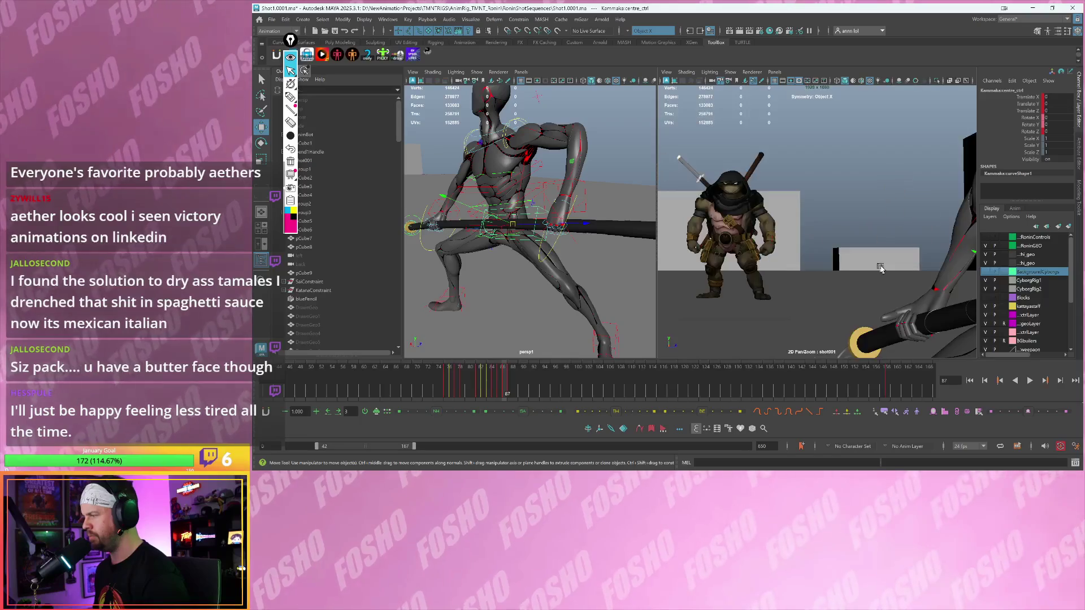
{"action": "scroll", "coordinate": [896, 266], "scroll_direction": "up", "scroll_amount": 3}
{"action": "scroll", "coordinate": [896, 265], "scroll_direction": "down", "scroll_amount": 5}
{"action": "mouse_move", "coordinate": [594, 229]}
{"action": "left_mouse_down", "text": "alt"}
{"action": "mouse_move", "coordinate": [537, 240]}
{"action": "mouse_move", "coordinate": [563, 226]}
{"action": "left_mouse_up", "text": "alt"}
{"action": "scroll", "coordinate": [564, 226], "scroll_direction": "up", "scroll_amount": 3}
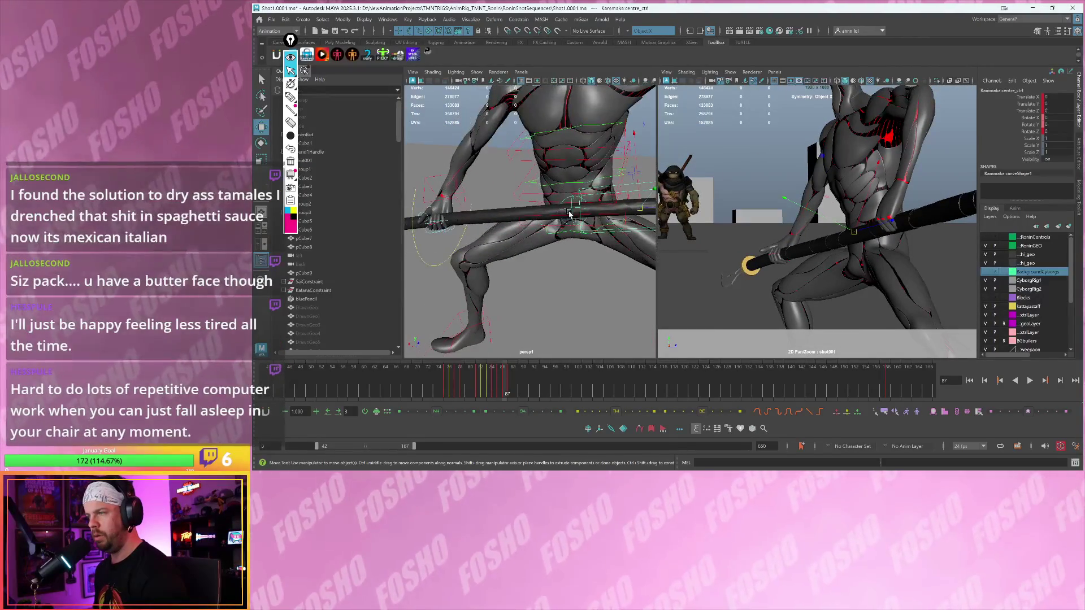
{"action": "left_click_drag", "start_coordinate": [572, 212], "coordinate": [568, 230]}
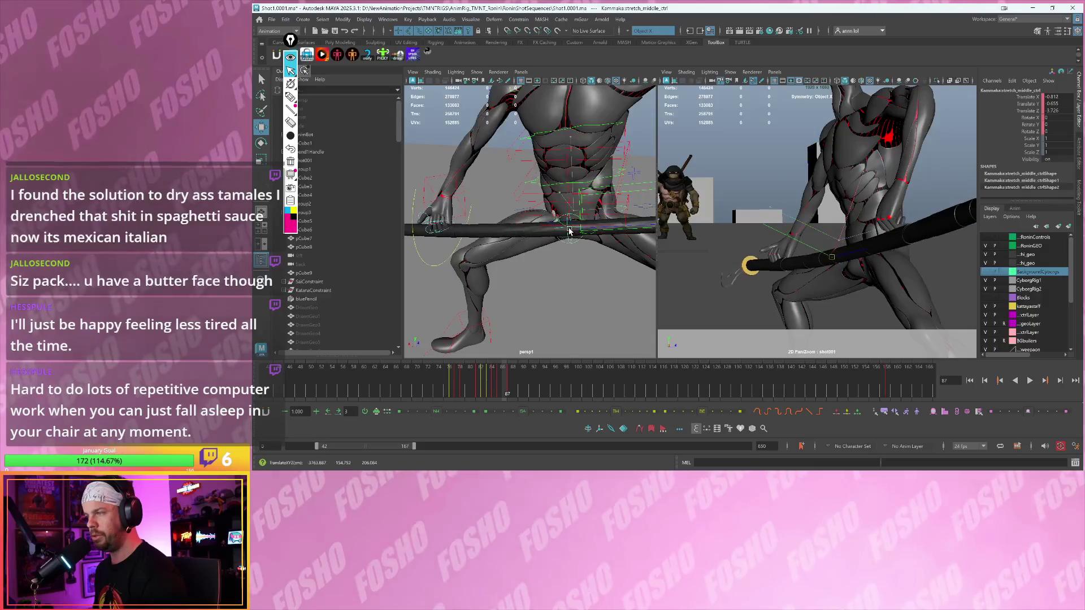
- Select the staff's top_ctrl, the Kammaka:Blade mesh, then the bottom stretch control at the hilt
{"action": "mouse_move", "coordinate": [571, 229]}
{"action": "right_mouse_down", "text": "alt"}
{"action": "mouse_move", "coordinate": [582, 229]}
{"action": "mouse_move", "coordinate": [560, 231]}
{"action": "right_mouse_up", "text": "alt"}
{"action": "left_click_drag", "start_coordinate": [559, 230], "coordinate": [501, 233], "text": "alt"}
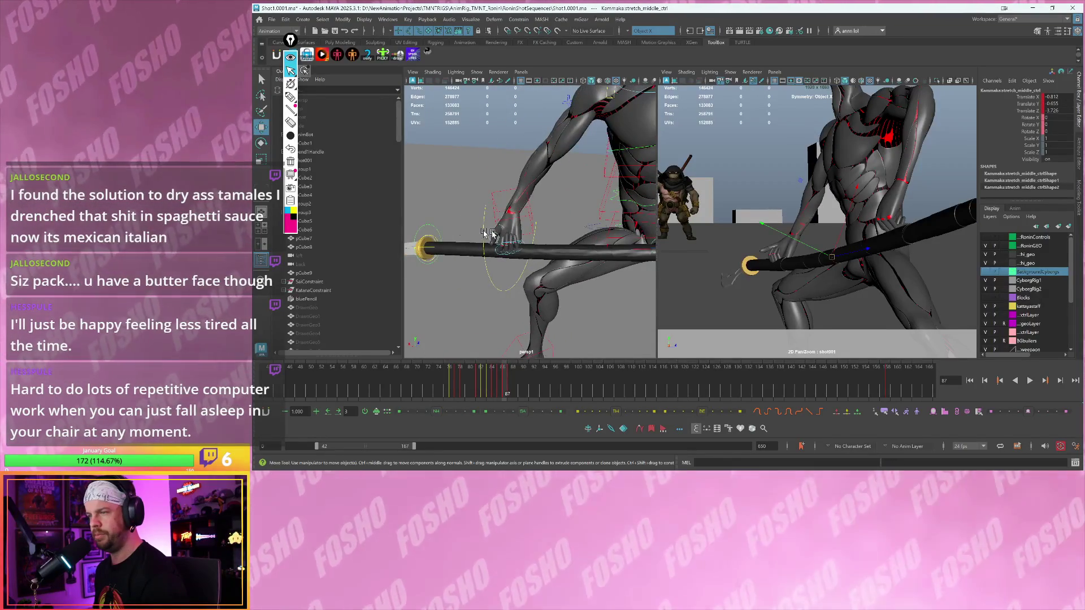
{"action": "left_click", "coordinate": [426, 224]}
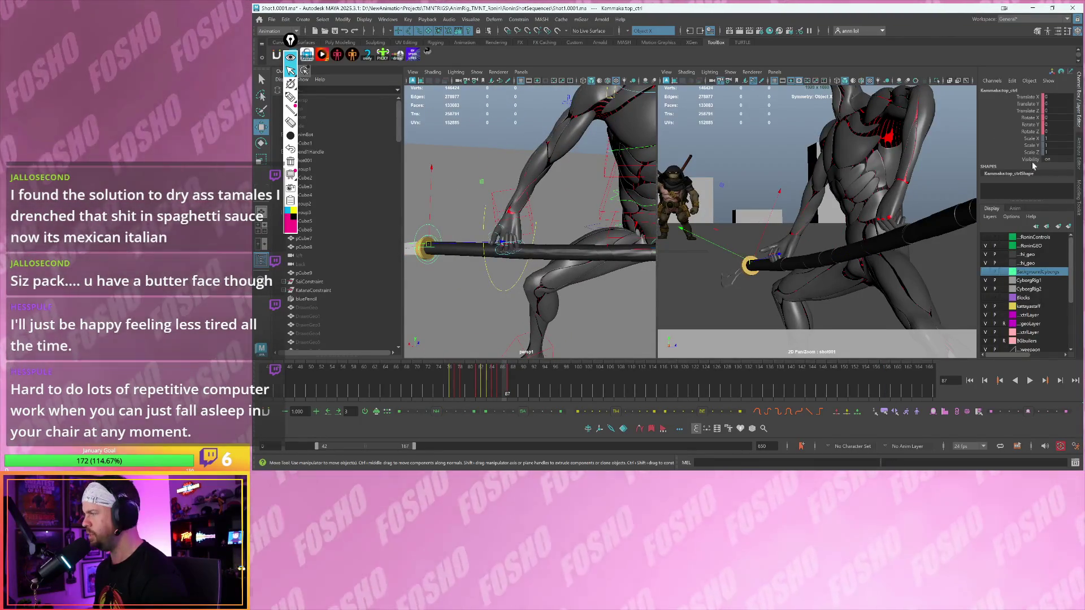
{"action": "left_click_drag", "start_coordinate": [561, 215], "coordinate": [578, 219], "text": "alt"}
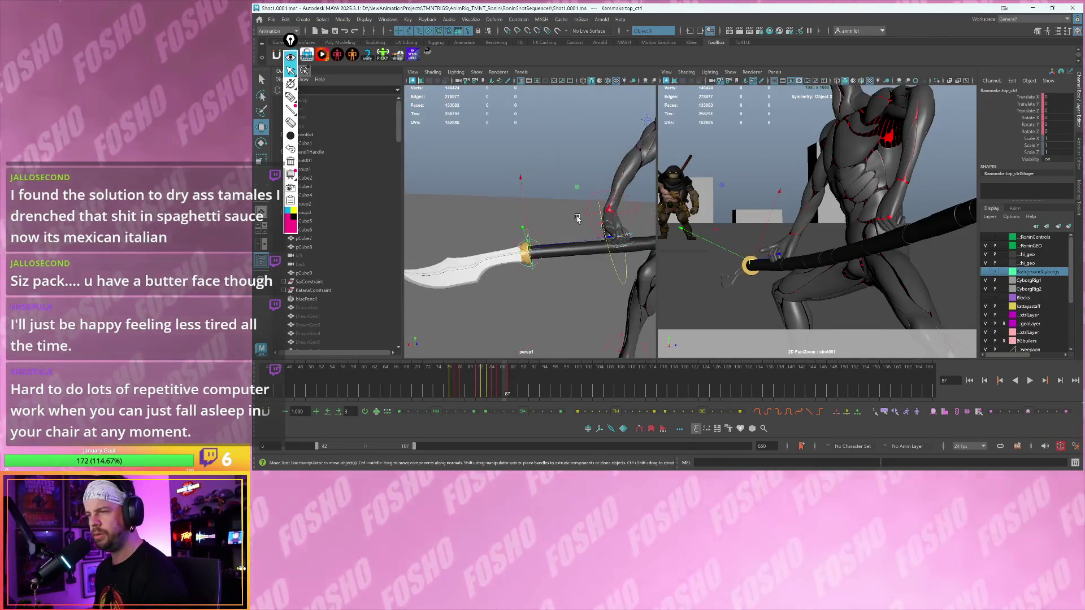
{"action": "left_click", "coordinate": [487, 266]}
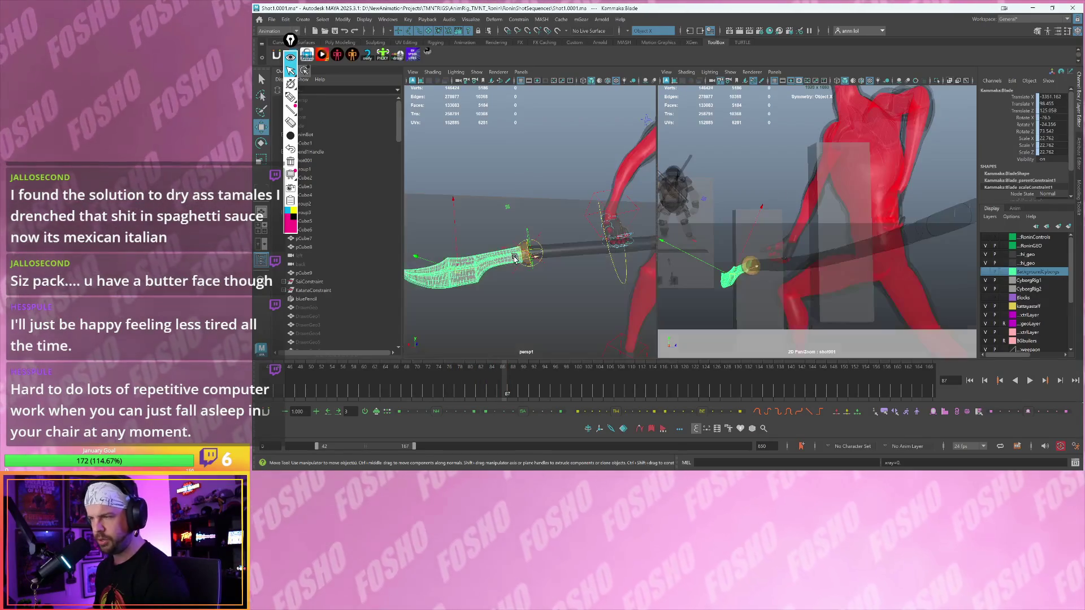
{"action": "mouse_move", "coordinate": [521, 259]}
{"action": "left_mouse_down", "text": "alt"}
{"action": "mouse_move", "coordinate": [475, 260]}
{"action": "mouse_move", "coordinate": [584, 255]}
{"action": "mouse_move", "coordinate": [565, 251]}
{"action": "left_mouse_up", "text": "alt"}
{"action": "left_click", "coordinate": [486, 242]}
- Turn off X-ray and try moving and rotating stretch_bottom_ctrl, undoing the last move
{"action": "key", "text": "alt+x"}
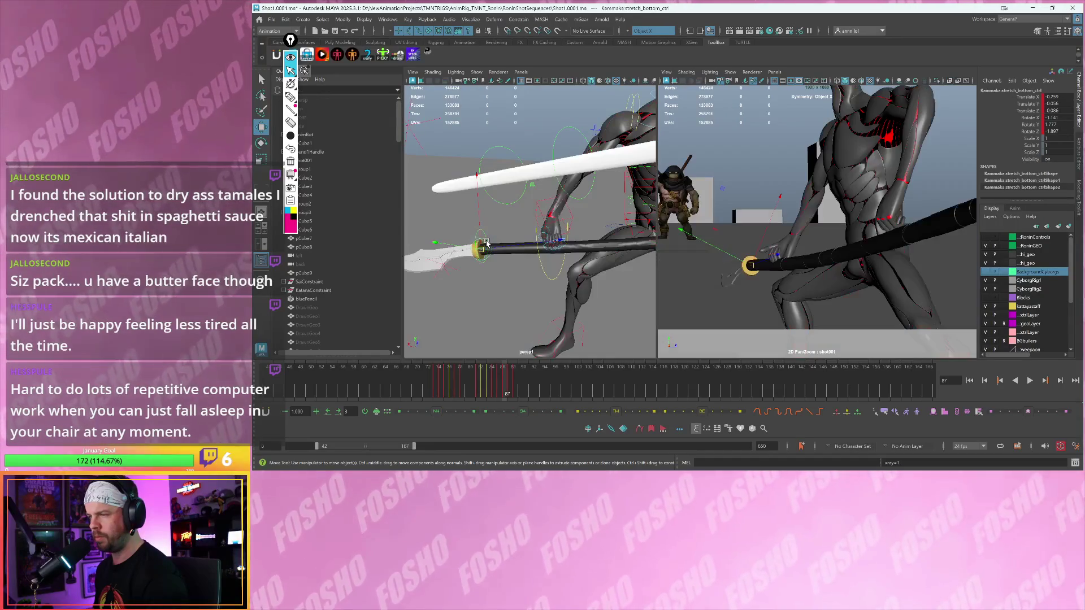
{"action": "left_click_drag", "start_coordinate": [480, 244], "coordinate": [479, 226]}
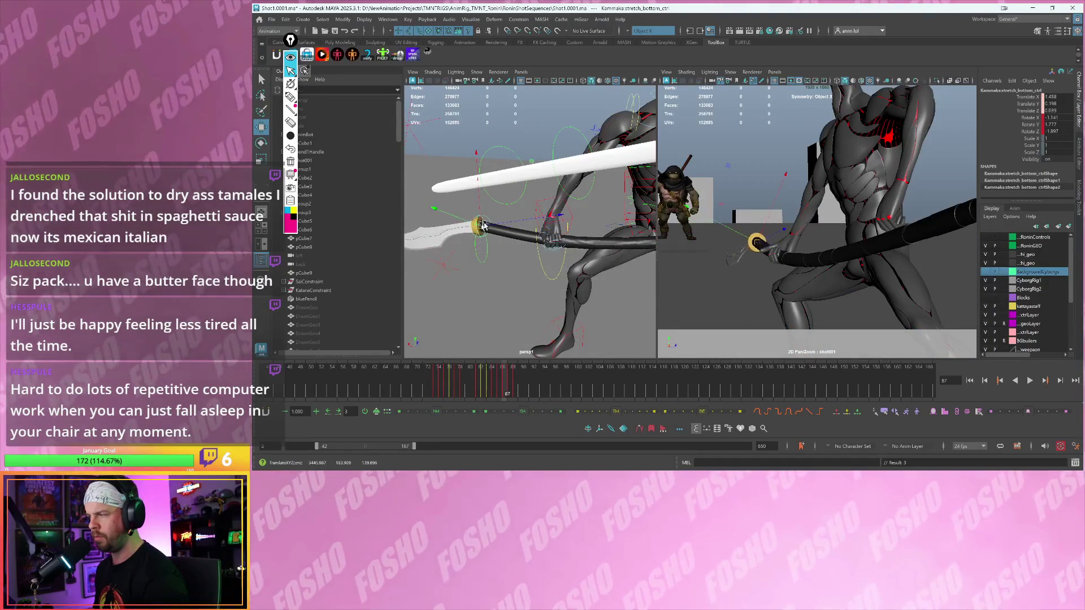
{"action": "left_click_drag", "start_coordinate": [773, 220], "coordinate": [760, 254]}
{"action": "key", "text": "w"}
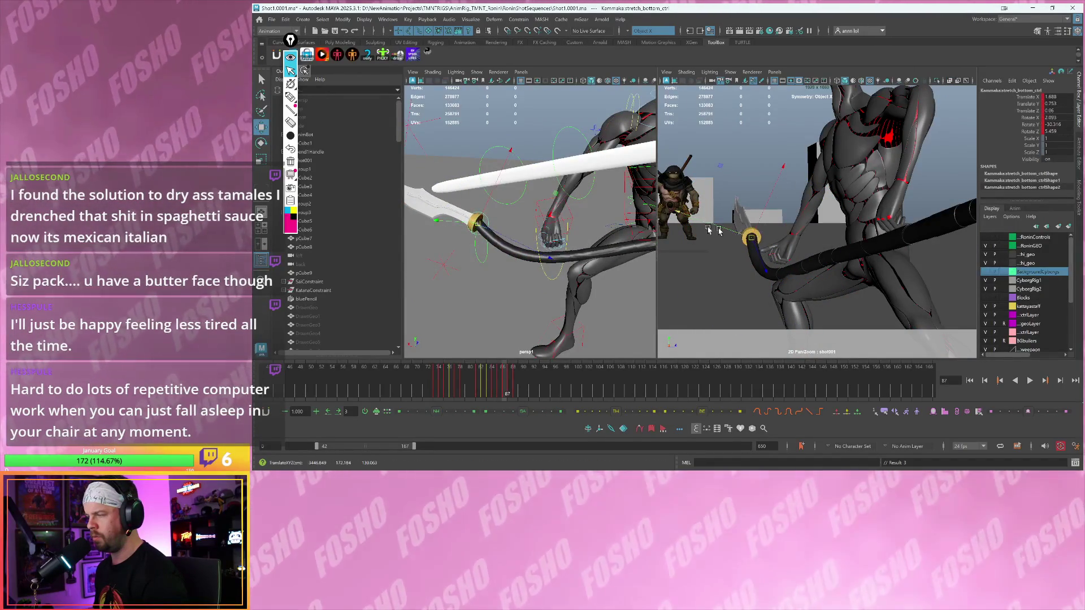
{"action": "middle_click_drag", "start_coordinate": [525, 247], "coordinate": [517, 238]}
{"action": "left_click_drag", "start_coordinate": [517, 238], "coordinate": [505, 220], "text": "alt"}
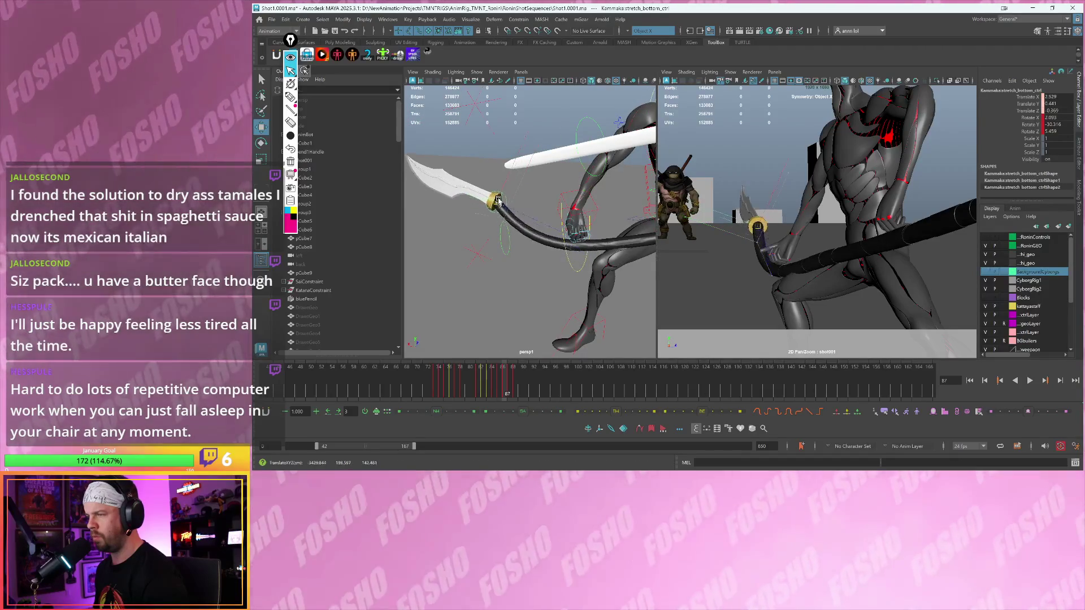
{"action": "key", "text": "ctrl+z"}
{"action": "key", "text": "ctrl+z"}
{"action": "key", "text": "ctrl+z"}
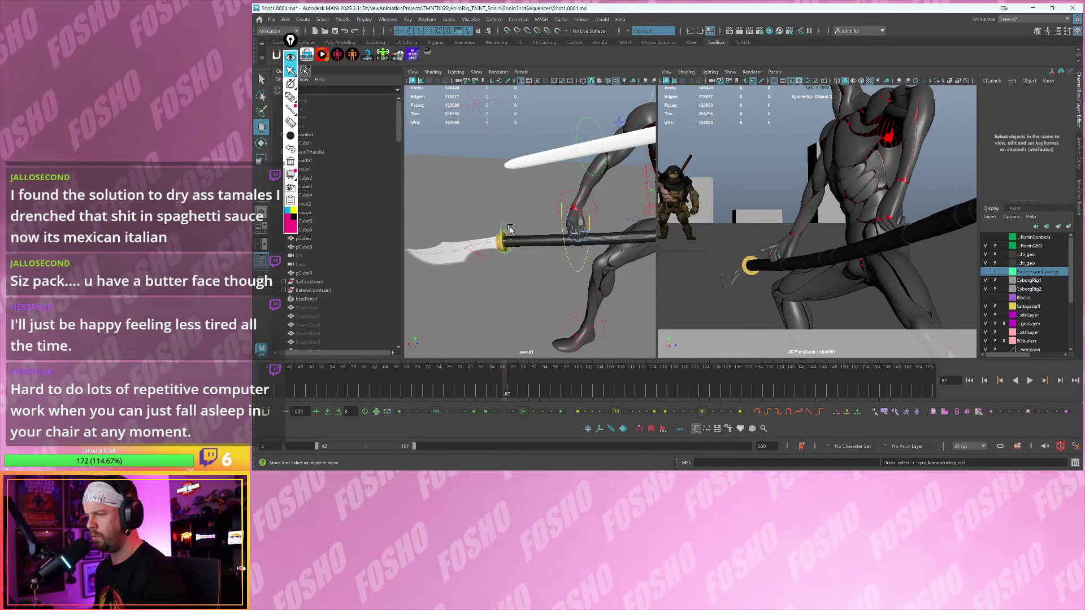
- Rotate the bottom stretch control at the staff's end
{"action": "left_click", "coordinate": [569, 235]}
{"action": "left_click_drag", "start_coordinate": [569, 235], "coordinate": [459, 216], "text": "alt"}
{"action": "key", "text": "ctrl+z"}
{"action": "left_click", "coordinate": [446, 222]}
{"action": "key", "text": "e"}
{"action": "left_click_drag", "start_coordinate": [477, 226], "coordinate": [450, 235]}
{"action": "key", "text": "w"}
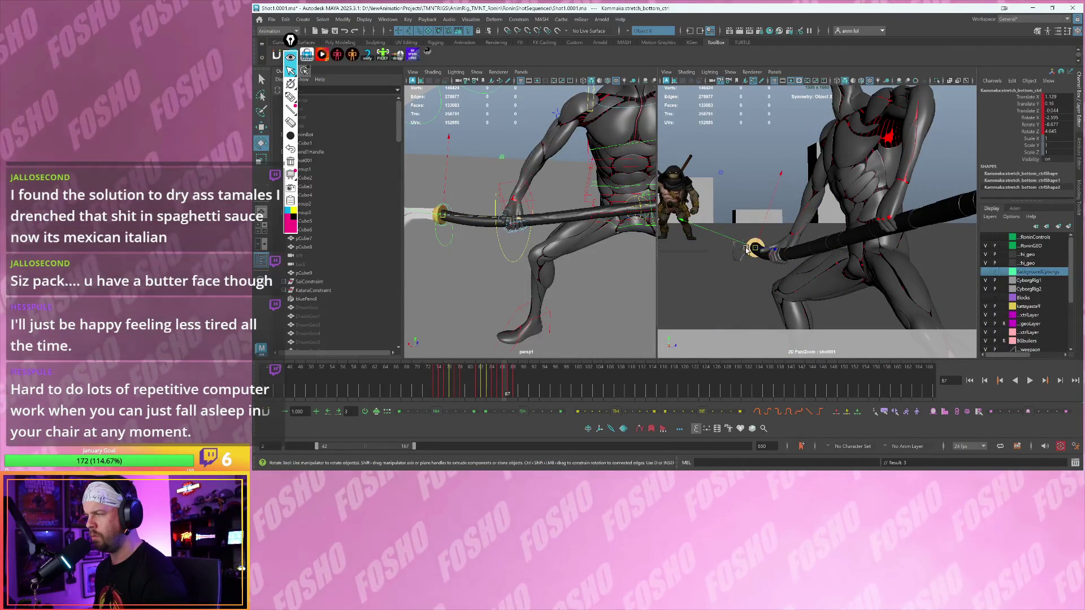
- Rotate and raise the staff-end control again, framing the view on it
{"action": "key", "text": "e"}
{"action": "left_click_drag", "start_coordinate": [749, 250], "coordinate": [767, 250]}
{"action": "key", "text": "w"}
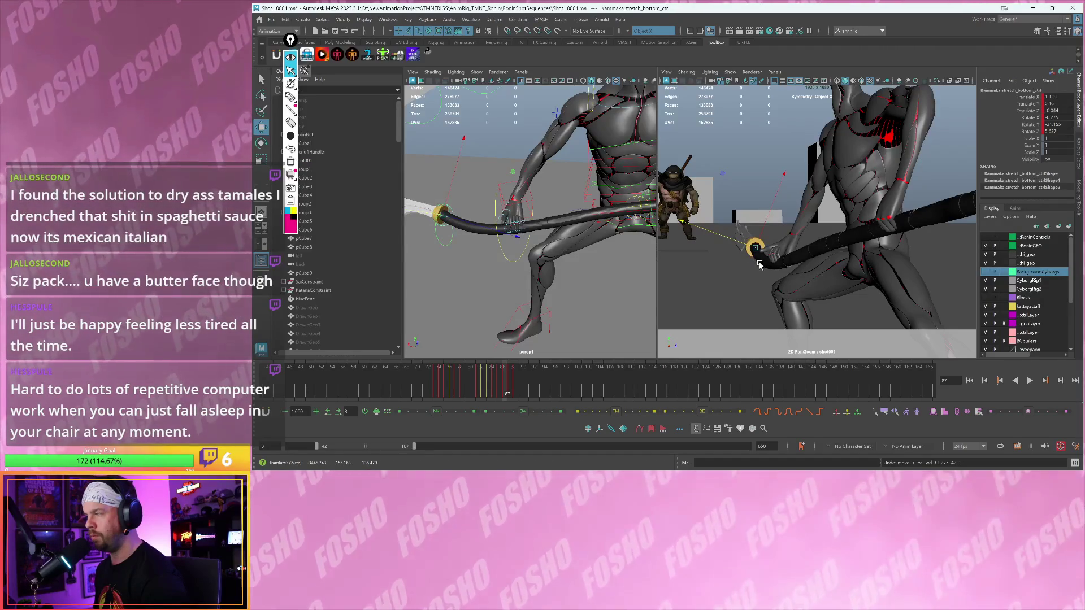
{"action": "mouse_move", "coordinate": [756, 249]}
{"action": "left_mouse_down"}
{"action": "mouse_move", "coordinate": [758, 232]}
{"action": "mouse_move", "coordinate": [789, 228]}
{"action": "left_mouse_up"}
{"action": "key", "text": "e"}
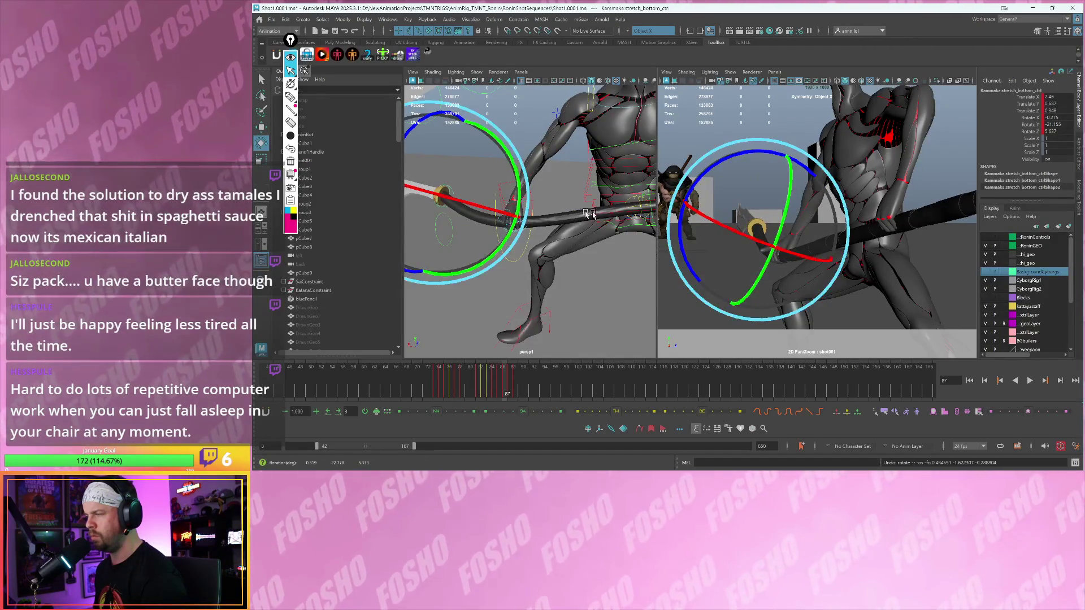
{"action": "key", "text": "f"}
{"action": "key", "text": "w"}
- Rotate the top control near the blade, then undo the staff edits back to centre_ctrl
{"action": "left_click_drag", "start_coordinate": [521, 237], "coordinate": [590, 243]}
{"action": "key", "text": "e"}
{"action": "key", "text": "ctrl+z"}
{"action": "key", "text": "ctrl+z"}
{"action": "key", "text": "ctrl+z"}
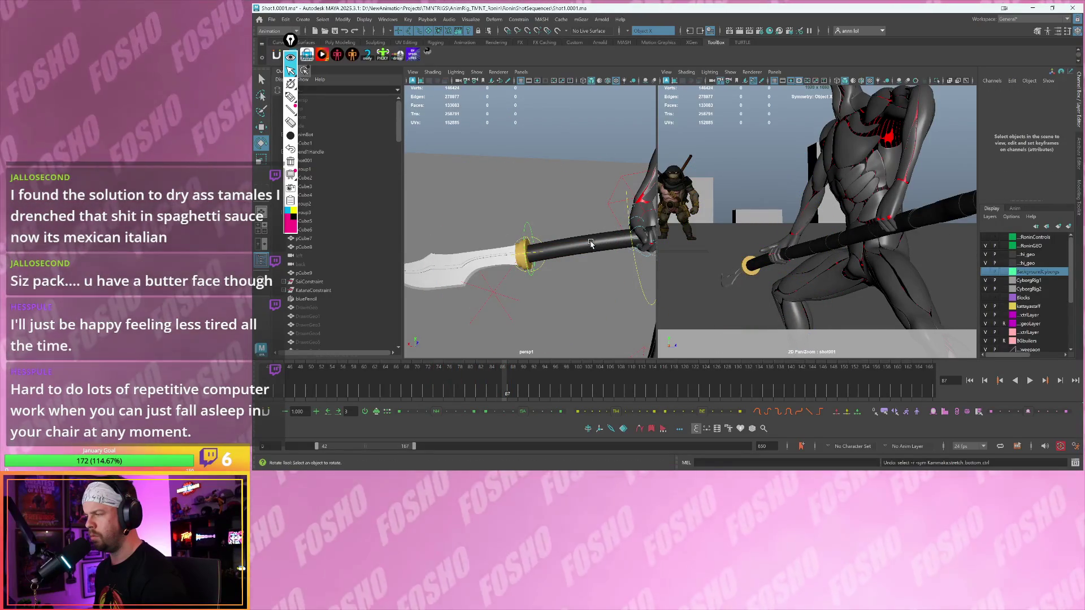
{"action": "key", "text": "ctrl+z"}
{"action": "mouse_move", "coordinate": [590, 242]}
{"action": "right_mouse_down", "text": "alt"}
{"action": "mouse_move", "coordinate": [561, 253]}
{"action": "mouse_move", "coordinate": [577, 242]}
{"action": "mouse_move", "coordinate": [562, 247]}
{"action": "mouse_move", "coordinate": [561, 235]}
{"action": "right_mouse_up", "text": "alt"}
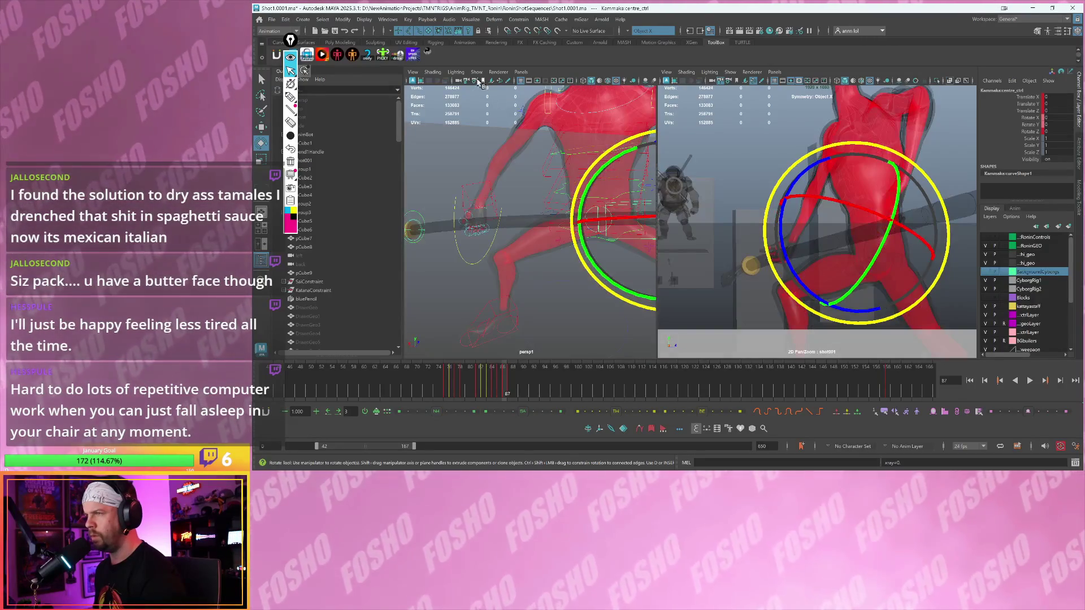
{"action": "left_click", "coordinate": [481, 82]}
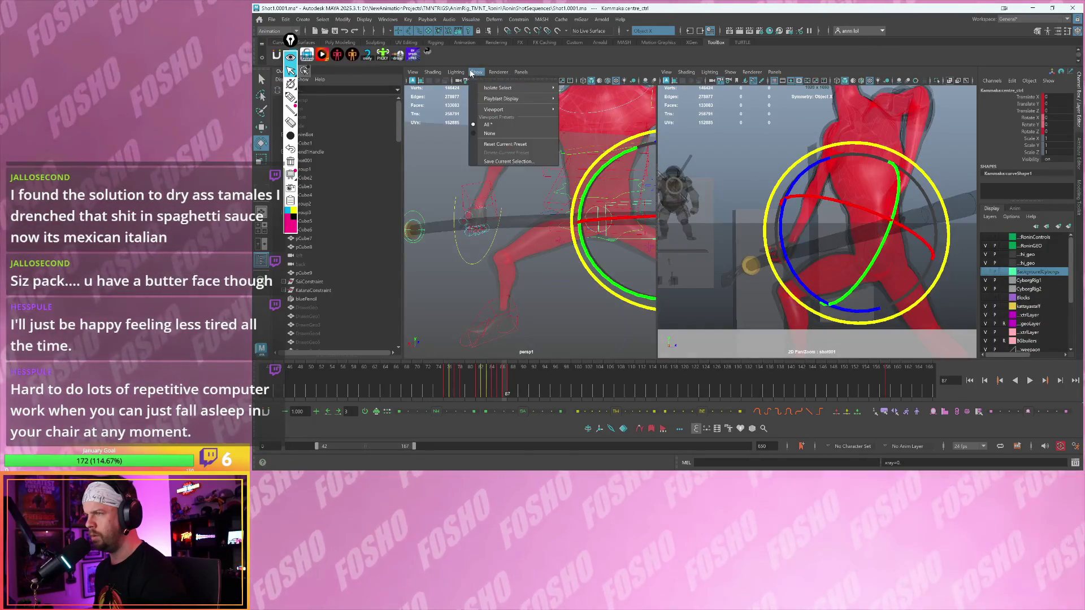
- Select the staff and inspect its skinCluster8 and tweak3 deformer inputs
{"action": "left_click", "coordinate": [508, 120]}
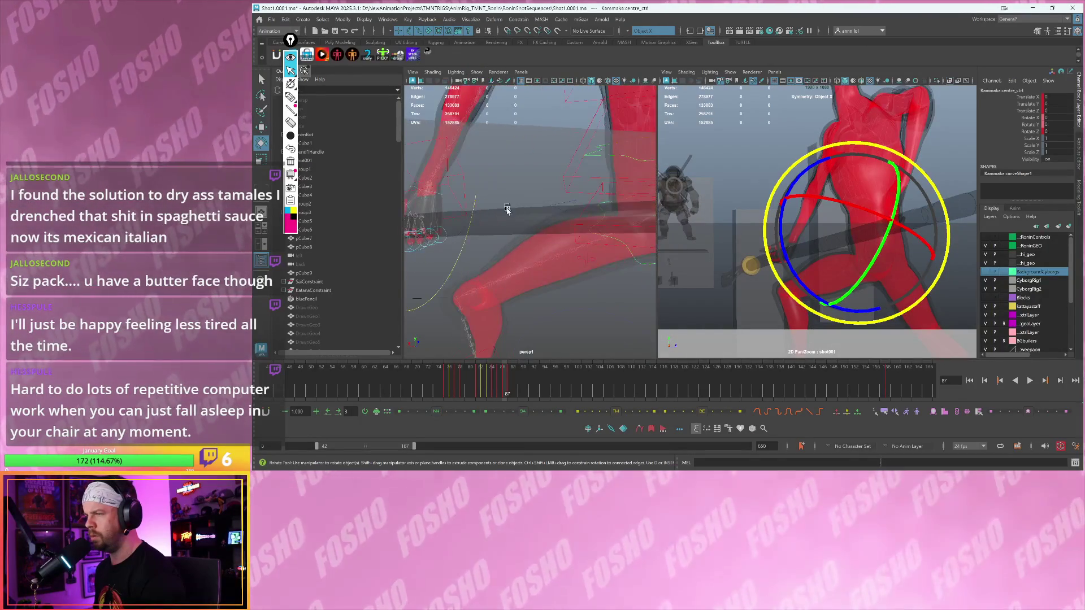
{"action": "left_click", "coordinate": [543, 213]}
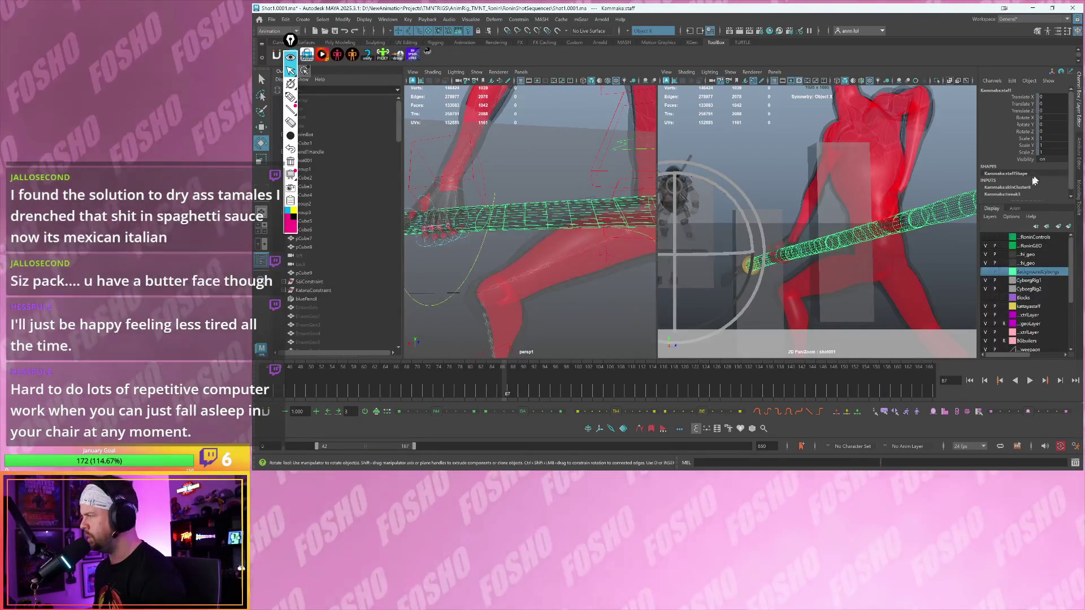
{"action": "left_click", "coordinate": [1007, 187]}
{"action": "scroll", "coordinate": [1010, 193], "scroll_direction": "down", "scroll_amount": 2}
{"action": "left_click", "coordinate": [1009, 190]}
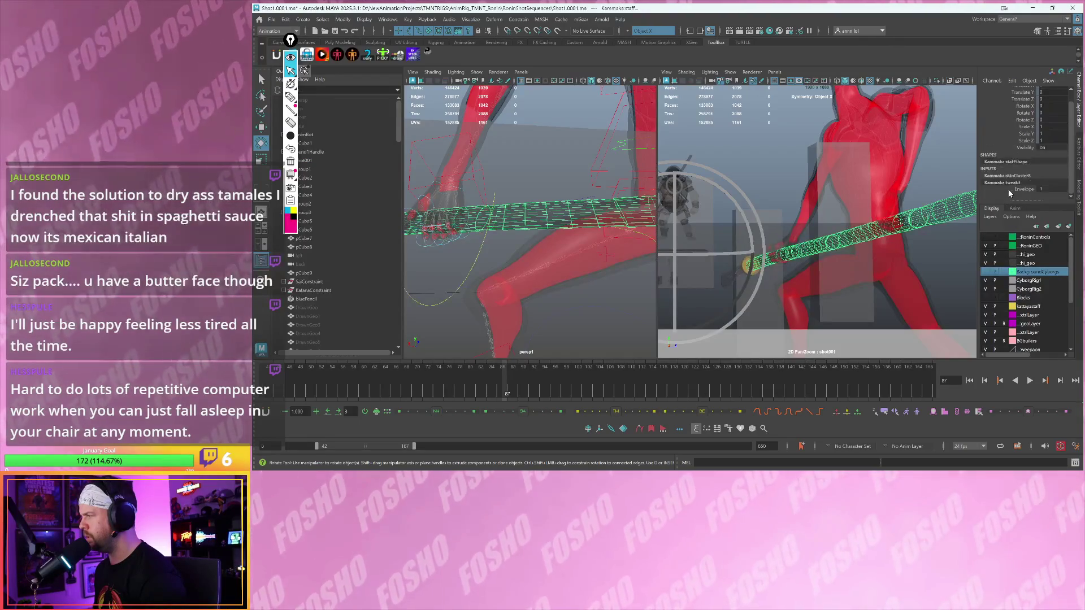
{"action": "left_click", "coordinate": [1007, 177]}
{"action": "mouse_move", "coordinate": [601, 196]}
{"action": "left_mouse_down", "text": "alt"}
{"action": "mouse_move", "coordinate": [569, 182]}
{"action": "mouse_move", "coordinate": [592, 180]}
{"action": "left_mouse_up", "text": "alt"}
{"action": "scroll", "coordinate": [338, 220], "scroll_direction": "down", "scroll_amount": 10}
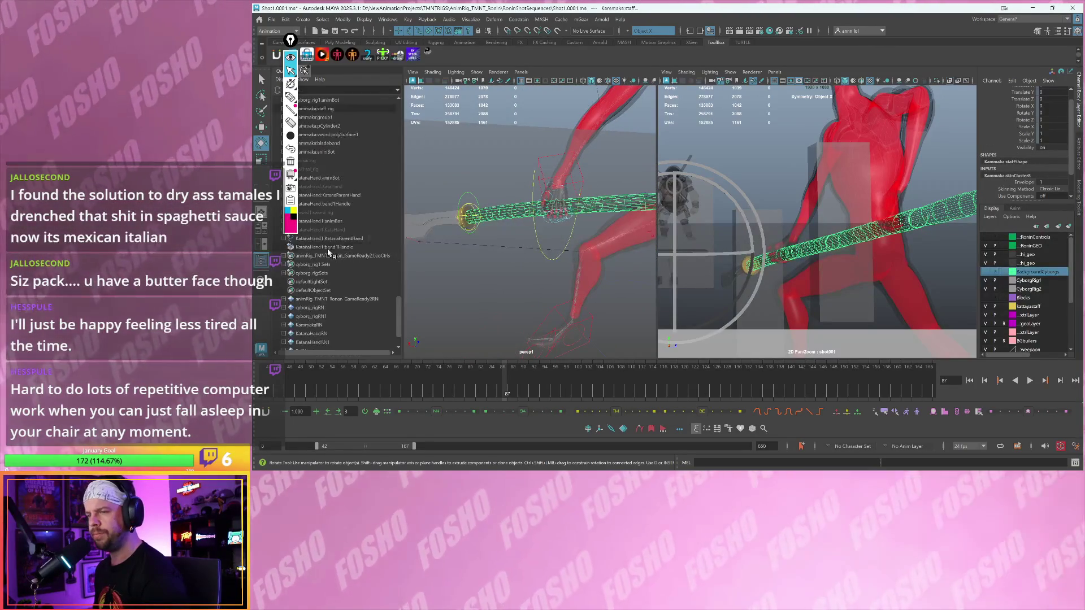
- In the Outliner, select Kammaka:staff, check skinCluster8 and tweak8, and climb to Kammaka:staff_rig
{"action": "left_click", "coordinate": [289, 41]}
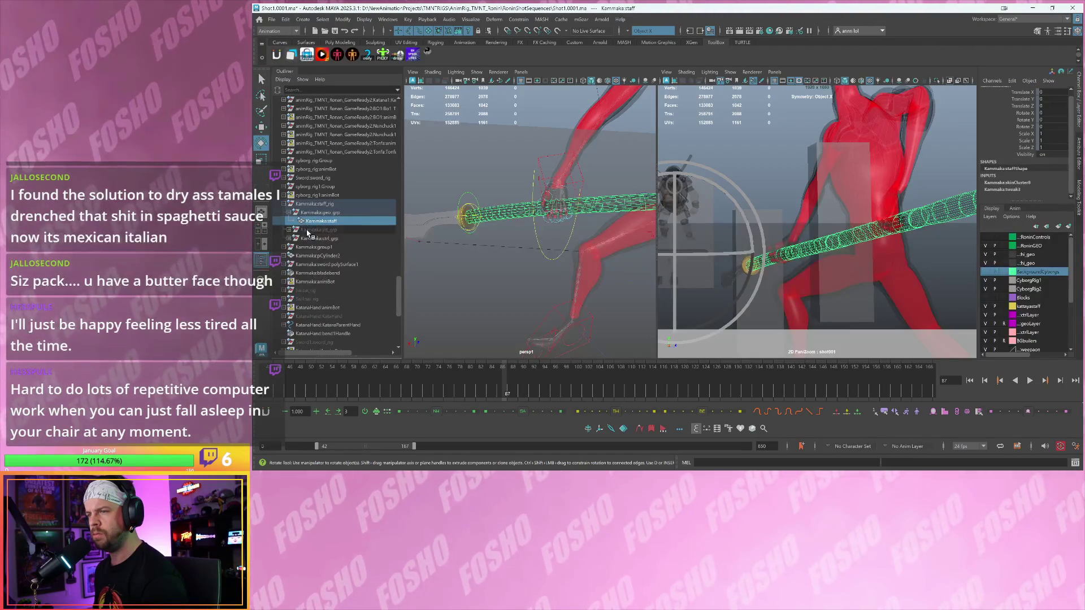
{"action": "left_click", "coordinate": [310, 226]}
{"action": "left_click", "coordinate": [334, 220]}
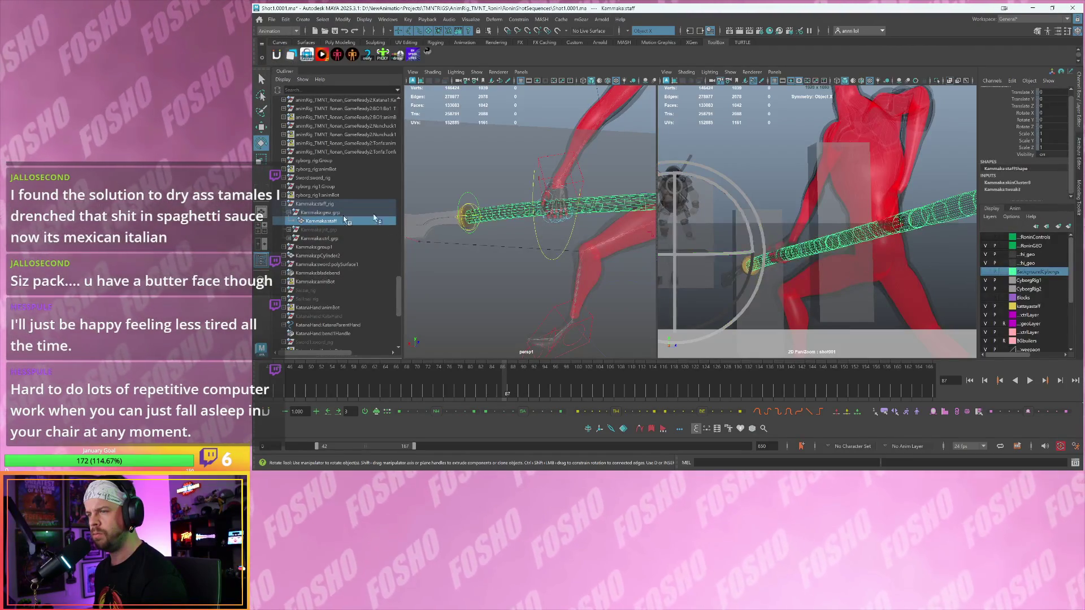
{"action": "left_click", "coordinate": [1007, 182]}
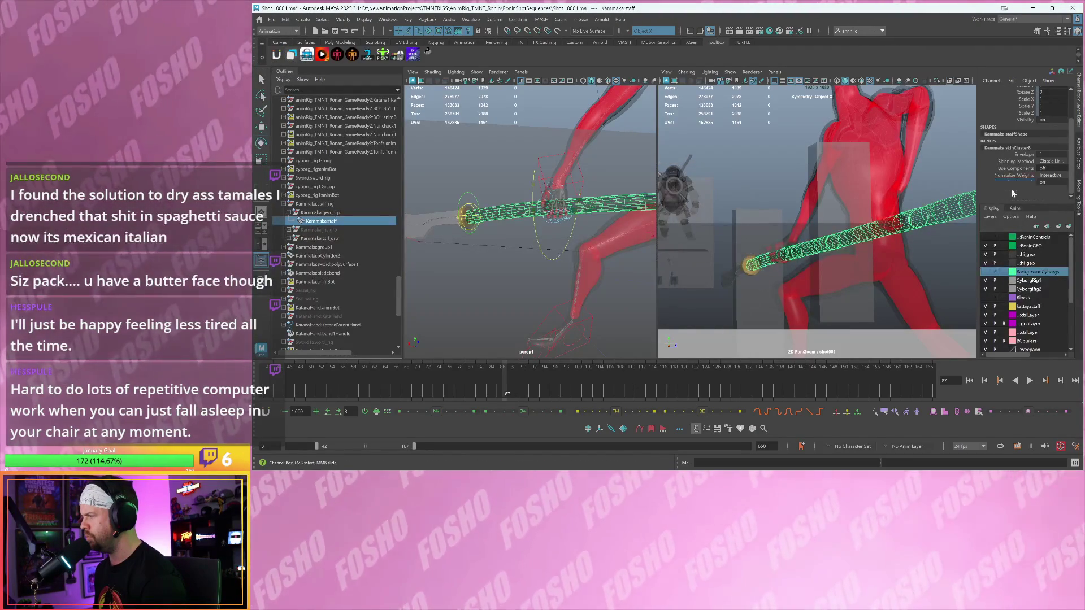
{"action": "left_click", "coordinate": [1008, 190]}
{"action": "left_click", "coordinate": [322, 231]}
{"action": "left_click", "coordinate": [325, 221]}
{"action": "left_click", "coordinate": [327, 212]}
{"action": "left_click", "coordinate": [328, 204]}
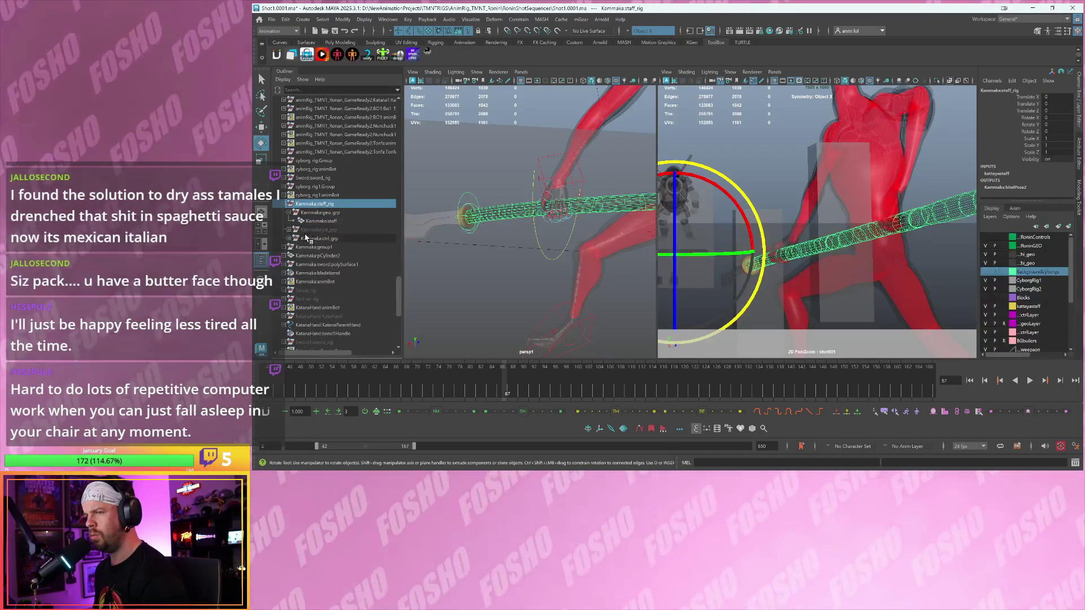
- Expand ctrl_grp > Main_ctrlGrp, select Main_ctrl, and inspect its pairBlend1 input
{"action": "left_click", "coordinate": [319, 238]}
{"action": "left_click_drag", "start_coordinate": [358, 238], "coordinate": [357, 234]}
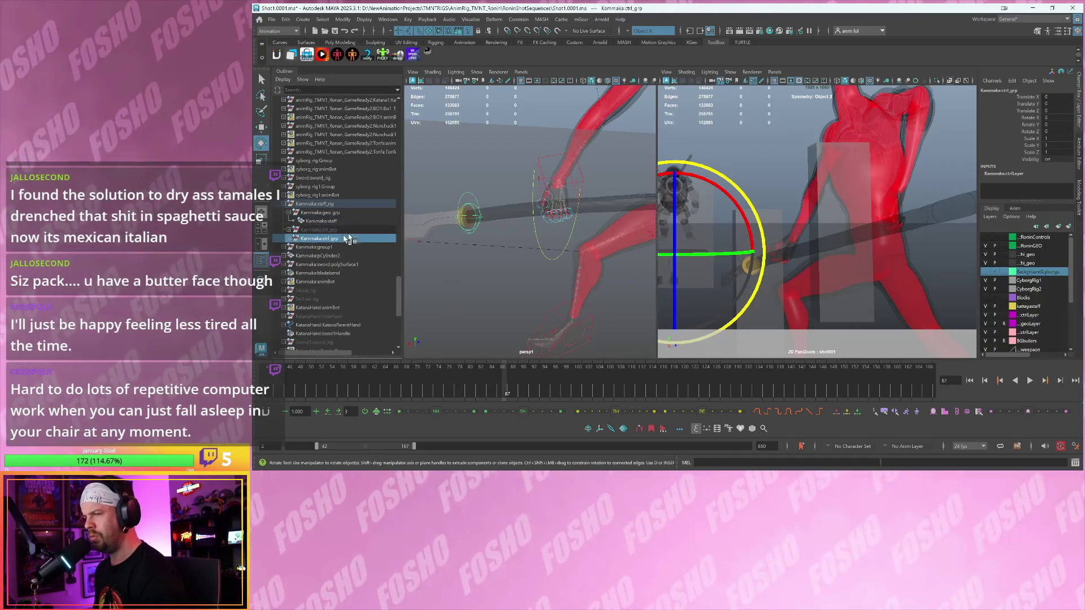
{"action": "left_click", "coordinate": [289, 238]}
{"action": "left_click", "coordinate": [292, 247]}
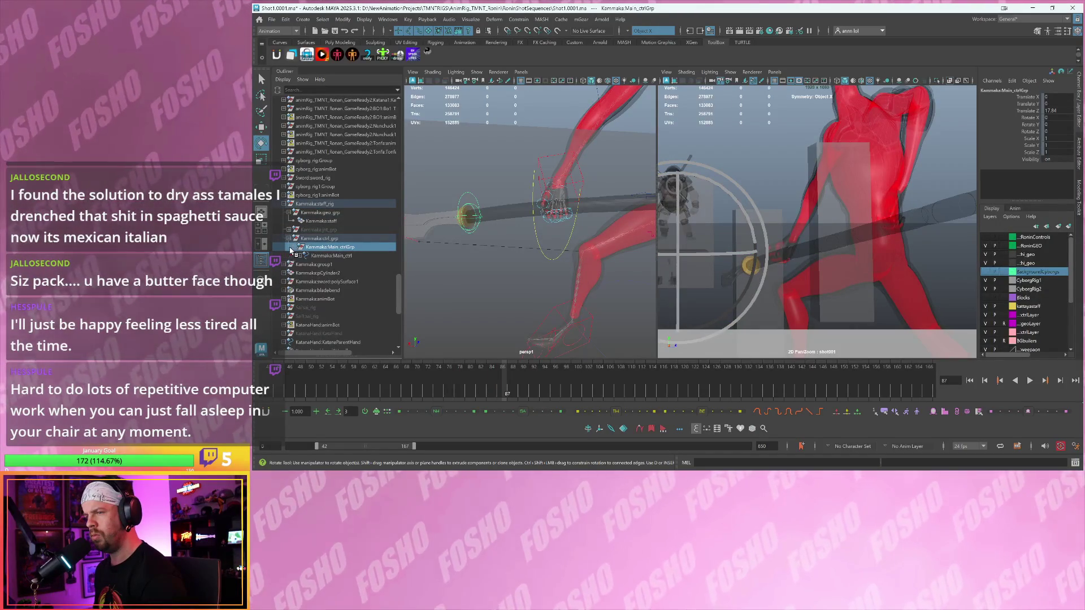
{"action": "left_click", "coordinate": [304, 256]}
{"action": "scroll", "coordinate": [1037, 146], "scroll_direction": "down", "scroll_amount": 2}
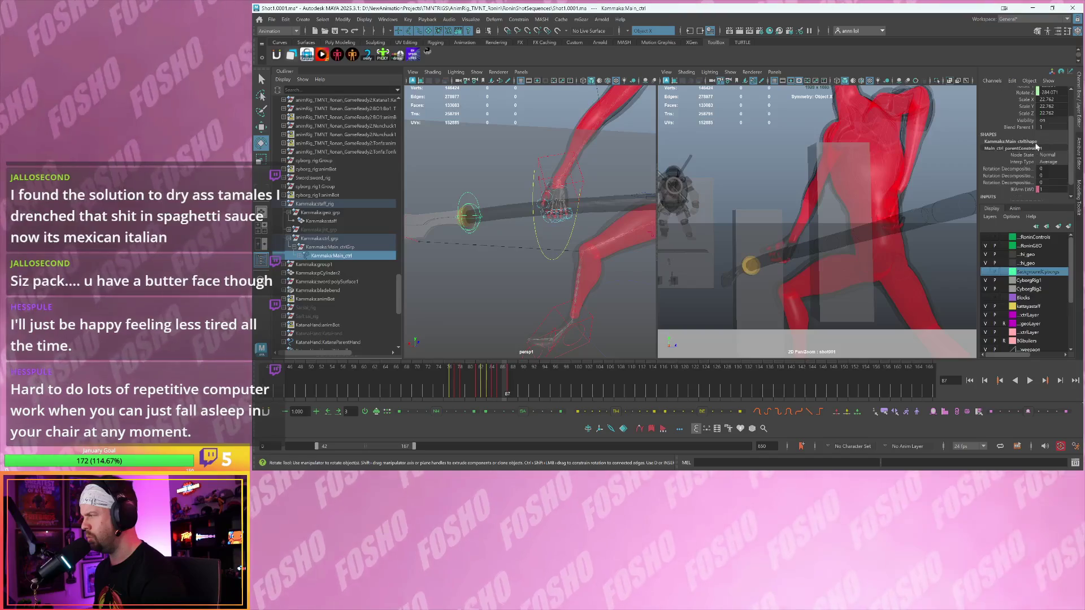
{"action": "scroll", "coordinate": [1022, 148], "scroll_direction": "down", "scroll_amount": 1}
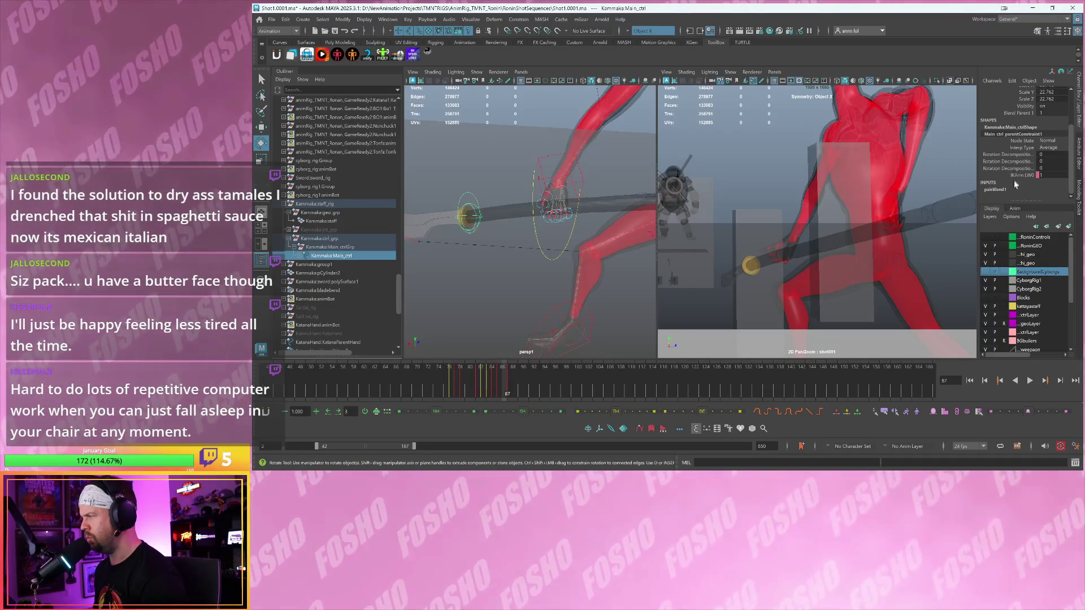
{"action": "left_click", "coordinate": [994, 189]}
{"action": "scroll", "coordinate": [1007, 148], "scroll_direction": "up", "scroll_amount": 1}
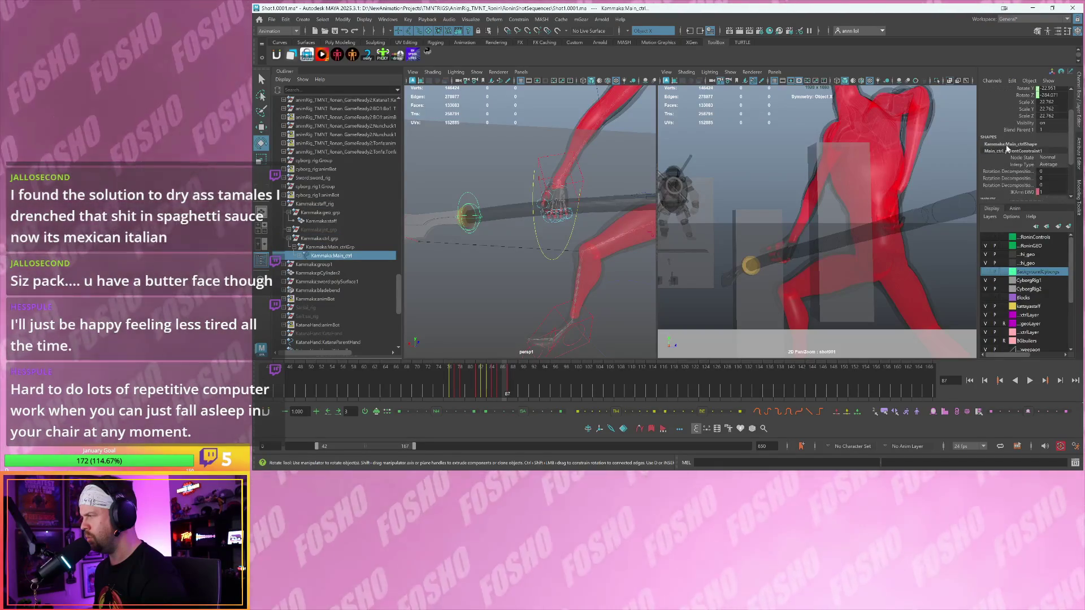
{"action": "scroll", "coordinate": [1007, 148], "scroll_direction": "down", "scroll_amount": 1}
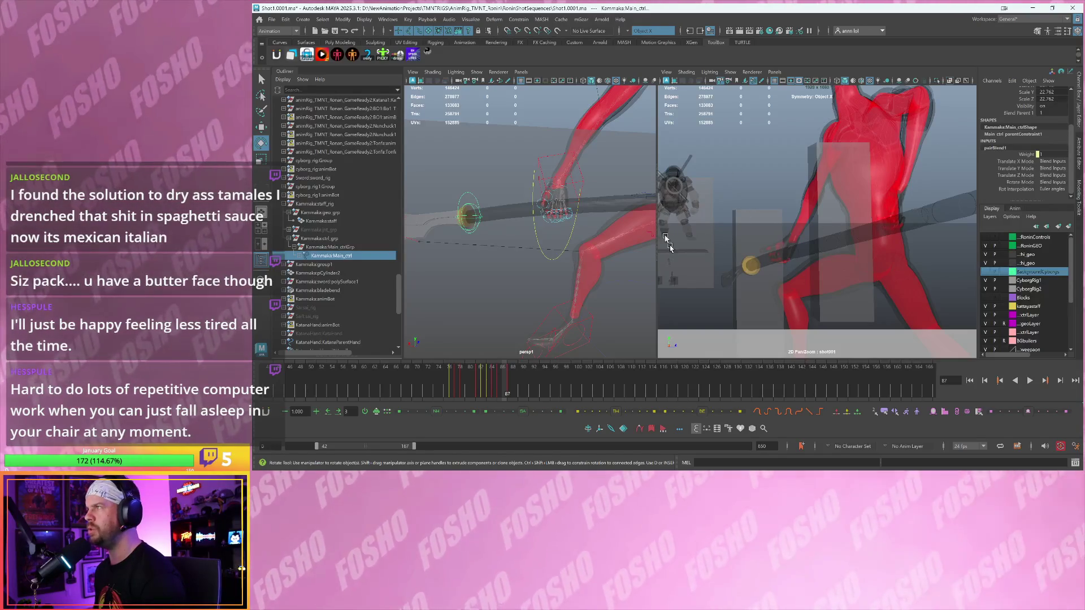
{"action": "scroll", "coordinate": [499, 206], "scroll_direction": "up", "scroll_amount": 3}
- Switch to Rotate and compare the staff pose across frames 85, 87 and 88
{"action": "key", "text": "e"}
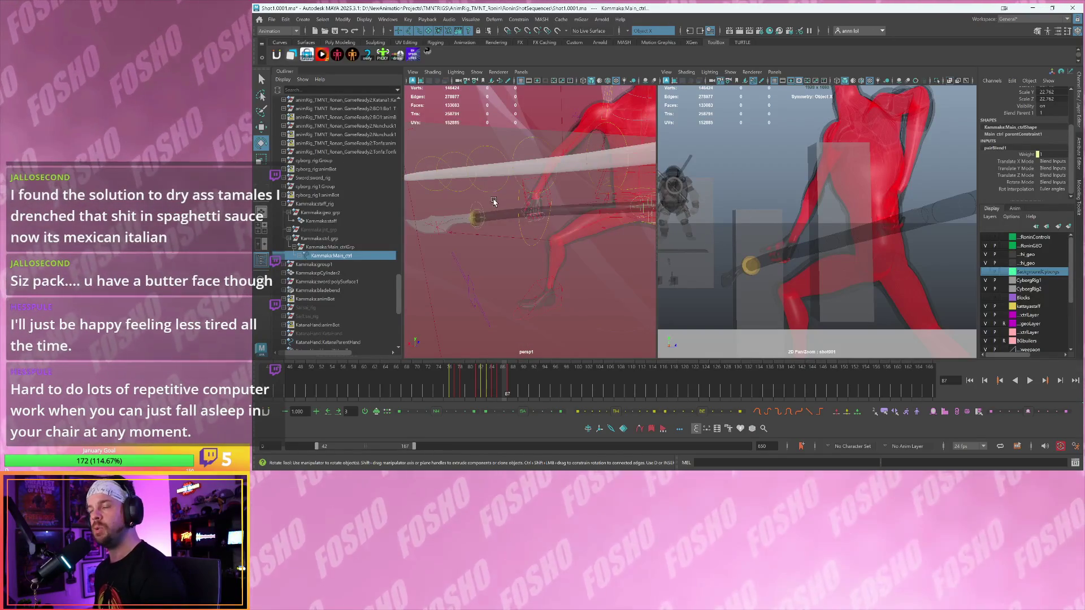
{"action": "scroll", "coordinate": [551, 142], "scroll_direction": "down", "scroll_amount": 3}
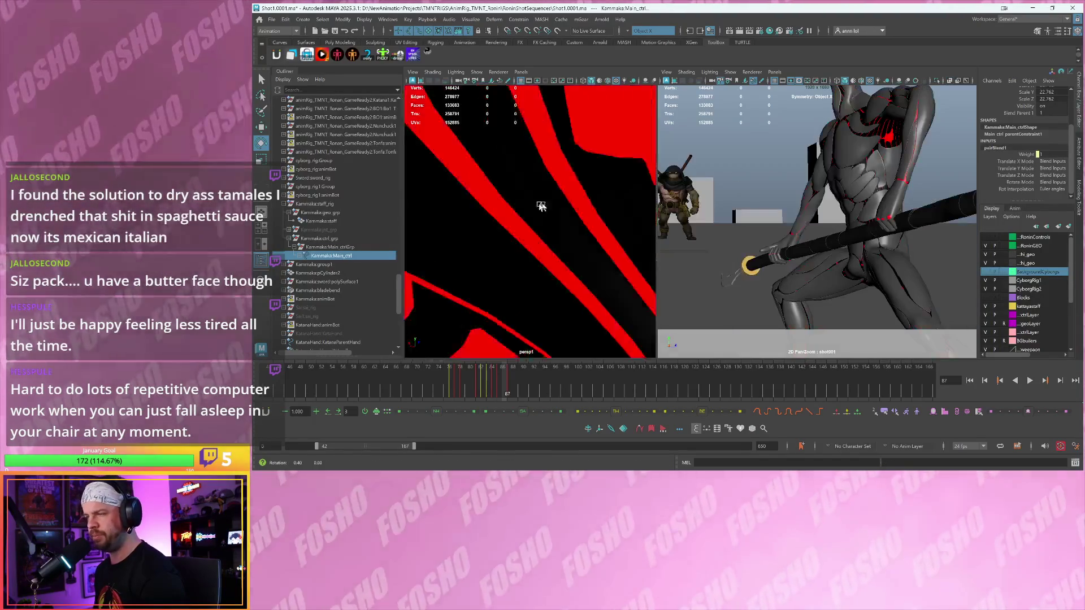
{"action": "key", "text": "alt+comma"}
{"action": "key", "text": "alt+comma"}
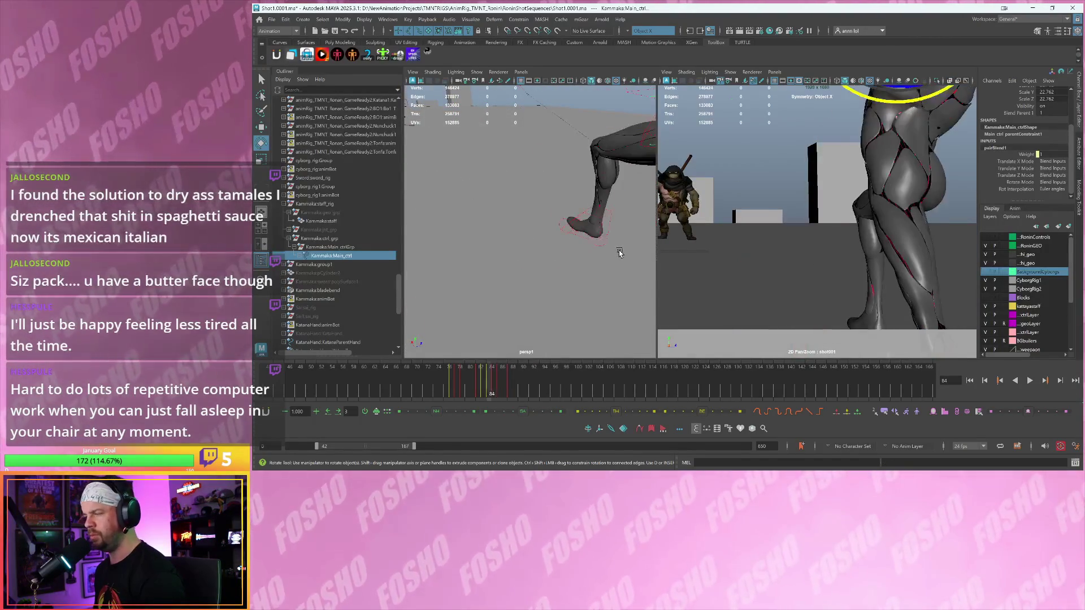
{"action": "key", "text": "alt+period"}
{"action": "key", "text": "alt+period"}
{"action": "key", "text": "alt+comma"}
{"action": "key", "text": "alt+comma"}
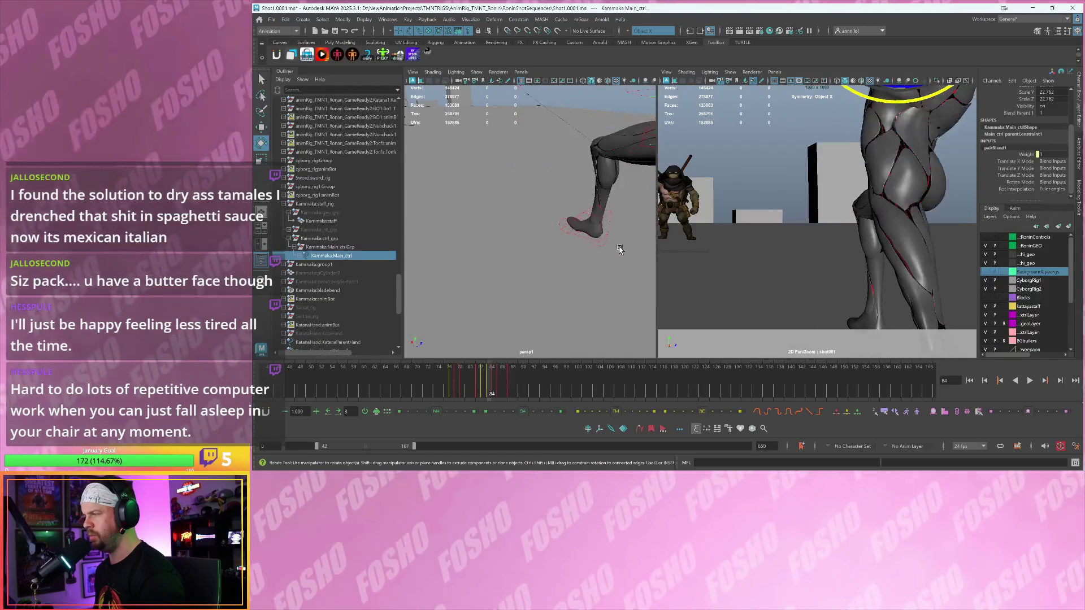
{"action": "key", "text": "alt+period"}
{"action": "key", "text": "alt+period"}
{"action": "key", "text": "alt+period"}
{"action": "key", "text": "alt+comma"}
{"action": "key", "text": "alt+period"}
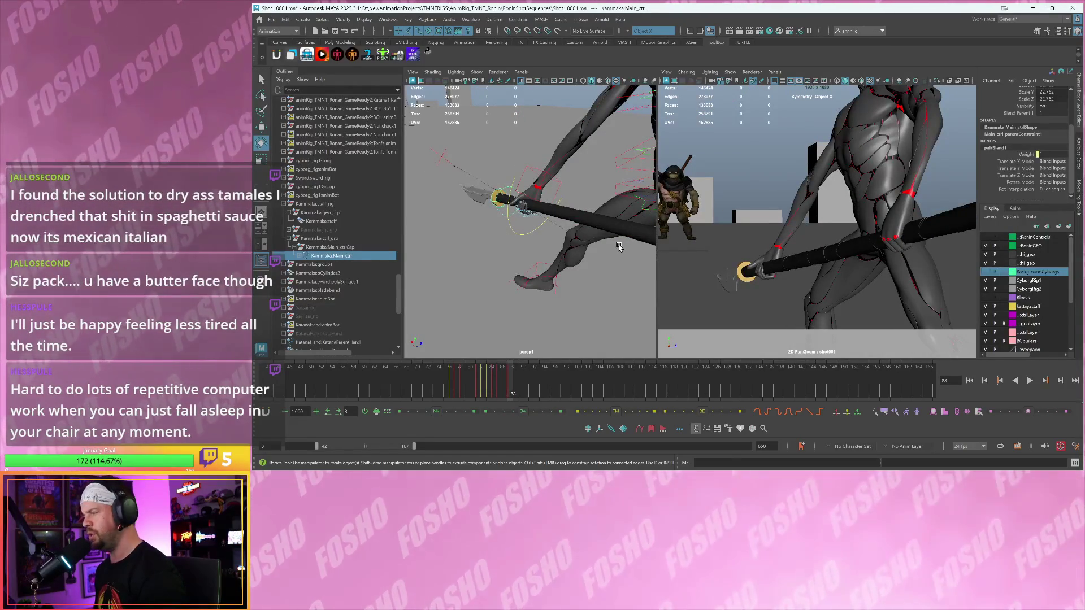
{"action": "key", "text": "alt+comma"}
{"action": "key", "text": "alt+comma"}
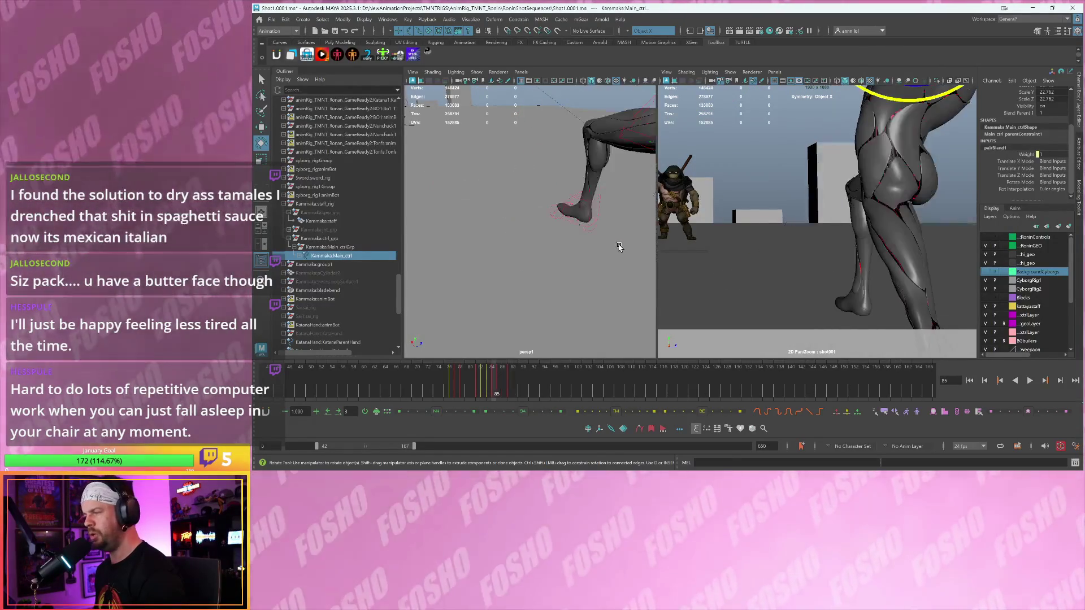
{"action": "key", "text": "alt+period"}
{"action": "key", "text": "alt+period"}
{"action": "key", "text": "alt+comma"}
{"action": "key", "text": "alt+comma"}
{"action": "key", "text": "alt+period"}
{"action": "key", "text": "alt+period"}
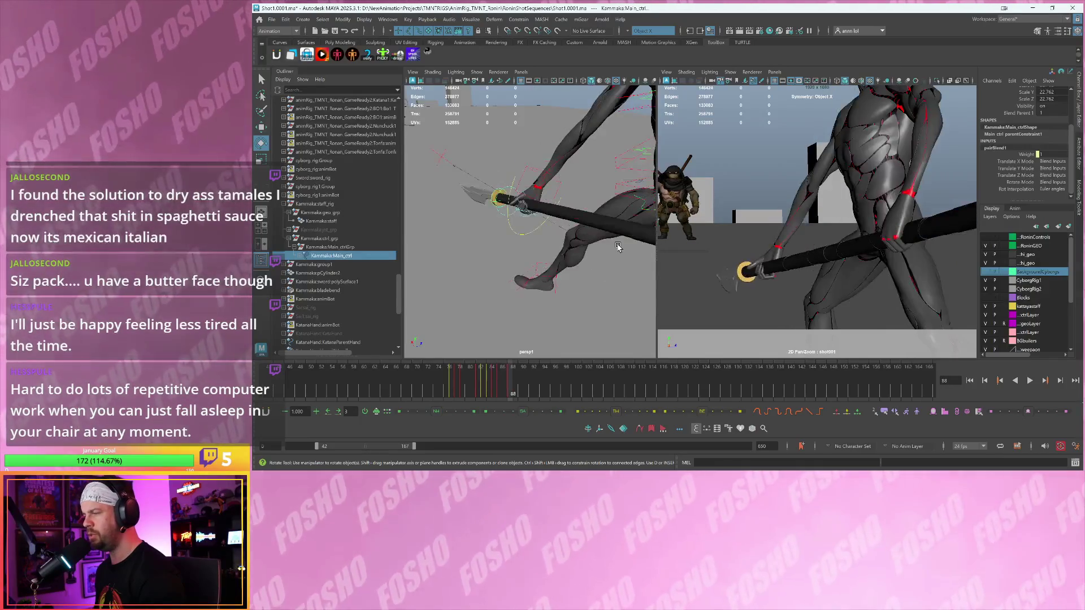
{"action": "key", "text": "alt+comma"}
{"action": "key", "text": "alt+period"}
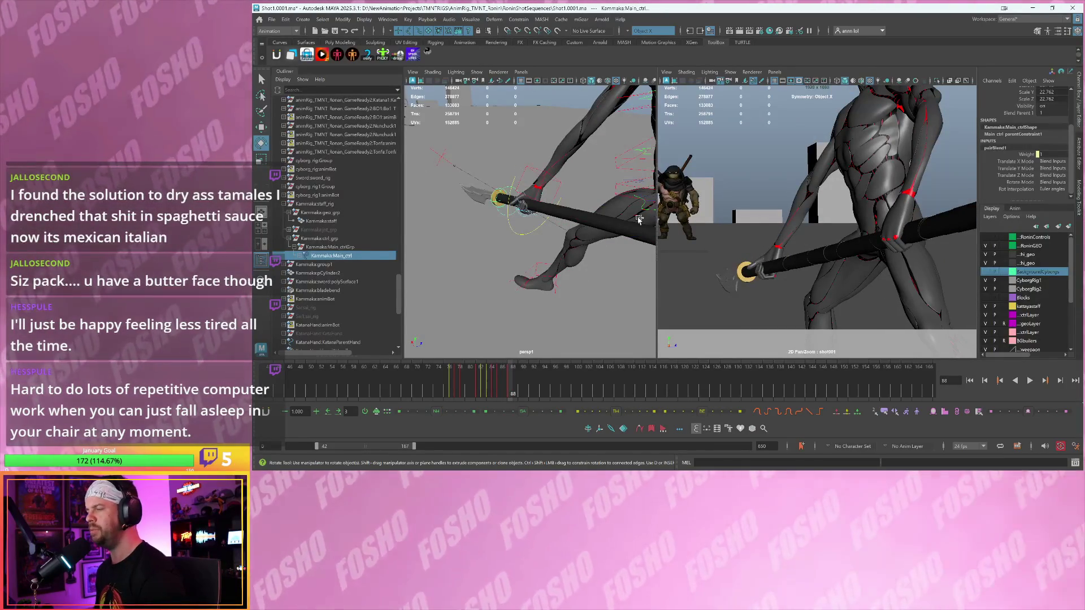
- Orbit around the character and flip through frames 86 to 90, returning to 87
{"action": "left_click_drag", "start_coordinate": [602, 214], "coordinate": [546, 191], "text": "alt"}
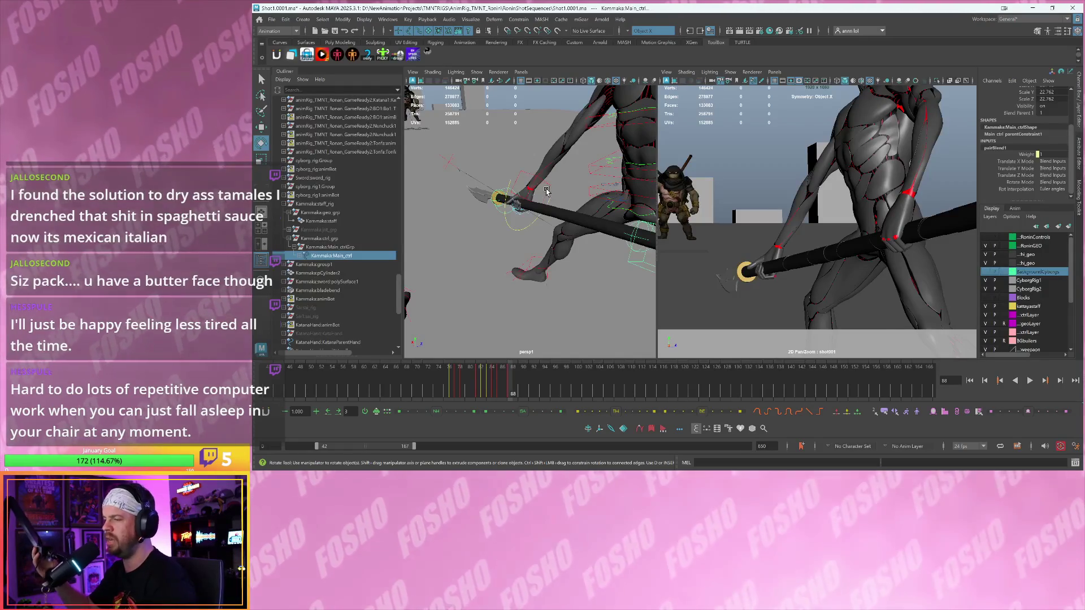
{"action": "key", "text": "comma"}
{"action": "key", "text": "period"}
{"action": "key", "text": "comma"}
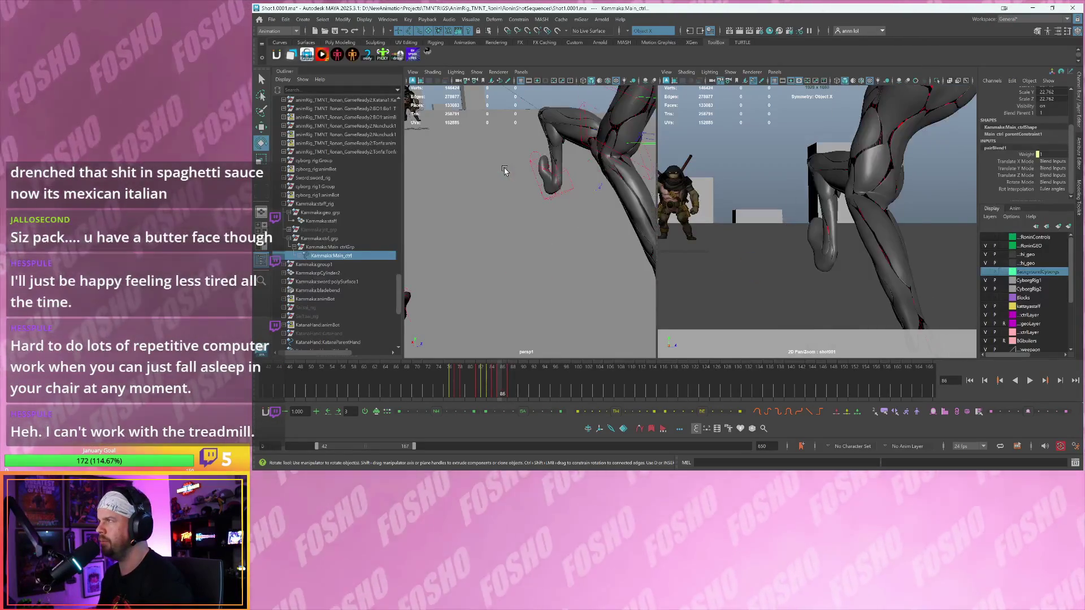
{"action": "key", "text": "alt+period"}
{"action": "key", "text": "period"}
{"action": "key", "text": "comma"}
{"action": "key", "text": "e"}
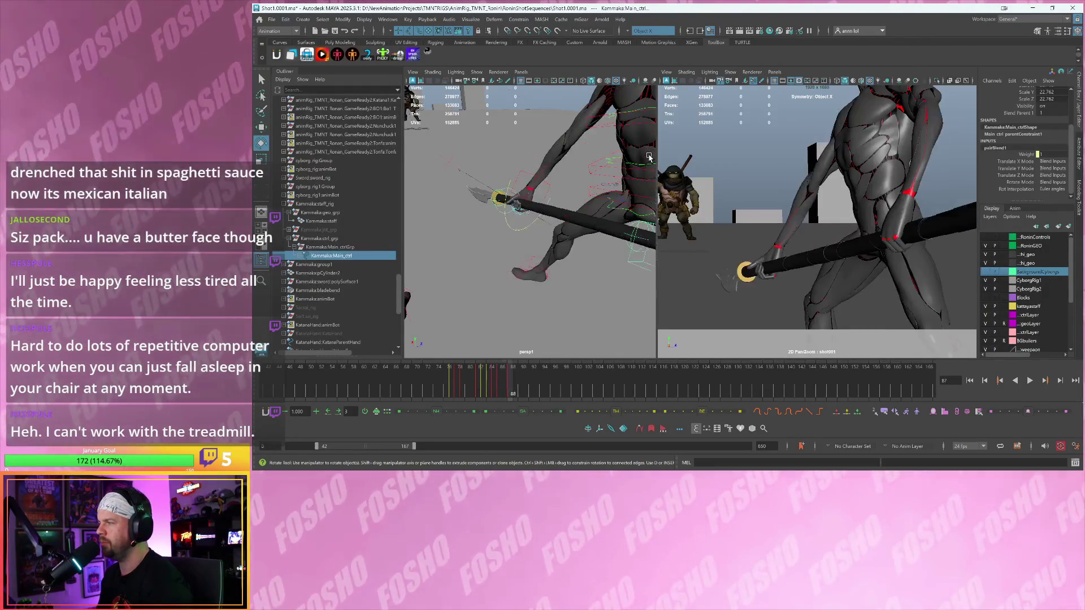
{"action": "key", "text": "period"}
{"action": "key", "text": "comma"}
{"action": "key", "text": "period"}
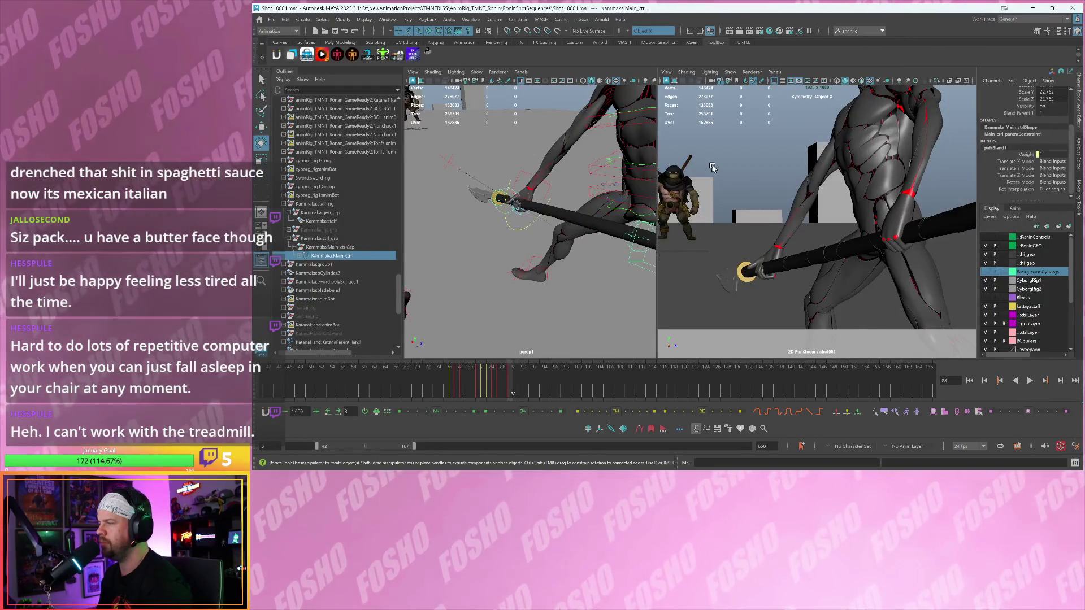
{"action": "key", "text": "period"}
{"action": "key", "text": "period"}
{"action": "key", "text": "backslash"}
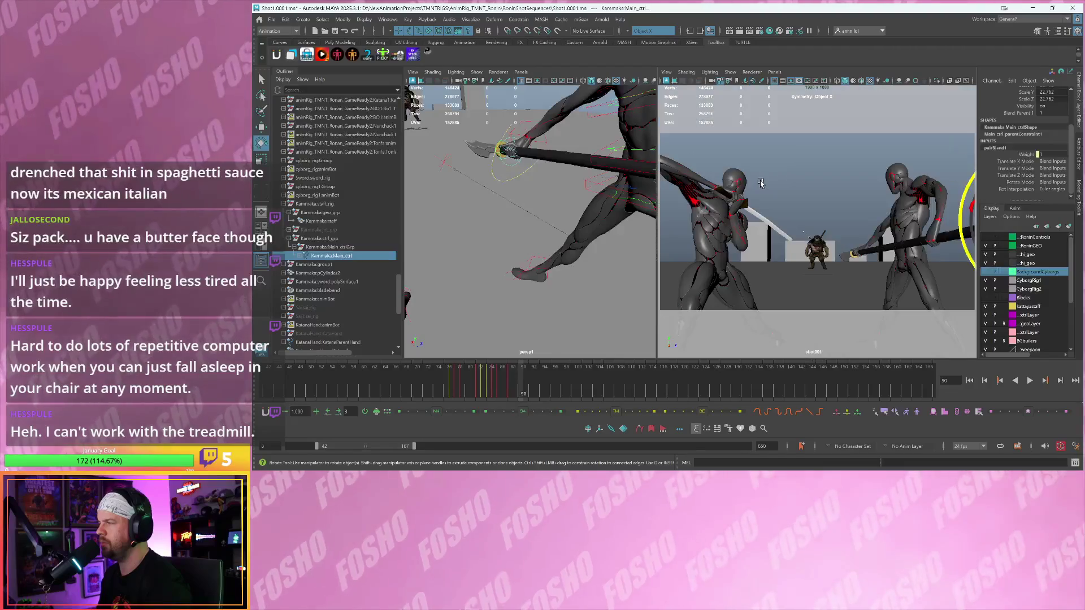
{"action": "key", "text": "comma"}
{"action": "key", "text": "comma"}
- Play back to frame 96, then scrub back to around frame 90 and re-angle the view
{"action": "key", "text": "alt+v"}
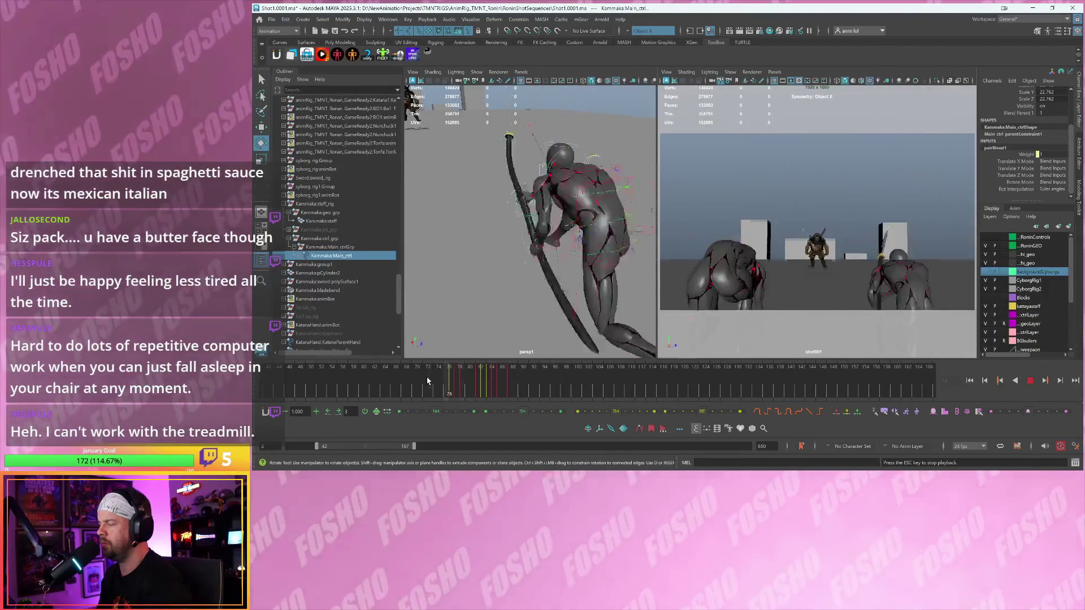
{"action": "key", "text": "Escape"}
{"action": "left_click_drag", "start_coordinate": [475, 383], "coordinate": [494, 380]}
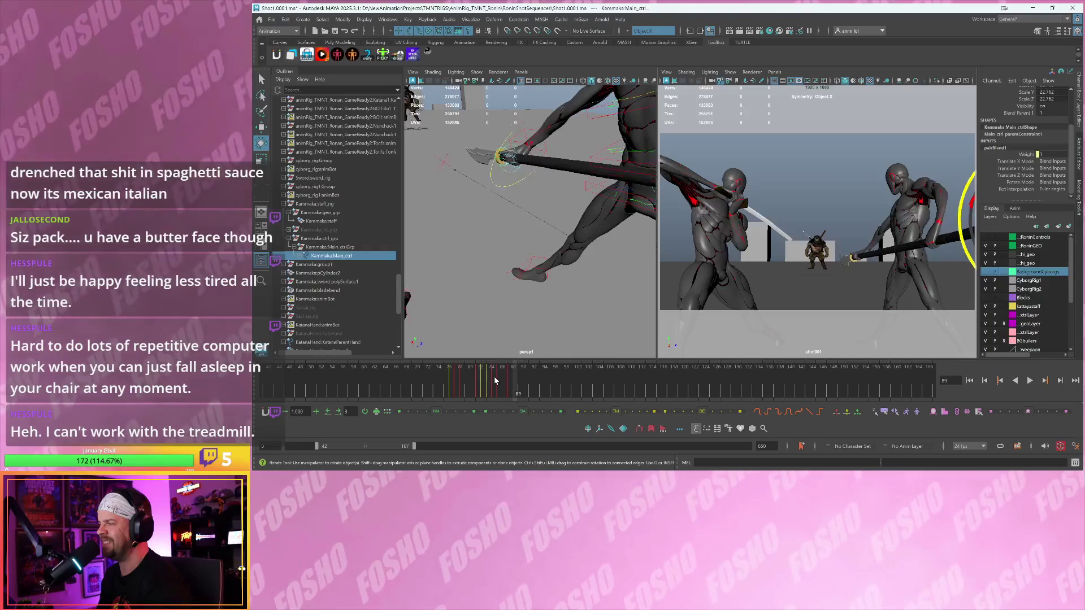
{"action": "scroll", "coordinate": [511, 244], "scroll_direction": "down", "scroll_amount": 2}
{"action": "left_click_drag", "start_coordinate": [512, 244], "coordinate": [586, 209], "text": "alt"}
- Rotate the left arm control around a temporary pivot and compare neighbouring frames
{"action": "left_click", "coordinate": [635, 204]}
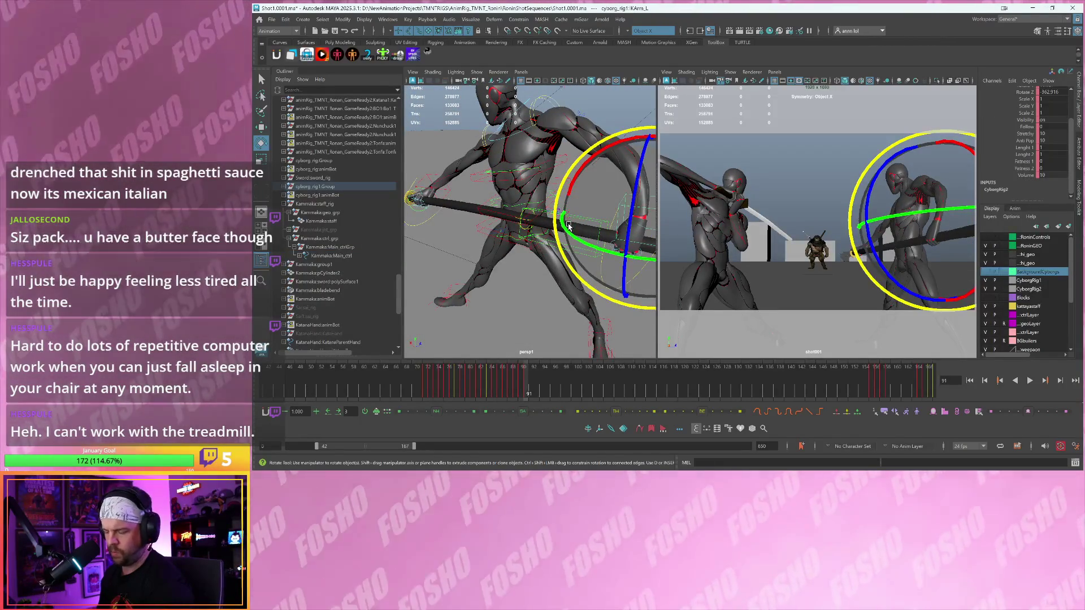
{"action": "key", "text": "d"}
{"action": "mouse_move", "coordinate": [568, 226]}
{"action": "left_mouse_down", "text": "alt"}
{"action": "mouse_move", "coordinate": [561, 212]}
{"action": "mouse_move", "coordinate": [385, 205]}
{"action": "mouse_move", "coordinate": [398, 205]}
{"action": "left_mouse_up", "text": "alt"}
{"action": "key", "text": "equal"}
{"action": "left_click_drag", "start_coordinate": [874, 251], "coordinate": [882, 251]}
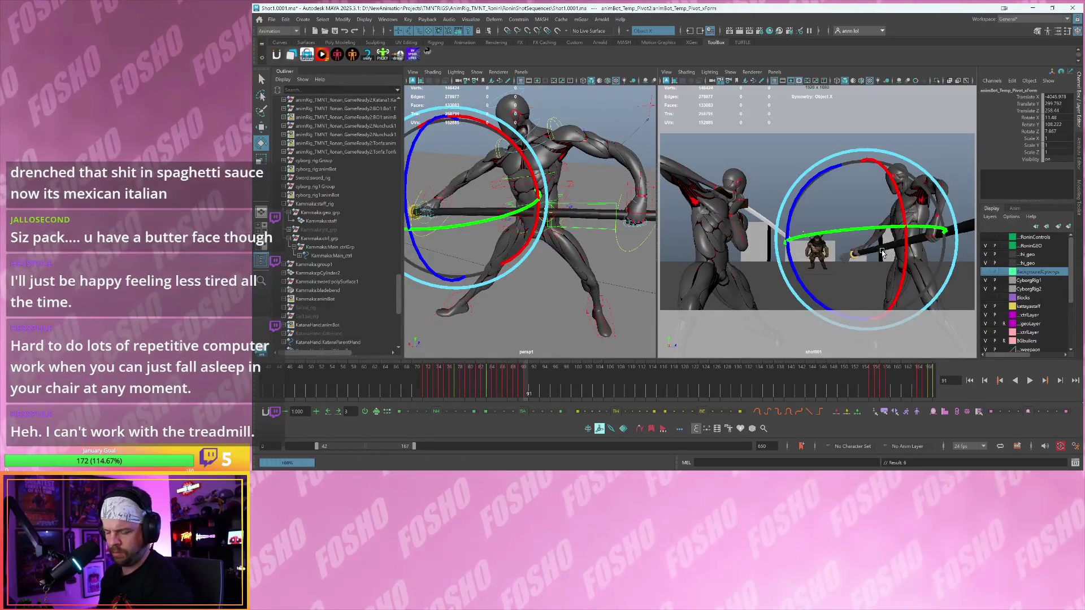
{"action": "left_click", "coordinate": [882, 253]}
{"action": "key", "text": "alt+period"}
{"action": "key", "text": "alt+period"}
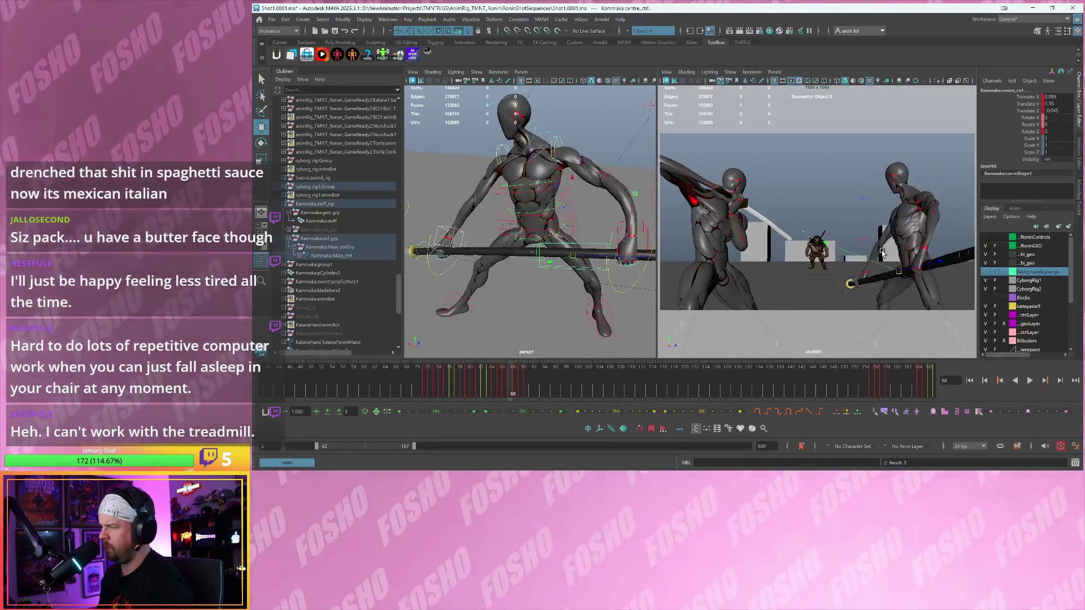
{"action": "key", "text": "alt+comma"}
{"action": "key", "text": "alt+comma"}
{"action": "key", "text": "alt+comma"}
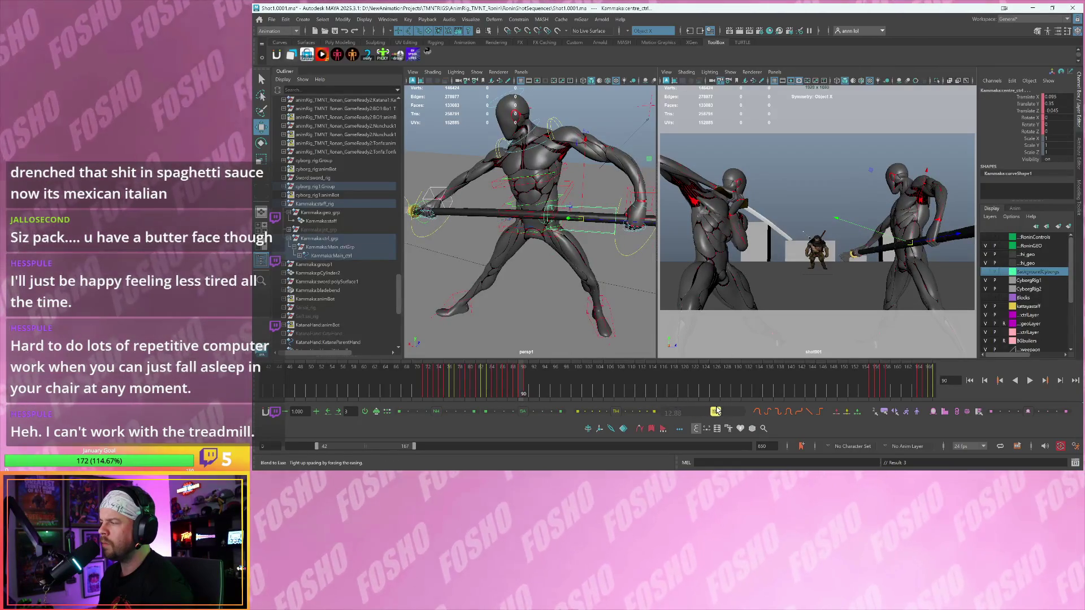
{"action": "key", "text": "alt+period"}
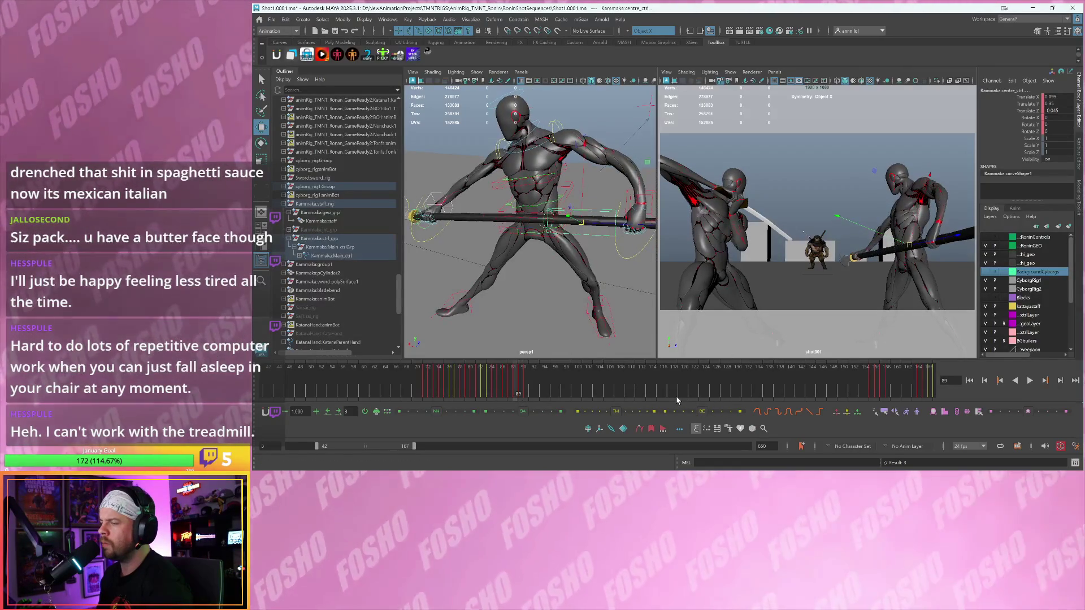
{"action": "key", "text": "alt+comma"}
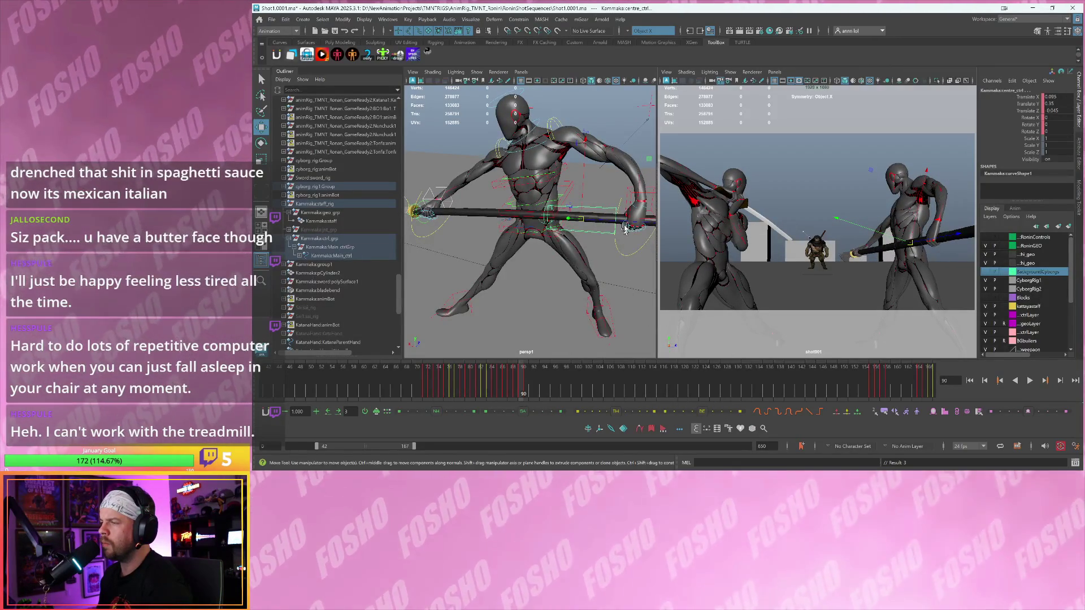
- Blend the IKArm_L pose with Tweener and play back, scrubbing to frame 88
{"action": "left_click", "coordinate": [627, 192]}
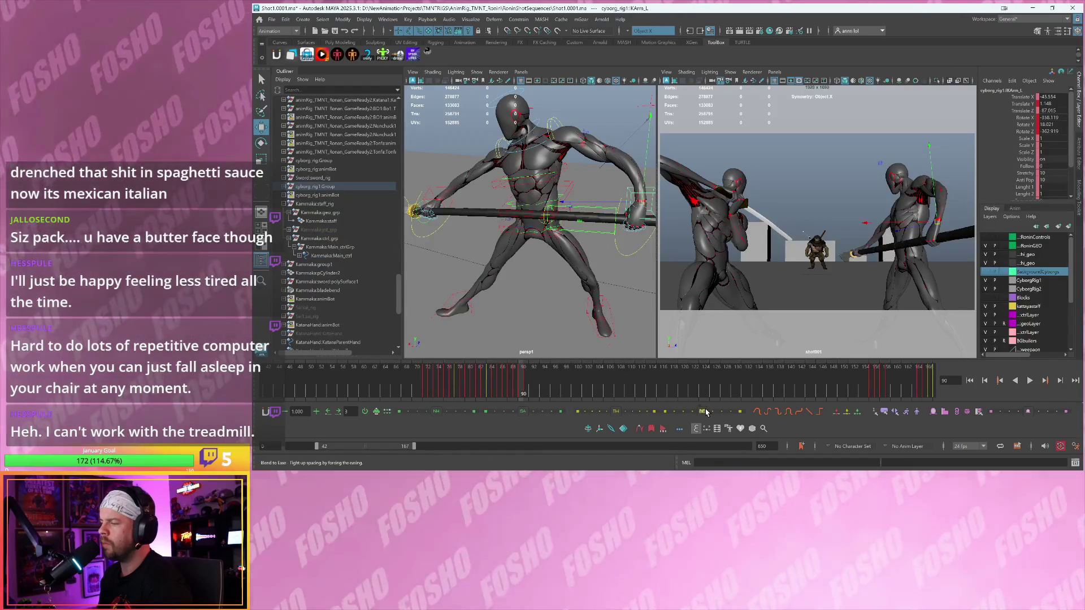
{"action": "left_click", "coordinate": [716, 412]}
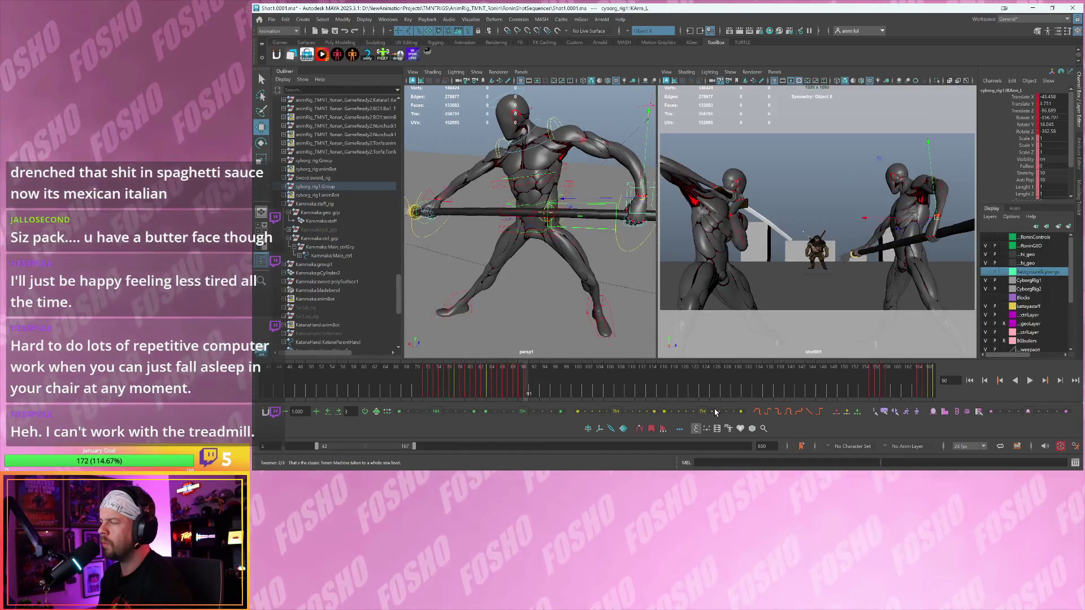
{"action": "key", "text": "alt+v"}
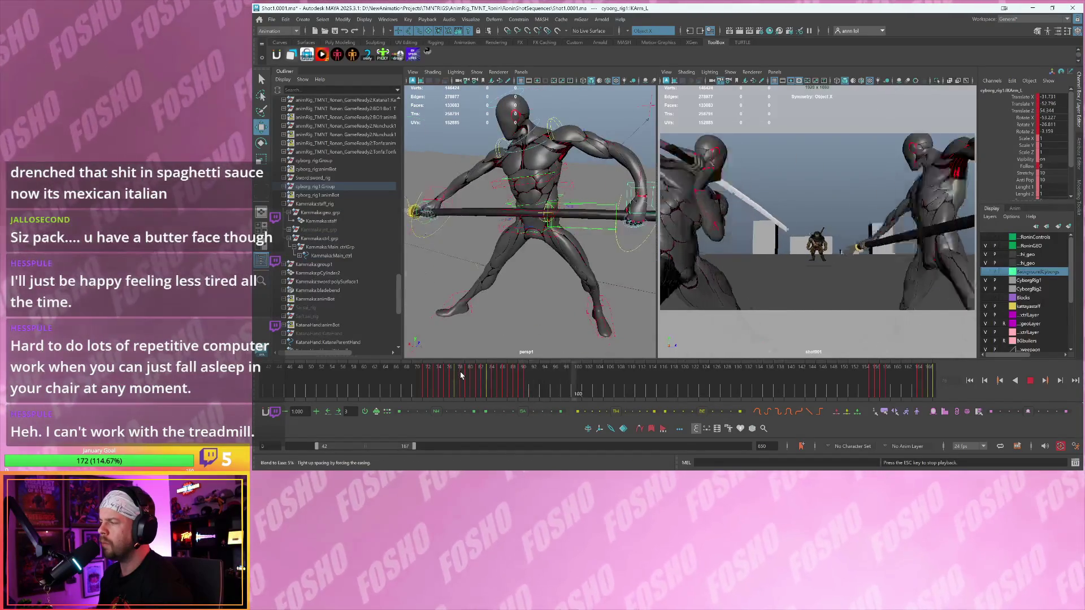
{"action": "mouse_move", "coordinate": [545, 382]}
{"action": "left_mouse_down"}
{"action": "mouse_move", "coordinate": [501, 384]}
{"action": "mouse_move", "coordinate": [529, 388]}
{"action": "left_mouse_up"}
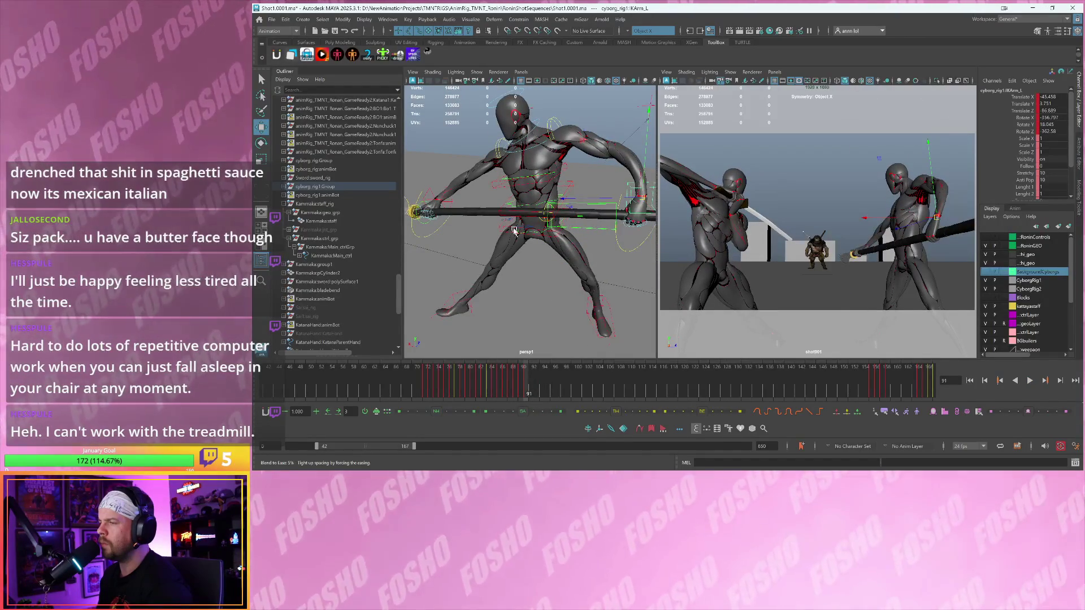
- Select the RootX_M hip control and check its motion on frames 90, 91 and 93
{"action": "left_click", "coordinate": [516, 233]}
{"action": "key", "text": "f"}
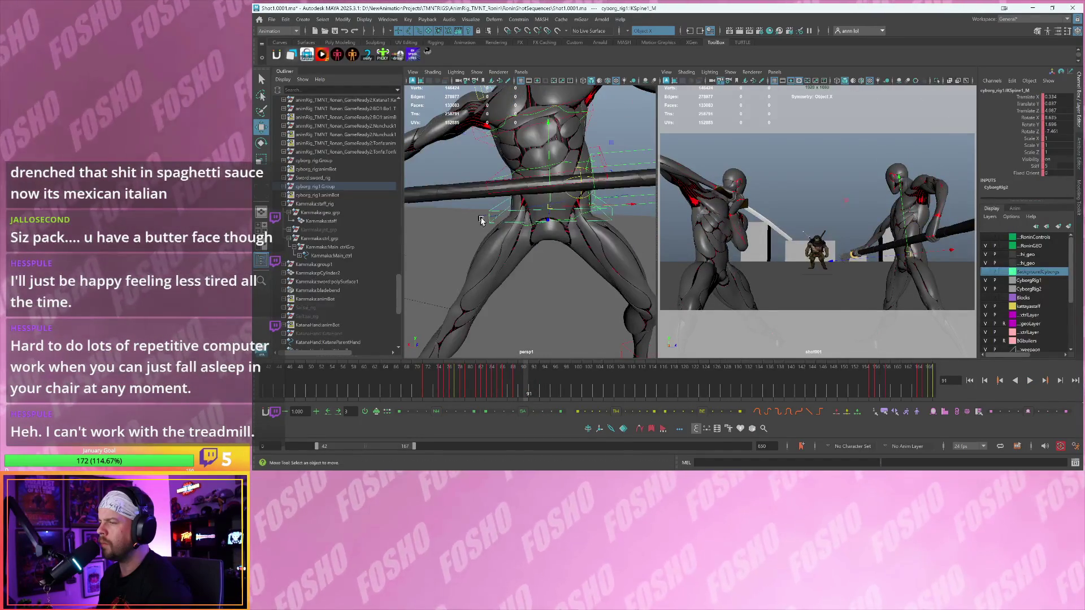
{"action": "left_click", "coordinate": [479, 222]}
{"action": "key", "text": "alt+comma"}
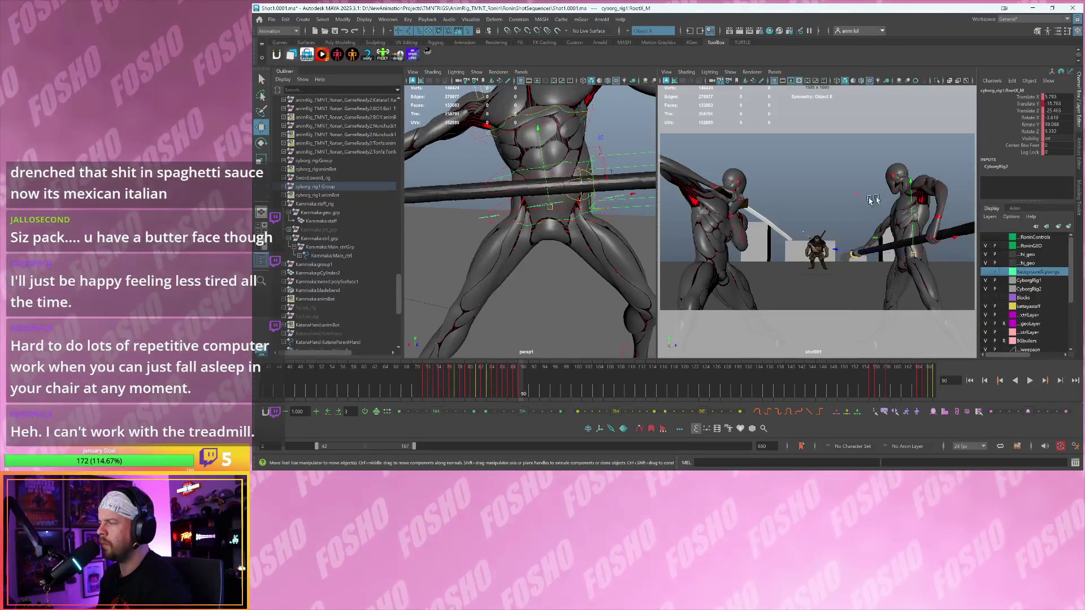
{"action": "key", "text": "alt+period"}
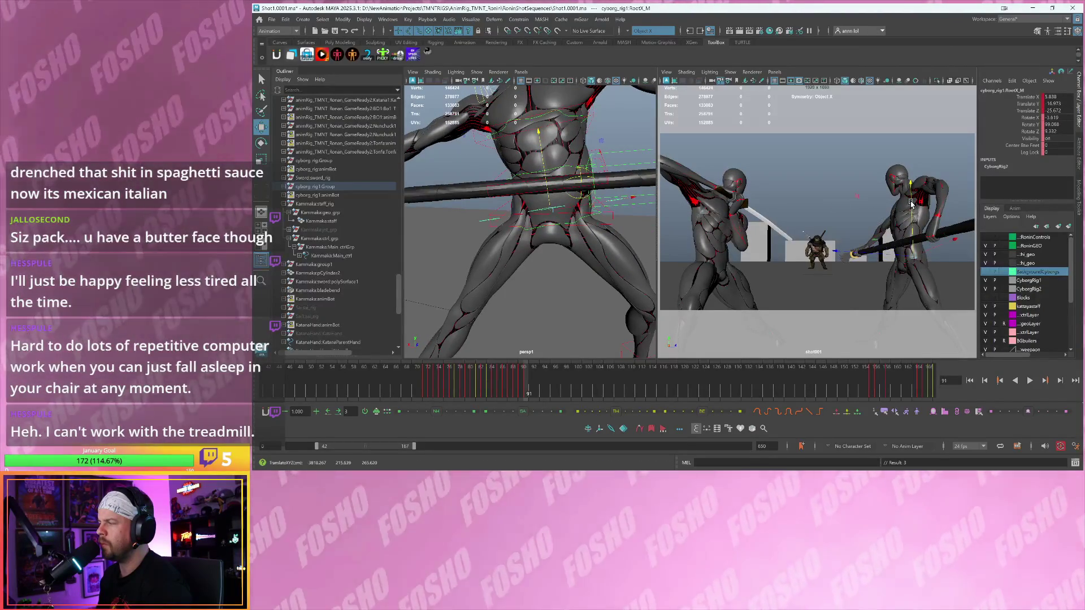
{"action": "key", "text": "alt+period"}
{"action": "key", "text": "alt+period"}
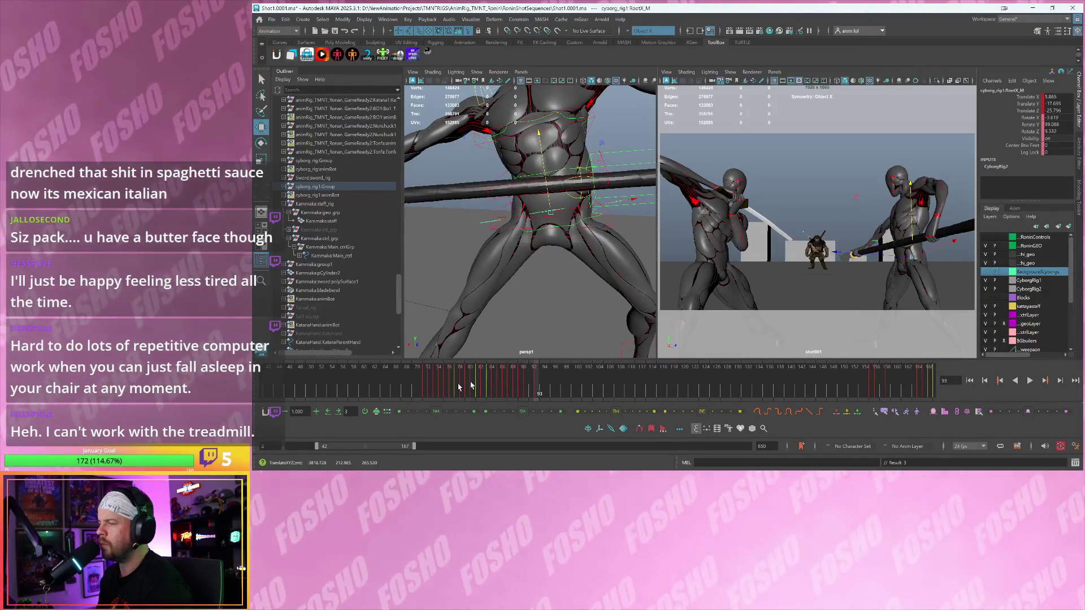
{"action": "key", "text": "alt+v"}
{"action": "left_click_drag", "start_coordinate": [458, 385], "coordinate": [539, 379]}
- Orbit up to the chest and head and select the neck control for rotating
{"action": "left_click_drag", "start_coordinate": [515, 266], "coordinate": [575, 199], "text": "alt"}
{"action": "left_click", "coordinate": [575, 199]}
{"action": "key", "text": "e"}
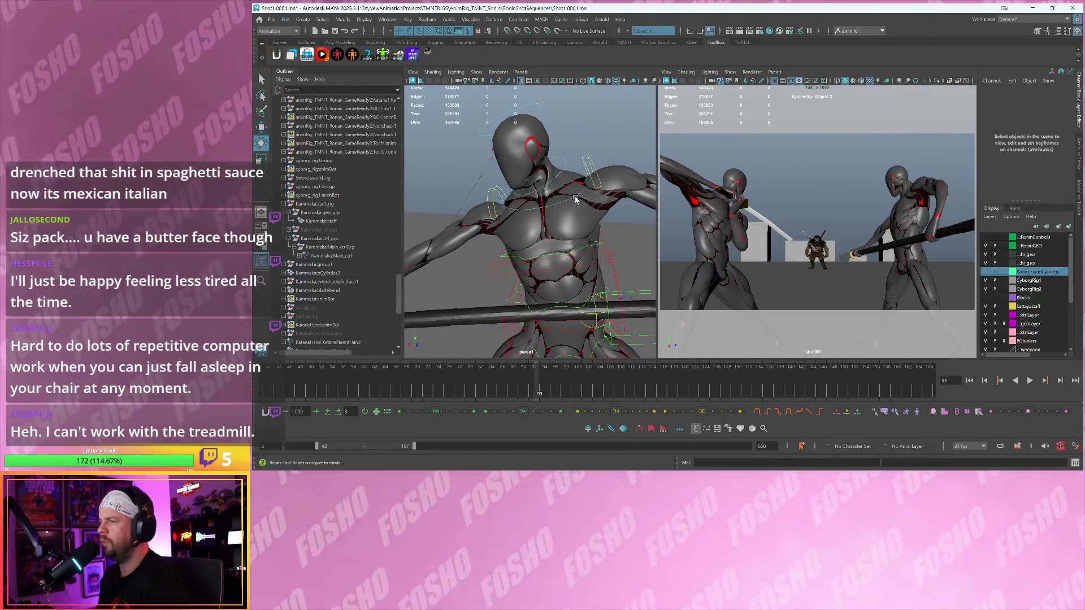
{"action": "left_click", "coordinate": [575, 199]}
{"action": "left_click", "coordinate": [578, 194], "text": "ctrl"}
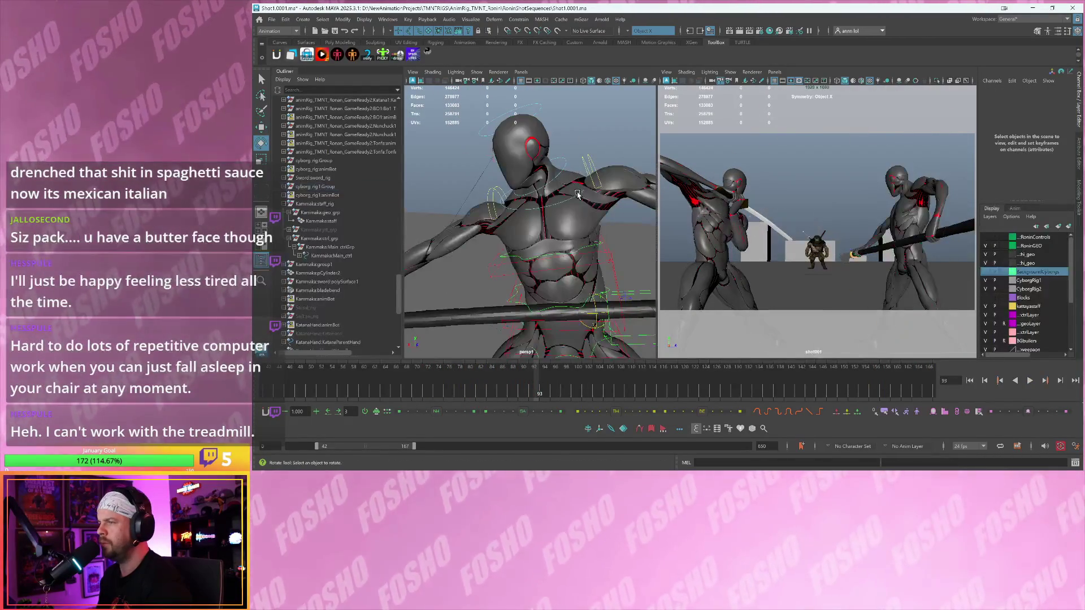
{"action": "left_click", "coordinate": [901, 186]}
- Step through the keyed neck poses around frames 90 and 91
{"action": "scroll", "coordinate": [857, 220], "scroll_direction": "up", "scroll_amount": 3}
{"action": "scroll", "coordinate": [858, 204], "scroll_direction": "down", "scroll_amount": 3}
{"action": "scroll", "coordinate": [859, 186], "scroll_direction": "up", "scroll_amount": 3}
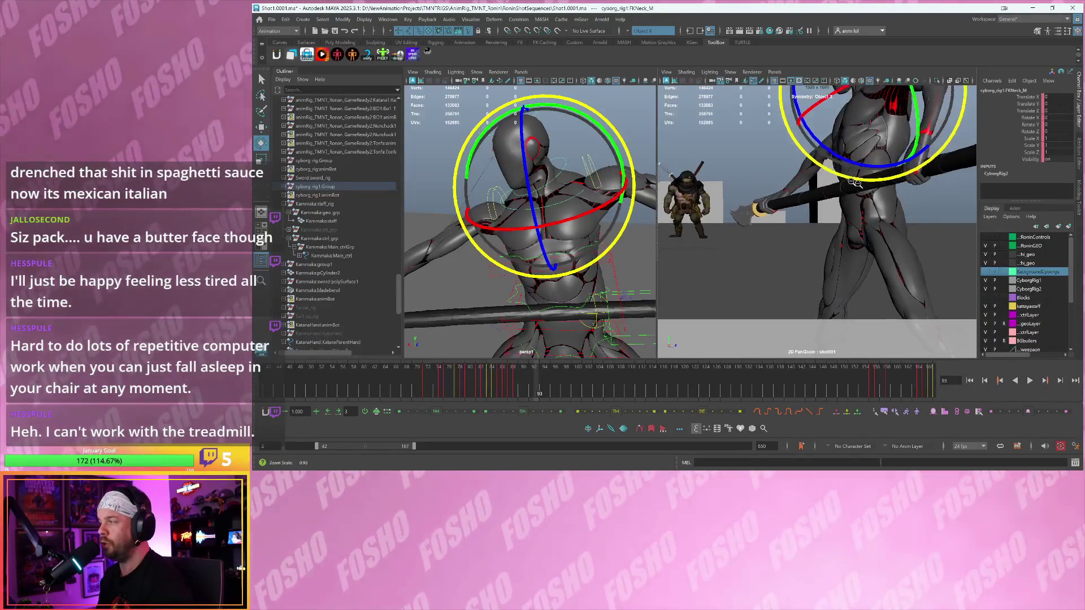
{"action": "scroll", "coordinate": [860, 185], "scroll_direction": "down", "scroll_amount": 3}
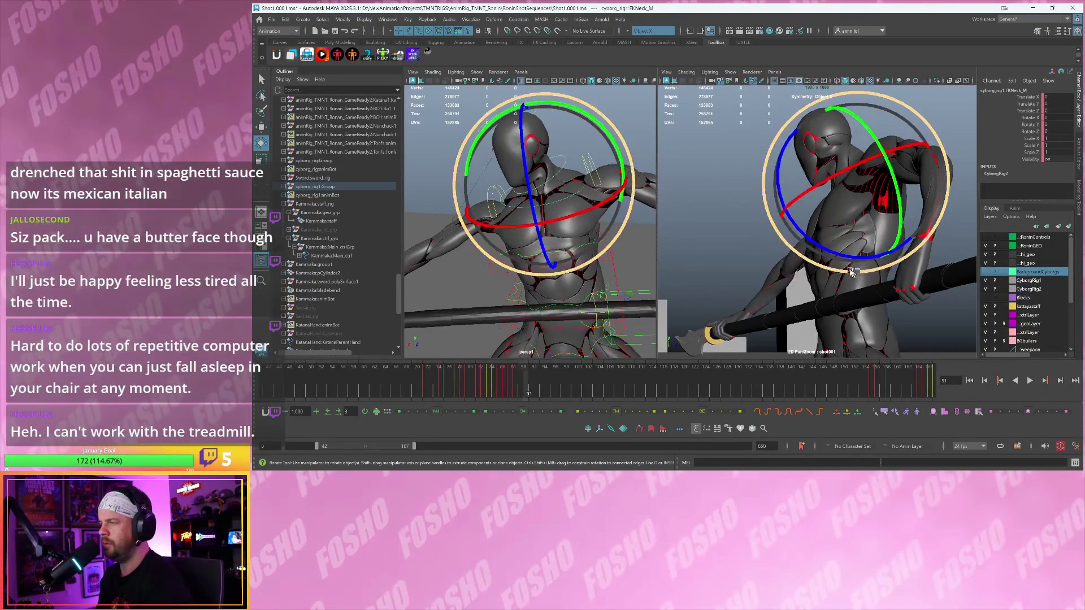
{"action": "key", "text": "."}
{"action": "key", "text": "."}
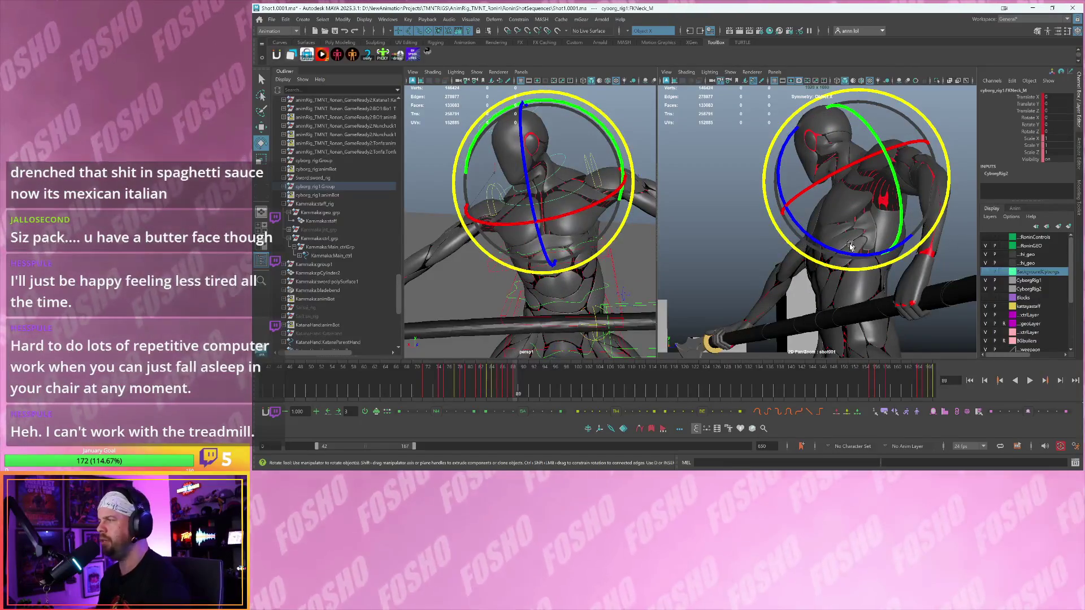
{"action": "key", "text": "."}
{"action": "key", "text": "."}
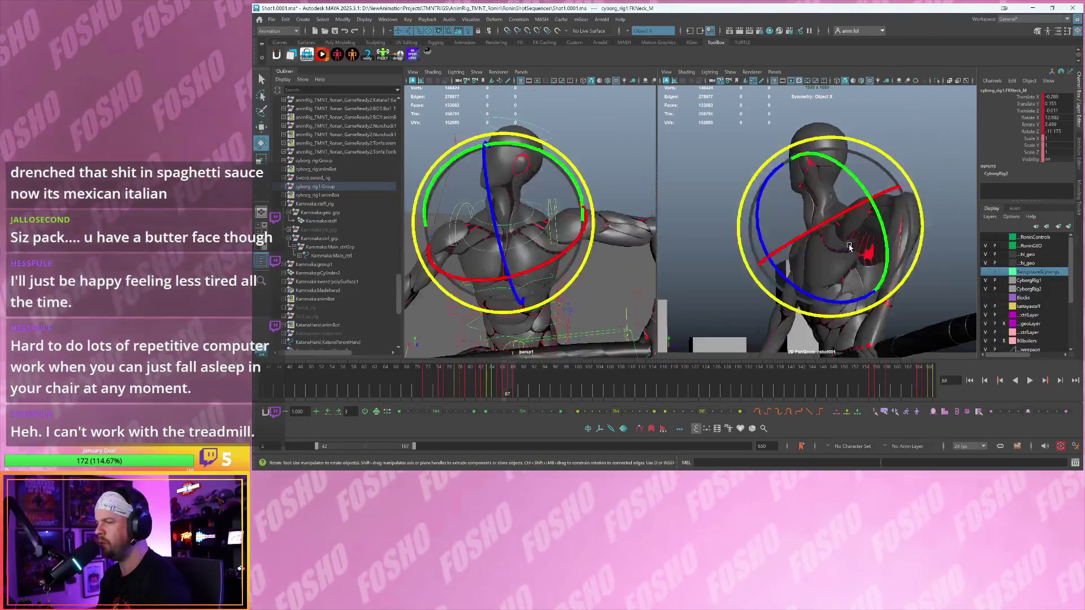
{"action": "key", "text": "period"}
{"action": "key", "text": "comma"}
{"action": "key", "text": "period"}
{"action": "key", "text": "comma"}
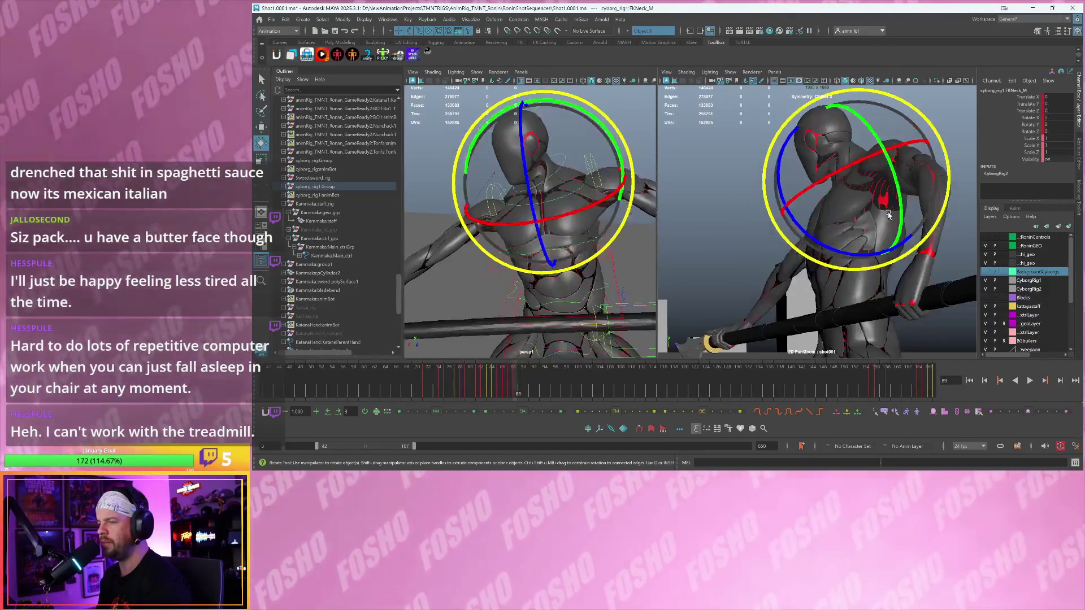
{"action": "key", "text": "period"}
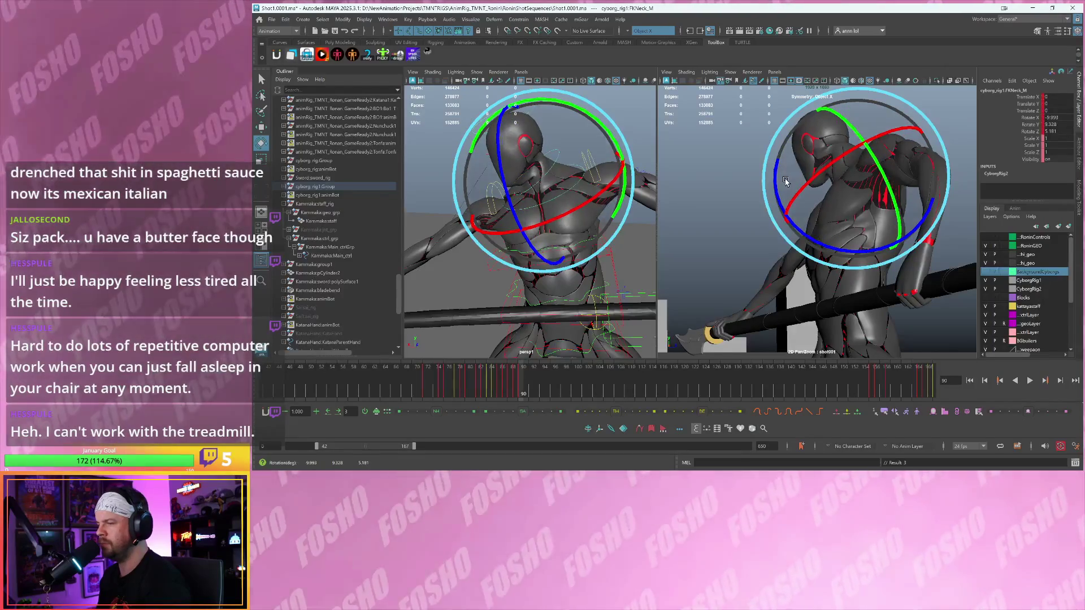
{"action": "key", "text": "period"}
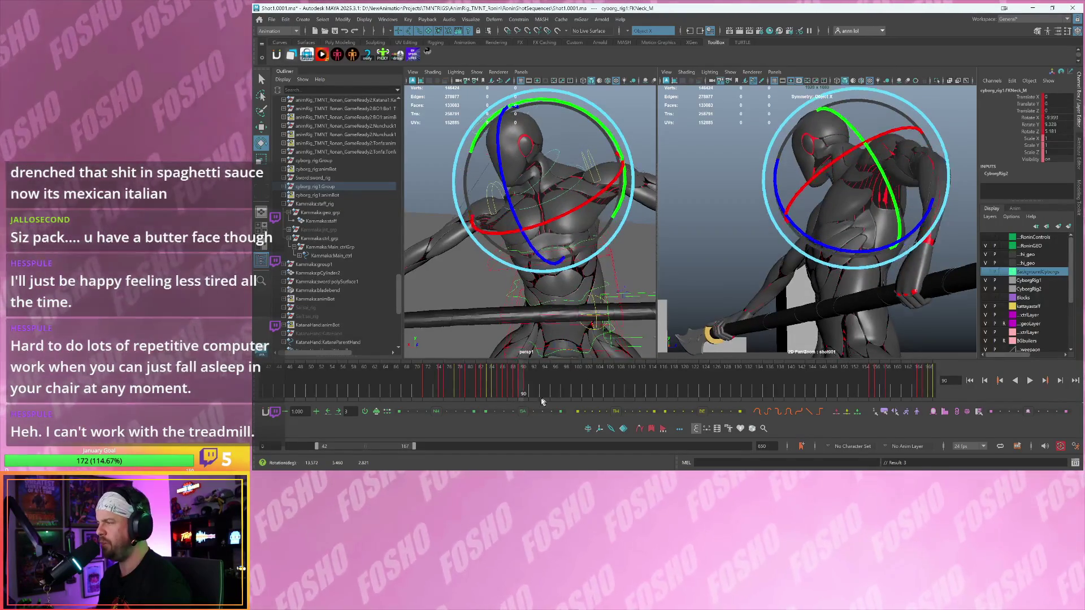
- Play from frame 85, stop at 88, and step to frame 91
{"action": "left_click", "coordinate": [482, 379]}
{"action": "key", "text": "alt+v"}
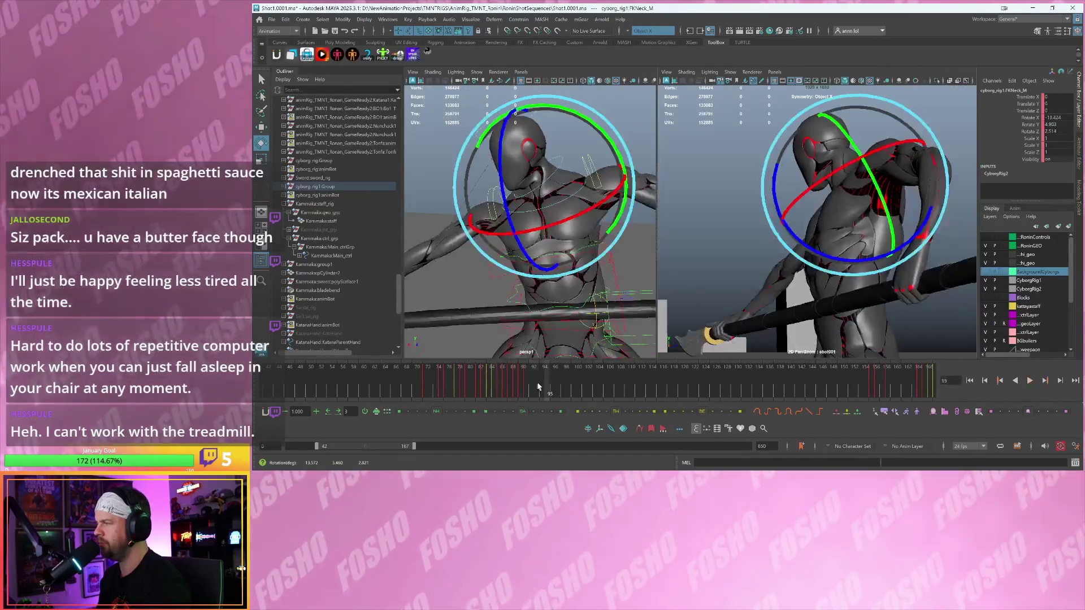
{"action": "key", "text": "Escape"}
{"action": "key", "text": "period"}
{"action": "key", "text": "period"}
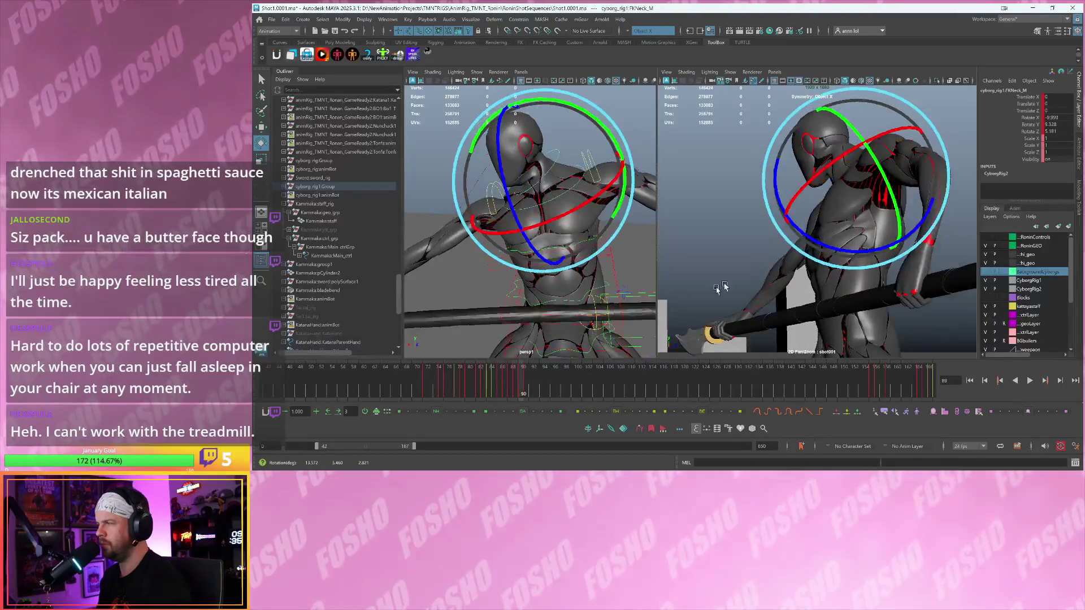
{"action": "key", "text": "period"}
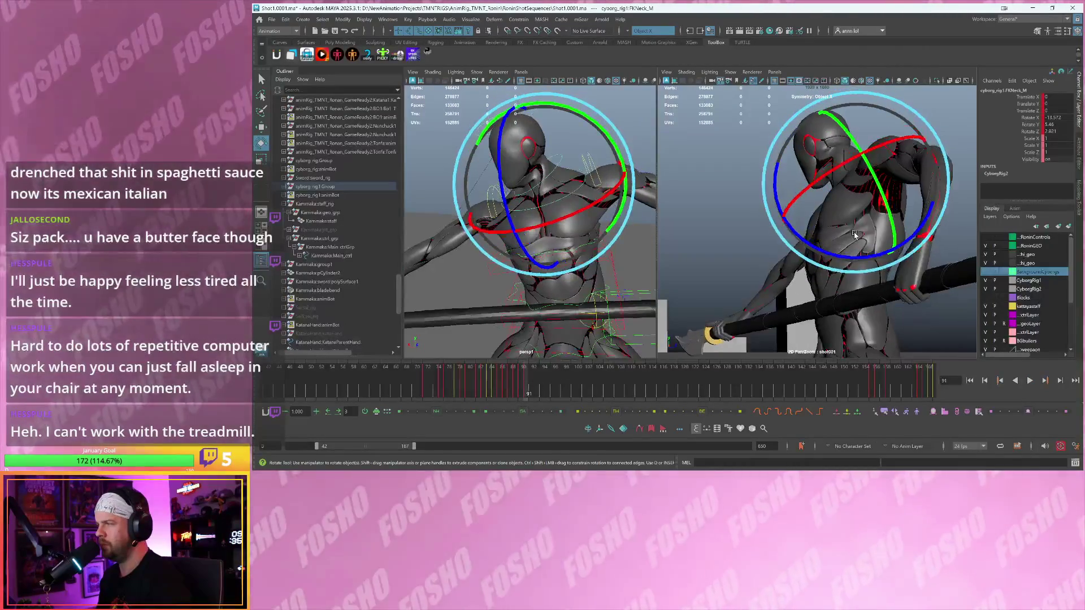
{"action": "key", "text": "comma"}
{"action": "key", "text": "comma"}
{"action": "key", "text": "period"}
{"action": "key", "text": "period"}
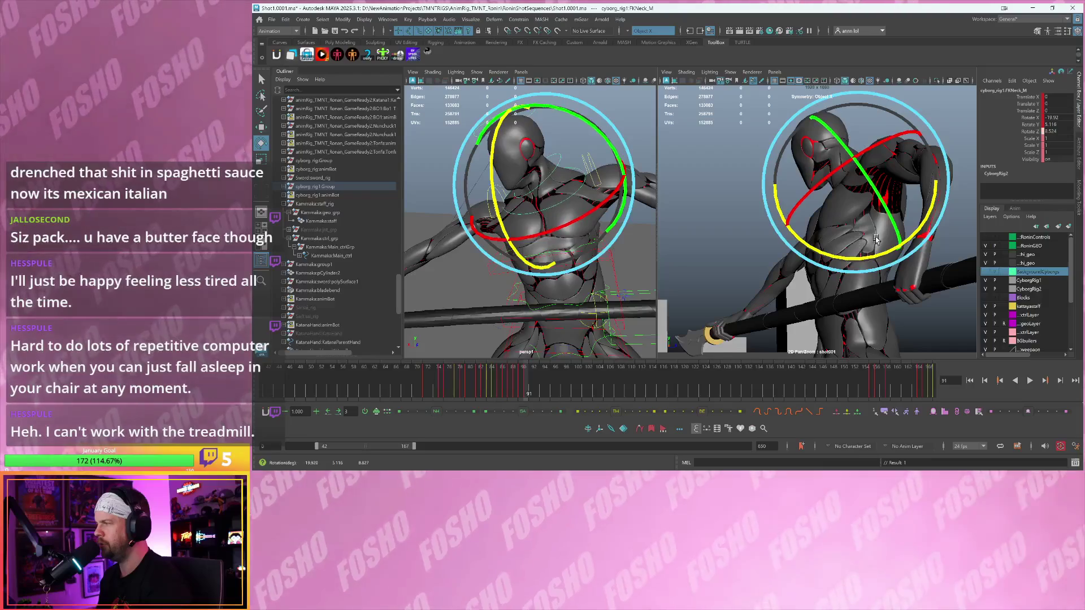
- Rotate and key the neck at frame 91, then advance and scrub ahead to frame 98
{"action": "left_click_drag", "start_coordinate": [875, 234], "coordinate": [875, 232]}
{"action": "key", "text": "s"}
{"action": "key", "text": "period"}
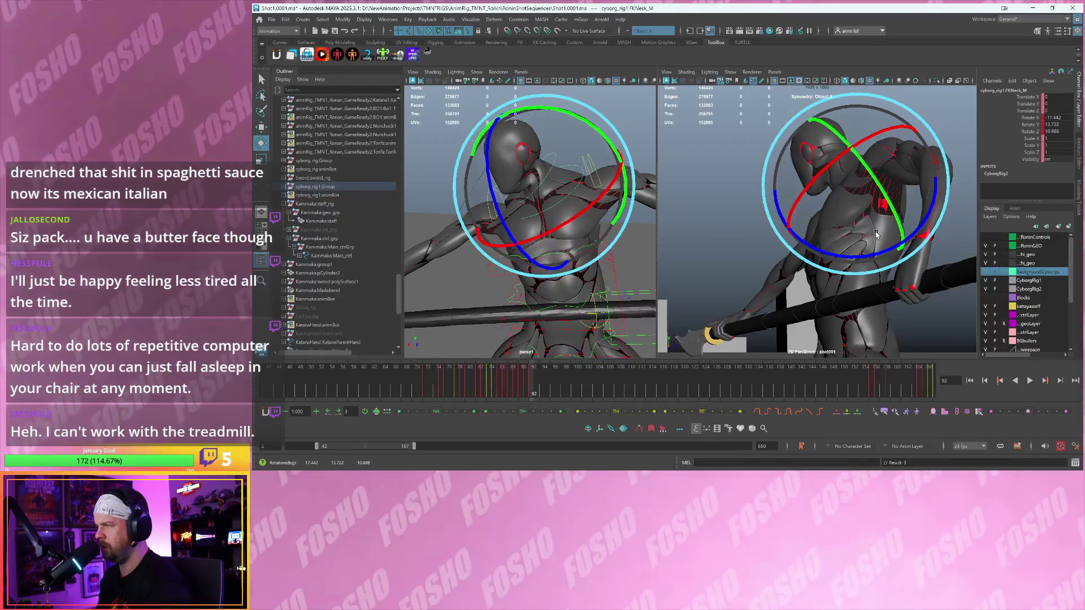
{"action": "key", "text": "w"}
{"action": "left_click_drag", "start_coordinate": [481, 384], "coordinate": [566, 384]}
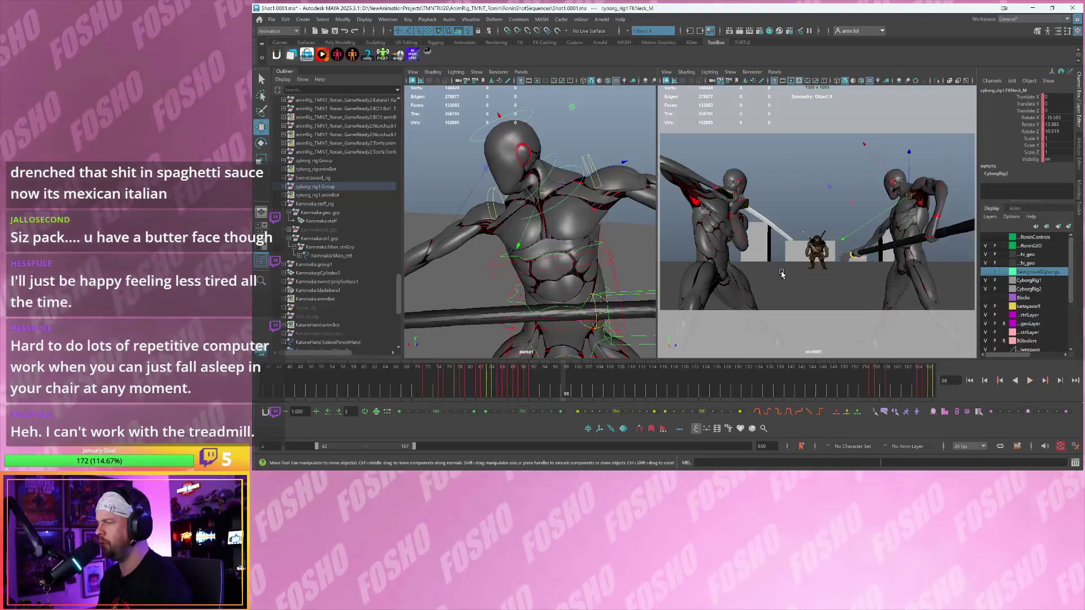
- Play and scrub frames 85–104 to review the robot's neck motion, stopping at frame 98
{"action": "key", "text": "alt+v"}
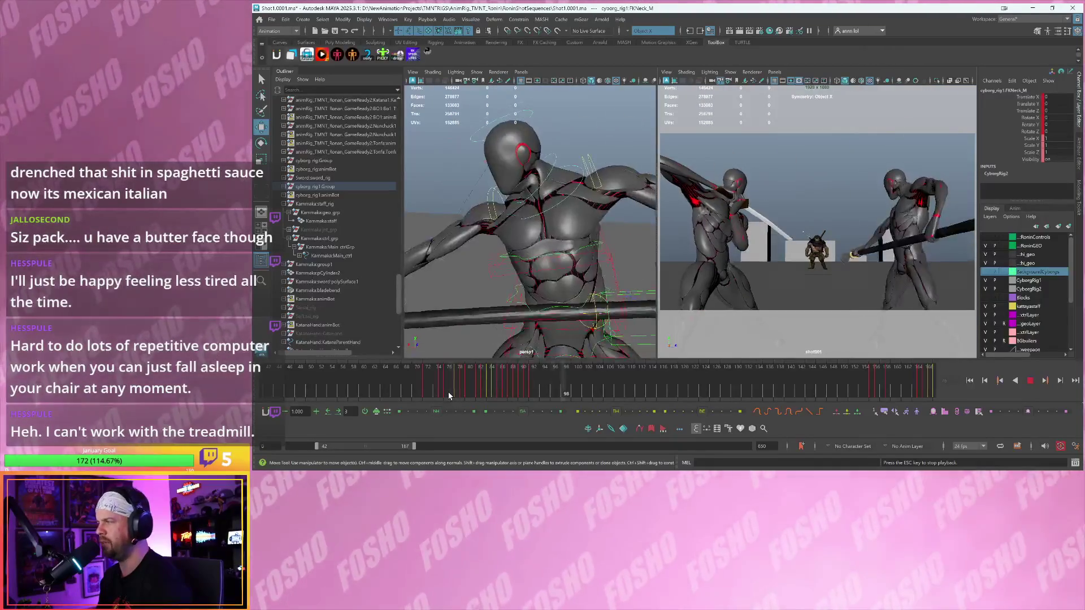
{"action": "key", "text": "Escape"}
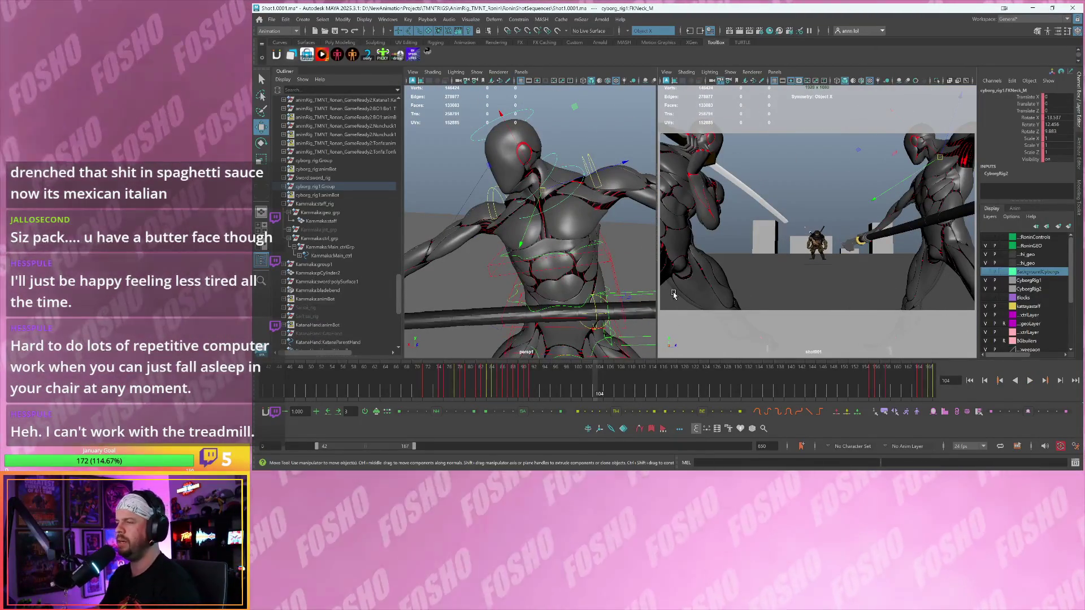
{"action": "left_click_drag", "start_coordinate": [524, 384], "coordinate": [566, 385]}
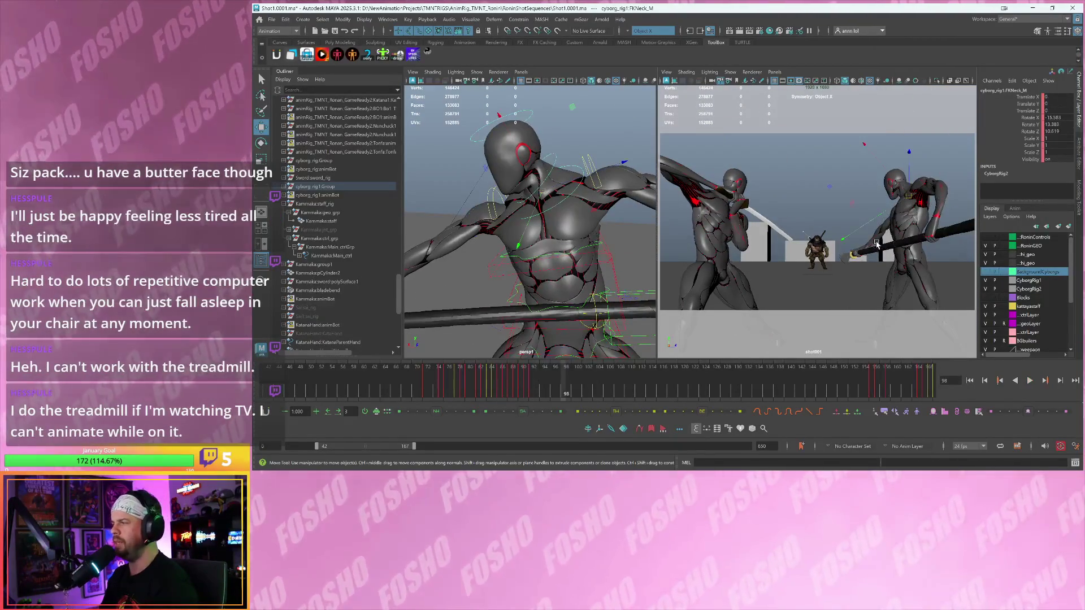
{"action": "key", "text": "backslash"}
{"action": "middle_click_drag", "start_coordinate": [883, 243], "coordinate": [872, 274]}
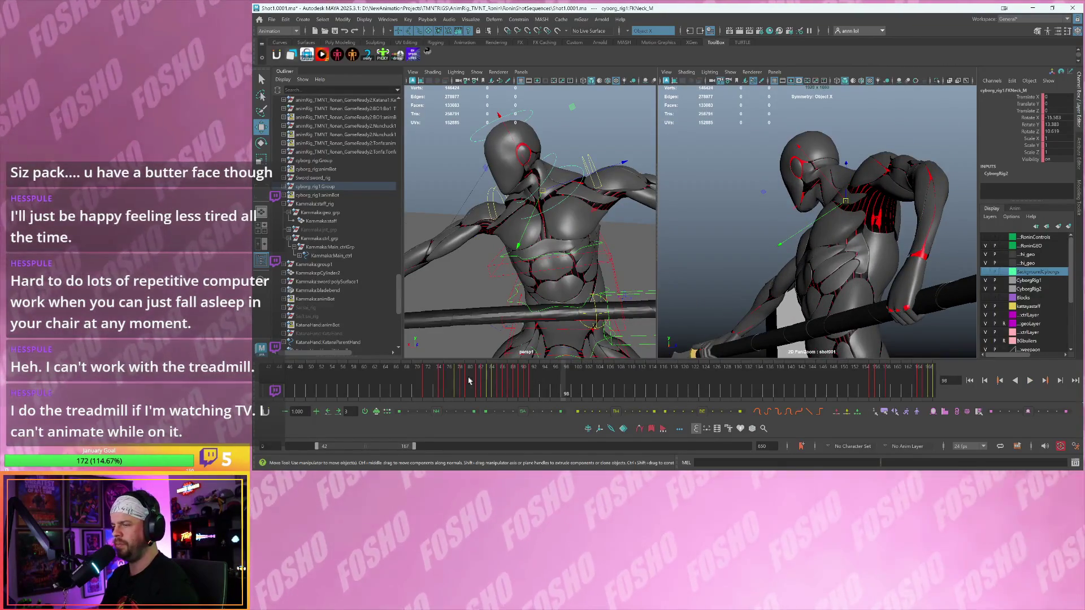
{"action": "key", "text": "alt+v"}
{"action": "key", "text": "alt+v"}
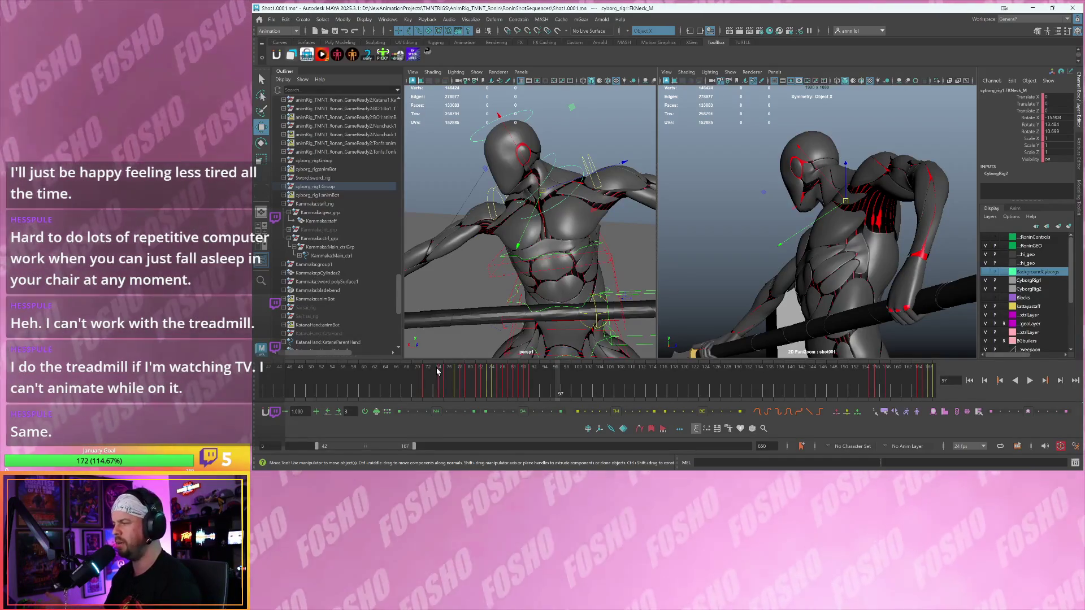
{"action": "left_click", "coordinate": [433, 366]}
{"action": "key", "text": "alt+v"}
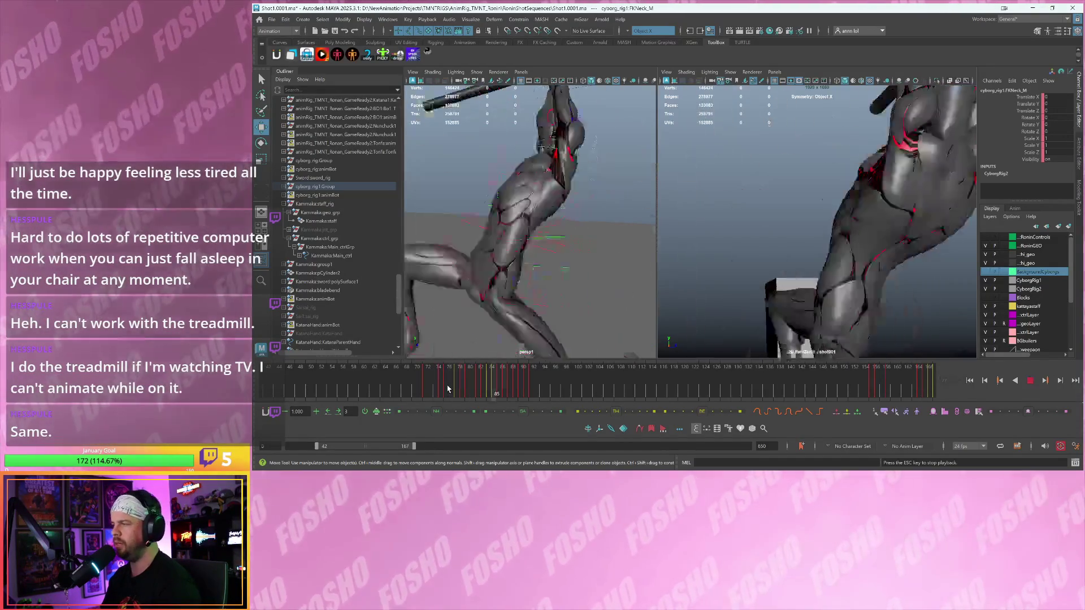
{"action": "left_click", "coordinate": [532, 385]}
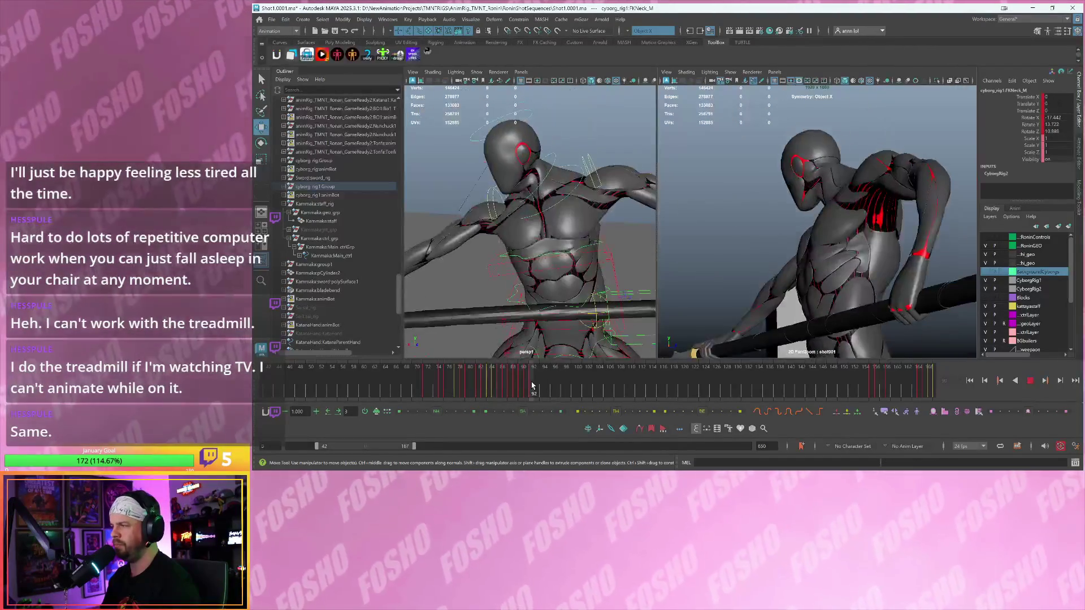
{"action": "left_click_drag", "start_coordinate": [529, 387], "coordinate": [565, 387]}
{"action": "key", "text": "backslash"}
{"action": "key", "text": "ctrl+z"}
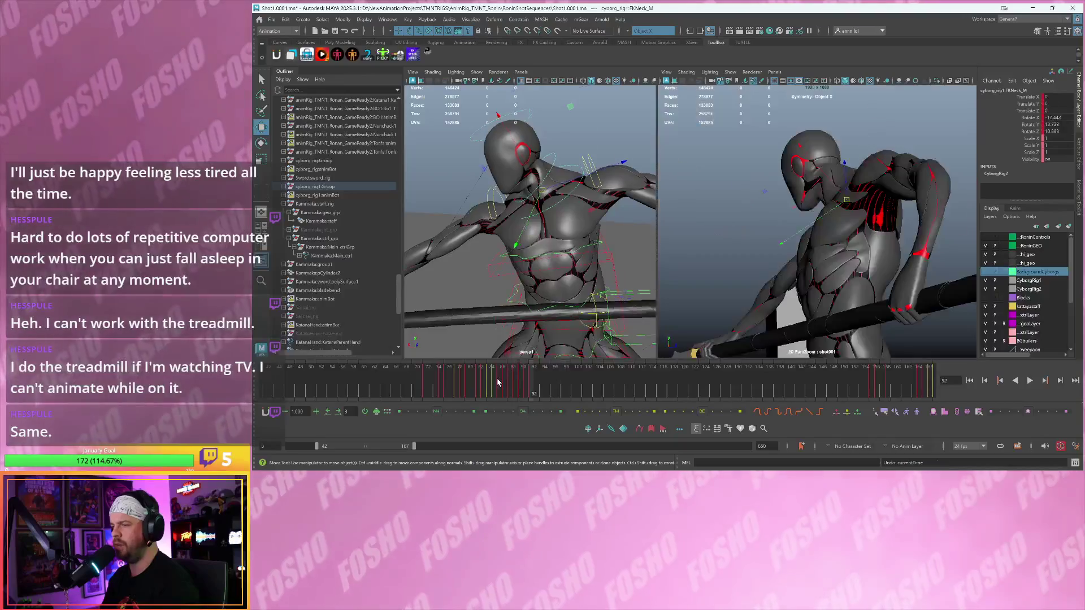
{"action": "key", "text": "alt+v"}
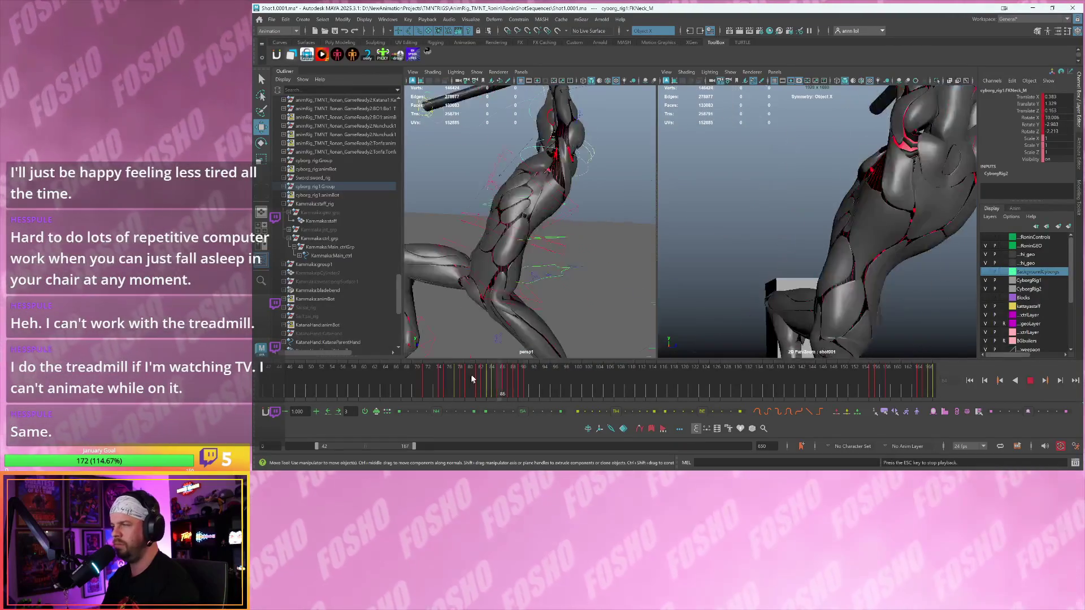
{"action": "key", "text": "Escape"}
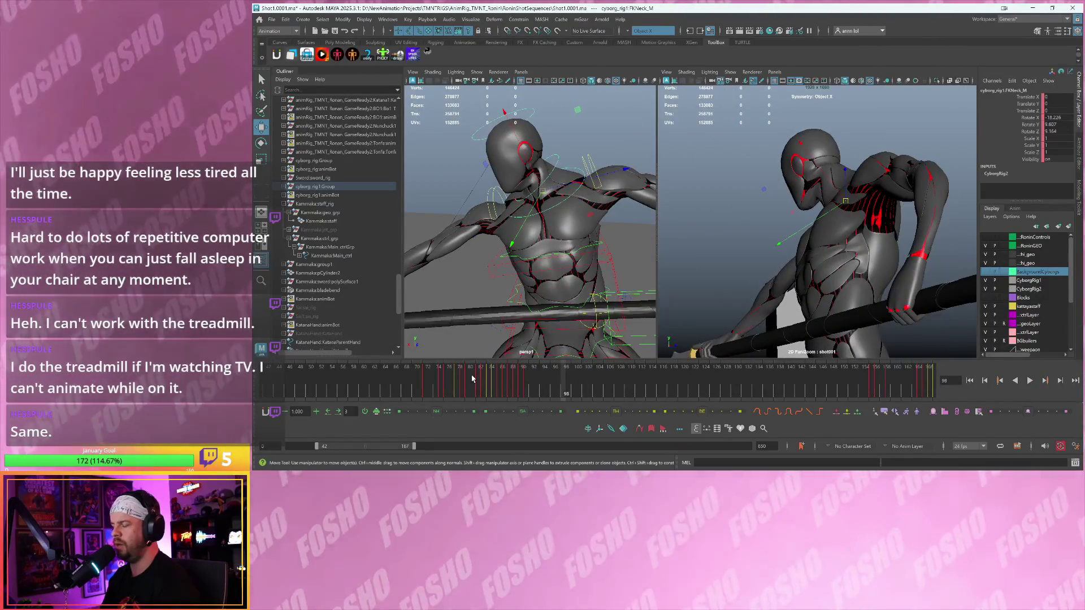
- Replay from frame 93 through 117 with a slightly wider framing, then settle on frame 91
{"action": "key", "text": "comma"}
{"action": "key", "text": "comma"}
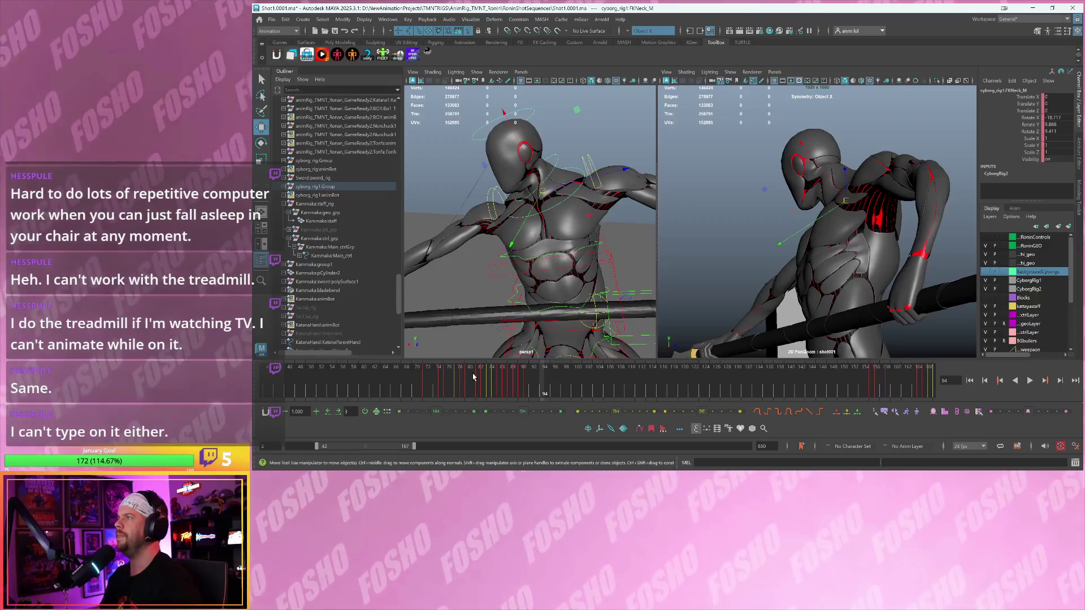
{"action": "key", "text": "alt+v"}
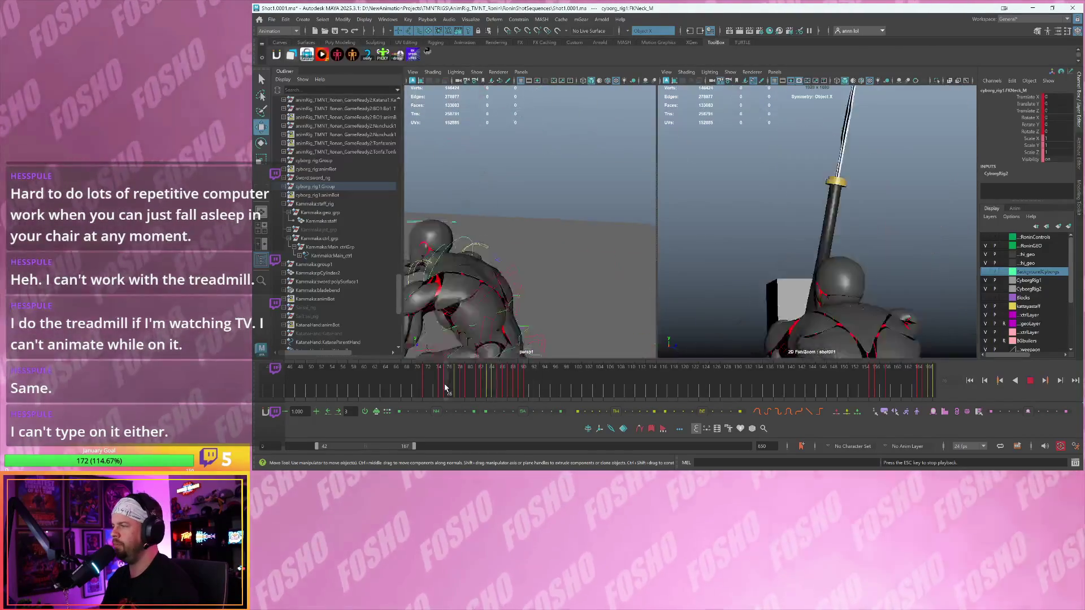
{"action": "key", "text": "Escape"}
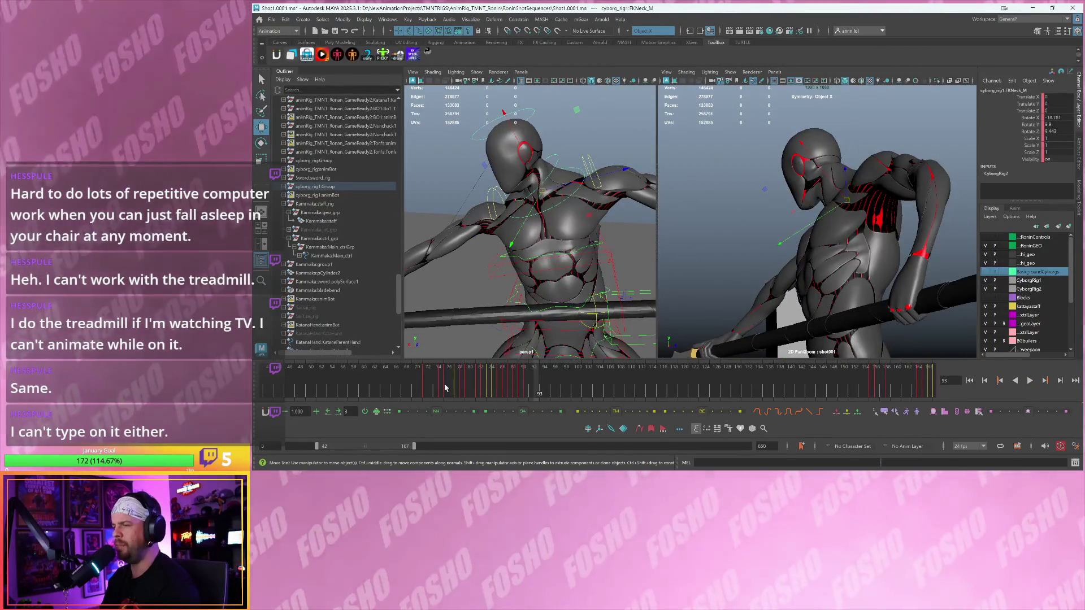
{"action": "key", "text": "alt+v"}
{"action": "key", "text": "Escape"}
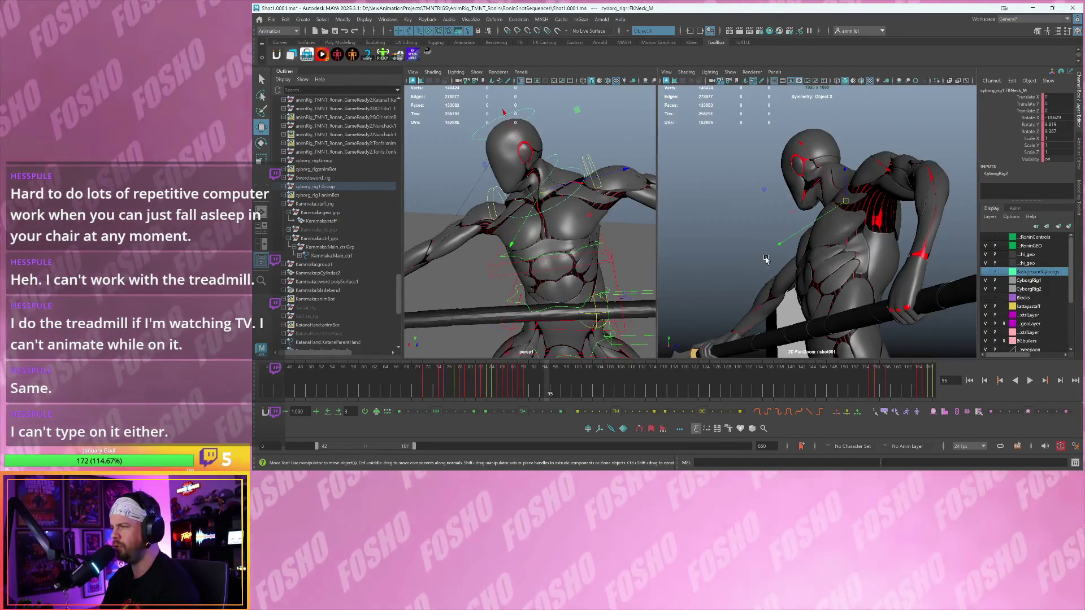
{"action": "key", "text": "backslash"}
{"action": "key", "text": "backslash"}
{"action": "scroll", "coordinate": [720, 247], "scroll_direction": "down", "scroll_amount": 2}
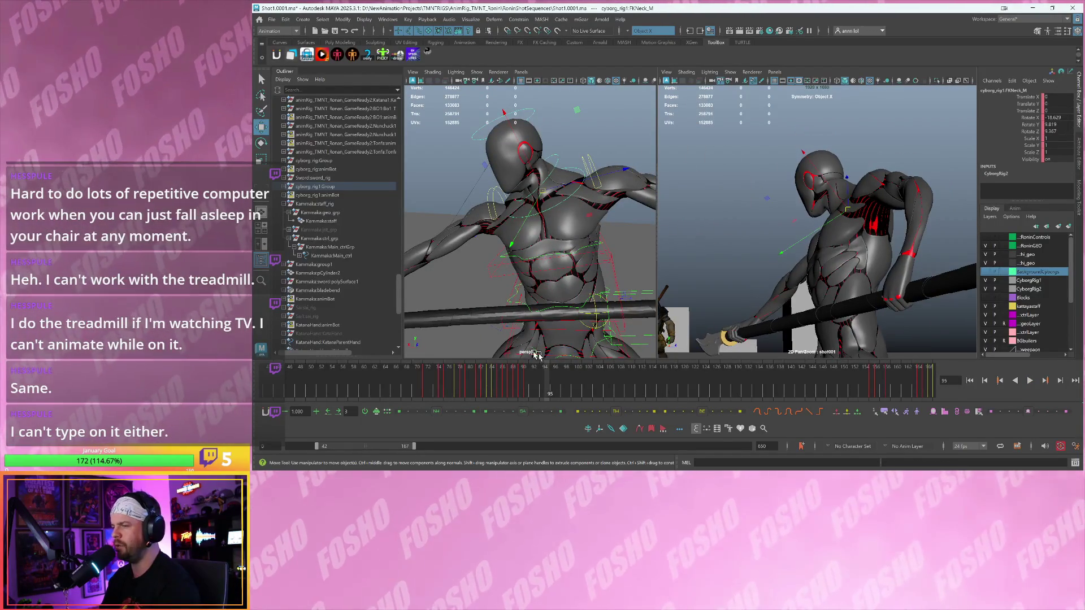
{"action": "key", "text": "alt+v"}
{"action": "left_click", "coordinate": [520, 381]}
{"action": "left_click_drag", "start_coordinate": [521, 382], "coordinate": [527, 382]}
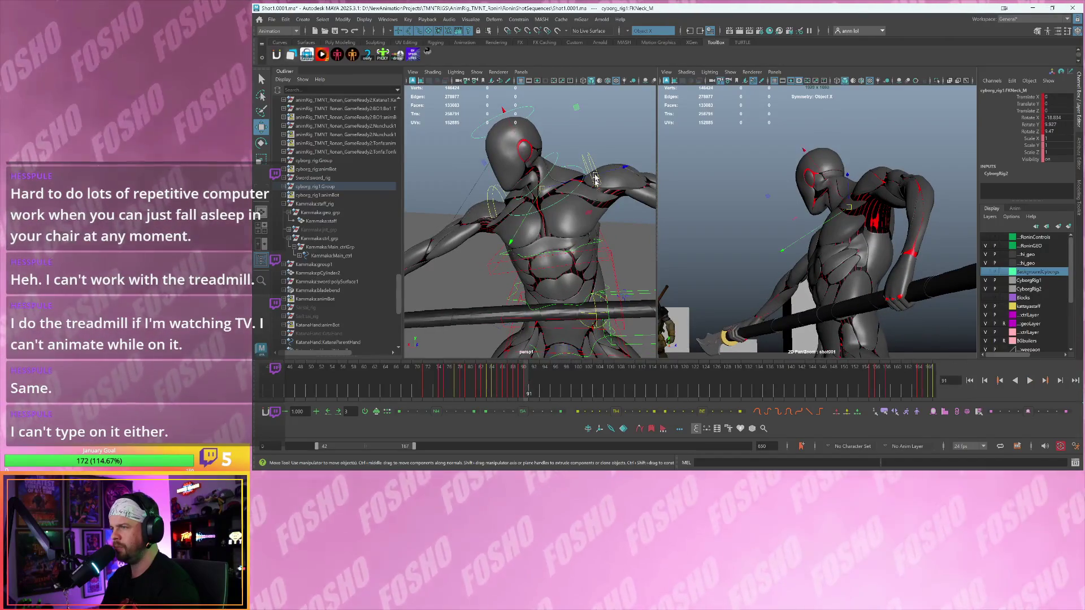
- Select the neck control FKNeck_M with the Rotate tool and return to frame 86
{"action": "left_click", "coordinate": [575, 165]}
{"action": "left_click", "coordinate": [577, 164]}
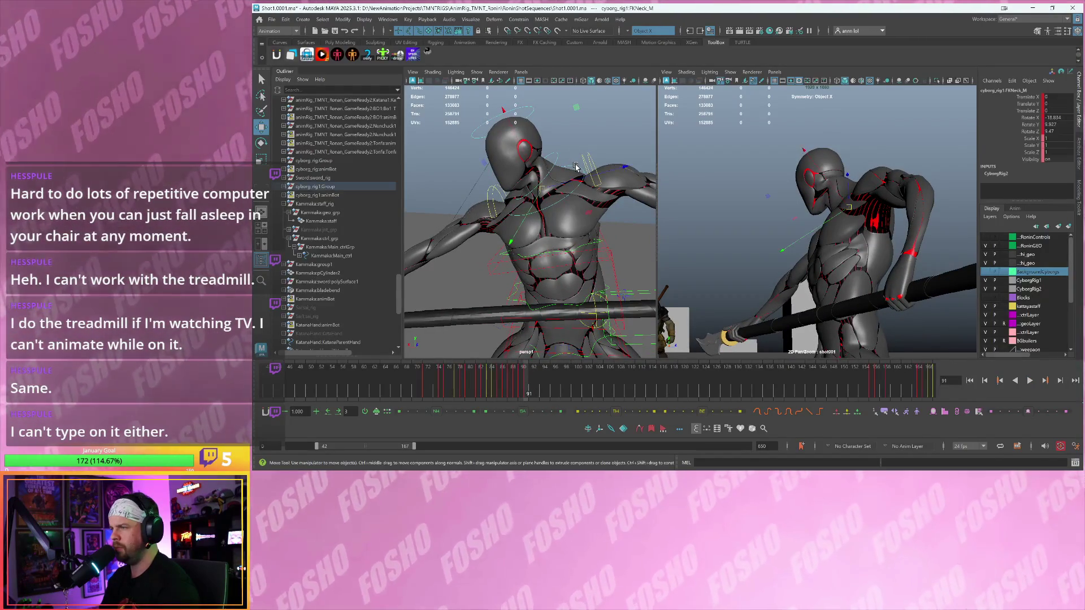
{"action": "key", "text": "e"}
{"action": "key", "text": "alt+comma"}
{"action": "key", "text": "alt+comma"}
{"action": "key", "text": "alt+comma"}
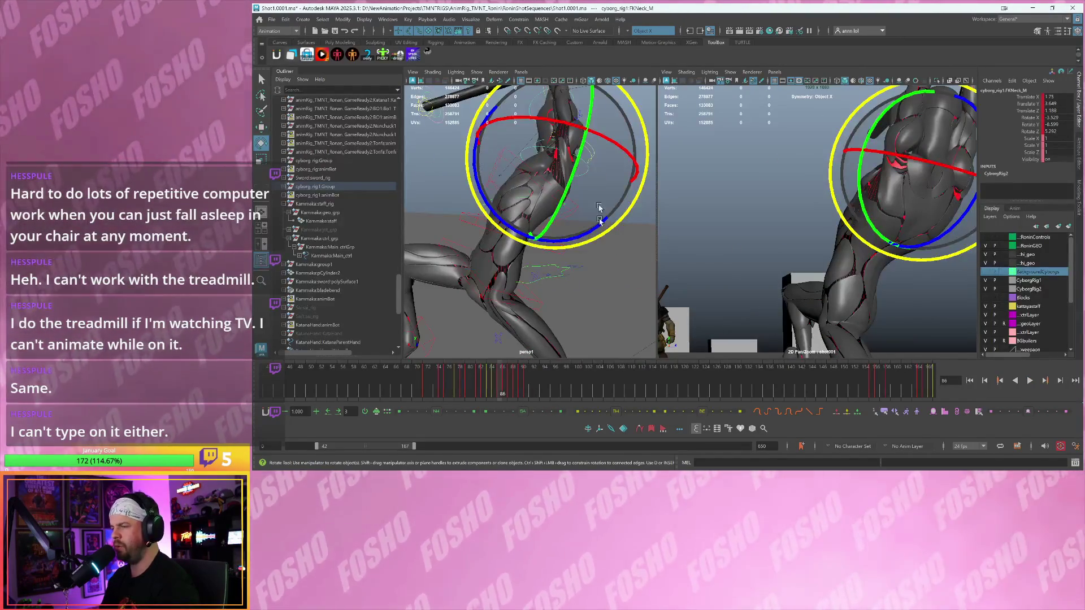
- Replay and scrub frames 79–93 to check the neck pose, settling on frame 89
{"action": "key", "text": "period"}
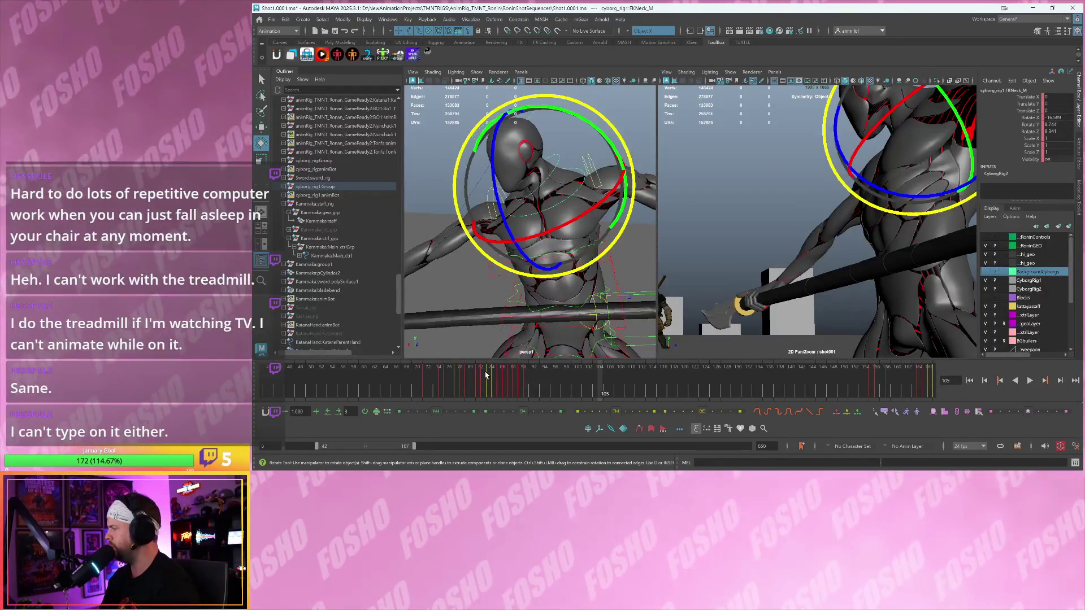
{"action": "left_click", "coordinate": [460, 384]}
{"action": "key", "text": "alt+v"}
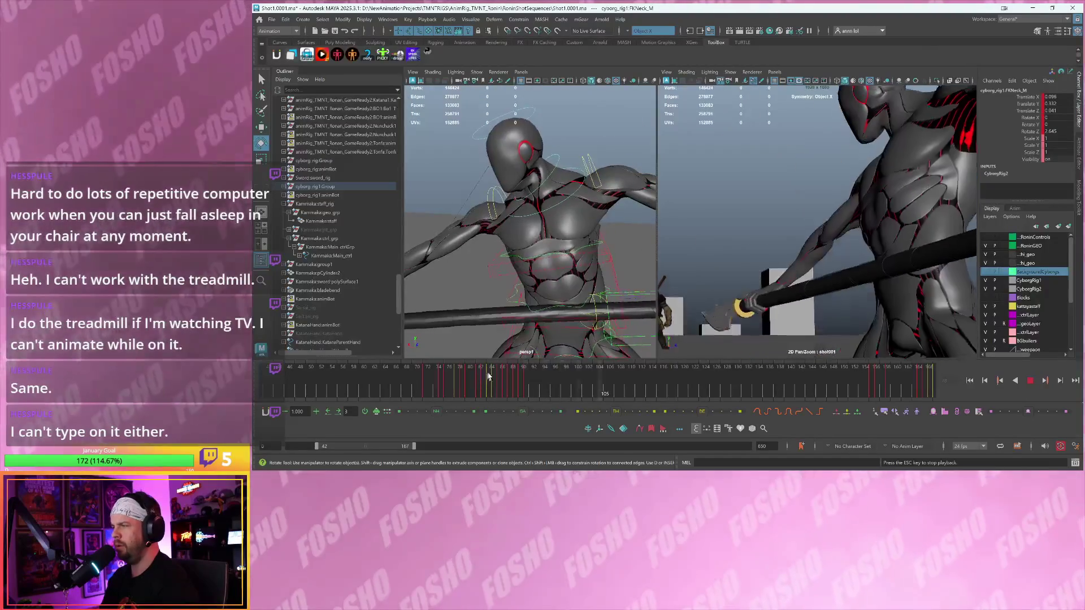
{"action": "key", "text": "Escape"}
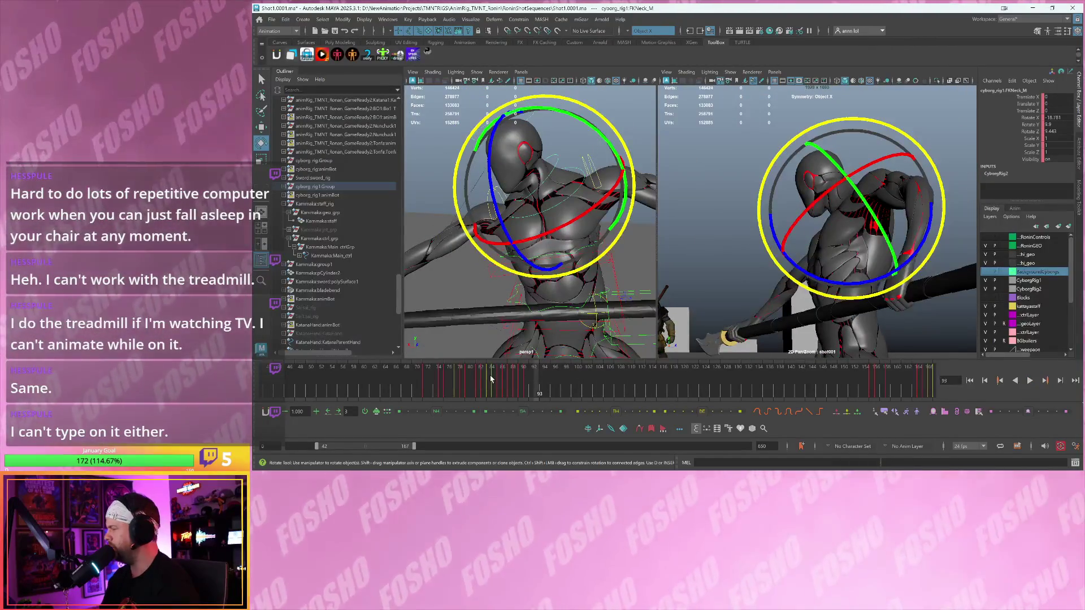
{"action": "key", "text": "alt+v"}
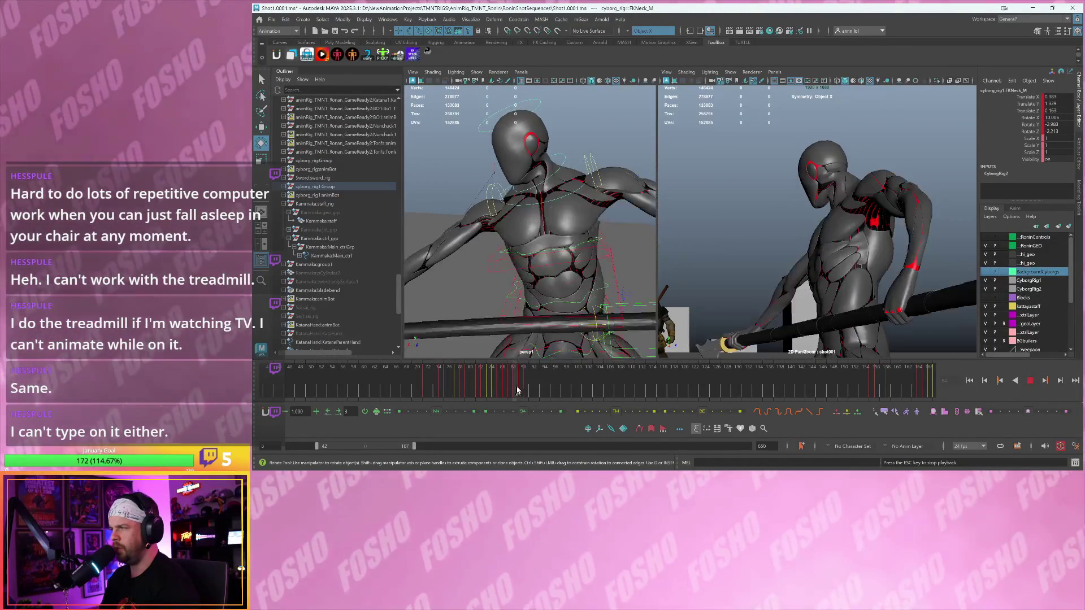
{"action": "left_click", "coordinate": [509, 390]}
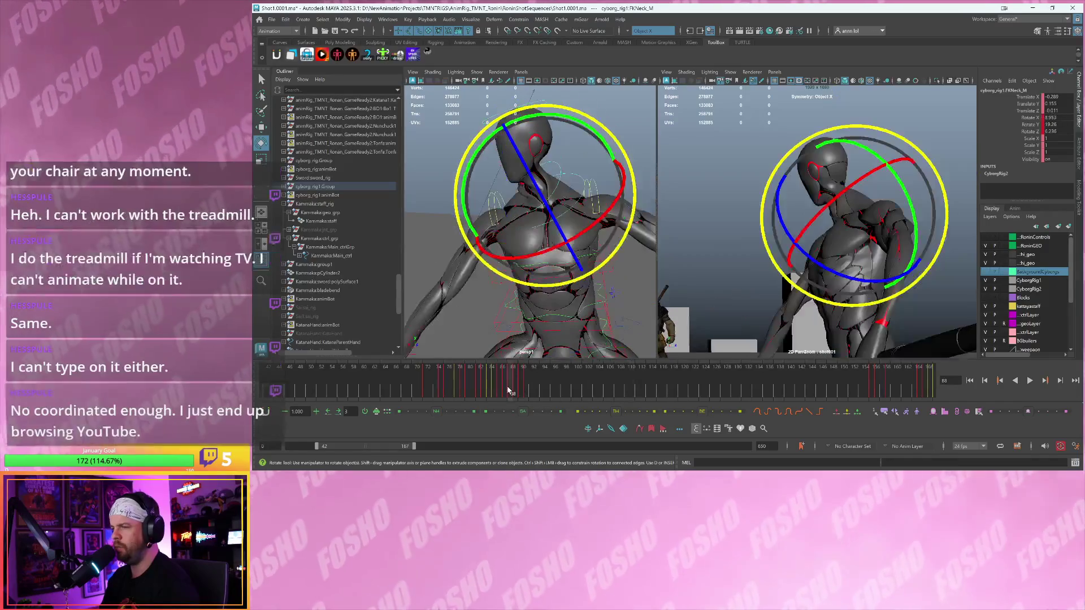
{"action": "mouse_move", "coordinate": [508, 389]}
{"action": "left_mouse_down"}
{"action": "mouse_move", "coordinate": [531, 395]}
{"action": "mouse_move", "coordinate": [455, 388]}
{"action": "left_mouse_up"}
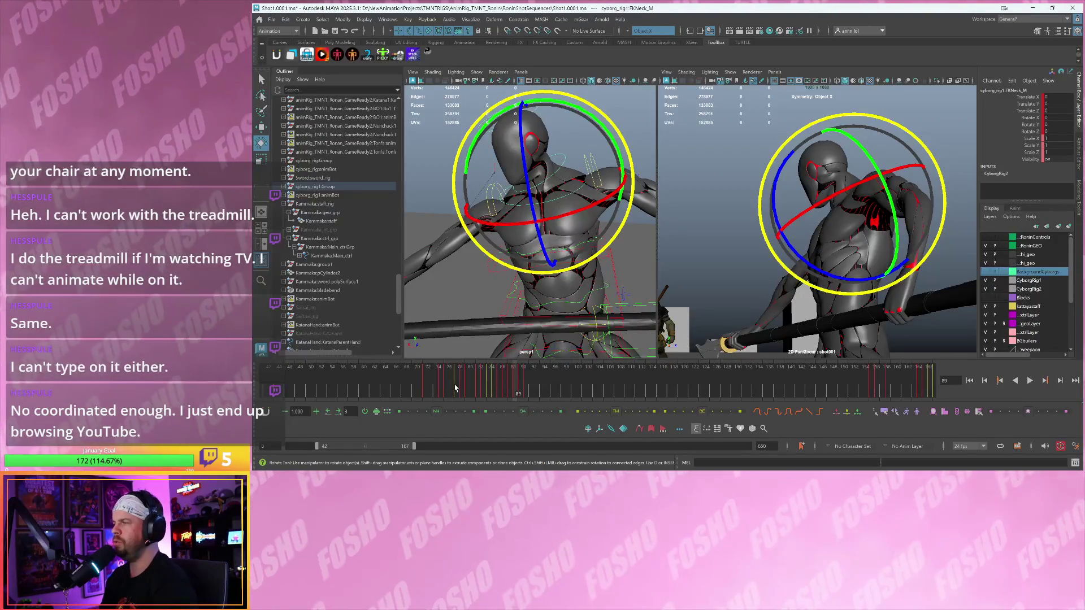
{"action": "left_click_drag", "start_coordinate": [450, 384], "coordinate": [510, 382]}
{"action": "key", "text": "alt+period"}
{"action": "key", "text": "alt+period"}
{"action": "key", "text": "alt+period"}
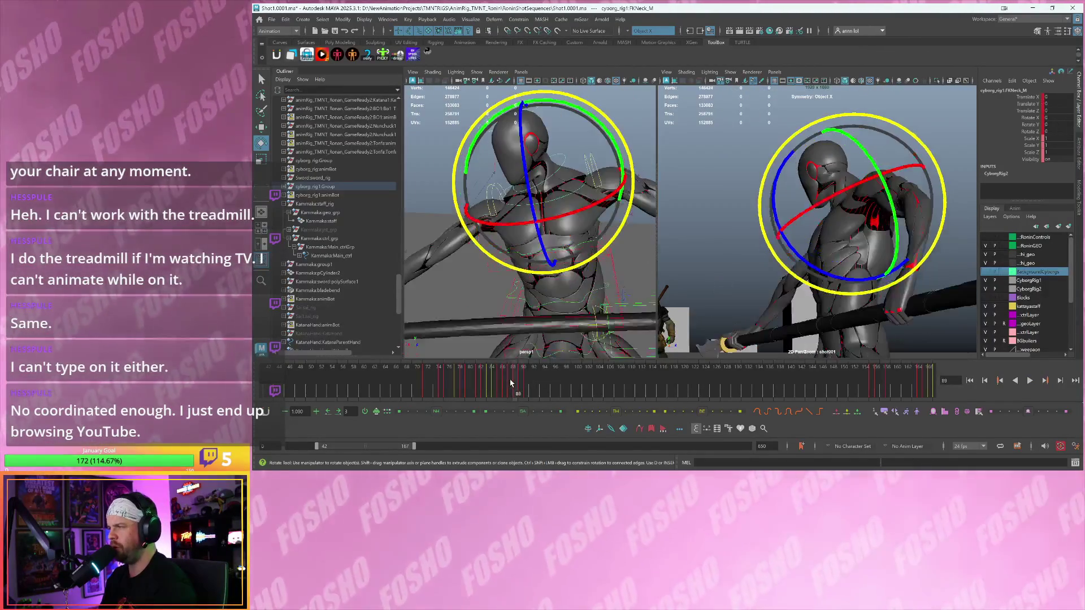
{"action": "key", "text": "alt+period"}
{"action": "key", "text": "alt+period"}
{"action": "key", "text": "alt+comma"}
{"action": "key", "text": "alt+comma"}
{"action": "key", "text": "alt+comma"}
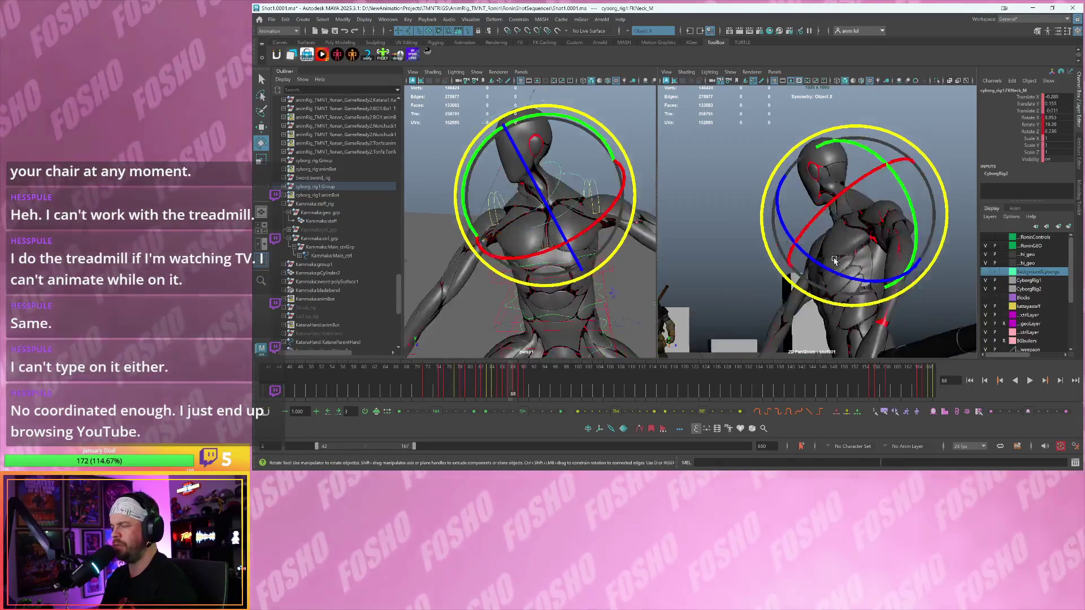
- Rotate the neck and head on frames 89 and 91, then replay through frame 93
{"action": "mouse_move", "coordinate": [860, 258]}
{"action": "left_mouse_down"}
{"action": "mouse_move", "coordinate": [848, 226]}
{"action": "mouse_move", "coordinate": [862, 240]}
{"action": "left_mouse_up"}
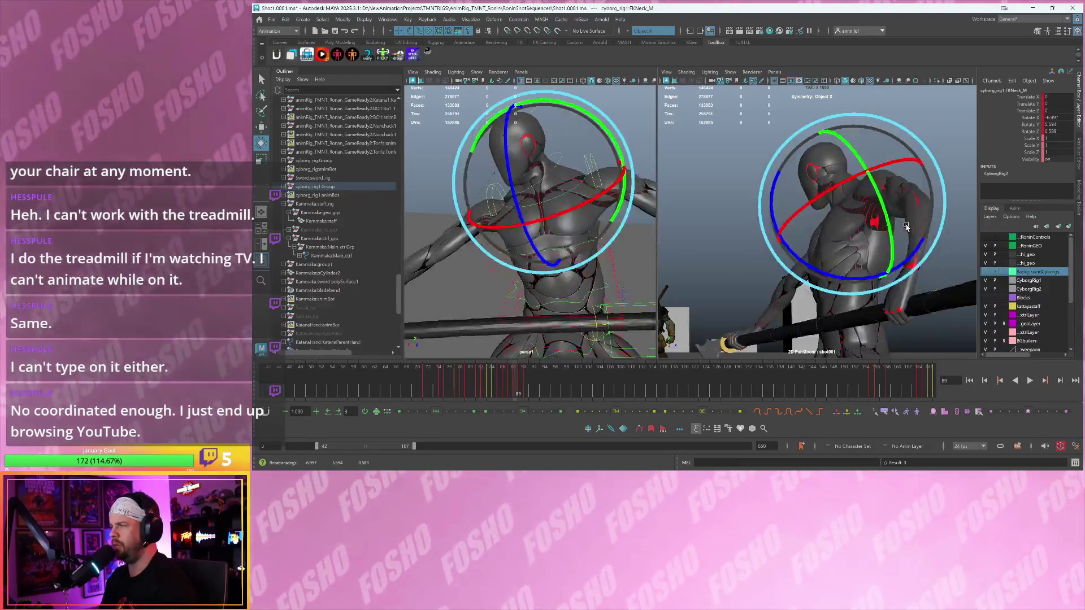
{"action": "key", "text": "alt+period"}
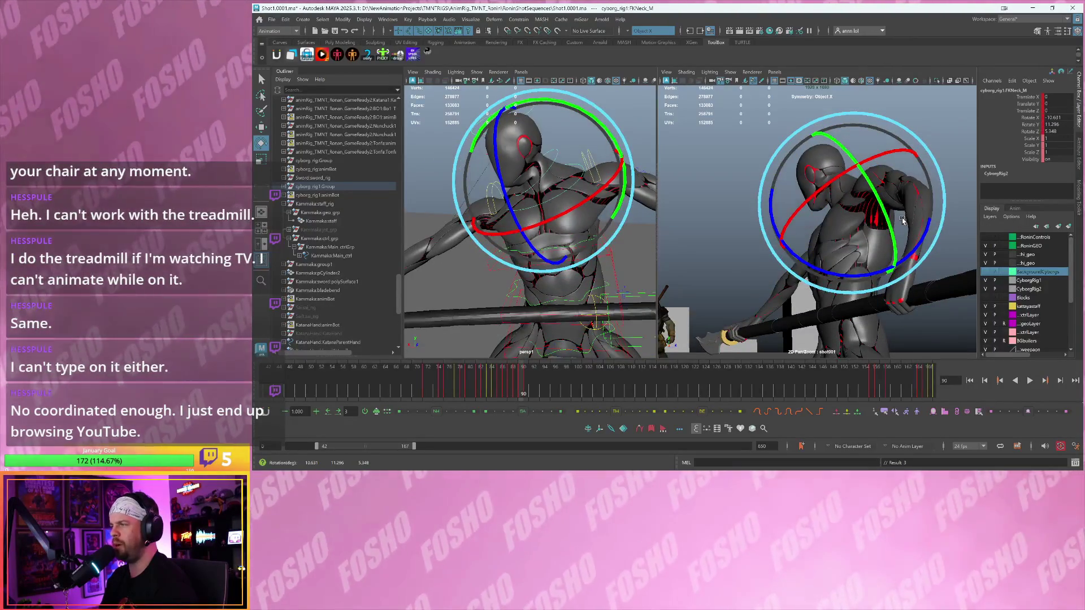
{"action": "key", "text": "alt+period"}
{"action": "left_click_drag", "start_coordinate": [900, 228], "coordinate": [902, 223]}
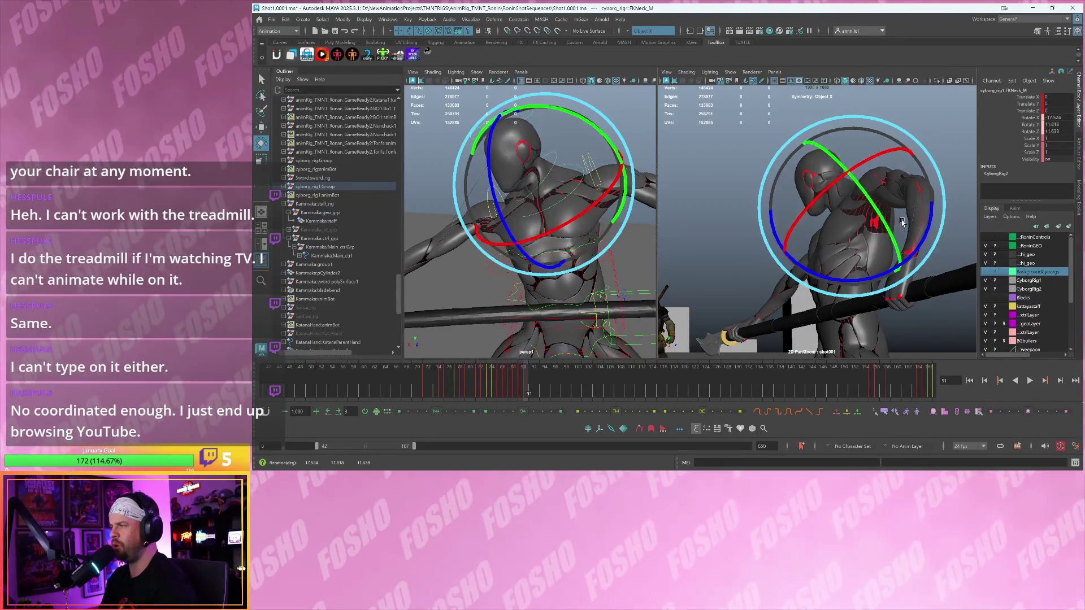
{"action": "key", "text": "alt+period"}
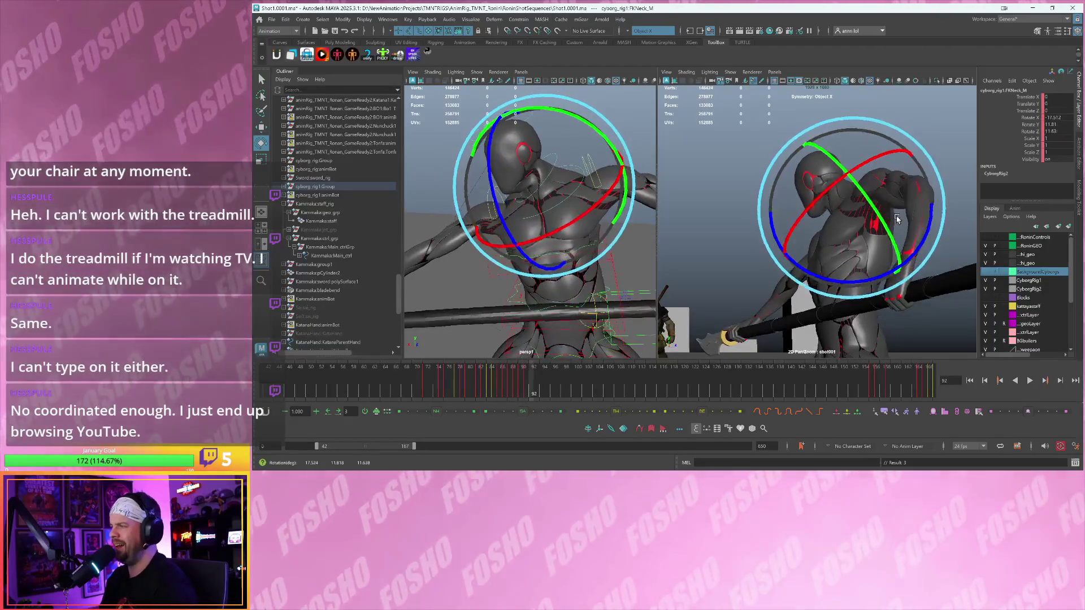
{"action": "key", "text": "alt+period"}
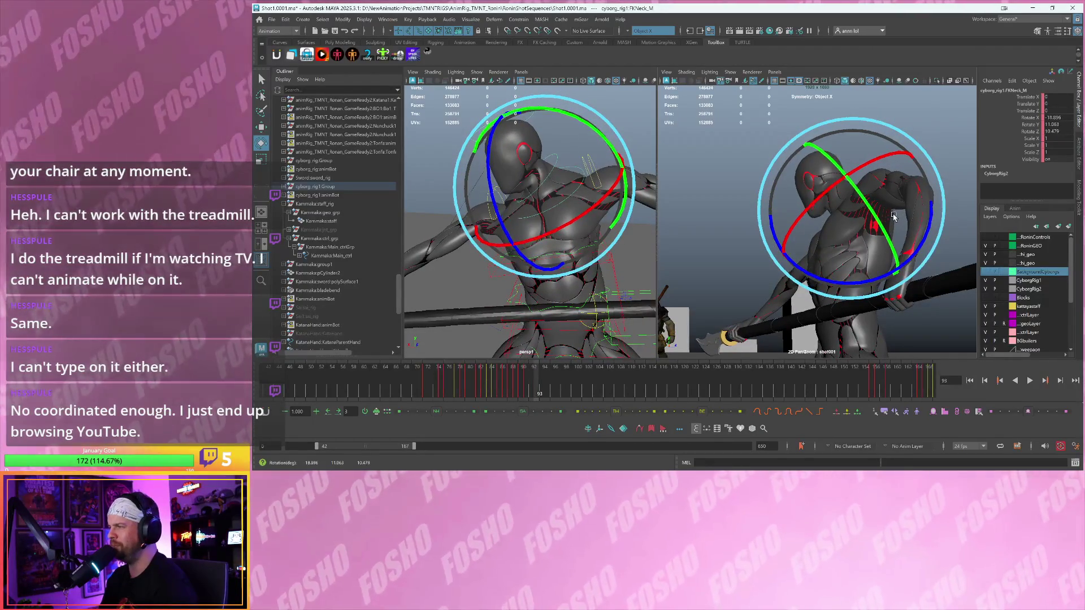
{"action": "key", "text": "alt+v"}
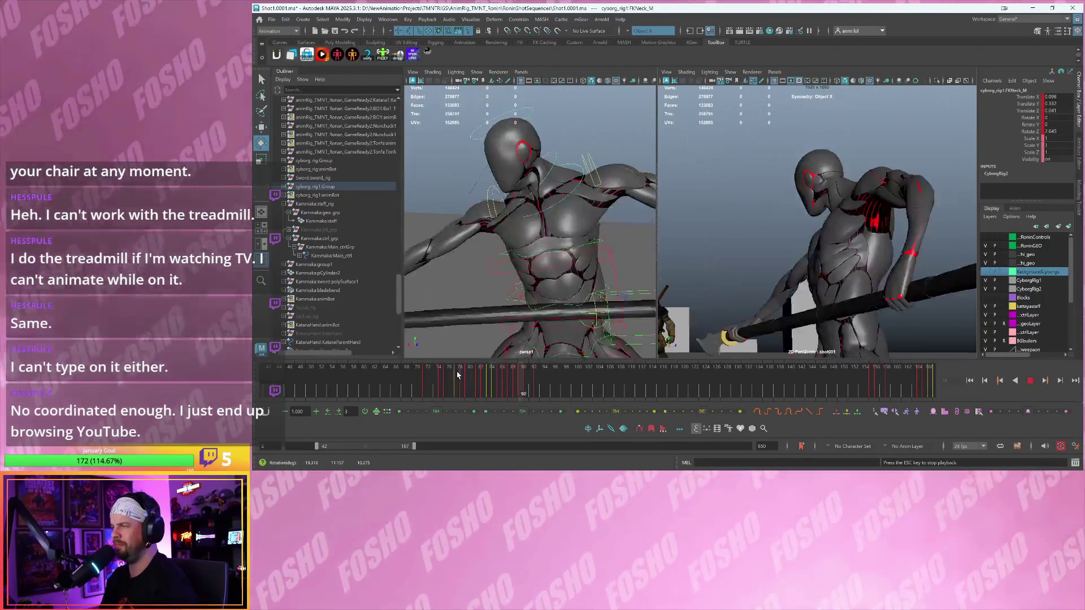
{"action": "key", "text": "Escape"}
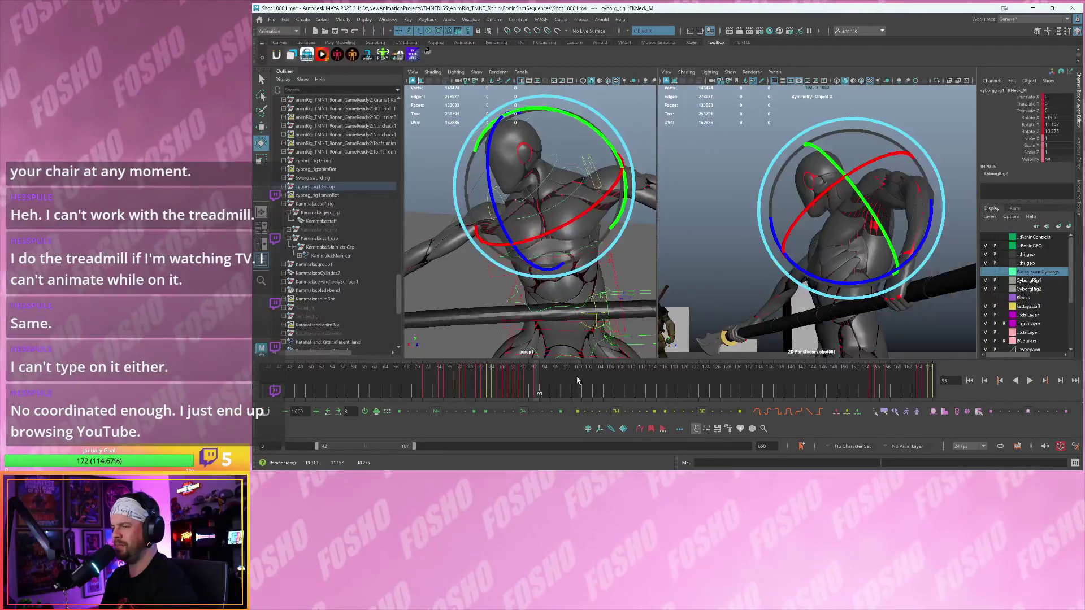
{"action": "key", "text": "w"}
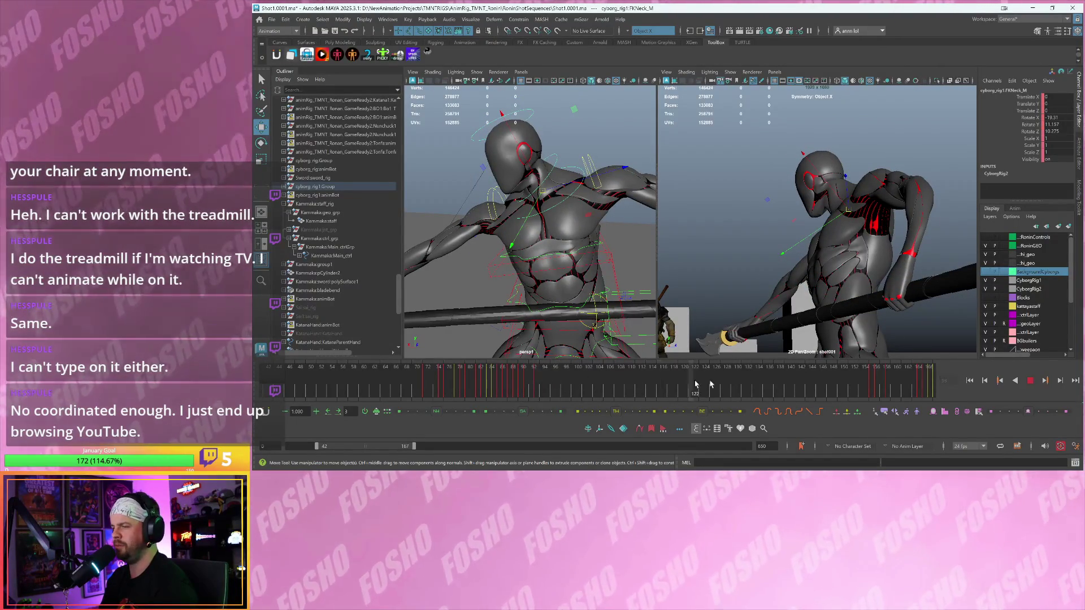
- Replay frames 90–93 twice, stop on frame 92, and tumble the view to the robot's side
{"action": "left_click", "coordinate": [479, 384]}
{"action": "key", "text": "alt+v"}
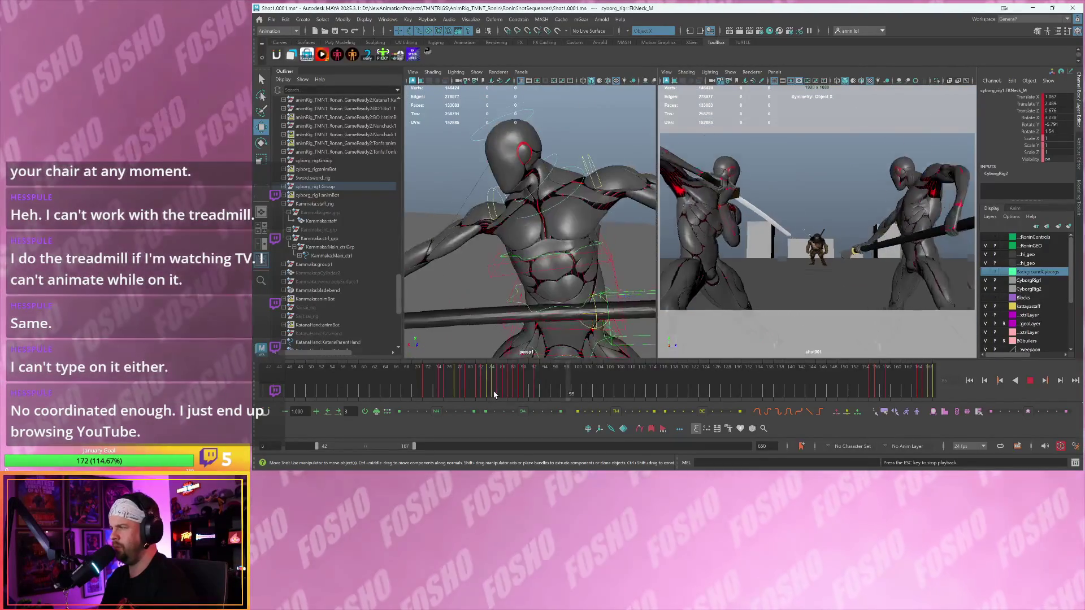
{"action": "left_click_drag", "start_coordinate": [448, 396], "coordinate": [538, 396]}
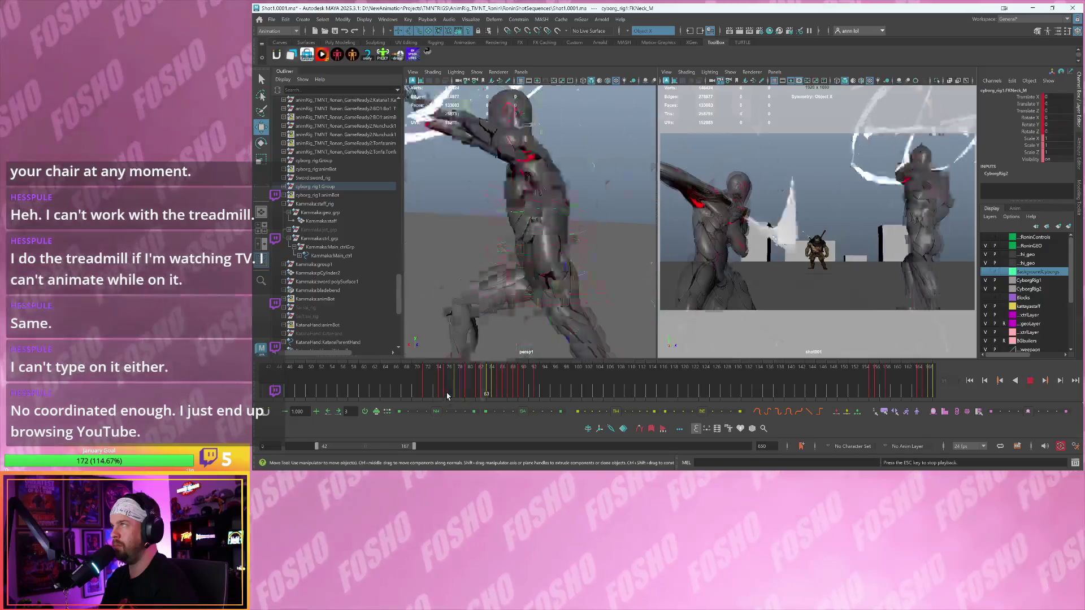
{"action": "left_click_drag", "start_coordinate": [460, 399], "coordinate": [540, 394]}
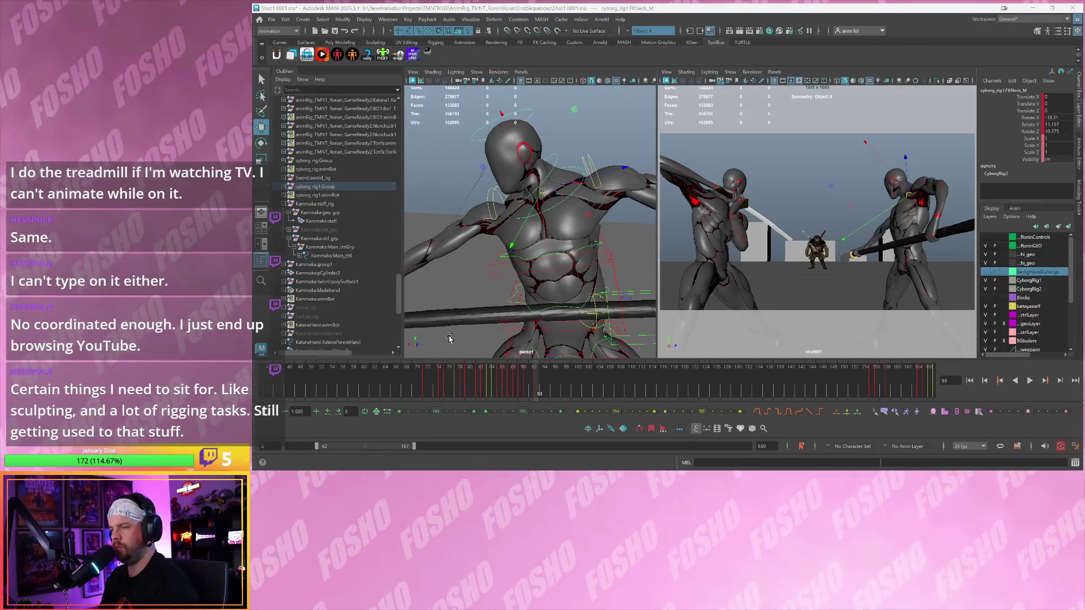
{"action": "key", "text": "alt+v"}
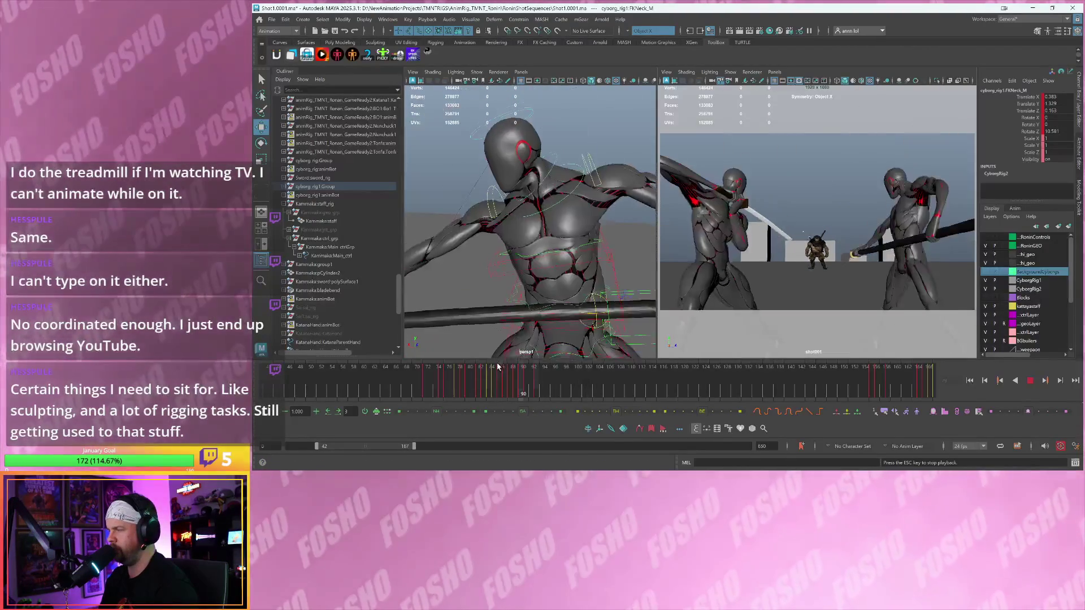
{"action": "key", "text": "alt+v"}
{"action": "left_click", "coordinate": [520, 387]}
{"action": "key", "text": "alt+v"}
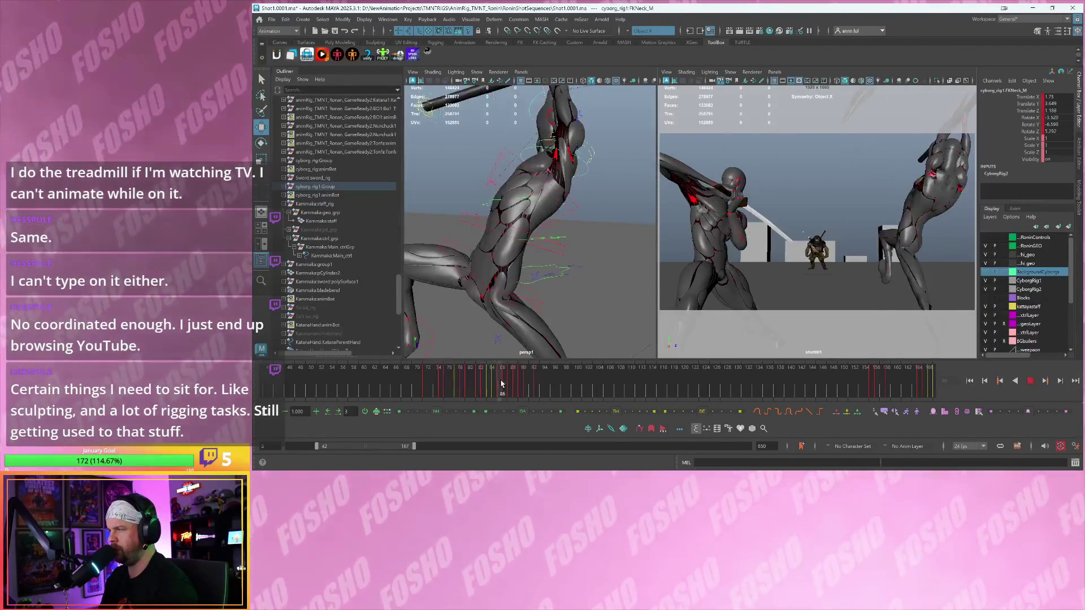
{"action": "left_click", "coordinate": [530, 393]}
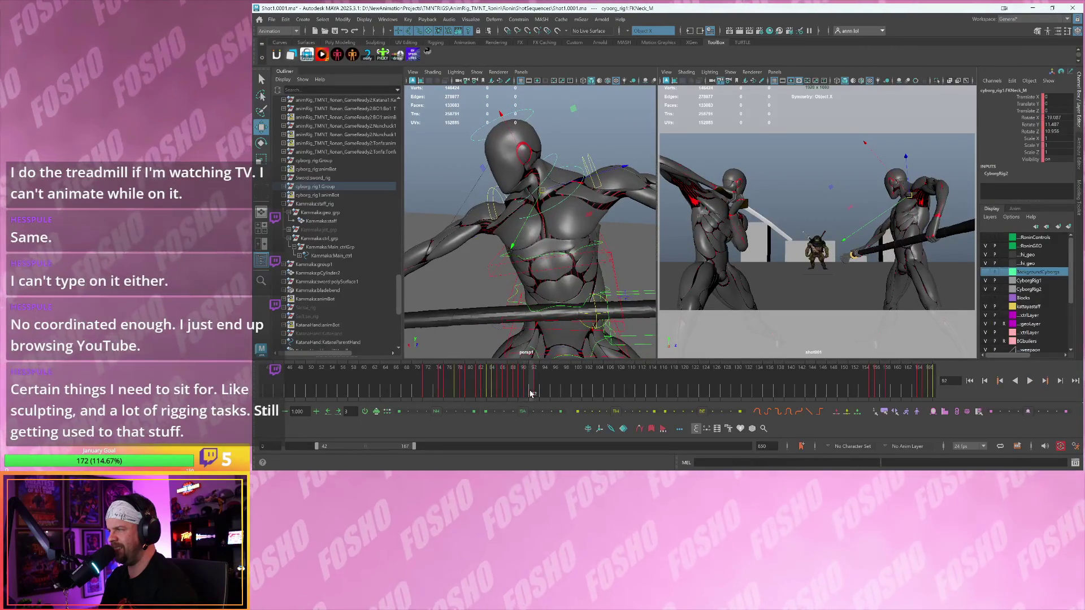
{"action": "left_click_drag", "start_coordinate": [577, 268], "coordinate": [621, 241], "text": "alt"}
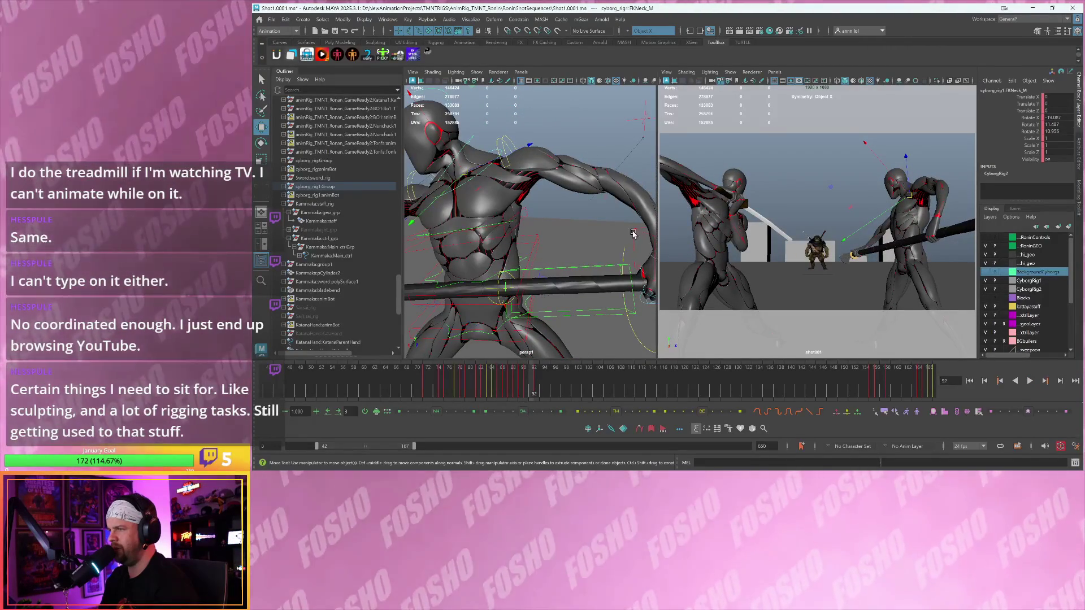
- Rotate the left arm IK control IKArm_L into a new pose on frame 92
{"action": "left_click", "coordinate": [633, 233]}
{"action": "key", "text": "e"}
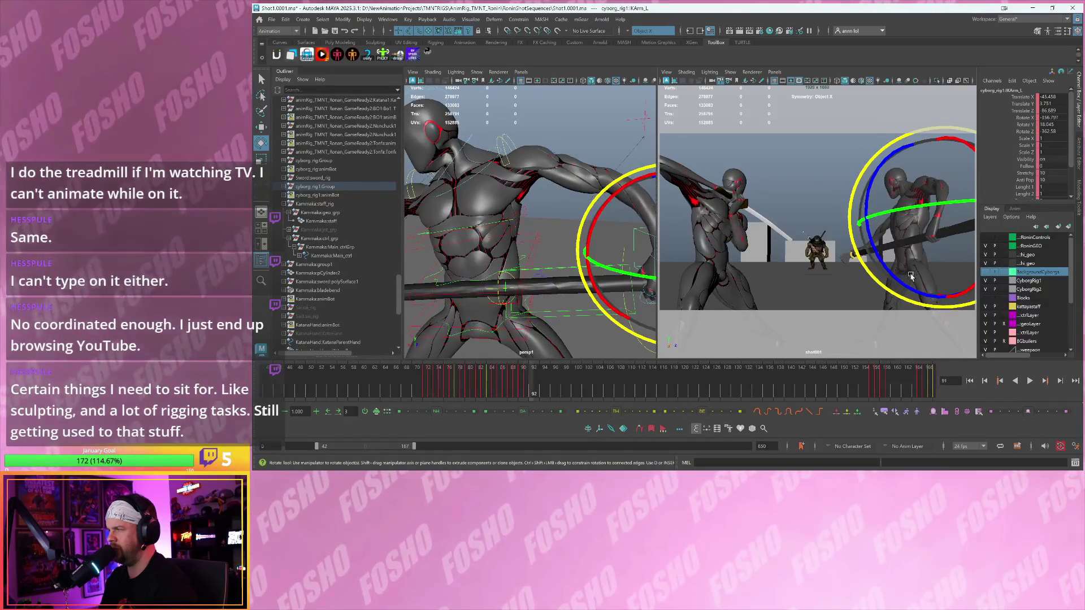
{"action": "left_click_drag", "start_coordinate": [892, 274], "coordinate": [921, 282]}
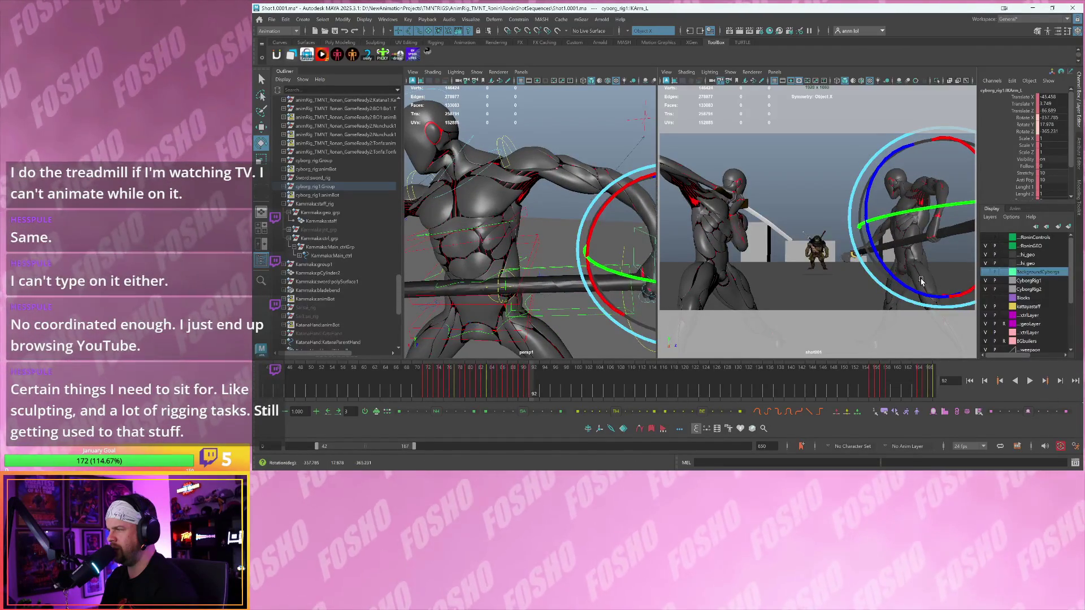
{"action": "left_click", "coordinate": [921, 282]}
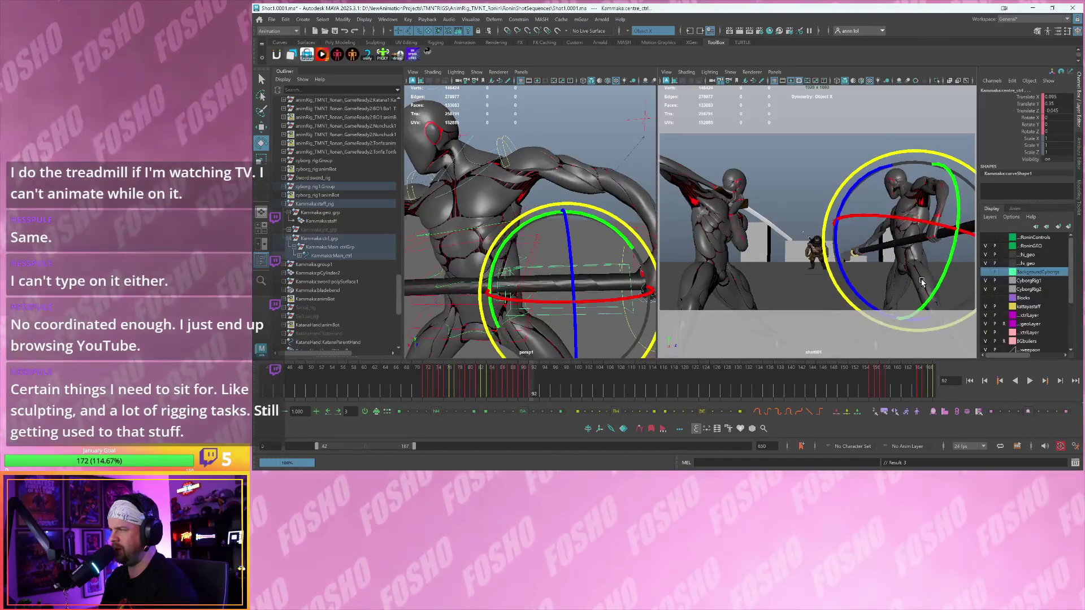
{"action": "key", "text": "alt+comma"}
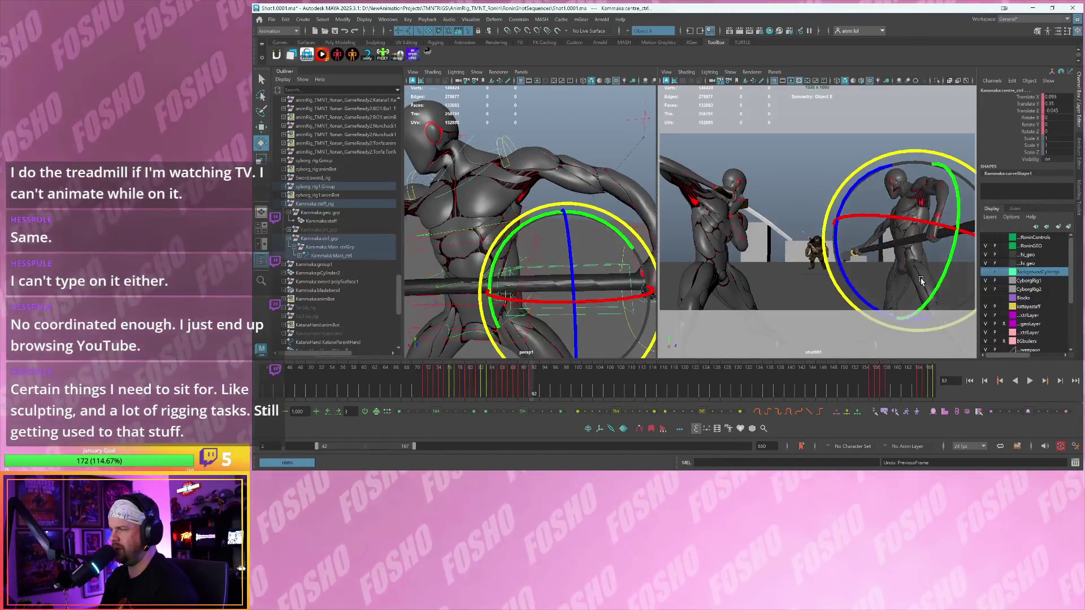
{"action": "left_click", "coordinate": [913, 277]}
{"action": "scroll", "coordinate": [905, 263], "scroll_direction": "up", "scroll_amount": 5}
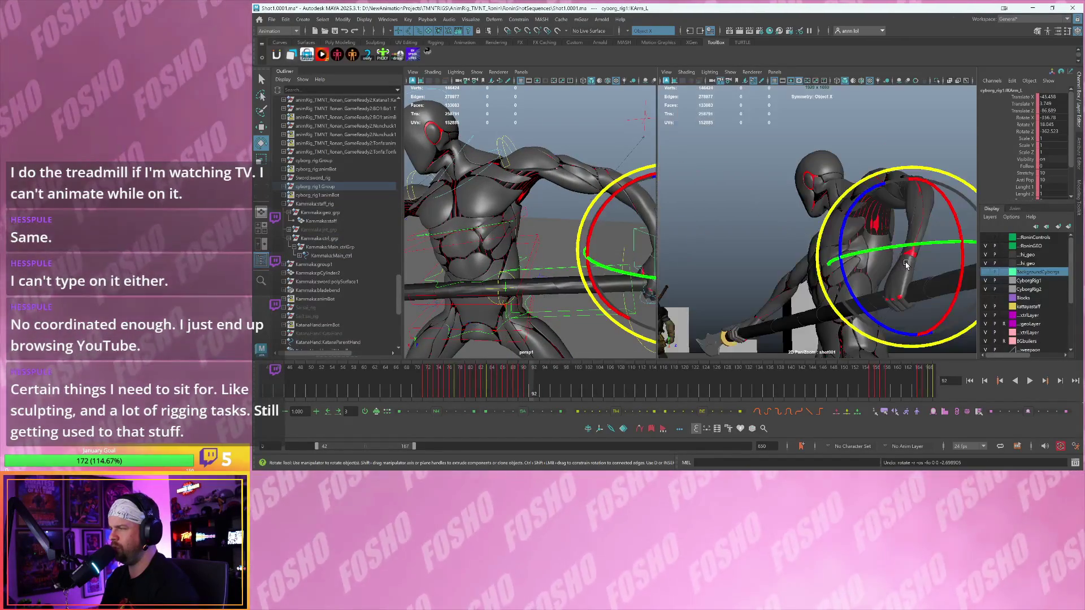
{"action": "key", "text": "ctrl+z"}
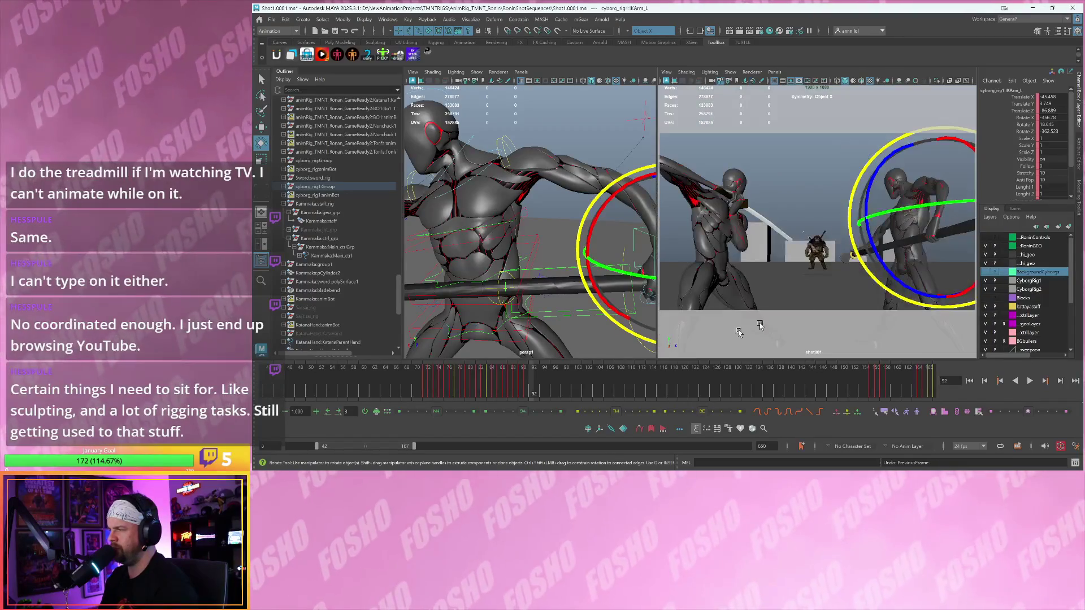
- Play back and step between frames 90 and 93 to compare the new arm pose
{"action": "key", "text": "alt+v"}
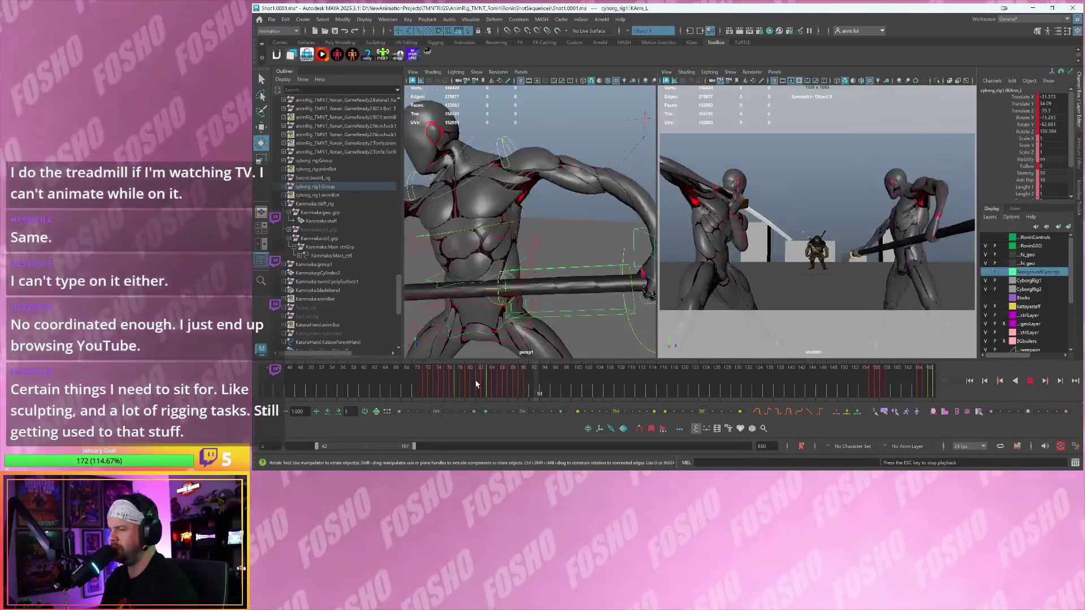
{"action": "left_click", "coordinate": [536, 385]}
{"action": "mouse_move", "coordinate": [529, 385]}
{"action": "left_mouse_down"}
{"action": "mouse_move", "coordinate": [514, 383]}
{"action": "mouse_move", "coordinate": [526, 384]}
{"action": "left_mouse_up"}
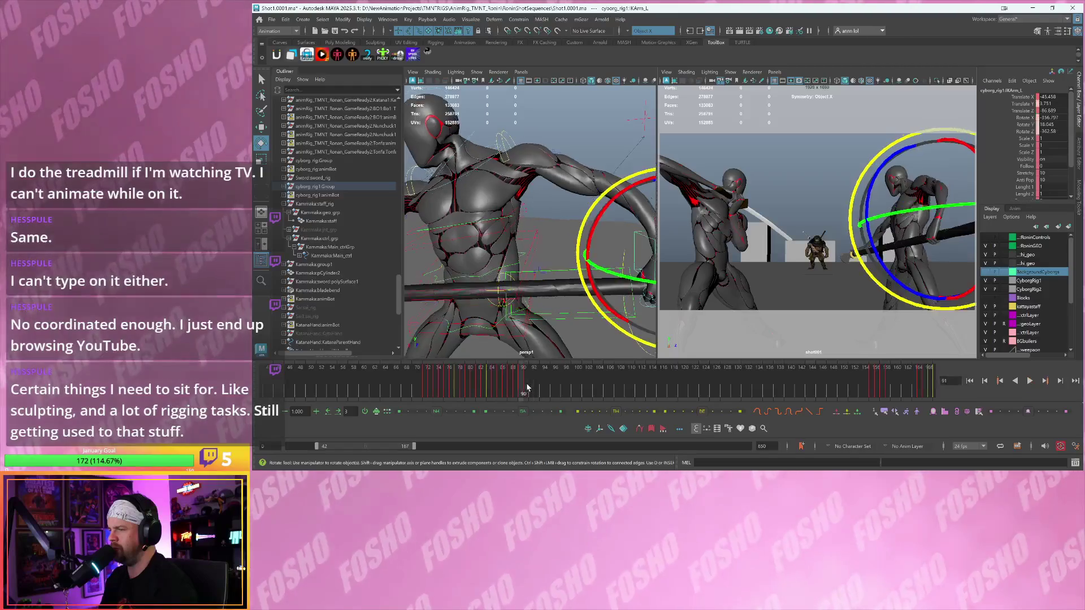
{"action": "left_click", "coordinate": [536, 382]}
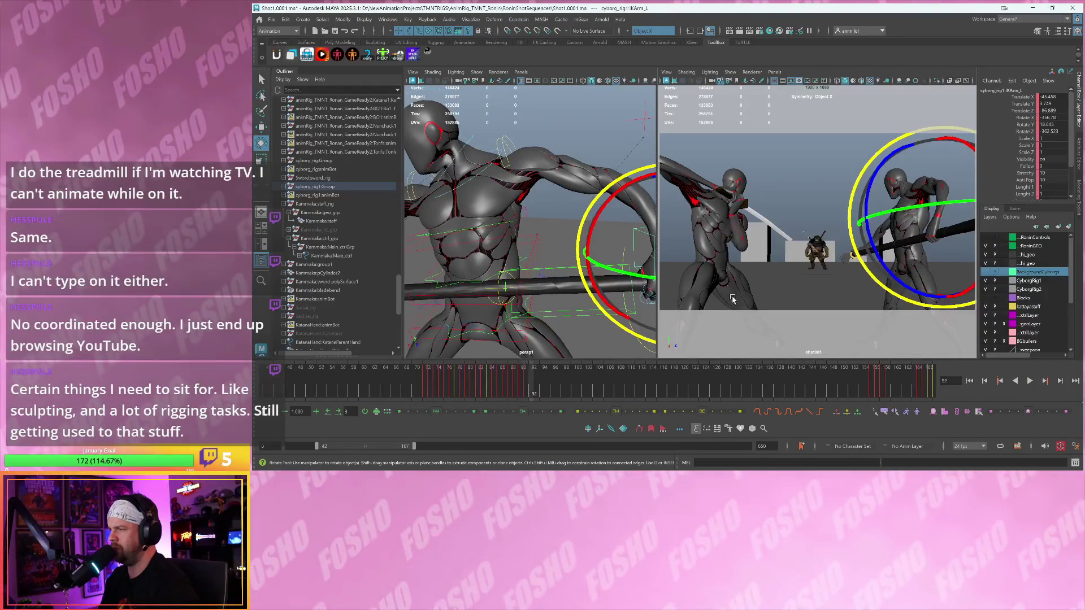
{"action": "key", "text": "alt+comma"}
{"action": "key", "text": "alt+comma"}
{"action": "key", "text": "w"}
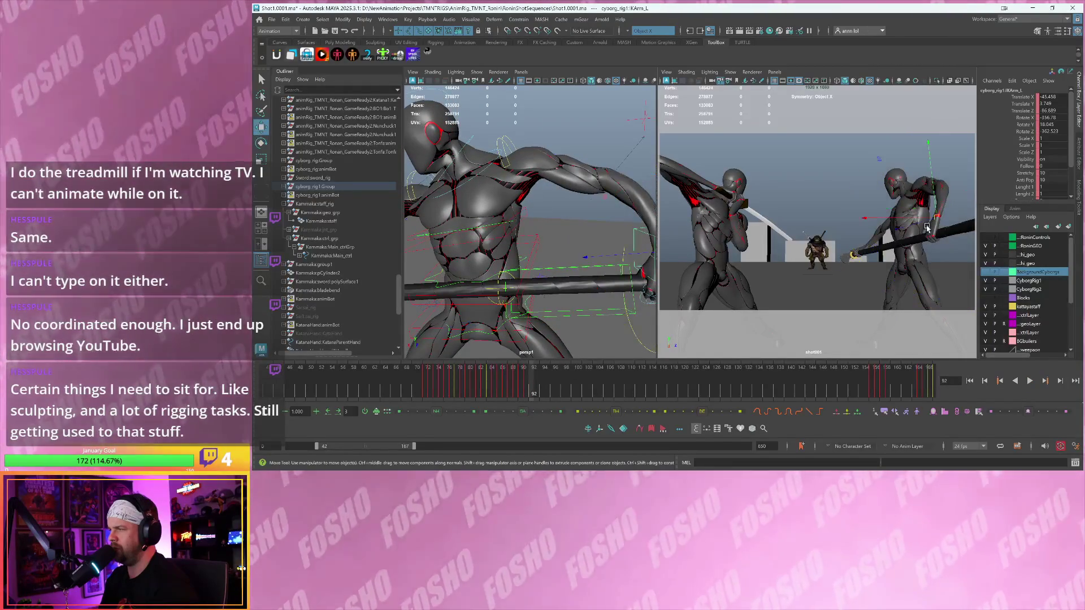
{"action": "key", "text": "alt+period"}
{"action": "key", "text": "alt+period"}
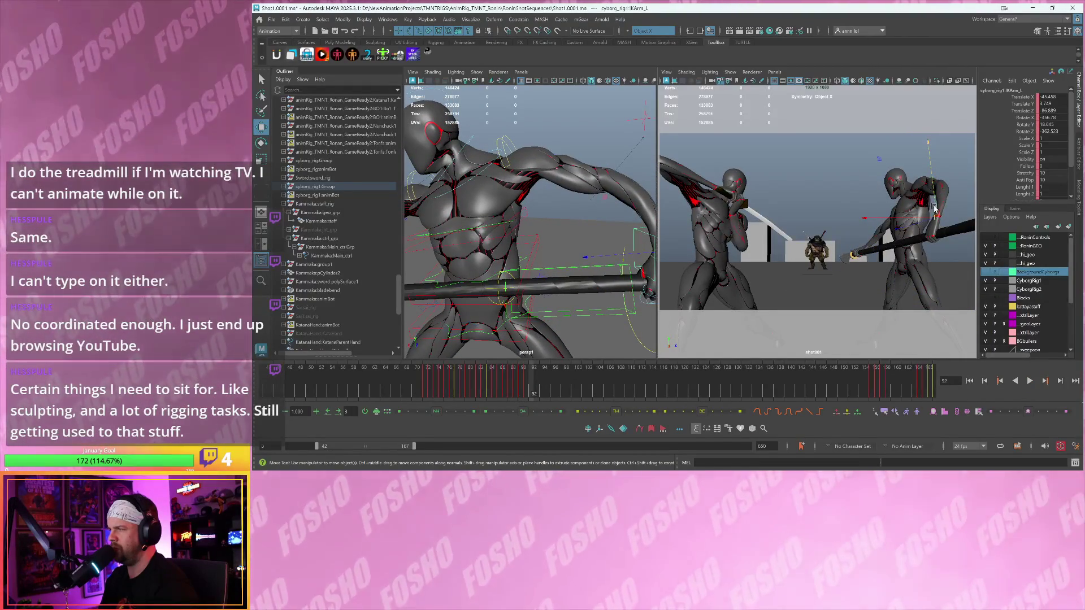
{"action": "left_click", "coordinate": [933, 207]}
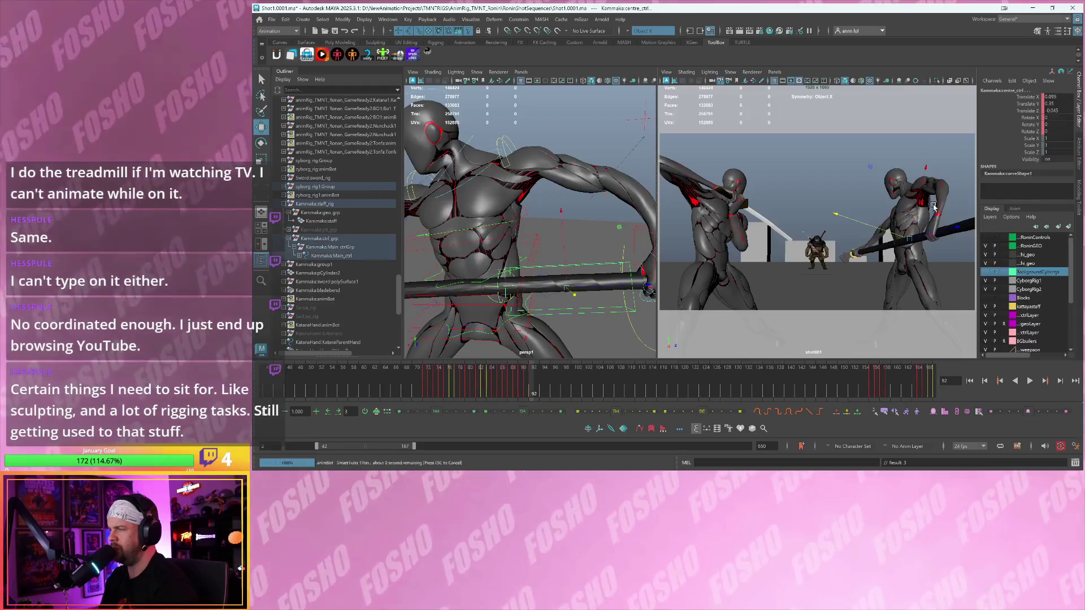
- Tilt the staff's centre control slightly on frame 93 and key its rotation
{"action": "key", "text": "alt+period"}
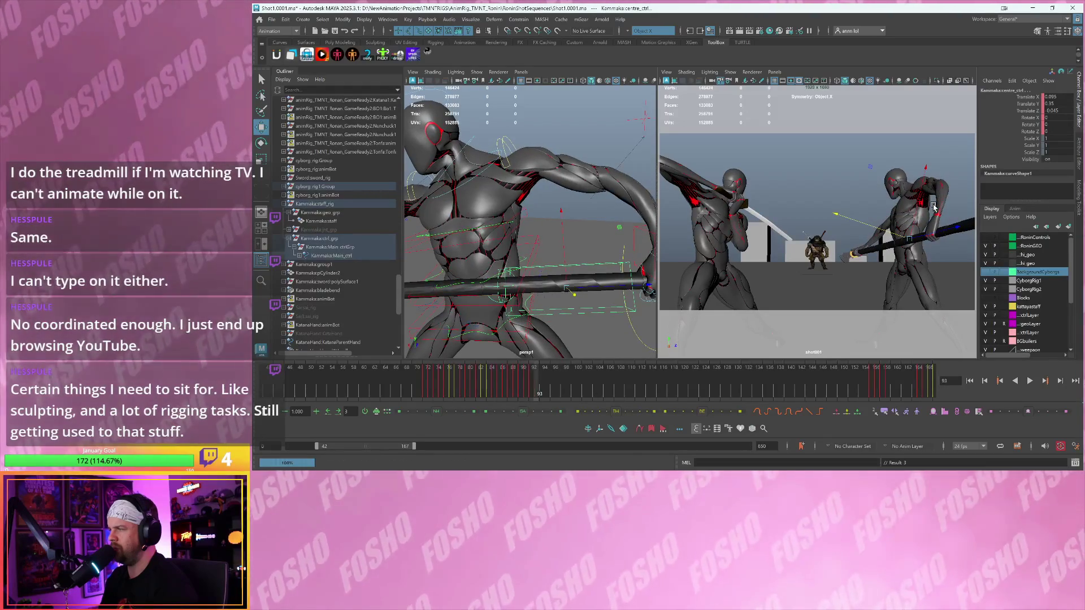
{"action": "key", "text": "e"}
{"action": "left_click_drag", "start_coordinate": [944, 214], "coordinate": [947, 218]}
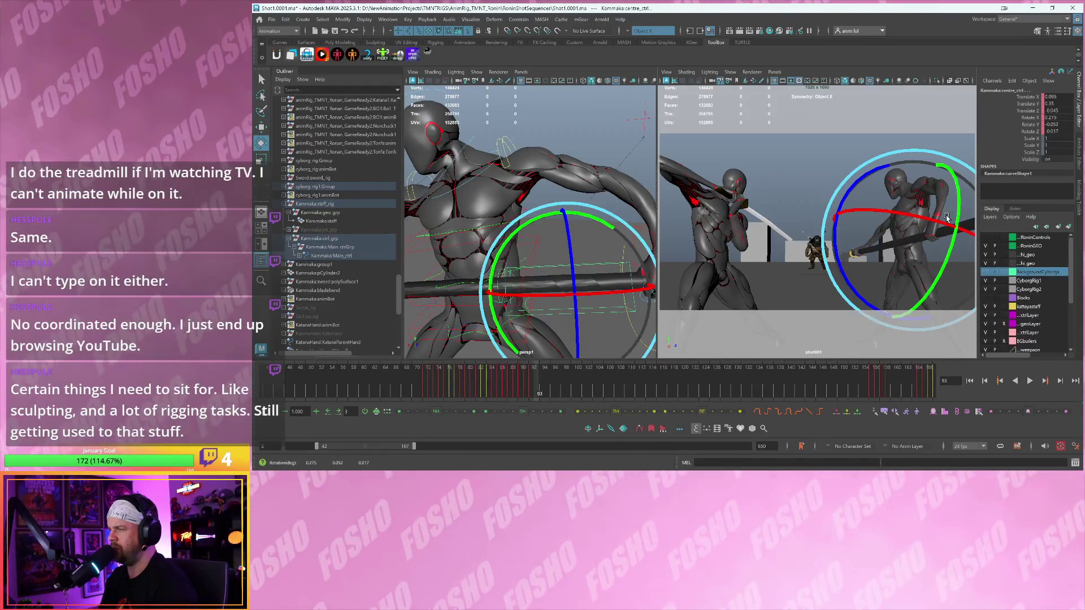
{"action": "key", "text": "s"}
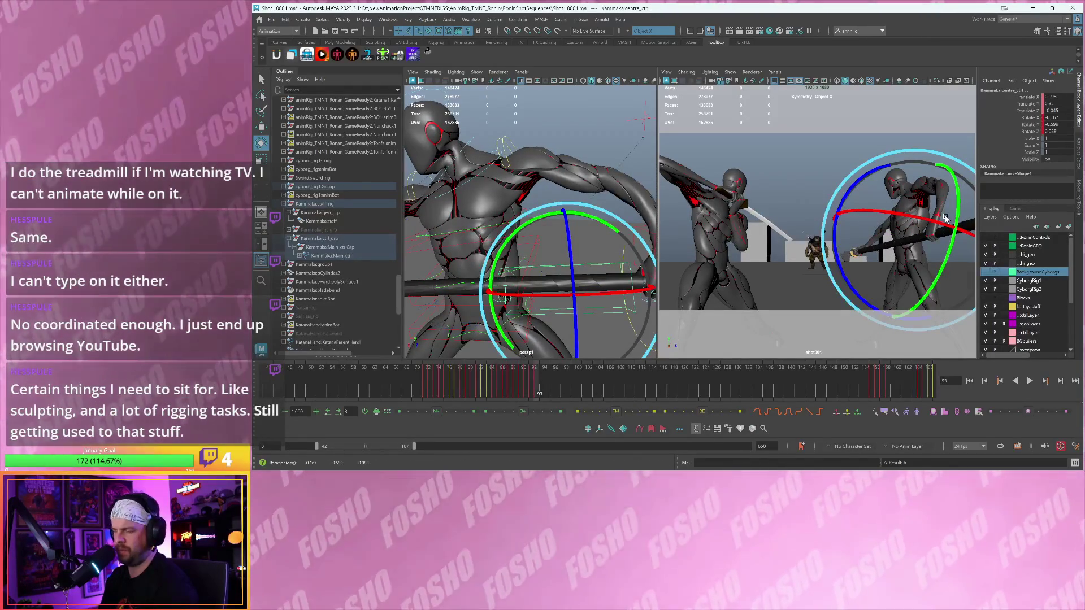
{"action": "key", "text": "shift+e"}
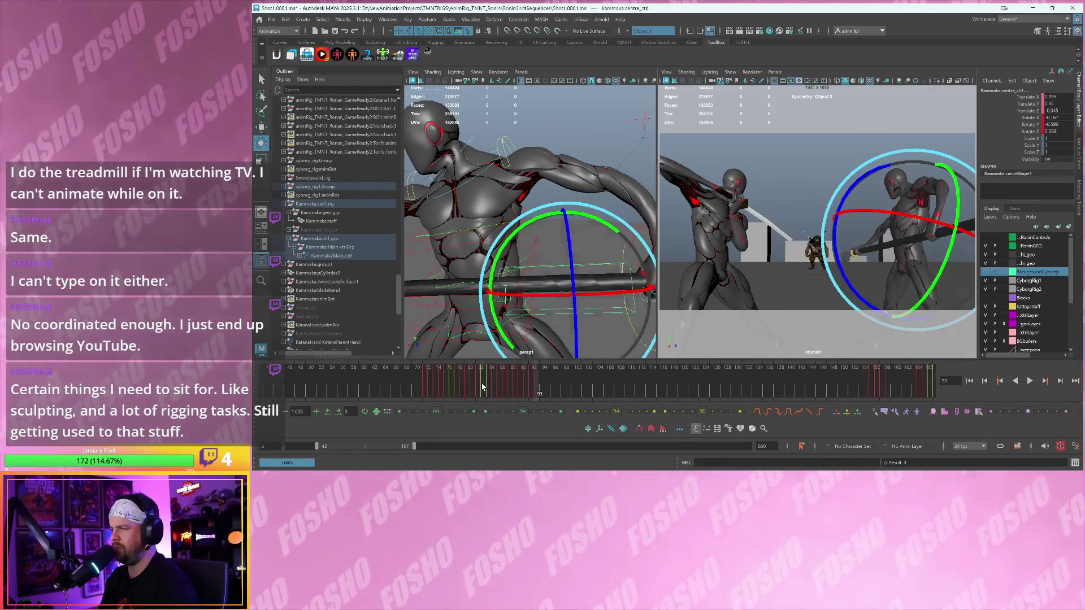
- Replay frames 91–93 to check the adjusted staff motion
{"action": "key", "text": "alt+v"}
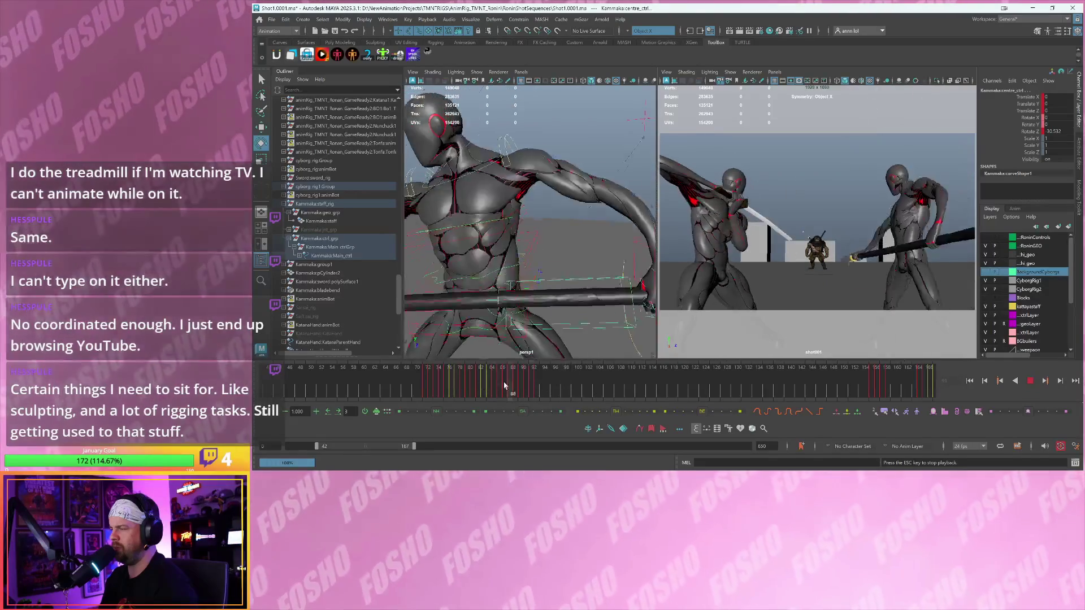
{"action": "left_click", "coordinate": [540, 386]}
{"action": "left_click", "coordinate": [535, 386]}
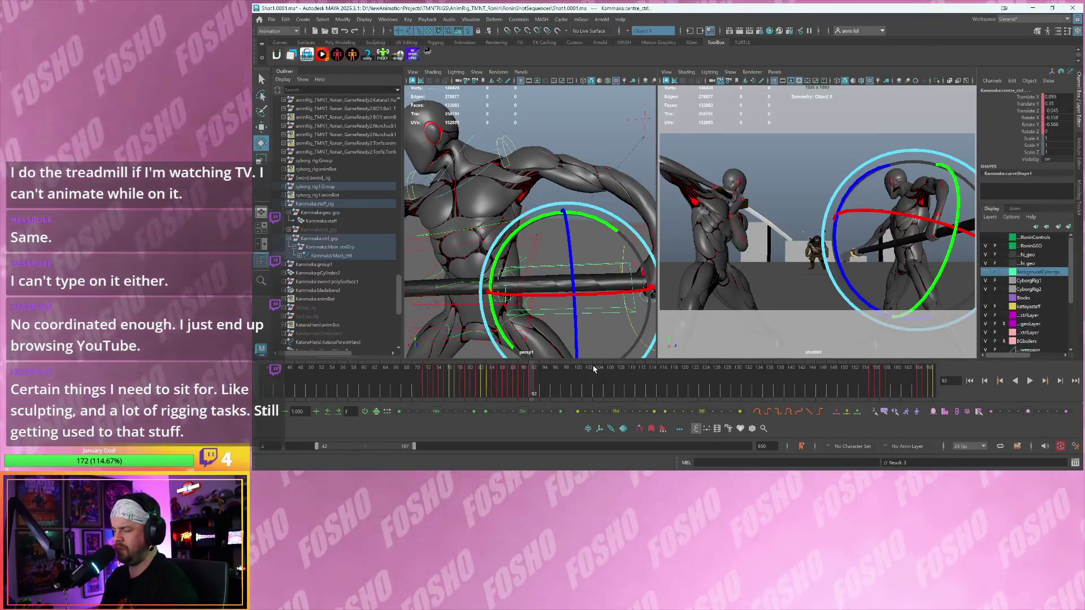
{"action": "key", "text": "alt+comma"}
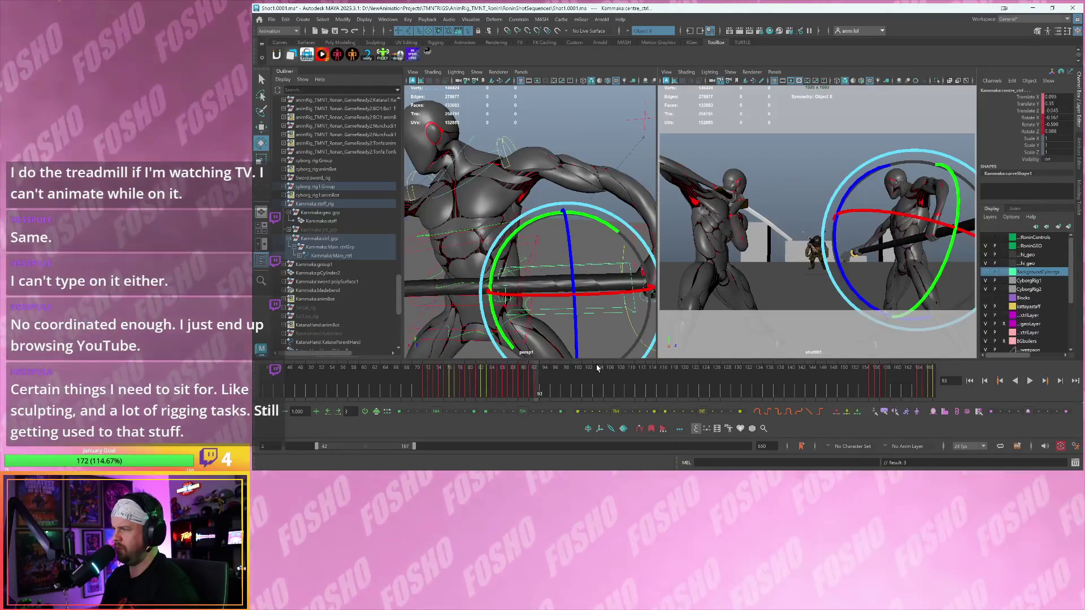
{"action": "key", "text": "alt+v"}
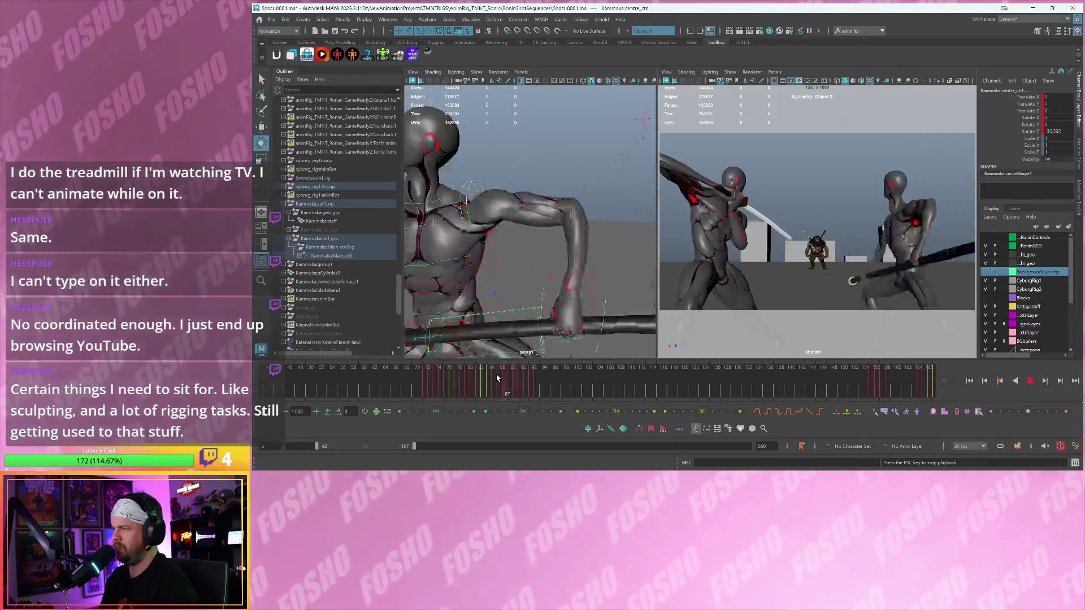
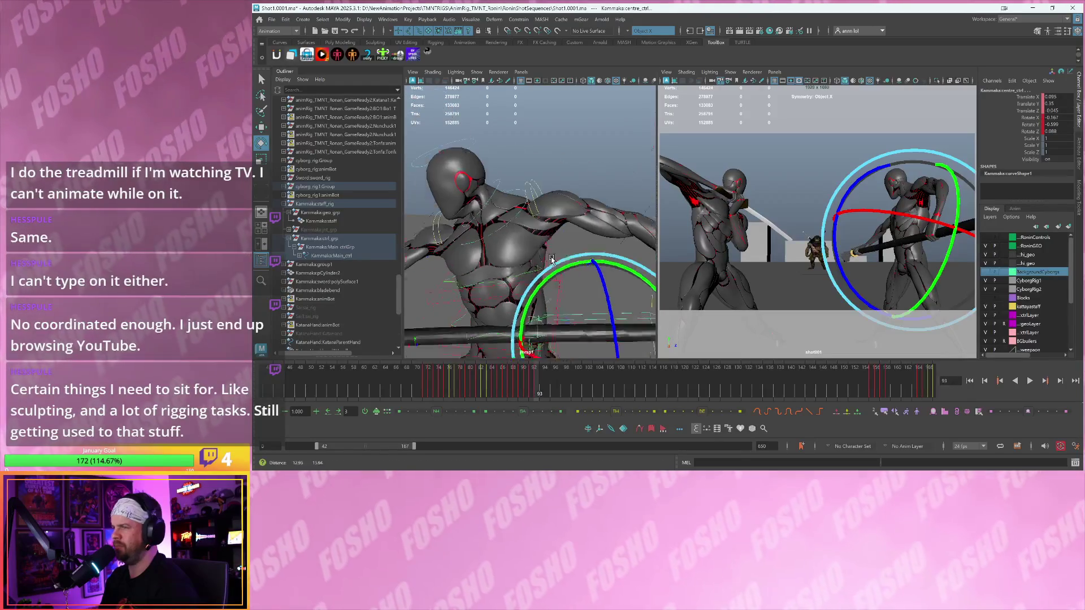
- Select the head control, zoom the shot001 camera in close, and replay the motion to frame 89
{"action": "left_click", "coordinate": [480, 154]}
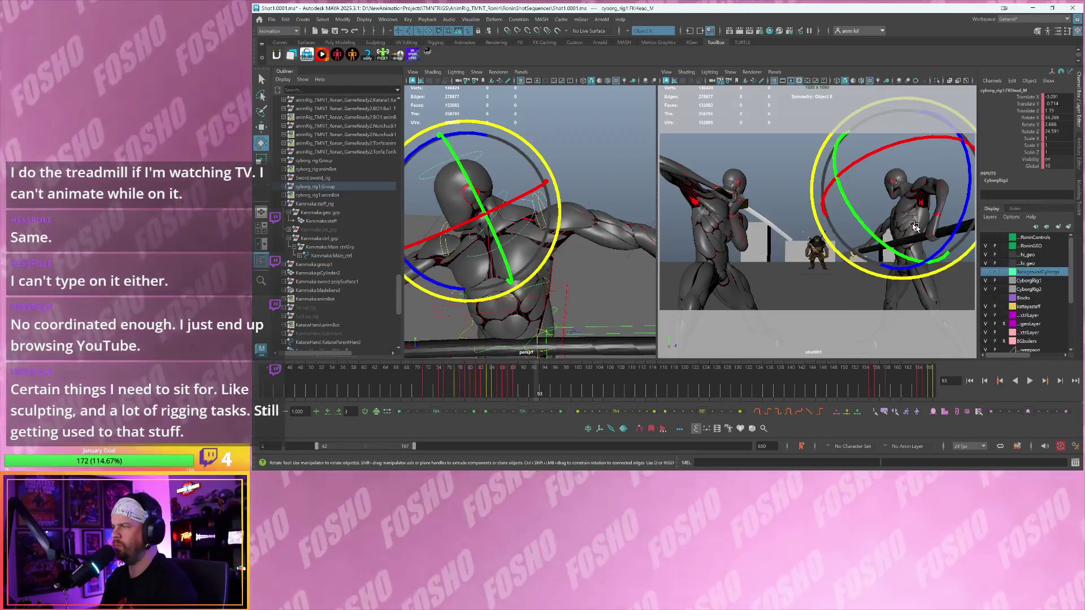
{"action": "scroll", "coordinate": [918, 227], "scroll_direction": "up", "scroll_amount": 3}
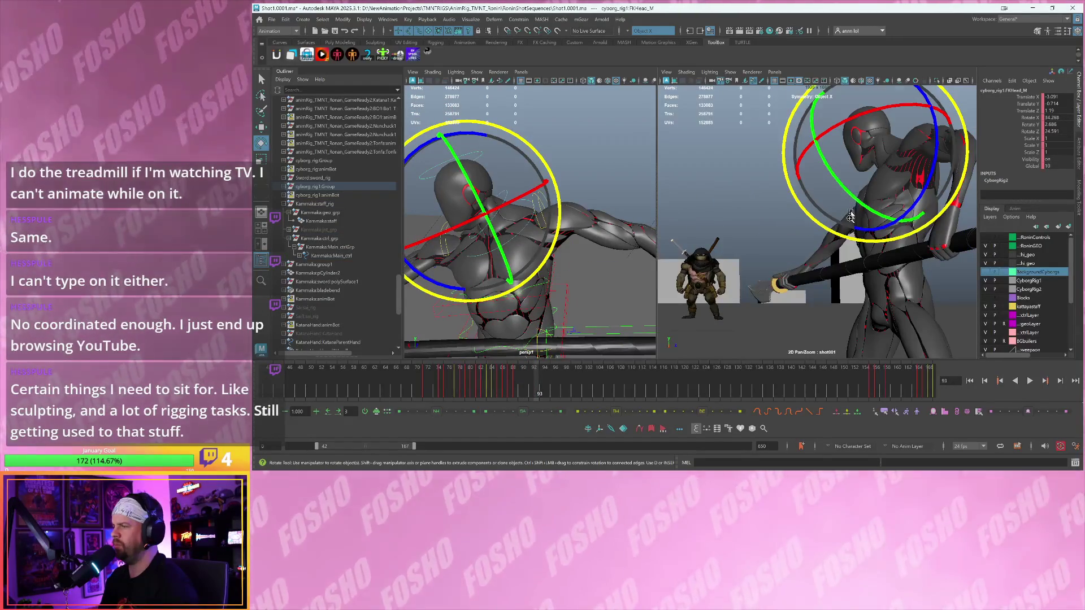
{"action": "scroll", "coordinate": [851, 213], "scroll_direction": "up", "scroll_amount": 3}
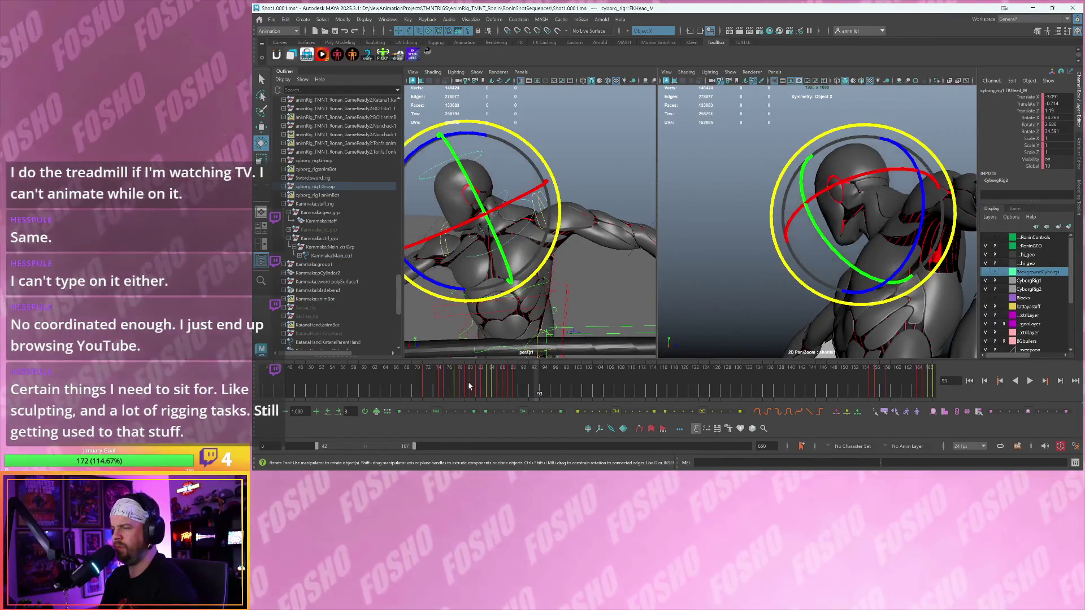
{"action": "key", "text": "alt+v"}
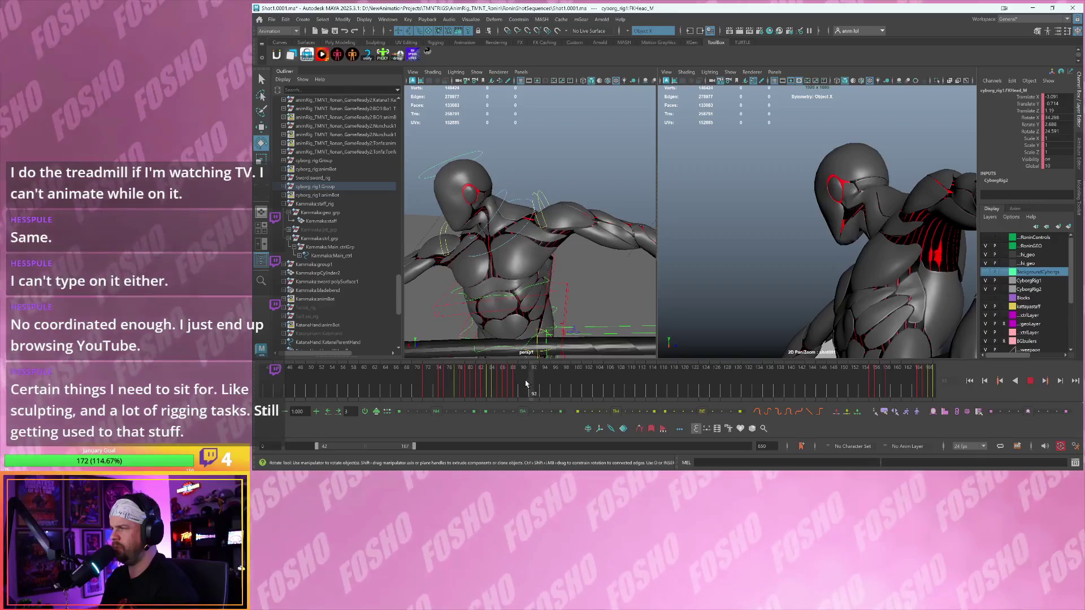
{"action": "key", "text": "alt+v"}
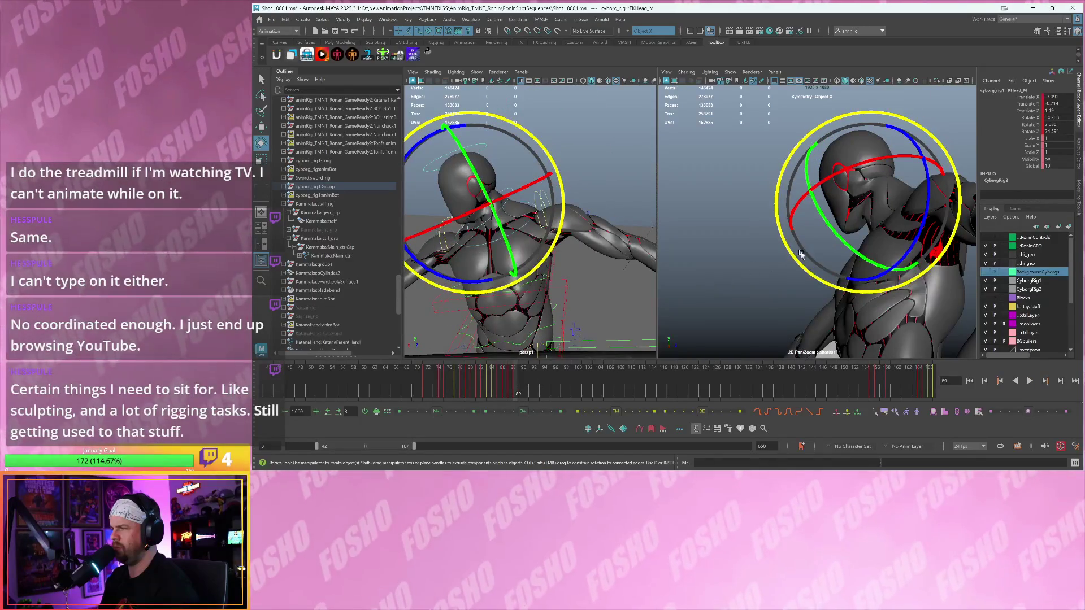
- Zoom in further, select the FKNeck_M control and bring up the selectable surface types list
{"action": "key", "text": "w"}
{"action": "key", "text": "ctrl+z"}
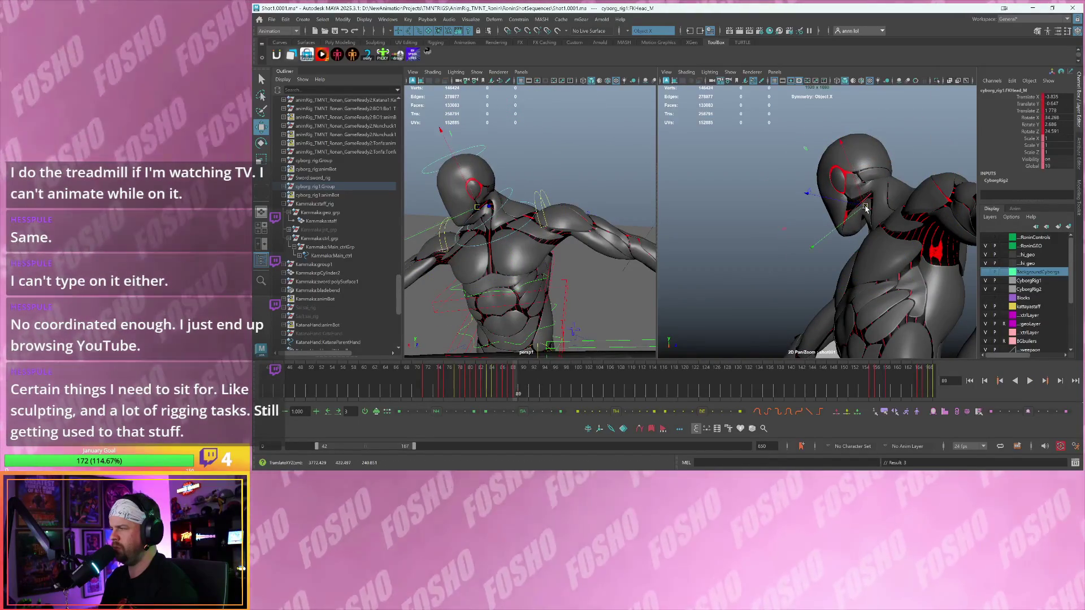
{"action": "scroll", "coordinate": [521, 248], "scroll_direction": "up", "scroll_amount": 3}
{"action": "left_click", "coordinate": [520, 231]}
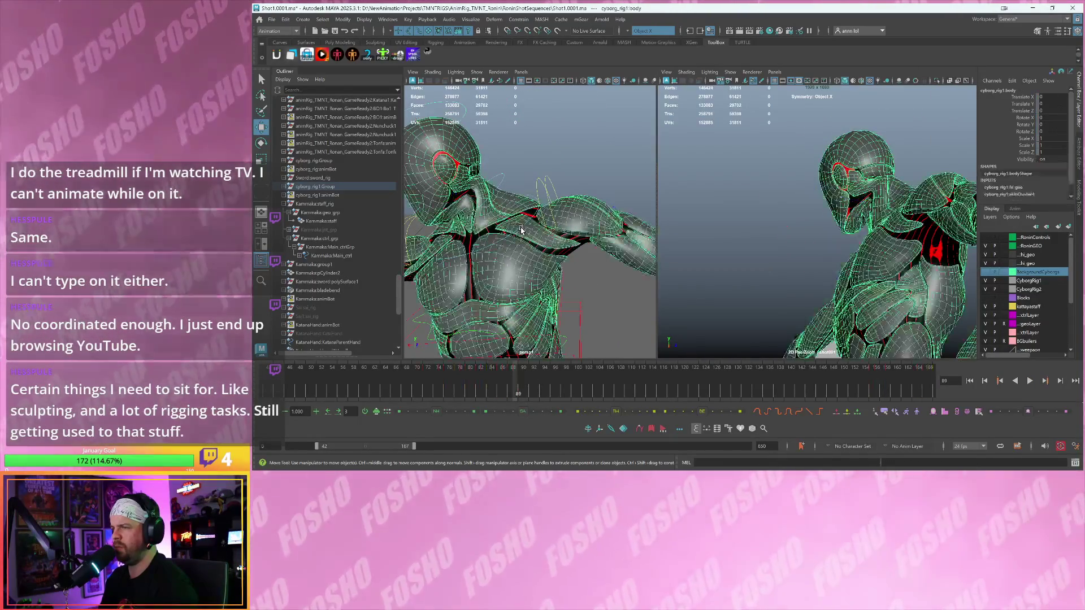
{"action": "right_click", "coordinate": [433, 33]}
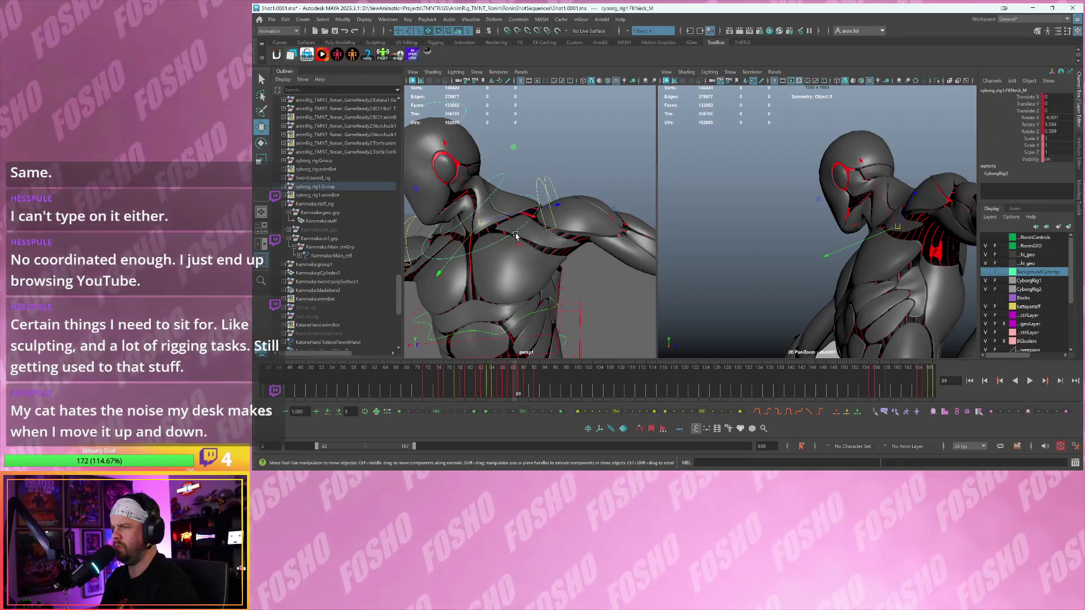
- Rotate the neck control to turn the head on frames 89–90
{"action": "key", "text": "."}
{"action": "key", "text": "."}
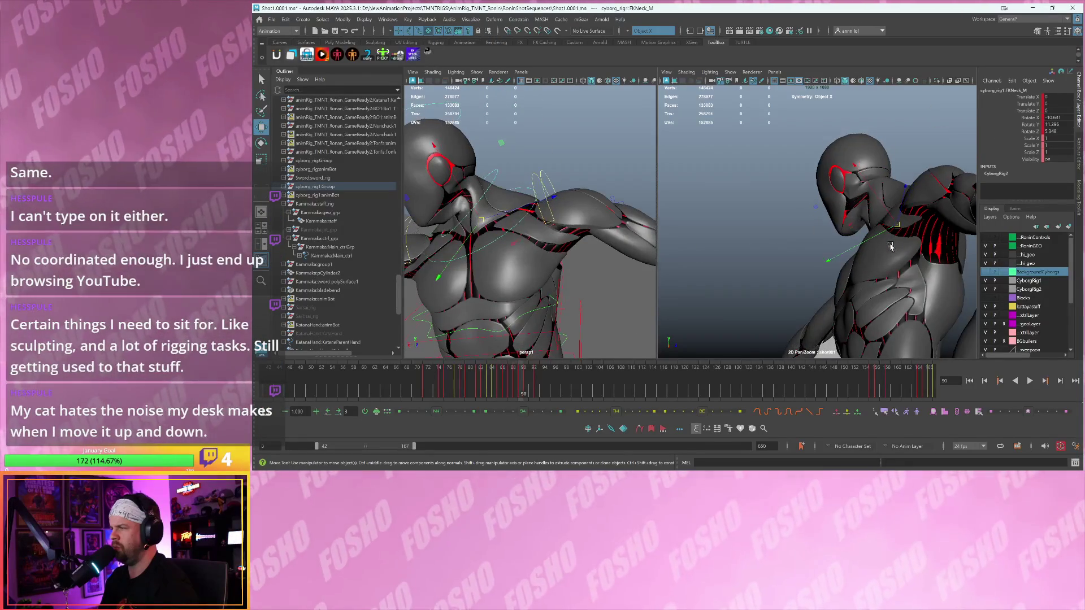
{"action": "key", "text": "e"}
{"action": "left_click_drag", "start_coordinate": [899, 284], "coordinate": [916, 266]}
{"action": "key", "text": "."}
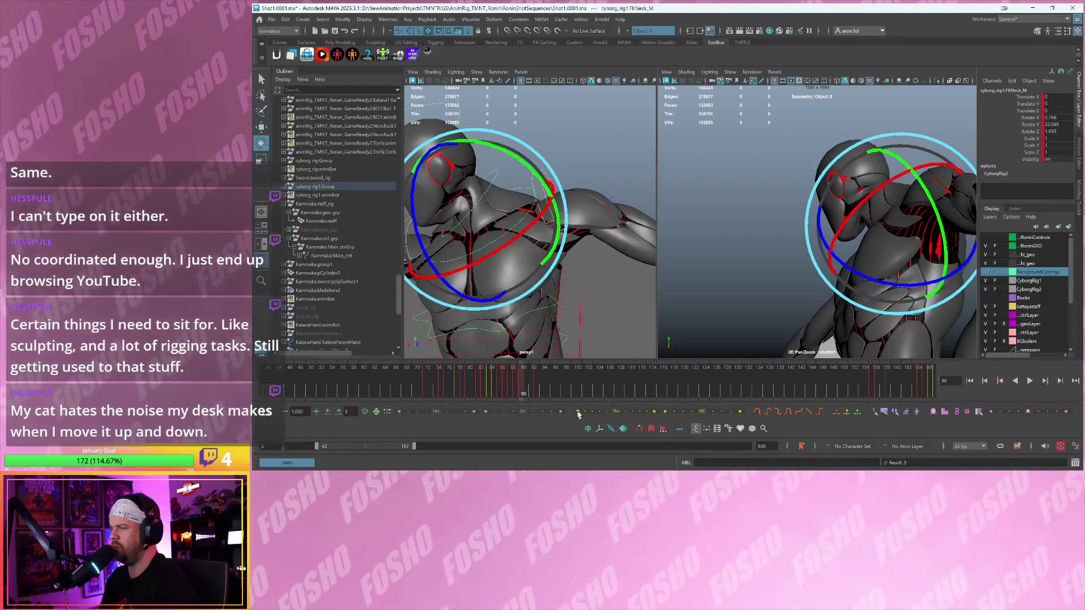
{"action": "key", "text": "."}
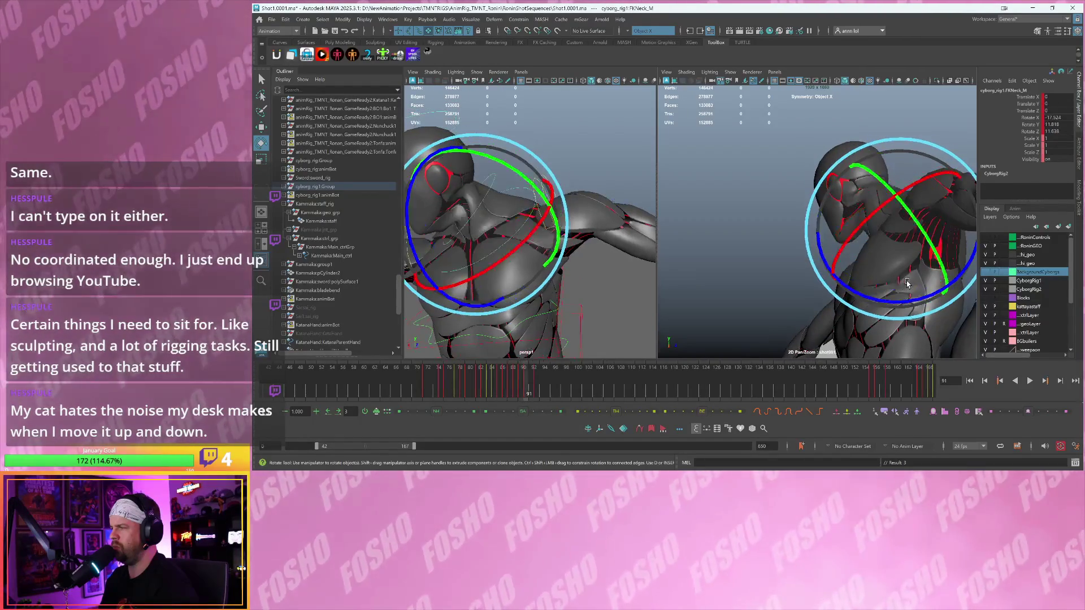
{"action": "key", "text": "."}
{"action": "key", "text": "."}
{"action": "left_click_drag", "start_coordinate": [916, 277], "coordinate": [845, 219]}
- Select the head control and rotate it to tilt the head
{"action": "key", "text": "w"}
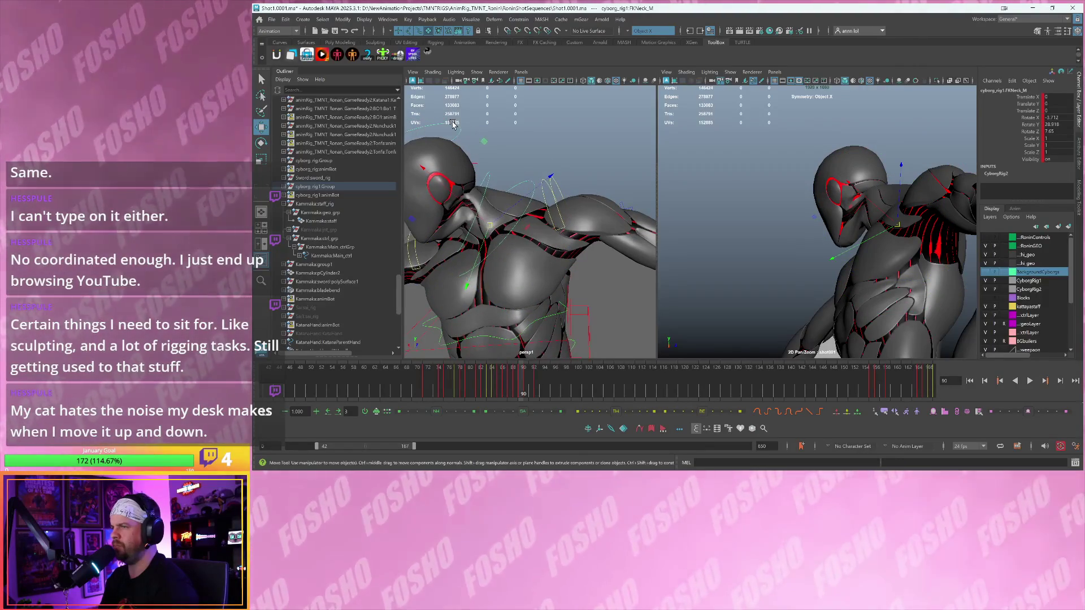
{"action": "left_click", "coordinate": [453, 124]}
{"action": "key", "text": "e"}
{"action": "left_click_drag", "start_coordinate": [828, 212], "coordinate": [824, 189]}
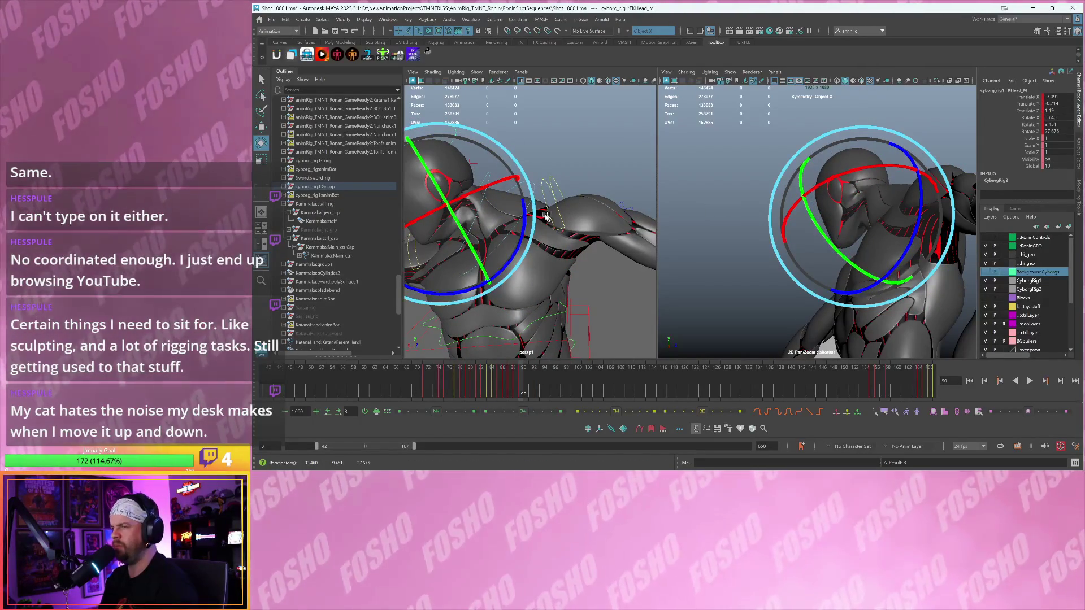
{"action": "key", "text": "w"}
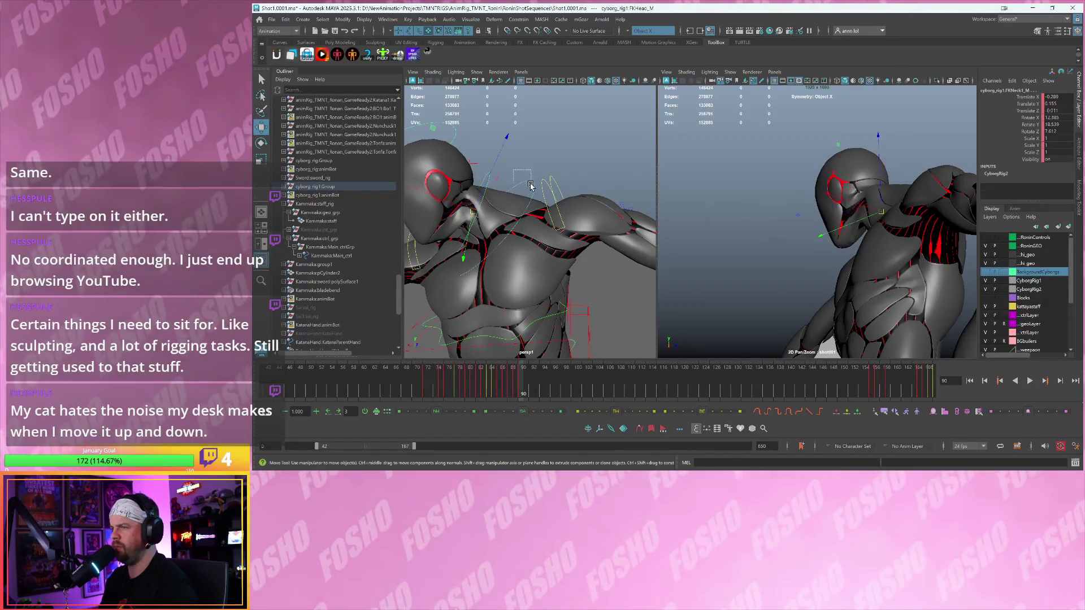
- Blend frame 91 with the Tweener, then step through frames 87–94 to check the result
{"action": "key", "text": "alt+comma"}
{"action": "key", "text": "alt+period"}
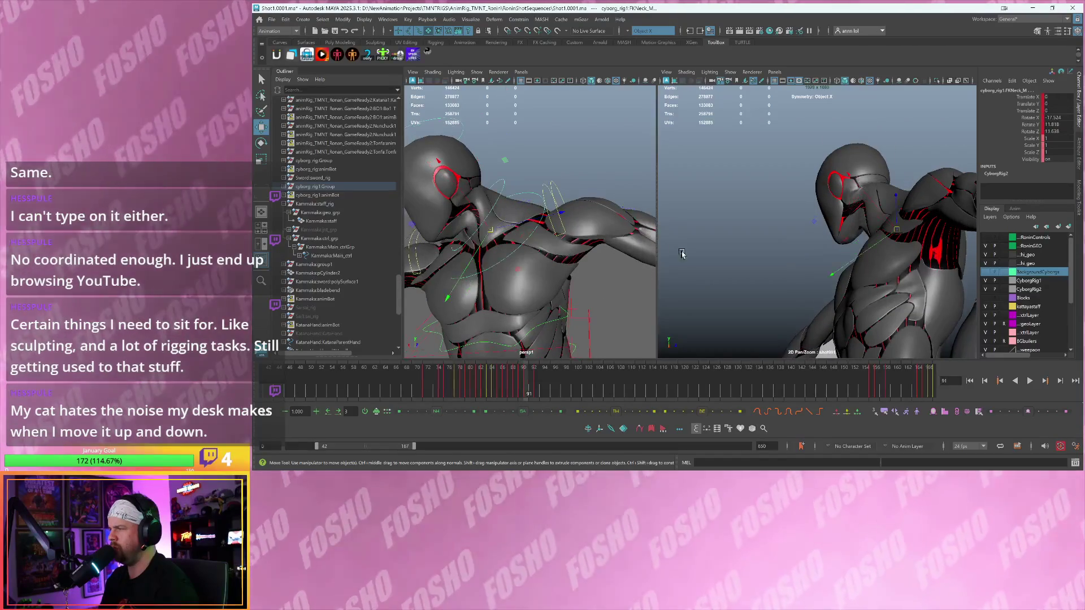
{"action": "left_click", "coordinate": [576, 411]}
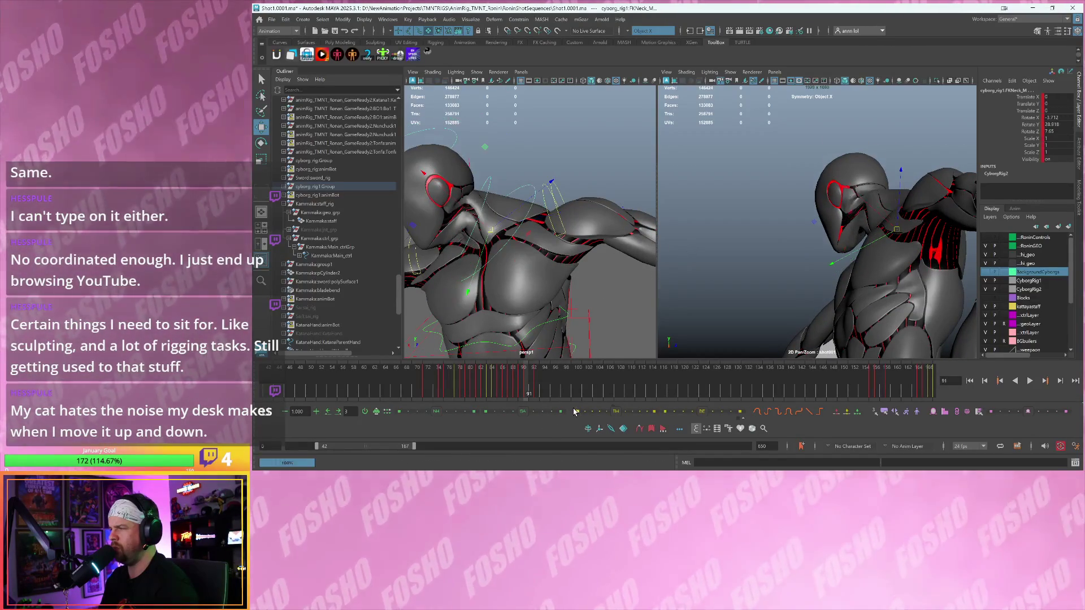
{"action": "key", "text": "period"}
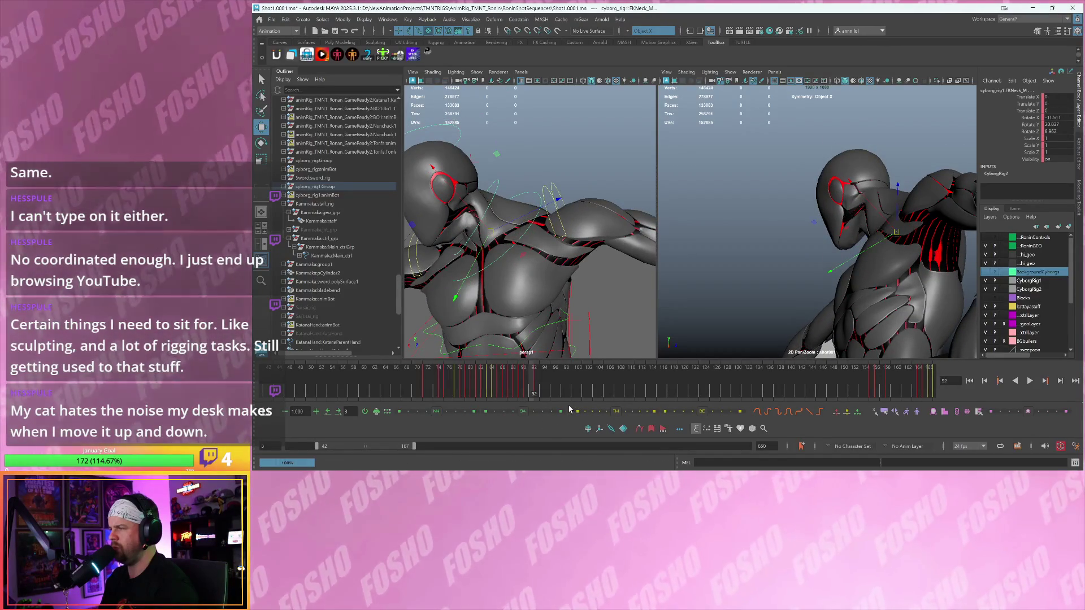
{"action": "key", "text": "comma"}
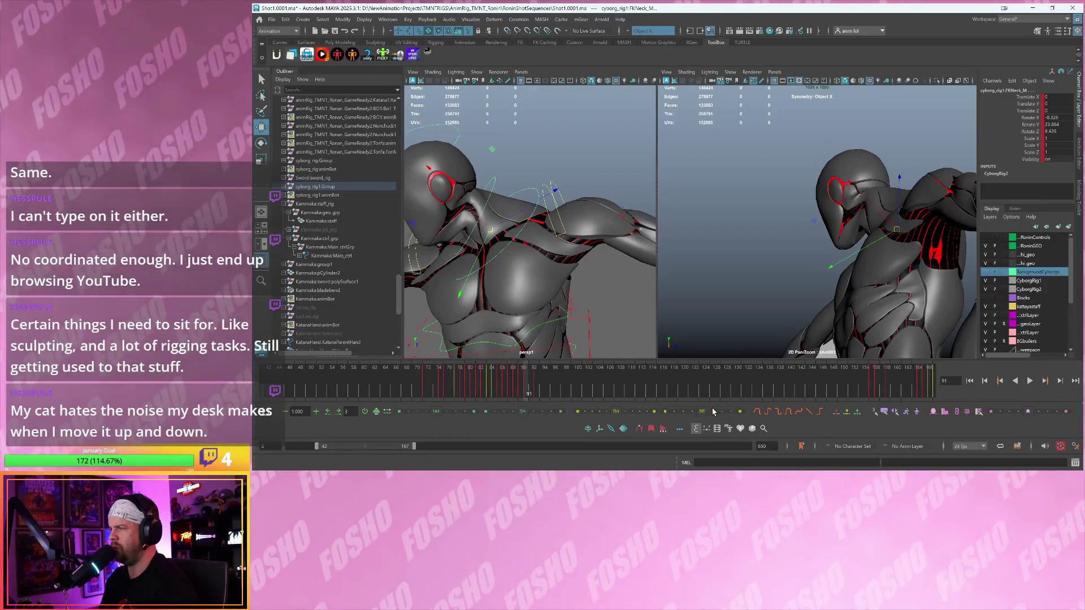
{"action": "key", "text": "comma"}
{"action": "key", "text": "period"}
{"action": "key", "text": "period"}
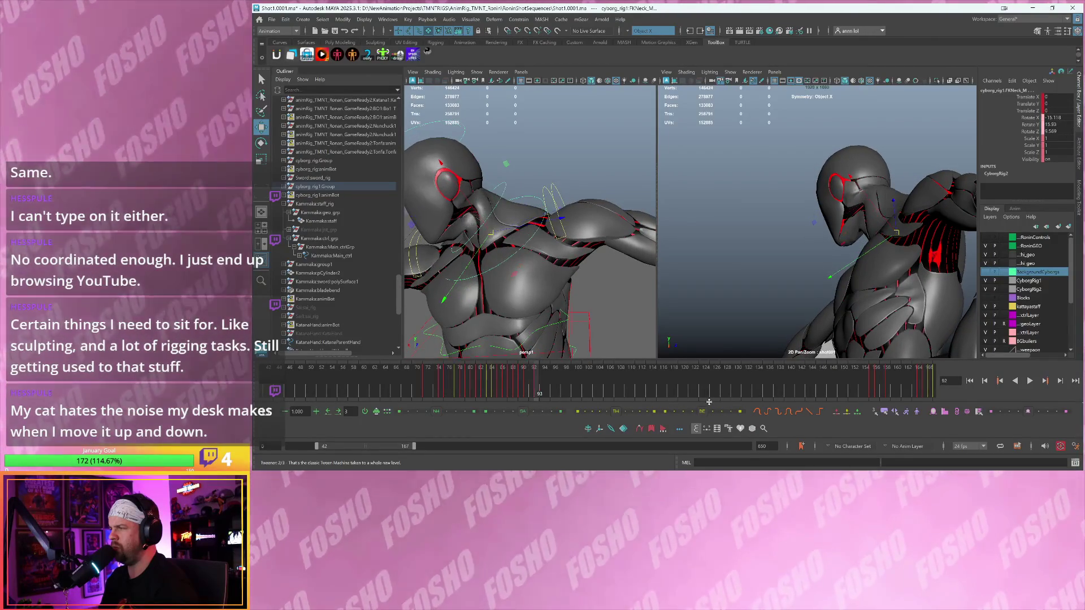
{"action": "key", "text": "comma"}
{"action": "key", "text": "comma"}
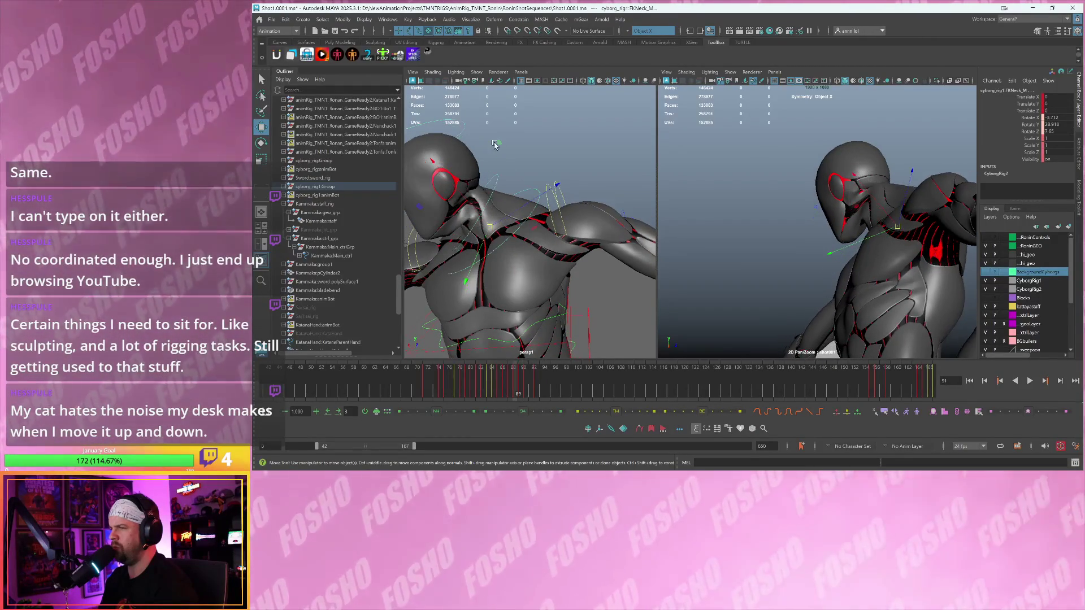
{"action": "left_click", "coordinate": [451, 126]}
{"action": "key", "text": "comma"}
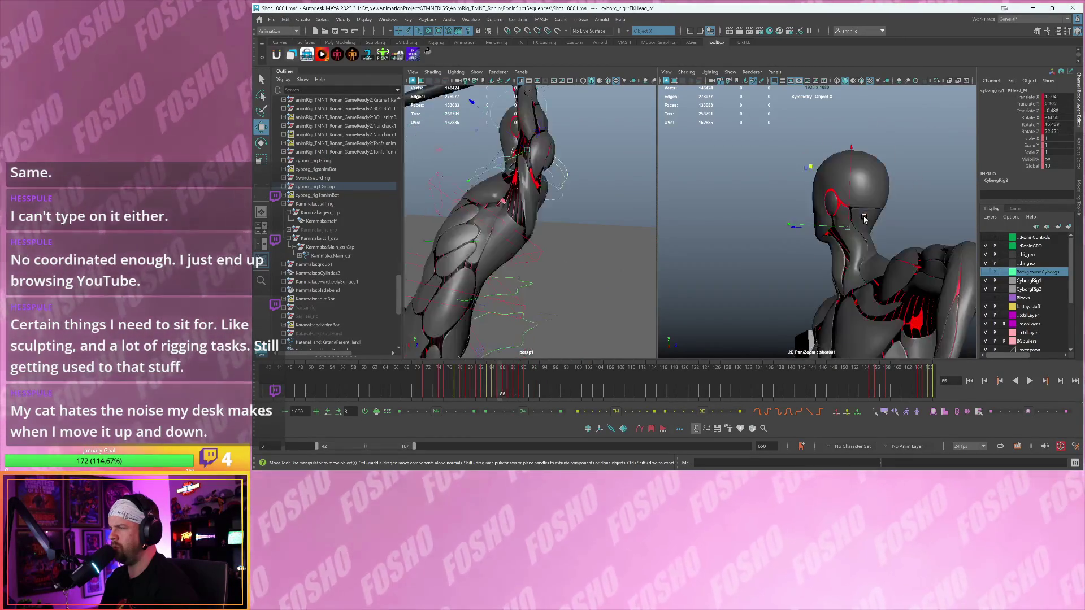
- On frame 87, set the head control's Scale X to 1 in the Channel Box
{"action": "key", "text": "period"}
{"action": "key", "text": "comma"}
{"action": "key", "text": "comma"}
{"action": "mouse_move", "coordinate": [528, 164]}
{"action": "left_mouse_down", "text": "alt"}
{"action": "mouse_move", "coordinate": [502, 167]}
{"action": "mouse_move", "coordinate": [493, 148]}
{"action": "mouse_move", "coordinate": [507, 129]}
{"action": "mouse_move", "coordinate": [490, 138]}
{"action": "left_mouse_up", "text": "alt"}
{"action": "key", "text": "r"}
{"action": "key", "text": "comma"}
{"action": "key", "text": "comma"}
{"action": "key", "text": "period"}
{"action": "key", "text": "period"}
{"action": "key", "text": "period"}
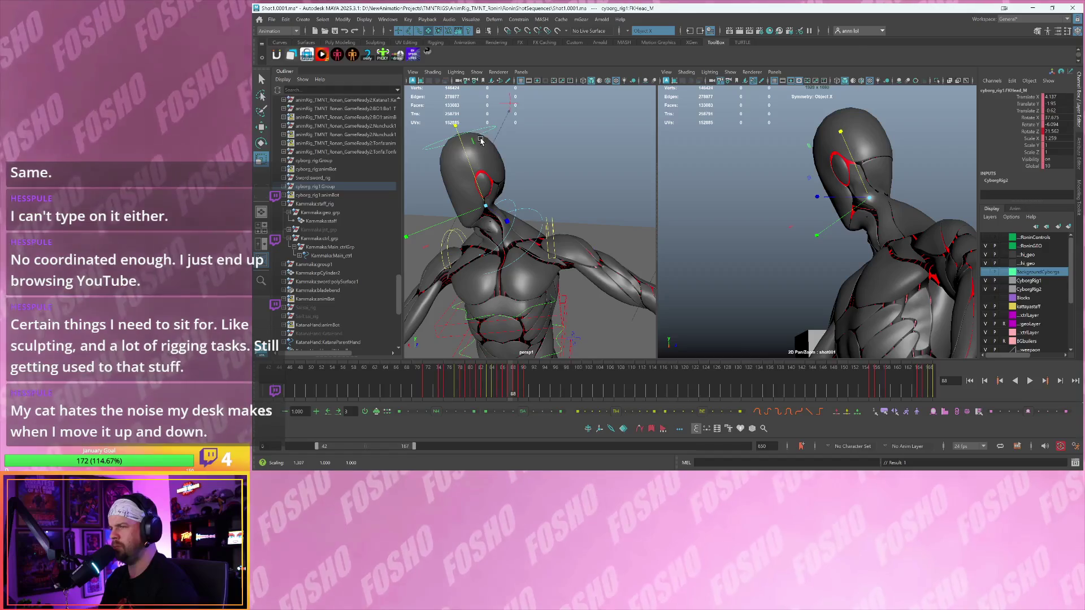
{"action": "double_click", "coordinate": [1049, 139]}
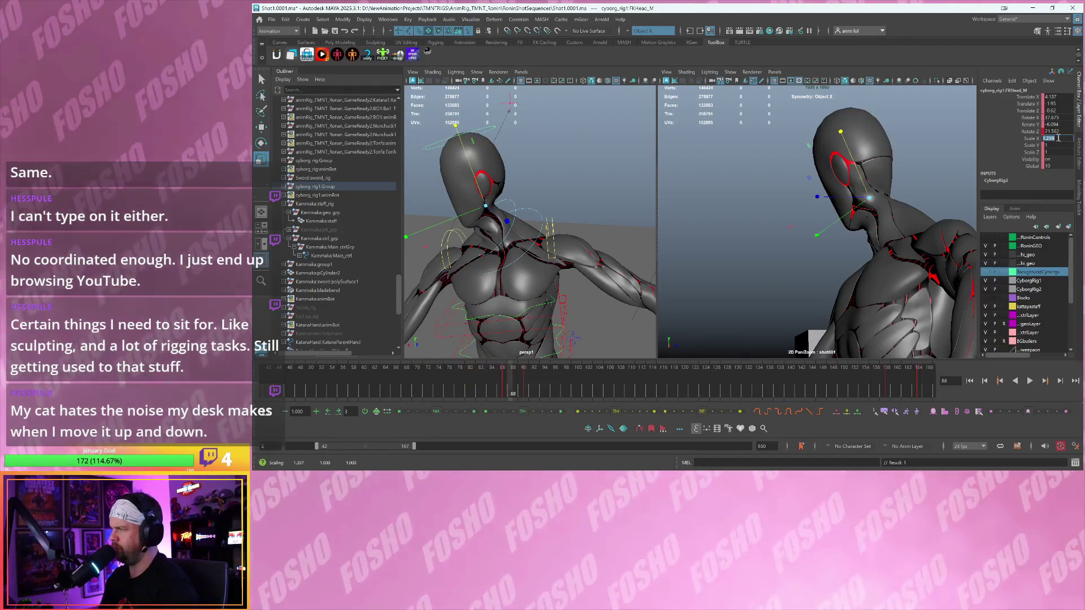
{"action": "type", "text": "1"}
{"action": "key", "text": "Return"}
{"action": "left_click_drag", "start_coordinate": [844, 133], "coordinate": [845, 141]}
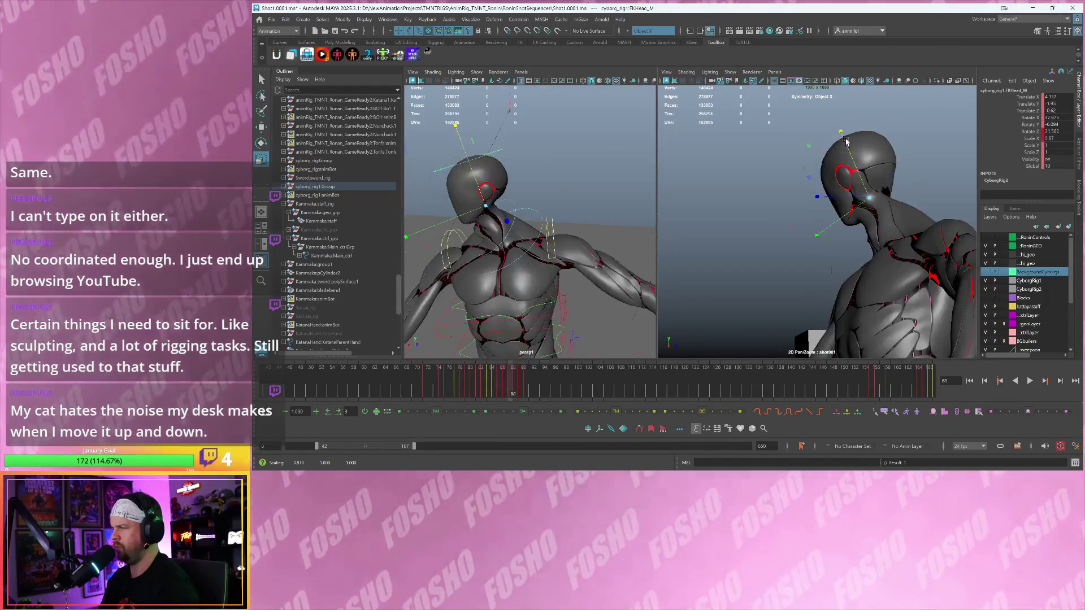
- On frame 90, change the head's Scale X from 0.933 back to 1
{"action": "key", "text": "alt+period"}
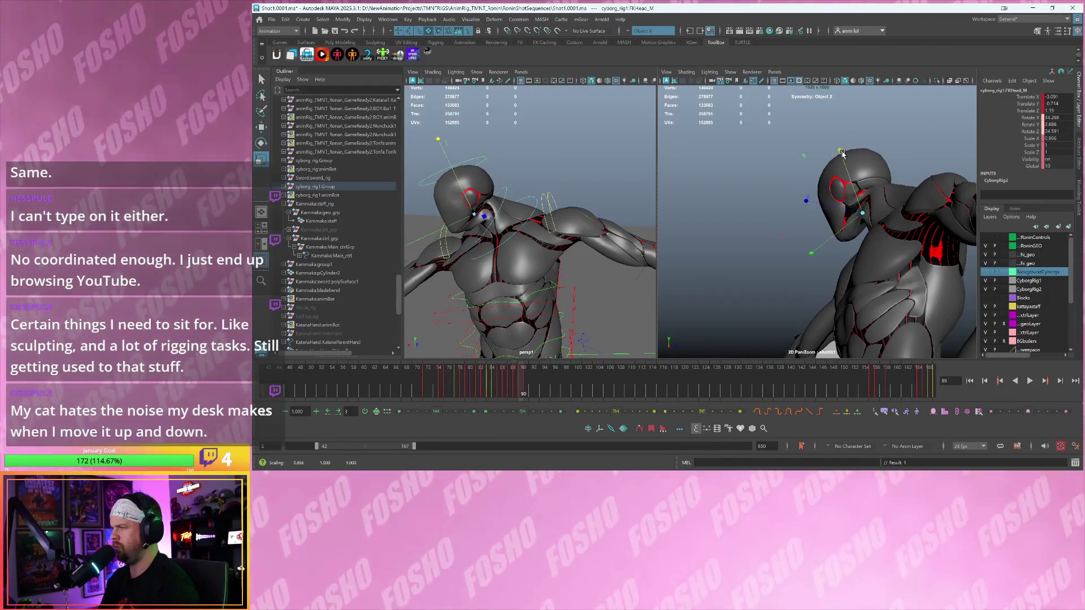
{"action": "key", "text": "alt+period"}
{"action": "double_click", "coordinate": [1060, 138]}
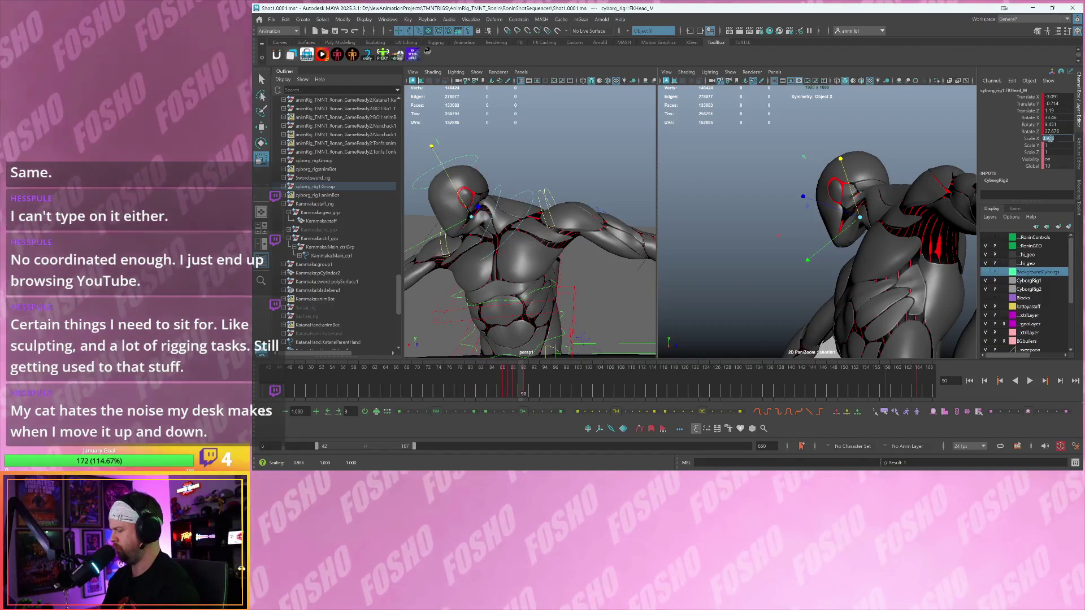
{"action": "type", "text": "1"}
{"action": "key", "text": "Return"}
- Replay the shot from frame 83 and scrub back to frame 89
{"action": "left_click", "coordinate": [483, 385]}
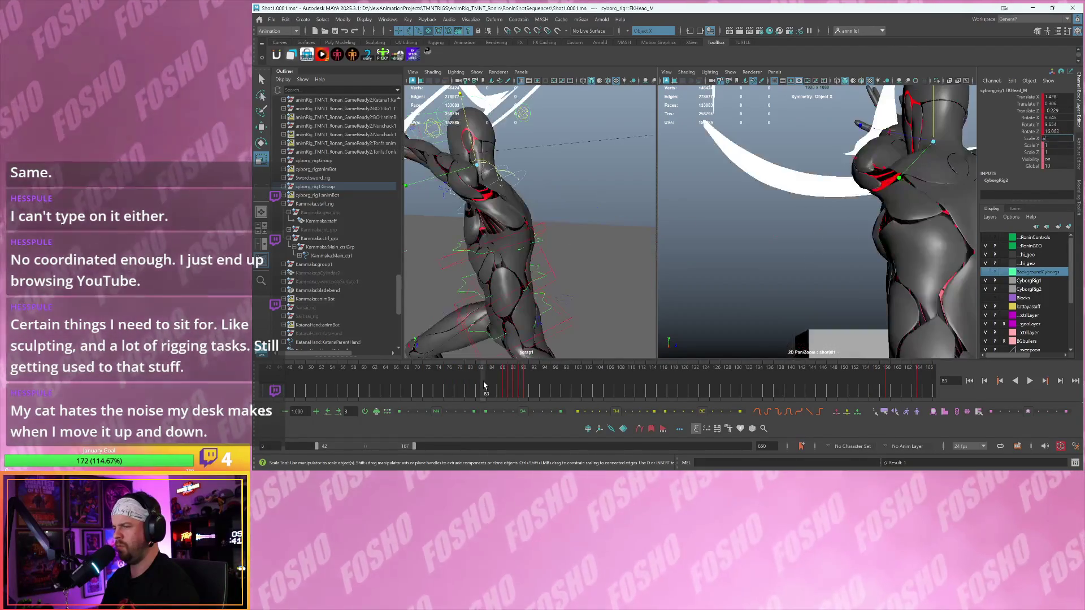
{"action": "key", "text": "alt+v"}
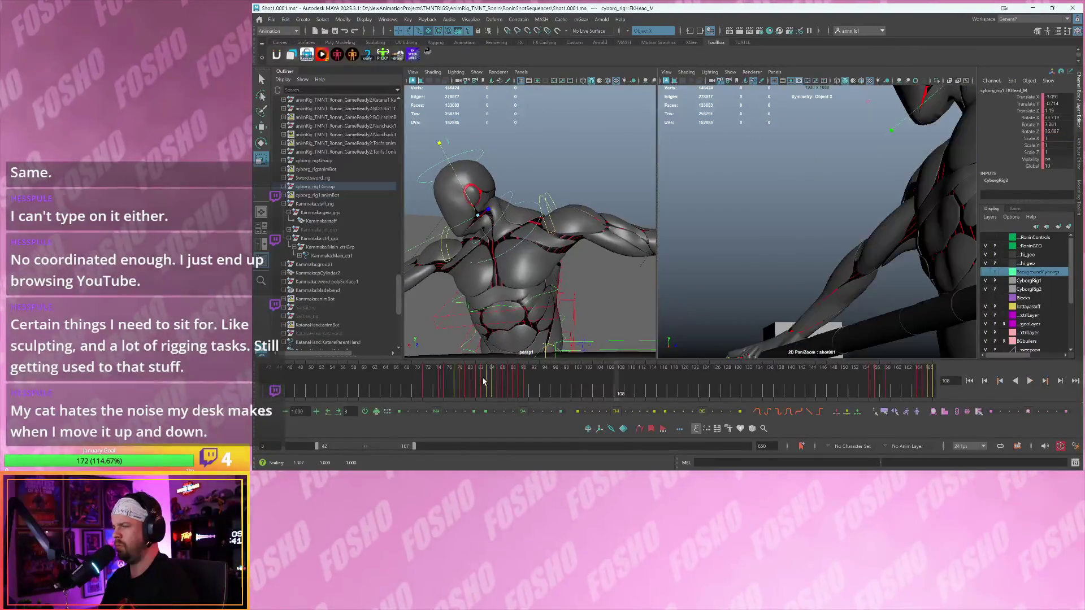
{"action": "mouse_move", "coordinate": [482, 382]}
{"action": "left_mouse_down"}
{"action": "mouse_move", "coordinate": [536, 379]}
{"action": "mouse_move", "coordinate": [497, 383]}
{"action": "mouse_move", "coordinate": [541, 389]}
{"action": "left_mouse_up"}
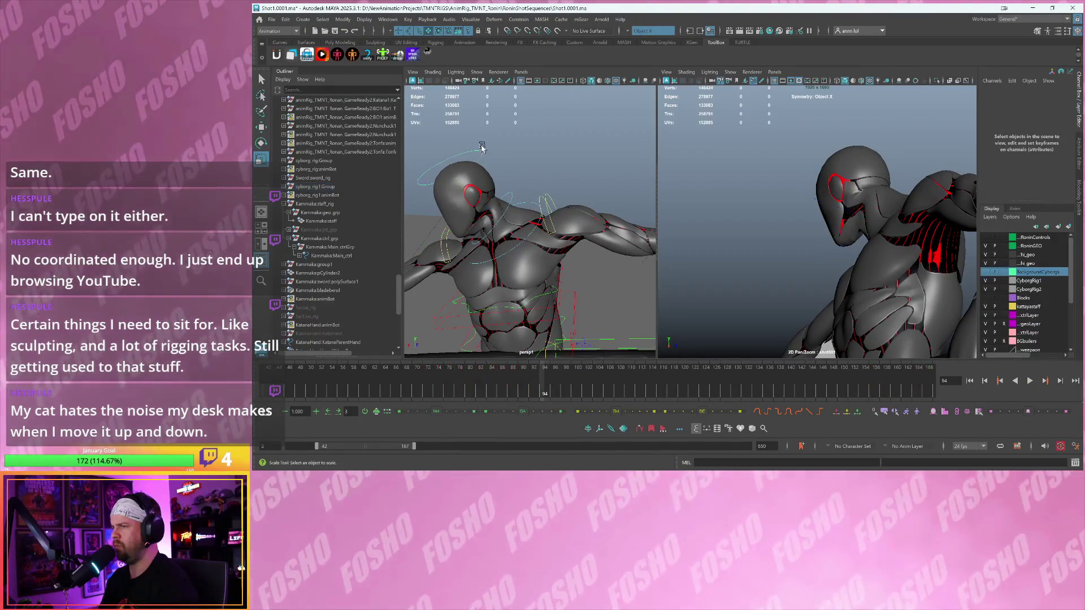
- Rotate the head into new poses on frames 87 and 88 and key the rotation
{"action": "key", "text": "e"}
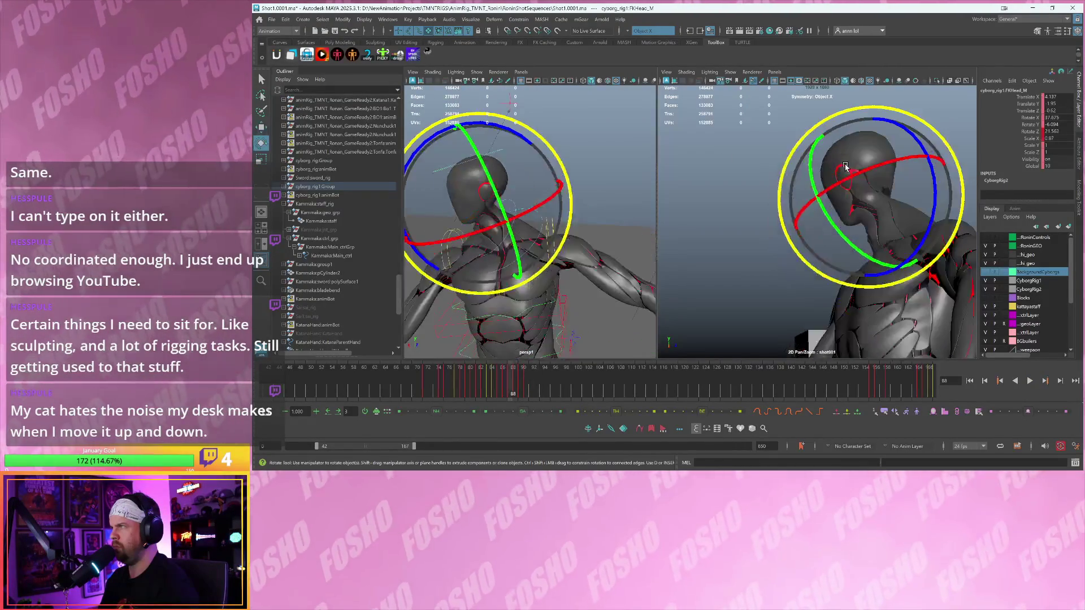
{"action": "key", "text": "comma"}
{"action": "key", "text": "comma"}
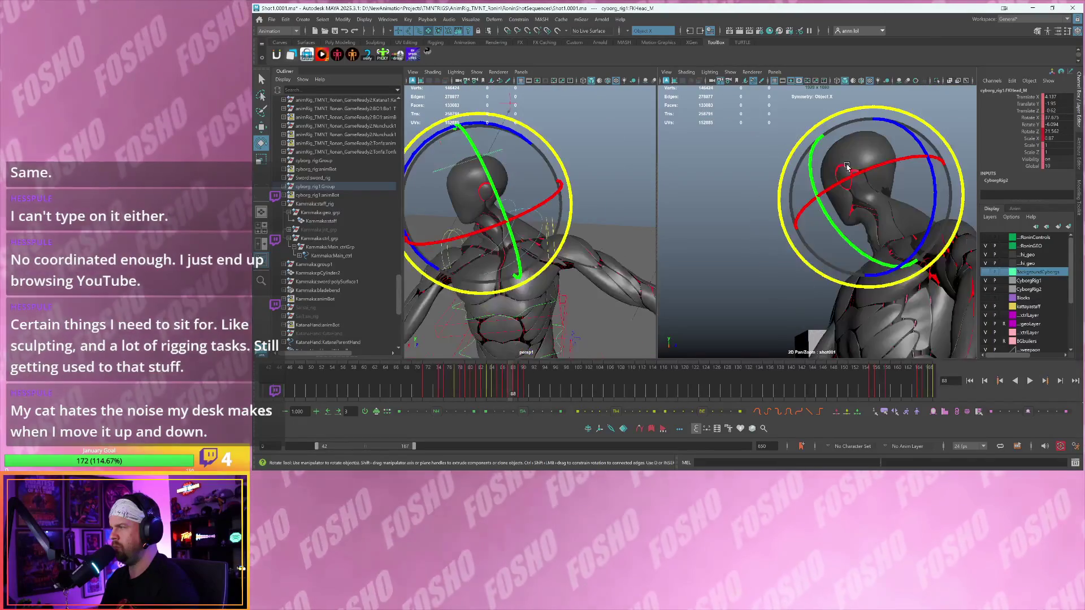
{"action": "key", "text": "alt+comma"}
{"action": "key", "text": "alt+period"}
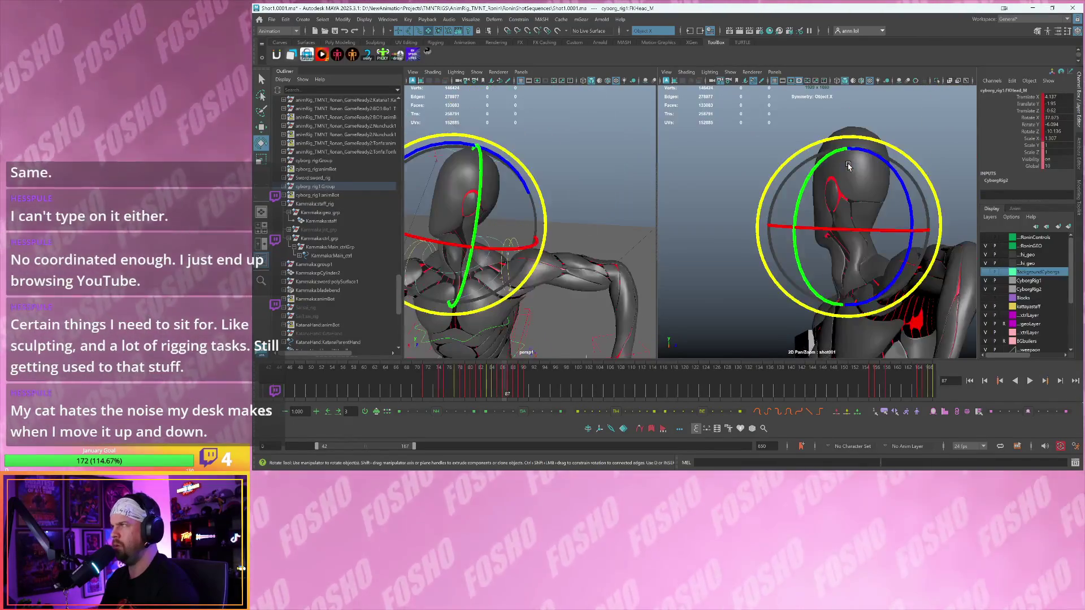
{"action": "key", "text": "alt+period"}
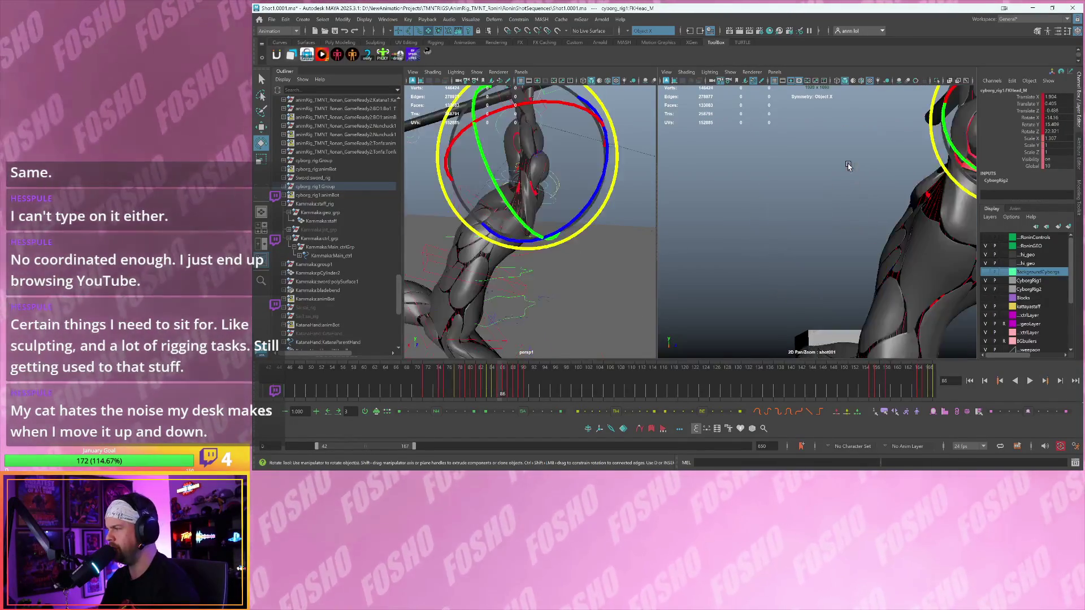
{"action": "key", "text": "alt+comma"}
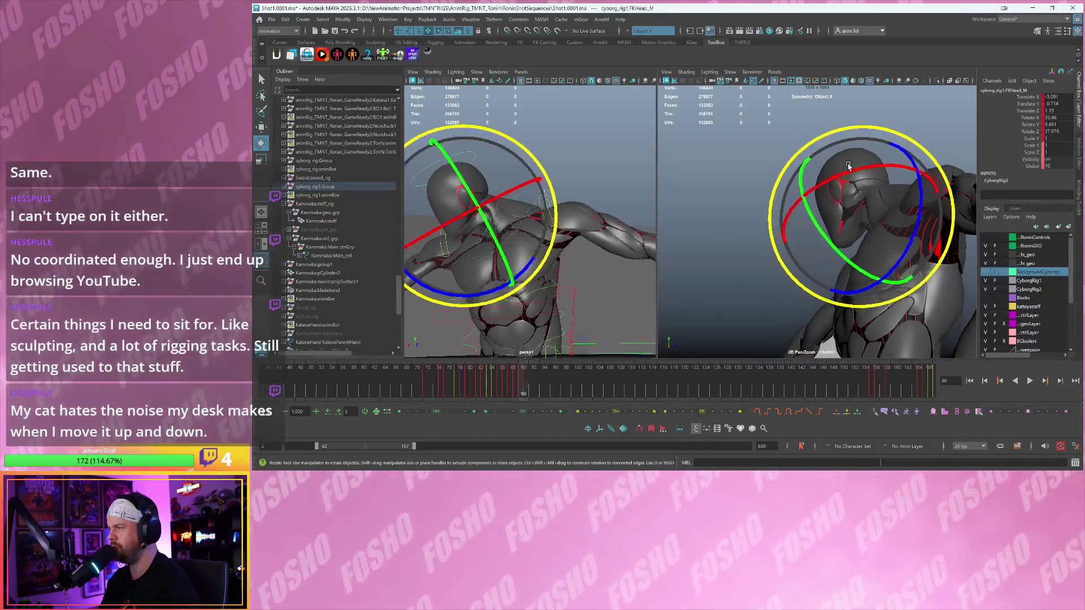
{"action": "key", "text": "alt+period"}
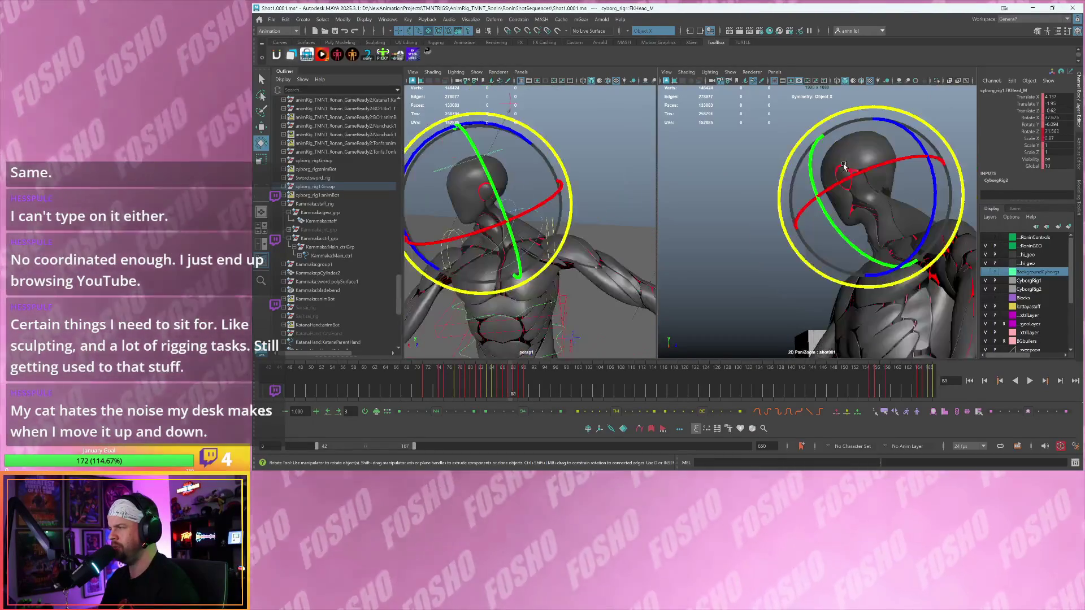
{"action": "key", "text": "alt+comma"}
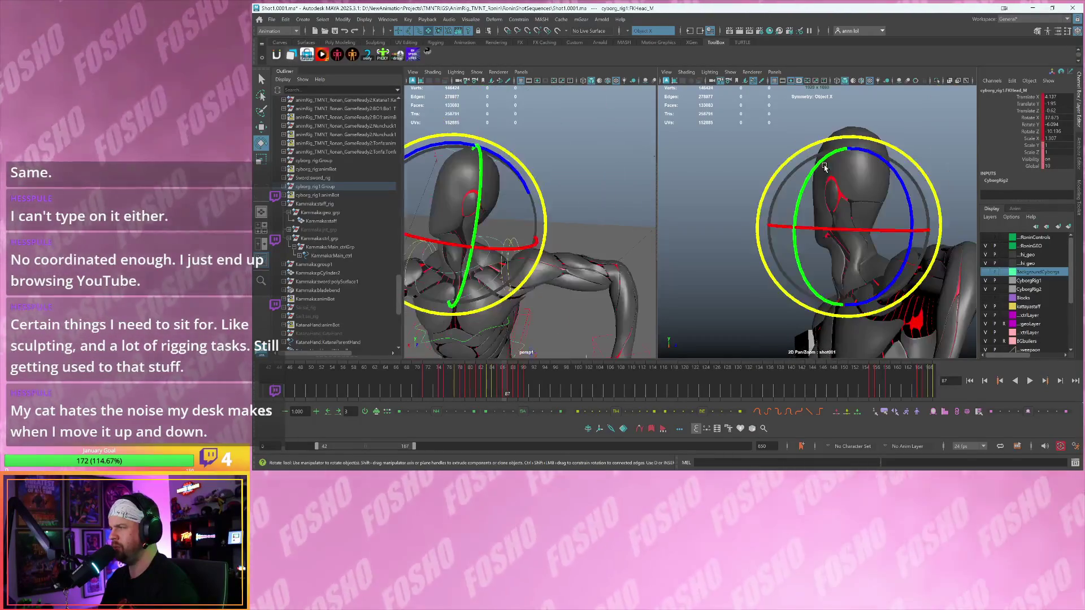
{"action": "left_click_drag", "start_coordinate": [822, 175], "coordinate": [832, 184]}
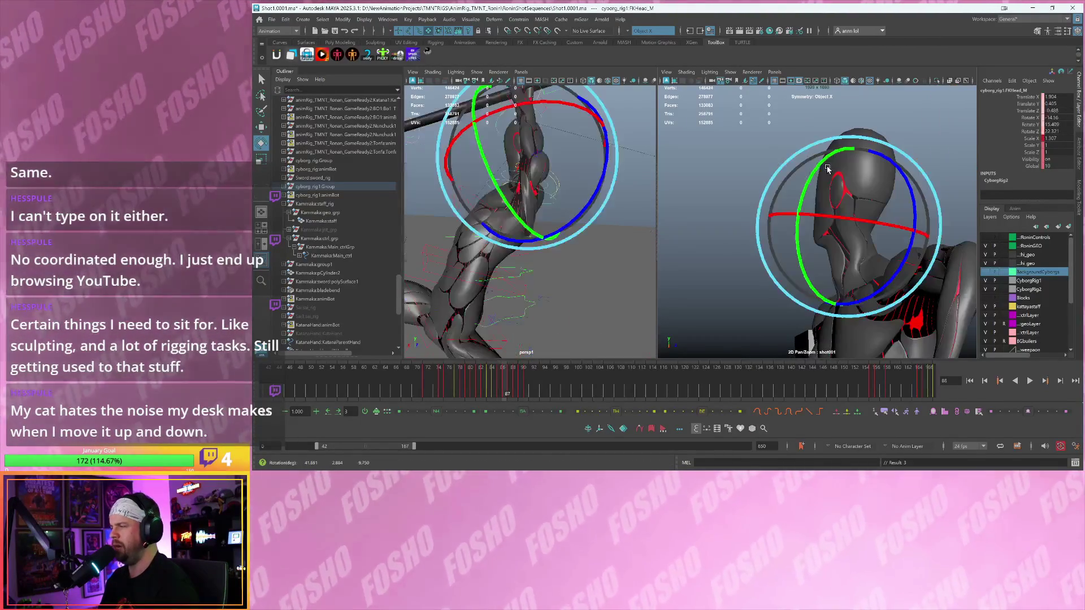
{"action": "key", "text": "alt+period"}
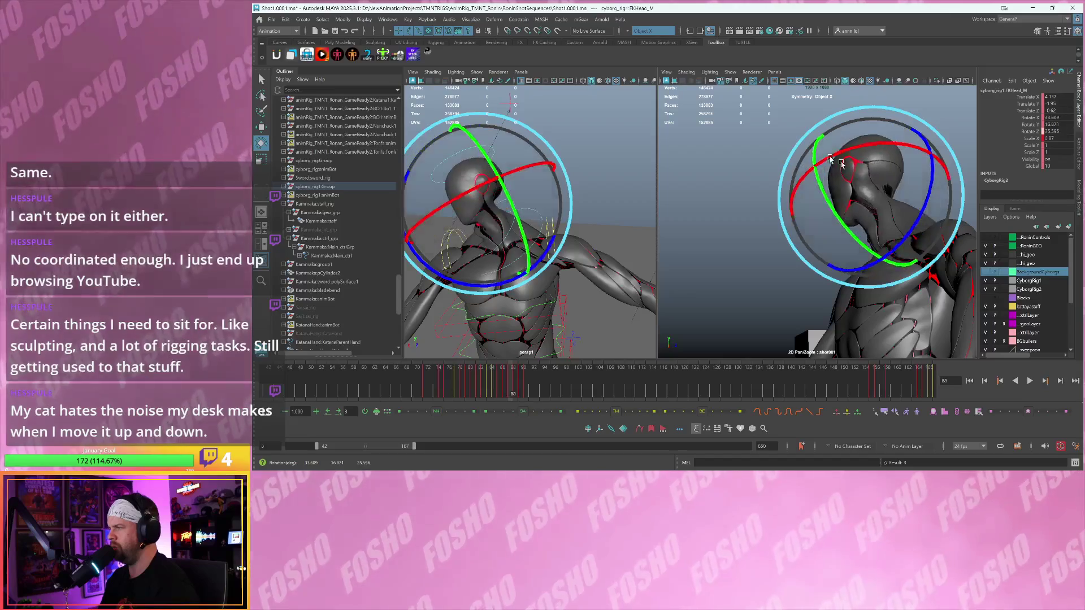
{"action": "left_click_drag", "start_coordinate": [868, 189], "coordinate": [866, 190]}
{"action": "key", "text": "shift+e"}
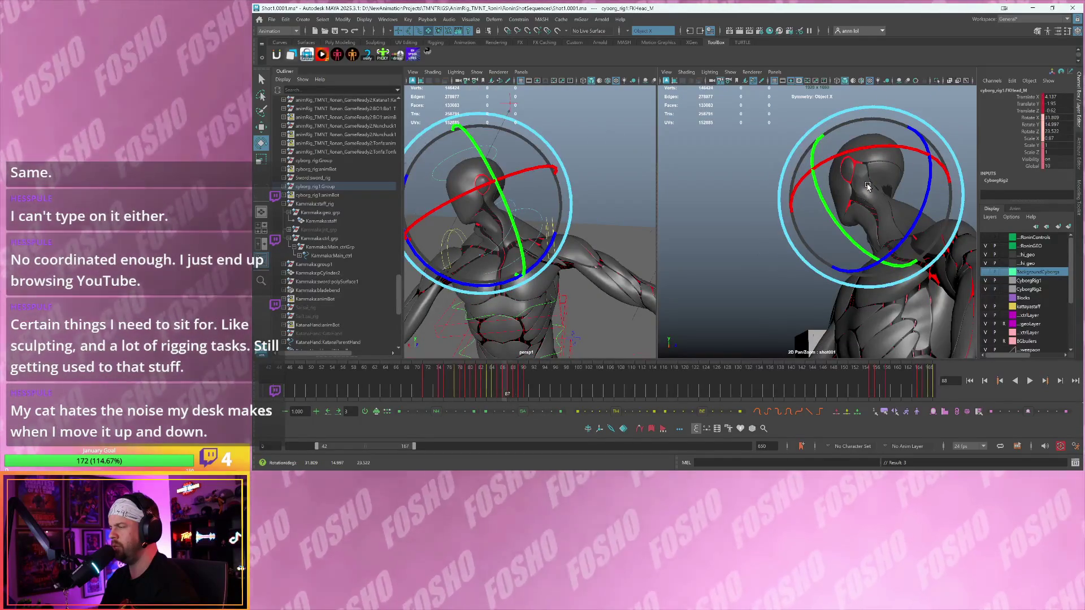
- Flip between frames 86–89 to review the new head turn
{"action": "key", "text": "alt+comma"}
{"action": "key", "text": "alt+period"}
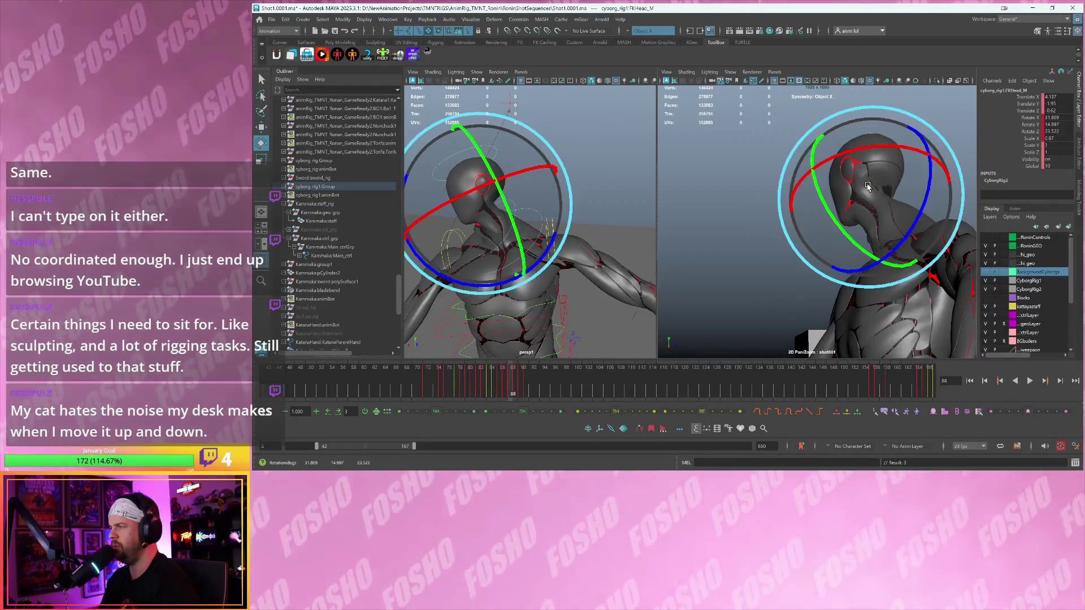
{"action": "key", "text": "alt+comma"}
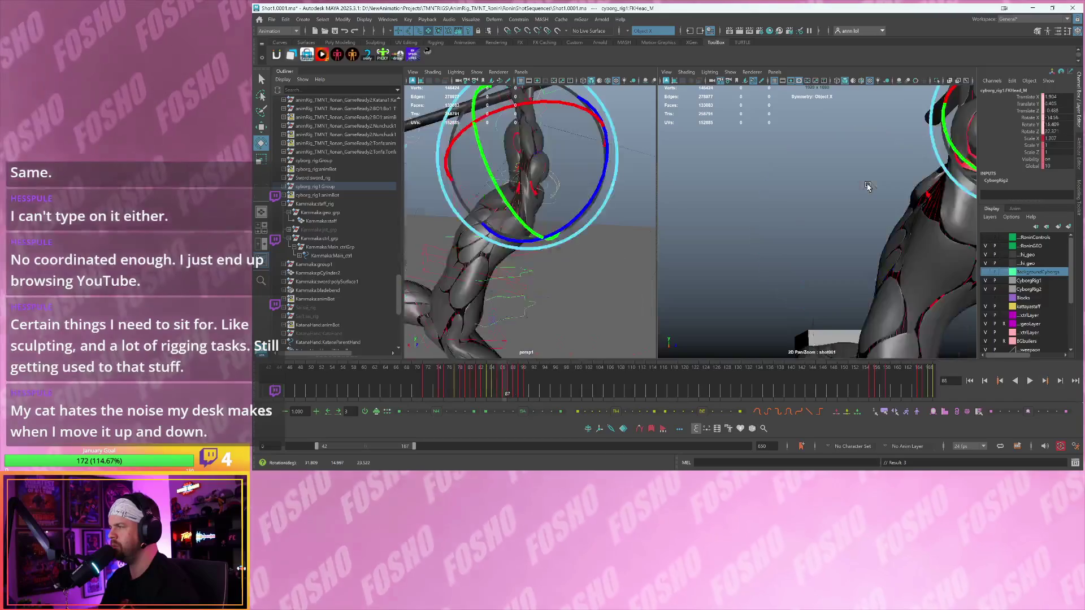
{"action": "key", "text": "alt+period"}
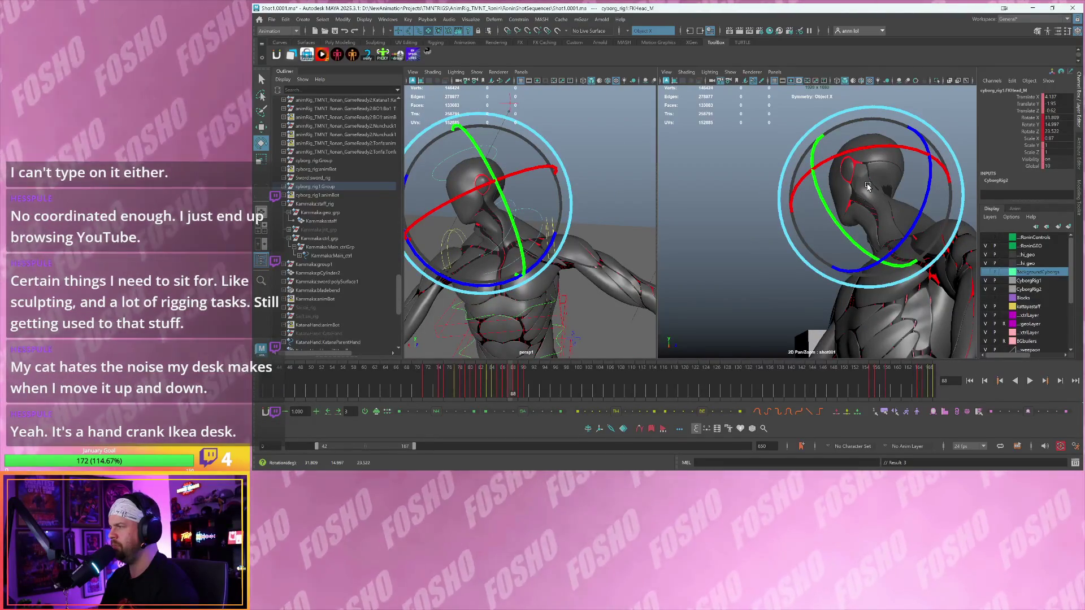
{"action": "key", "text": "alt+comma"}
{"action": "key", "text": "alt+period"}
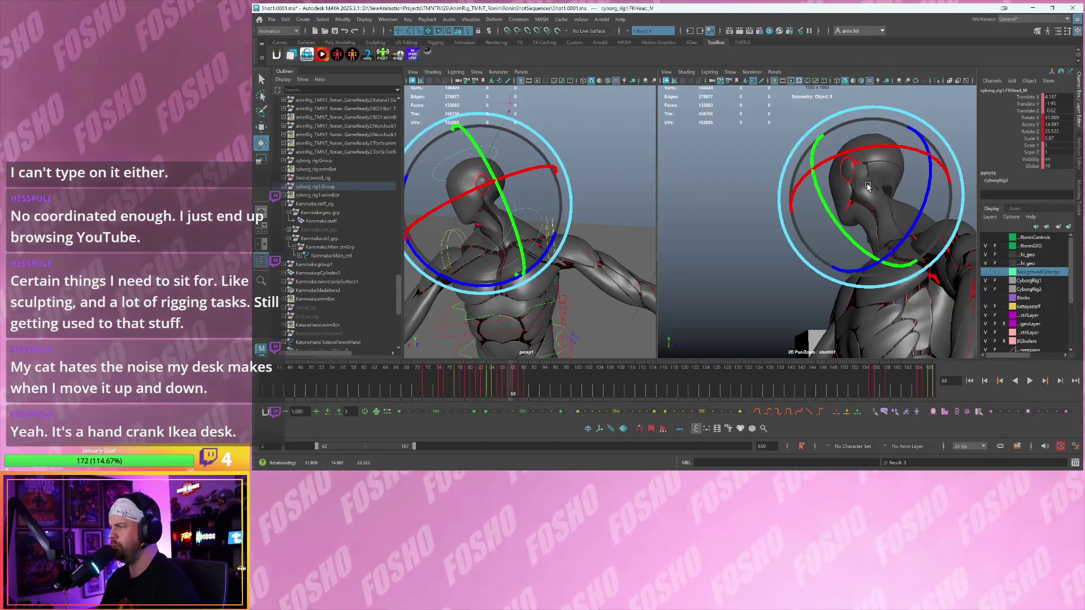
{"action": "key", "text": "alt+period"}
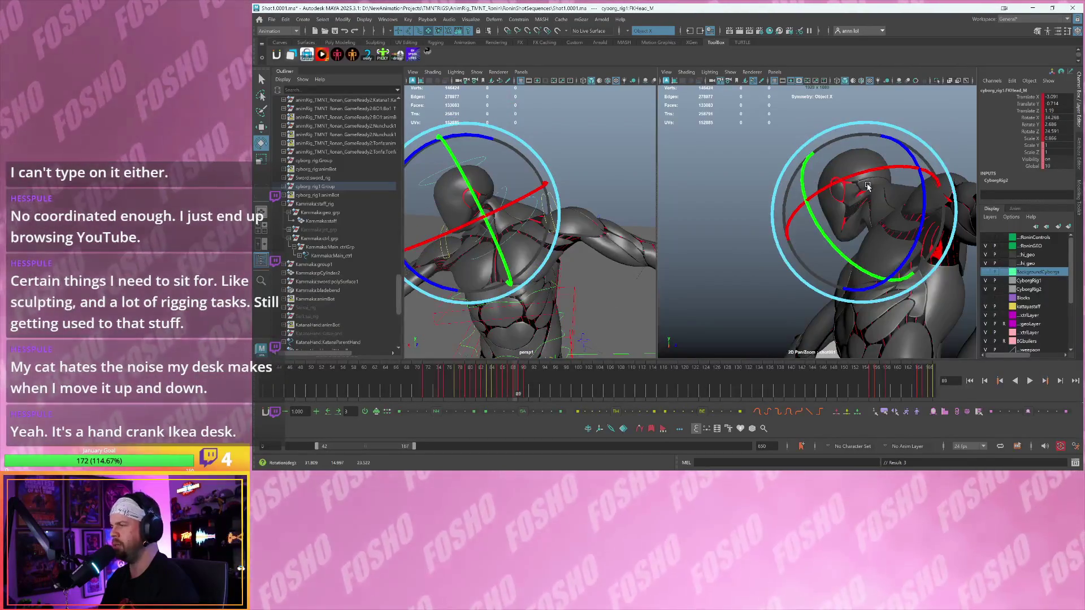
{"action": "key", "text": "alt+comma"}
{"action": "key", "text": "alt+comma"}
{"action": "key", "text": "alt+comma"}
{"action": "key", "text": "alt+period"}
{"action": "key", "text": "alt+period"}
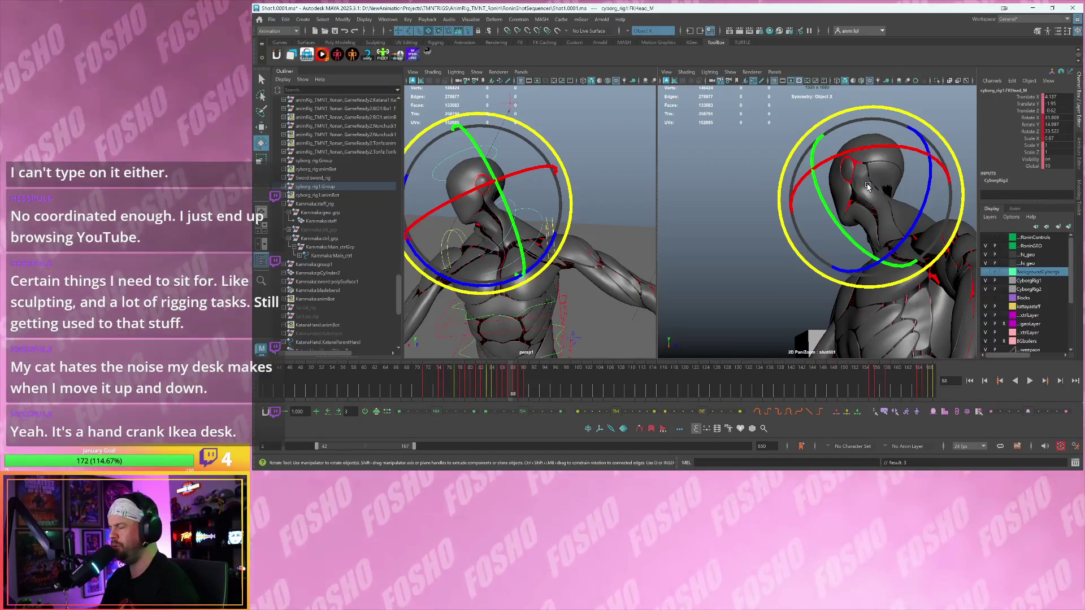
{"action": "key", "text": "alt+comma"}
{"action": "key", "text": "alt+comma"}
{"action": "key", "text": "alt+period"}
{"action": "key", "text": "alt+period"}
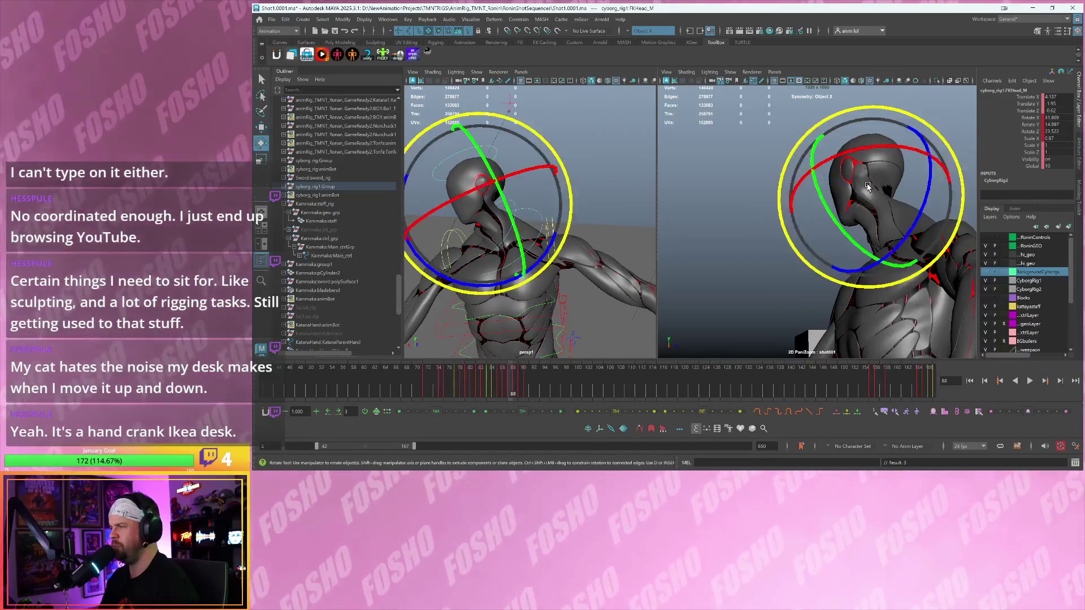
{"action": "key", "text": "alt+comma"}
{"action": "key", "text": "alt+comma"}
{"action": "key", "text": "alt+period"}
{"action": "key", "text": "alt+period"}
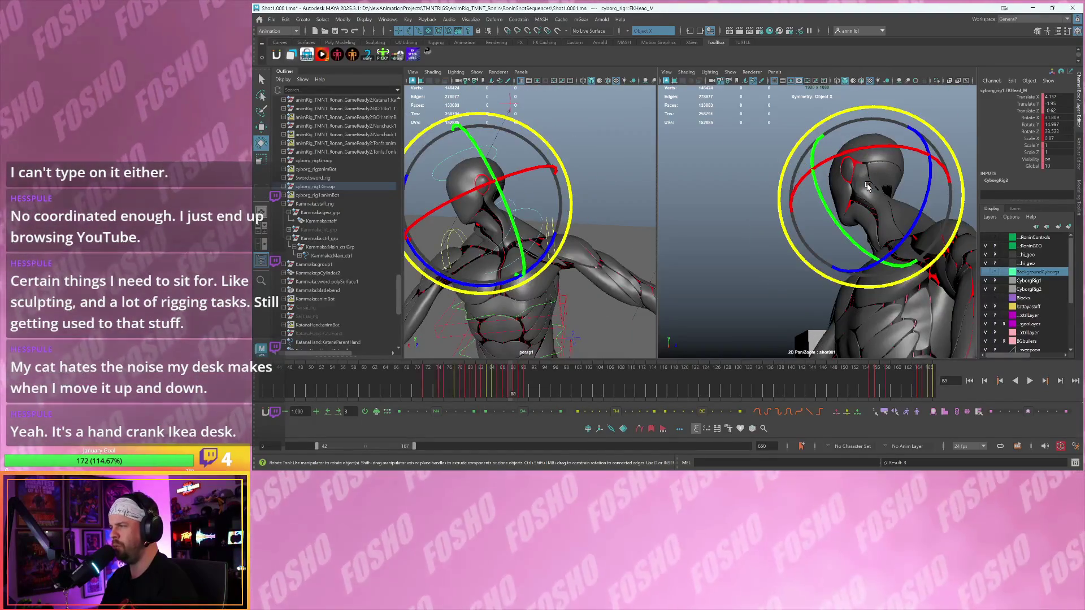
{"action": "key", "text": "alt+comma"}
{"action": "key", "text": "alt+comma"}
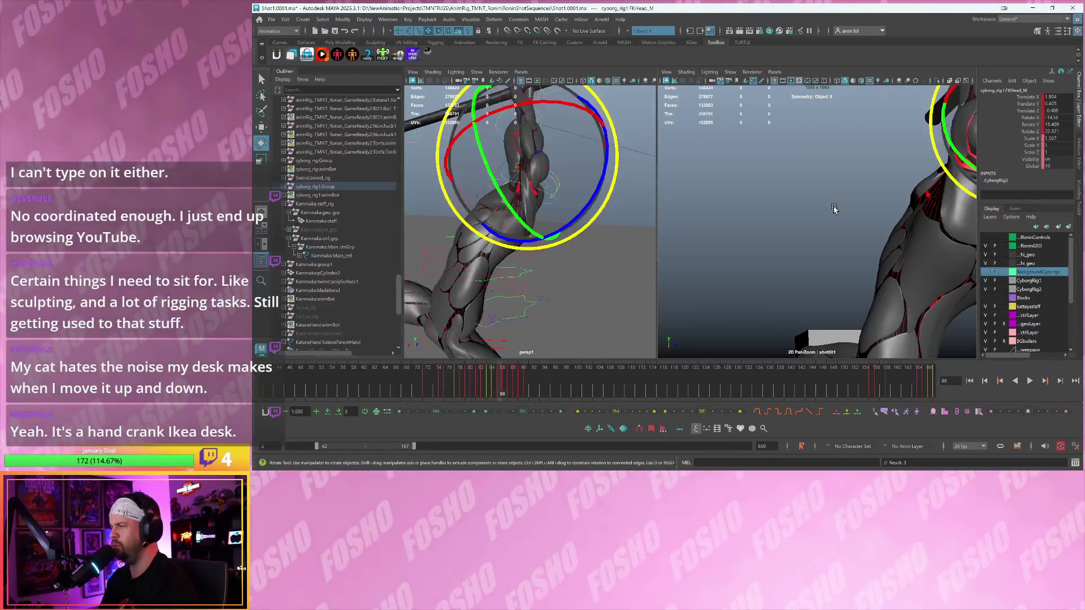
{"action": "key", "text": "alt+period"}
{"action": "key", "text": "alt+period"}
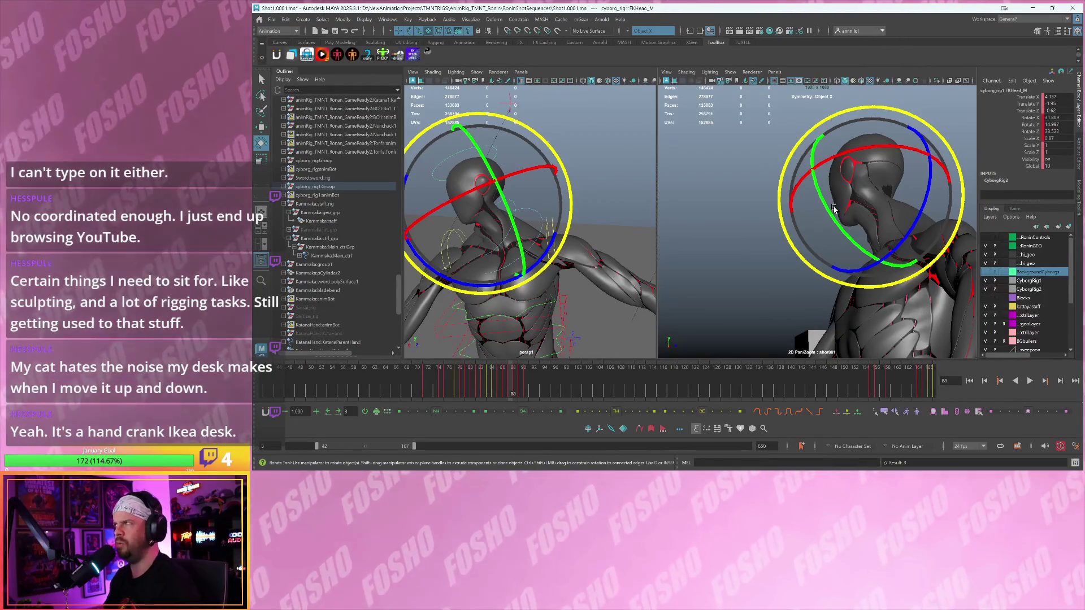
- Re-check frames 86–88 and rotate the head into a revised pose on frame 88
{"action": "key", "text": "alt+comma"}
{"action": "key", "text": "alt+comma"}
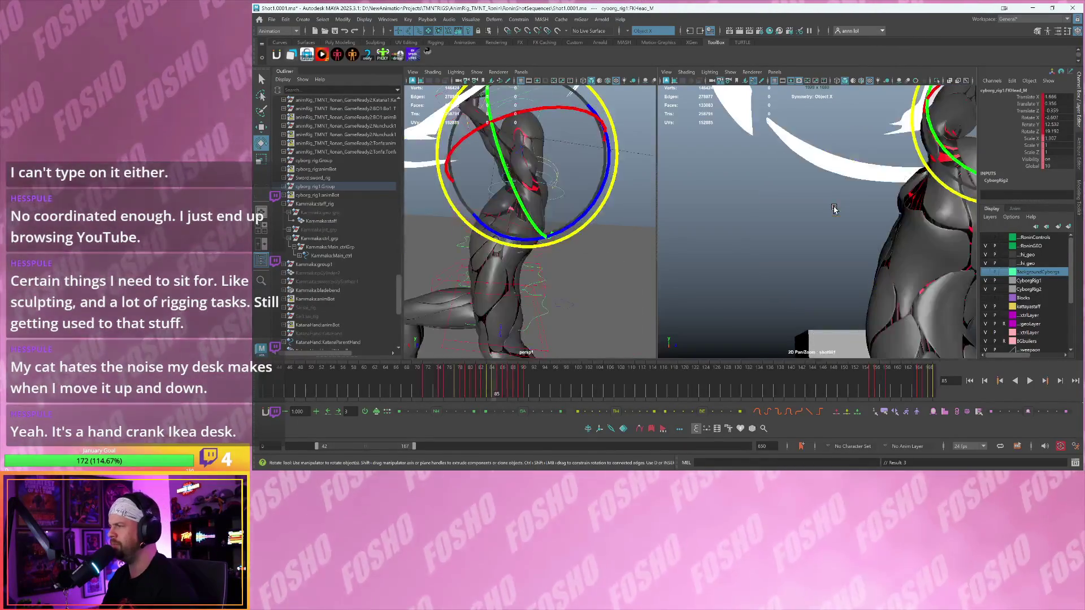
{"action": "key", "text": "alt+period"}
{"action": "key", "text": "alt+period"}
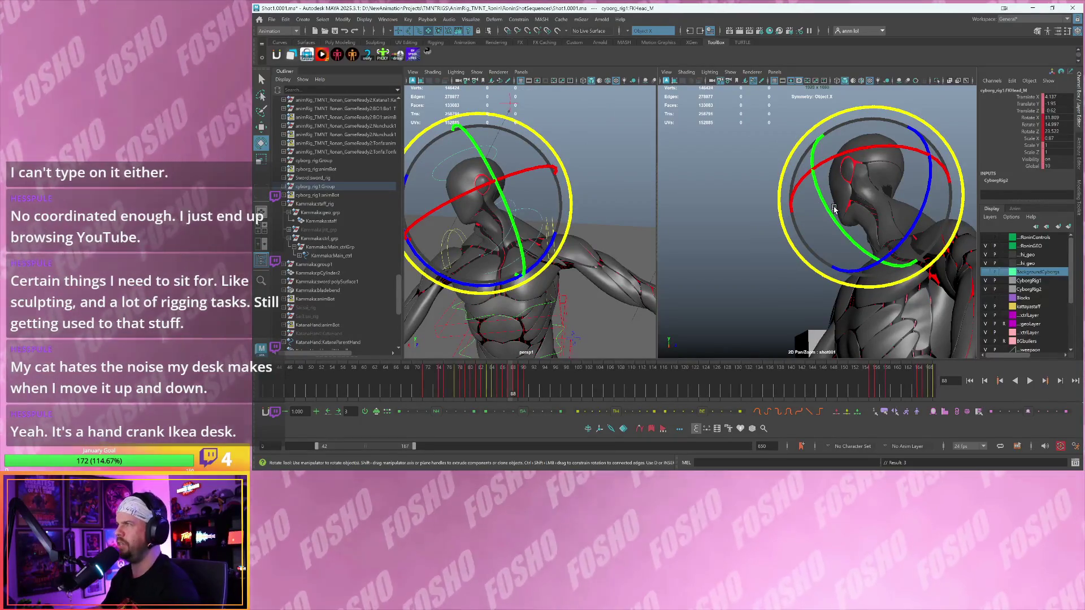
{"action": "key", "text": "alt+comma"}
{"action": "key", "text": "alt+period"}
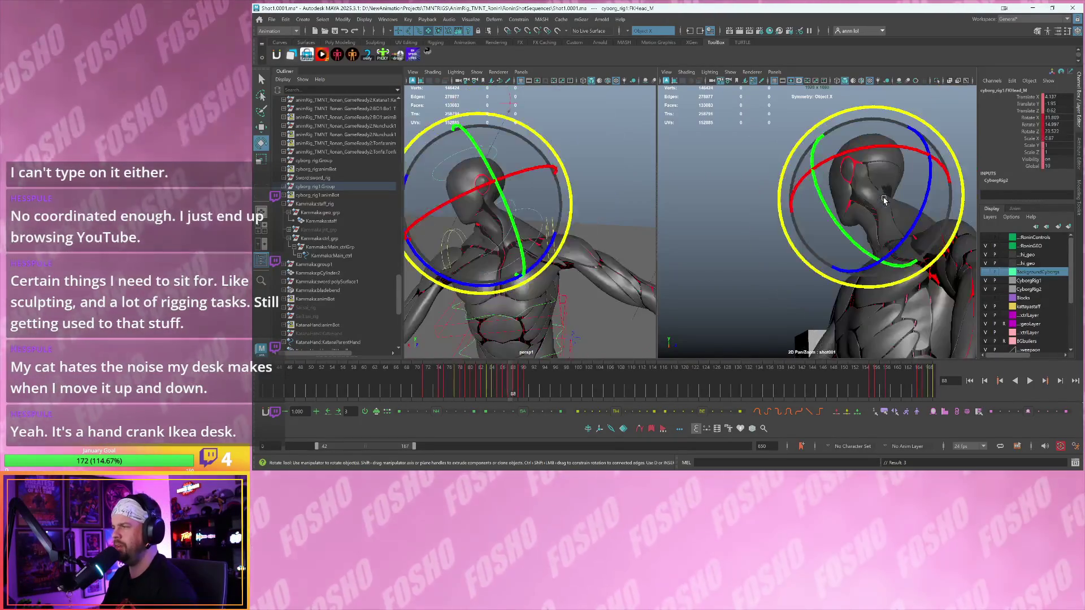
{"action": "key", "text": "alt+comma"}
{"action": "key", "text": "alt+period"}
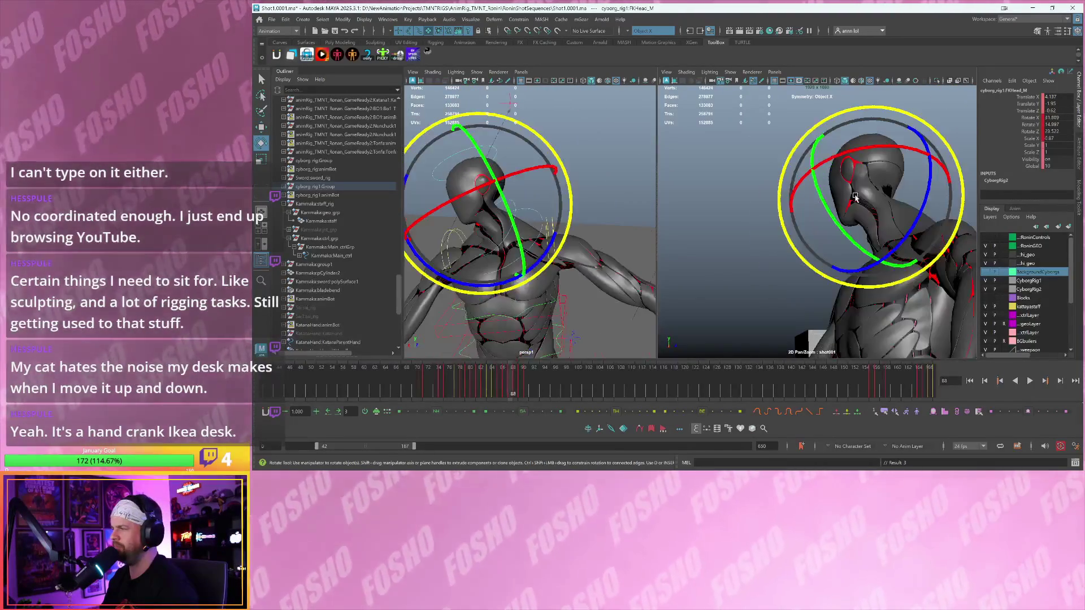
{"action": "key", "text": "alt+comma"}
{"action": "key", "text": "alt+period"}
{"action": "key", "text": "alt+period"}
{"action": "key", "text": "alt+comma"}
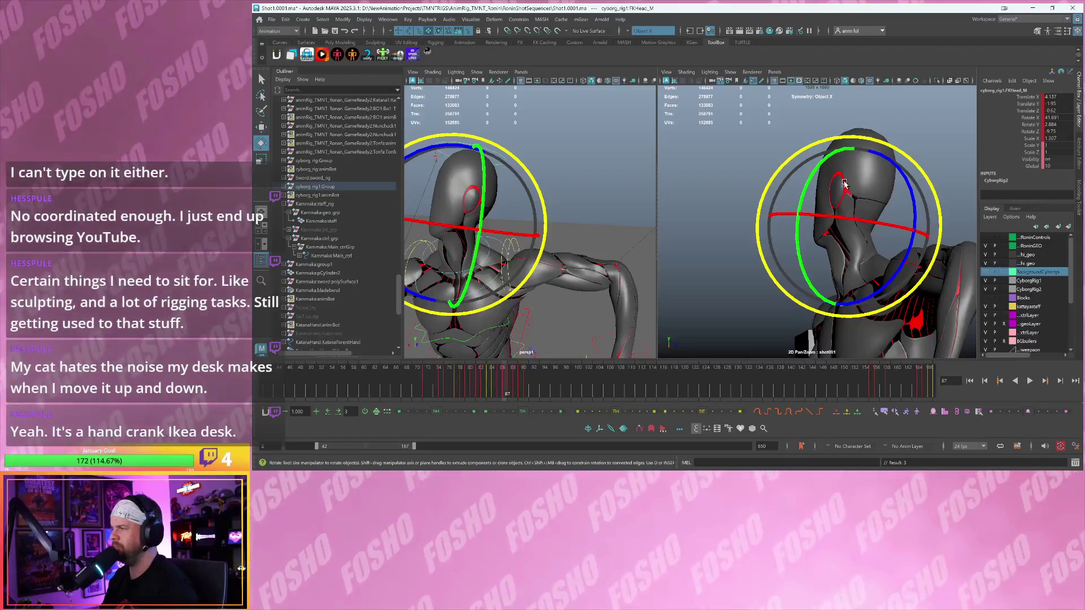
{"action": "key", "text": "alt+comma"}
{"action": "key", "text": "alt+period"}
{"action": "key", "text": "alt+comma"}
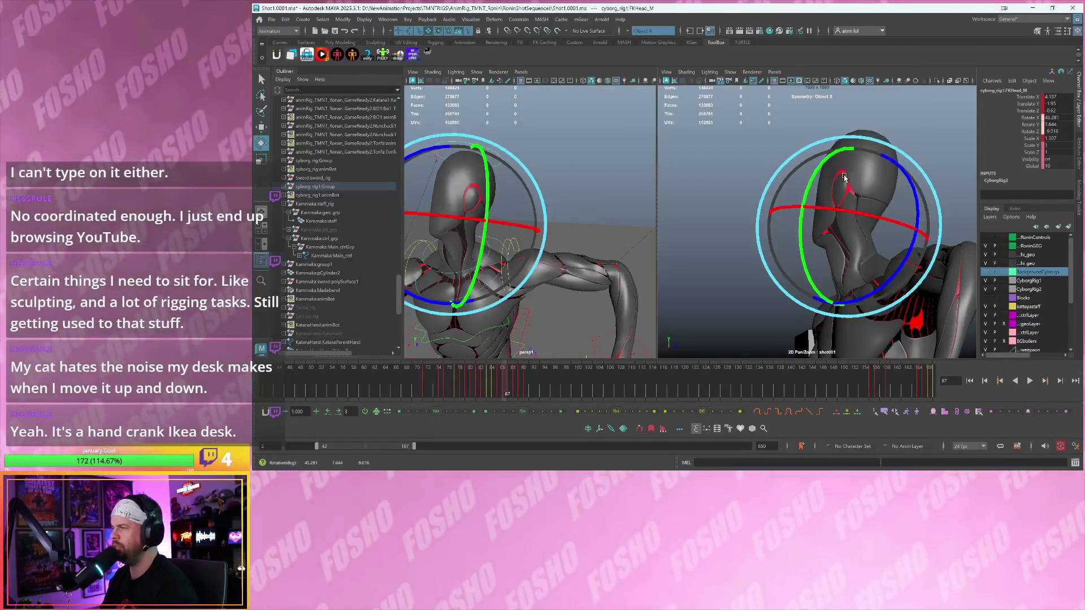
{"action": "key", "text": "alt+comma"}
{"action": "key", "text": "alt+period"}
{"action": "key", "text": "alt+period"}
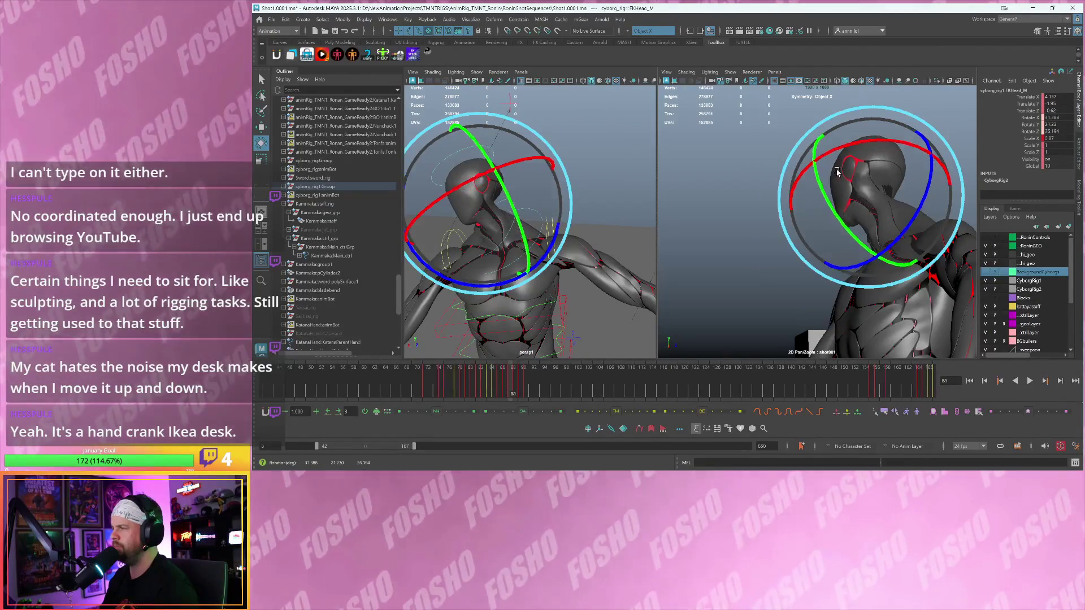
{"action": "left_click_drag", "start_coordinate": [838, 182], "coordinate": [874, 185]}
- Select the upper neck control and test a Tween Machine blend on frame 88, then undo it
{"action": "key", "text": "w"}
{"action": "key", "text": "alt+period"}
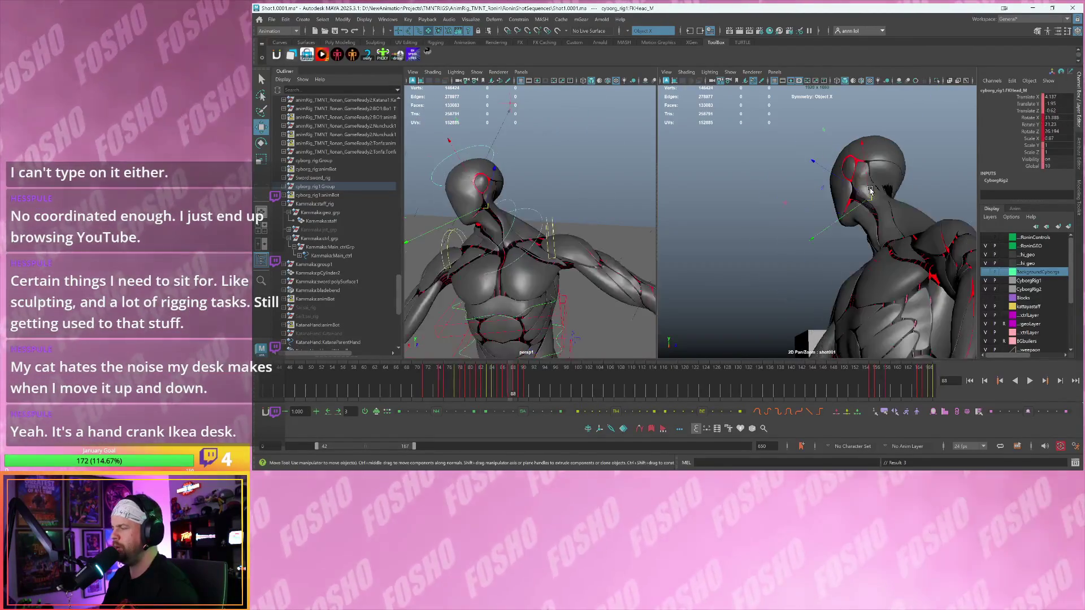
{"action": "key", "text": "alt+comma"}
{"action": "key", "text": "alt+comma"}
{"action": "key", "text": "alt+period"}
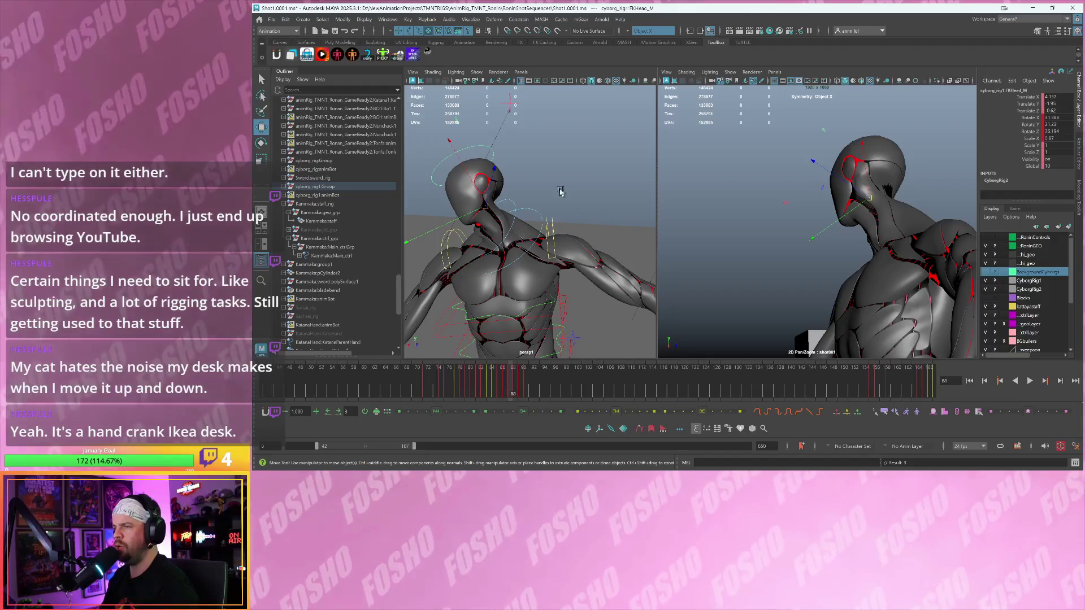
{"action": "left_click", "coordinate": [525, 210]}
{"action": "key", "text": "alt+comma"}
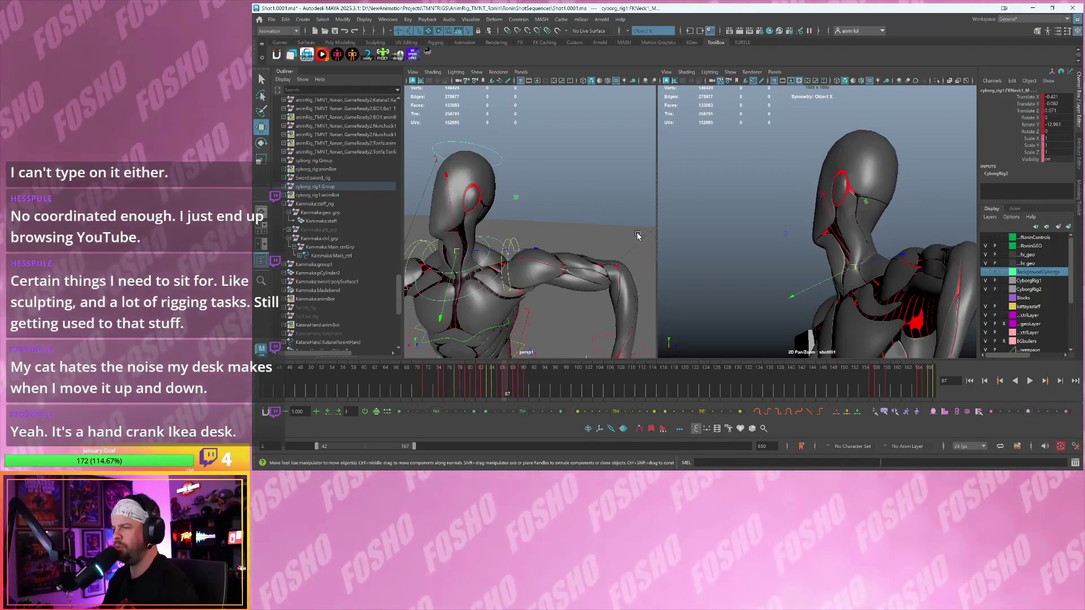
{"action": "key", "text": "alt+period"}
{"action": "key", "text": "alt+period"}
{"action": "key", "text": "alt+comma"}
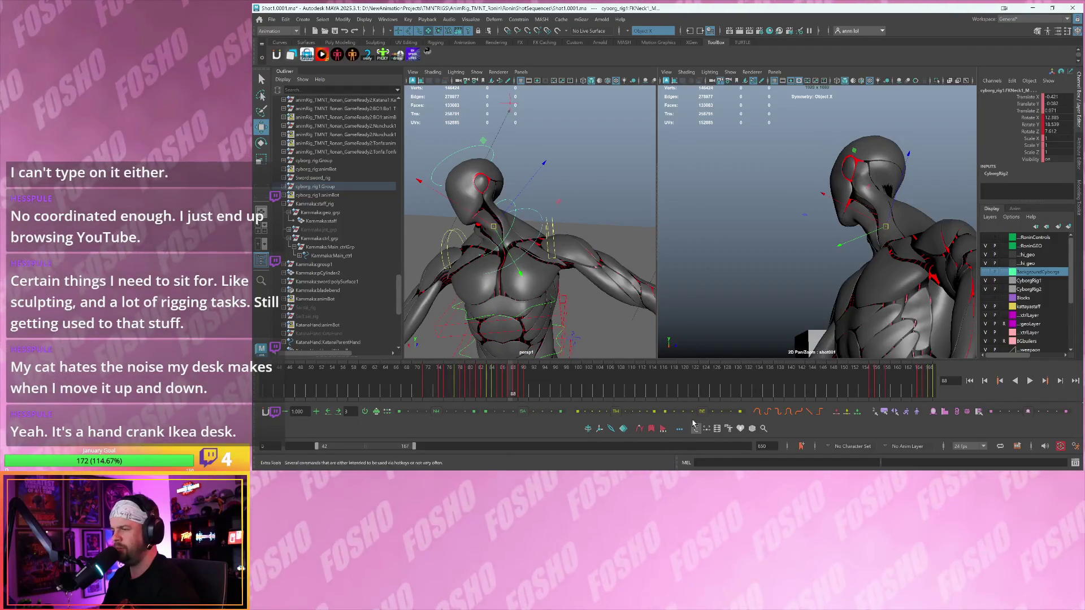
{"action": "left_click", "coordinate": [700, 412]}
{"action": "key", "text": "ctrl+z"}
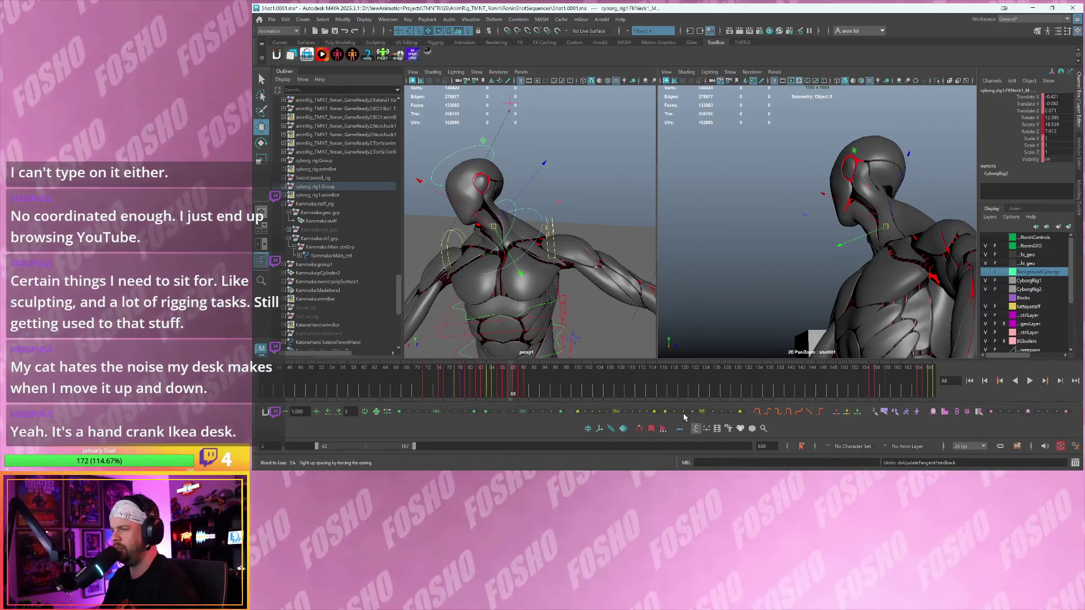
- Select the lower neck and head controls, then blend the head pose about 26% toward the next key on frame 88
{"action": "key", "text": "alt+comma"}
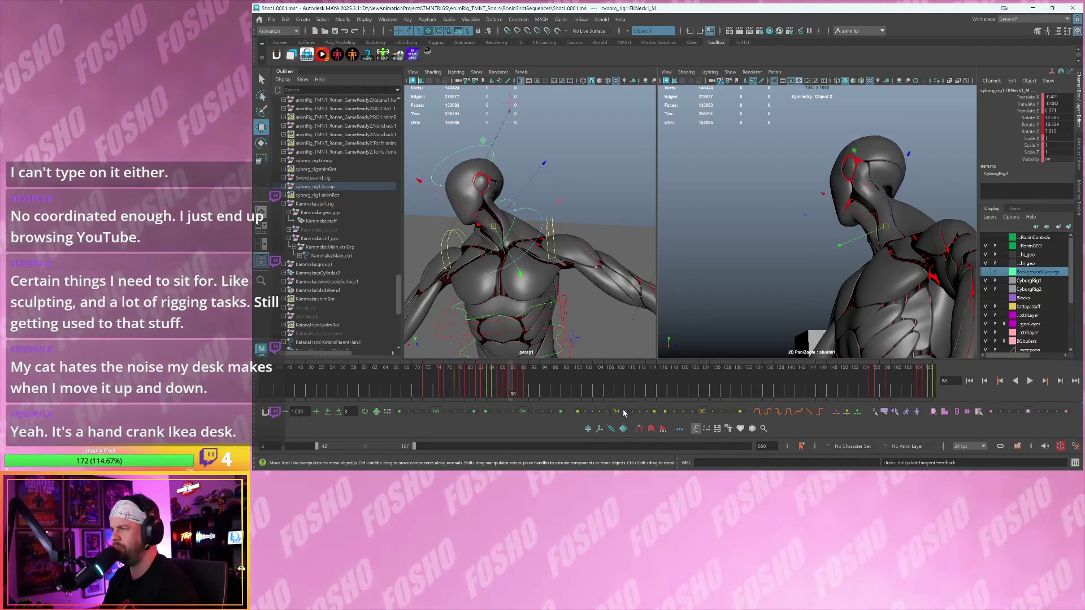
{"action": "key", "text": "alt+period"}
{"action": "left_click", "coordinate": [534, 212]}
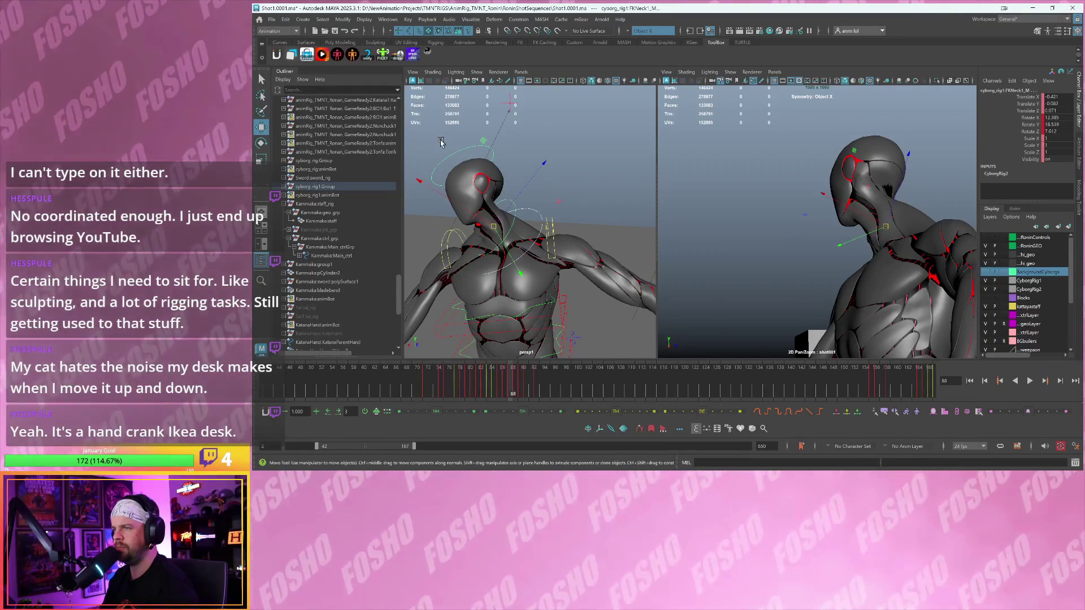
{"action": "left_click", "coordinate": [453, 164]}
{"action": "key", "text": "alt+period"}
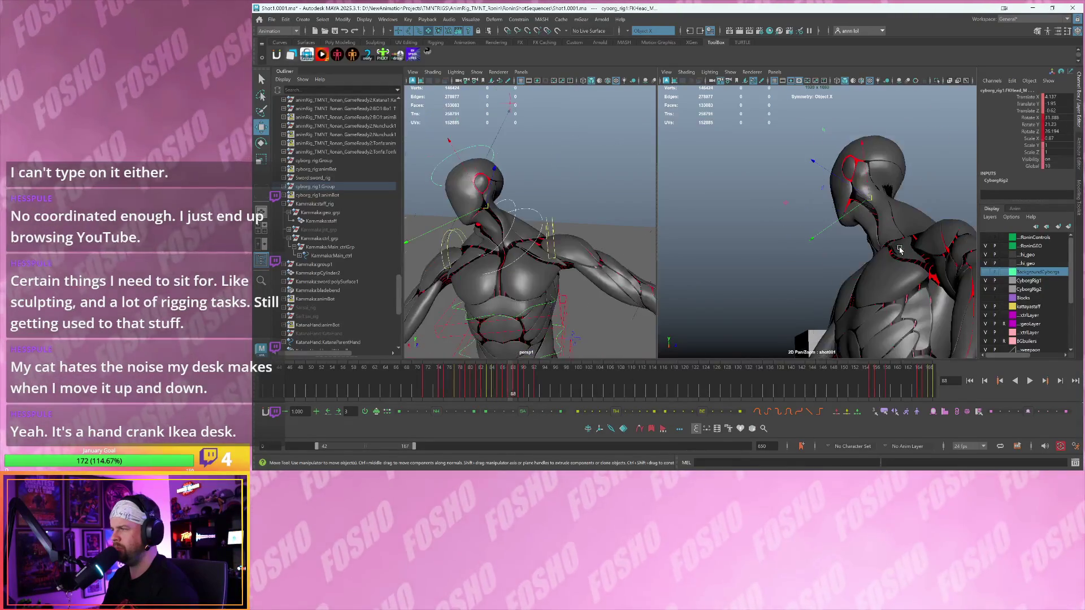
{"action": "key", "text": "alt+comma"}
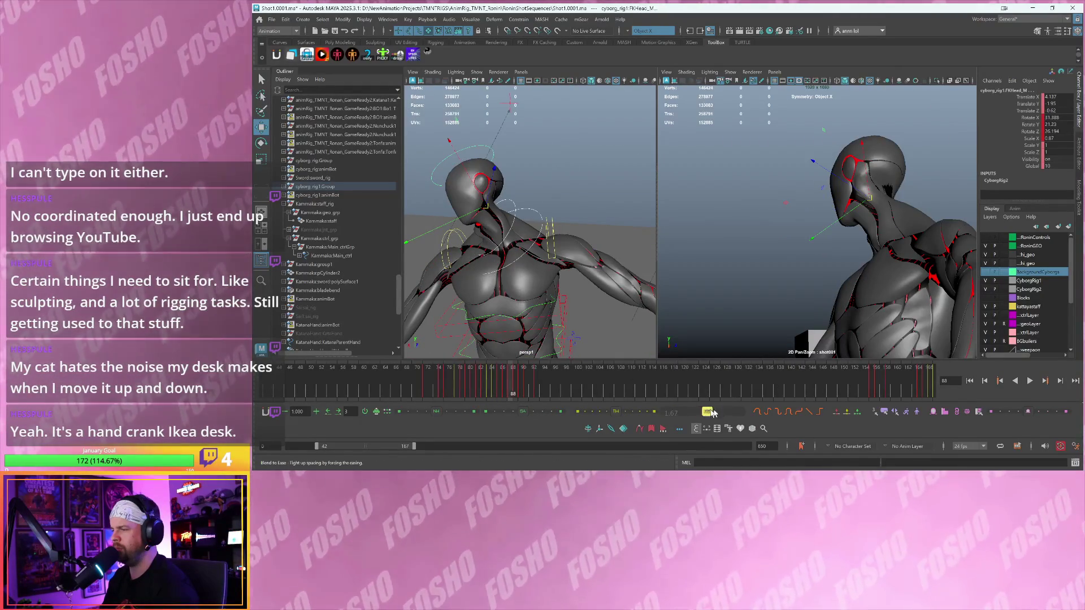
{"action": "left_click_drag", "start_coordinate": [710, 413], "coordinate": [722, 412]}
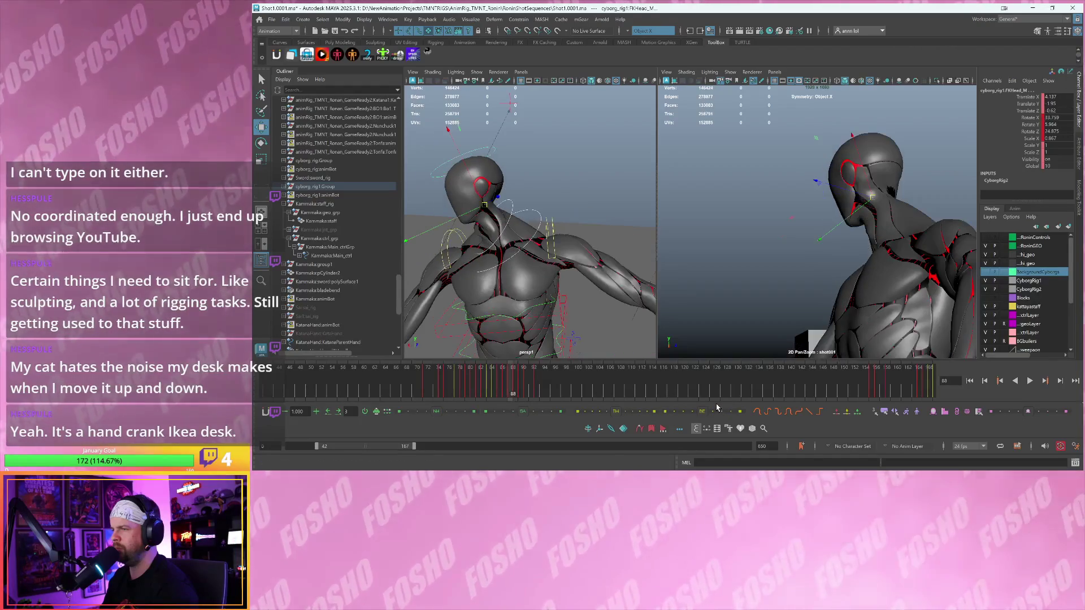
- Compare frames 87–89, set the head on frame 88 to a preset in-between amount, and play back
{"action": "key", "text": "alt+comma"}
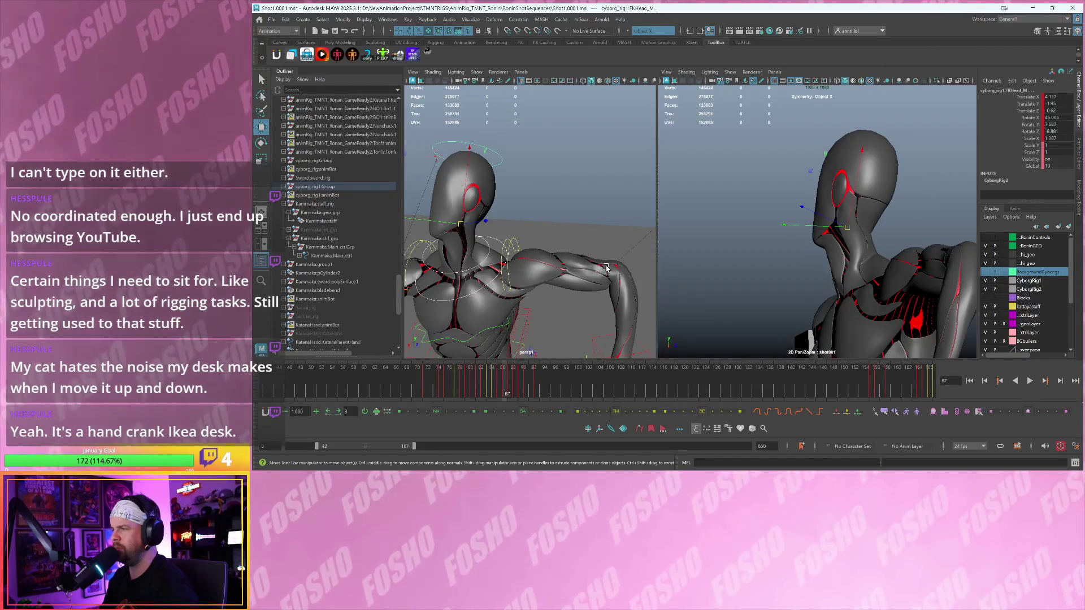
{"action": "key", "text": "alt+period"}
{"action": "key", "text": "alt+period"}
{"action": "key", "text": "alt+comma"}
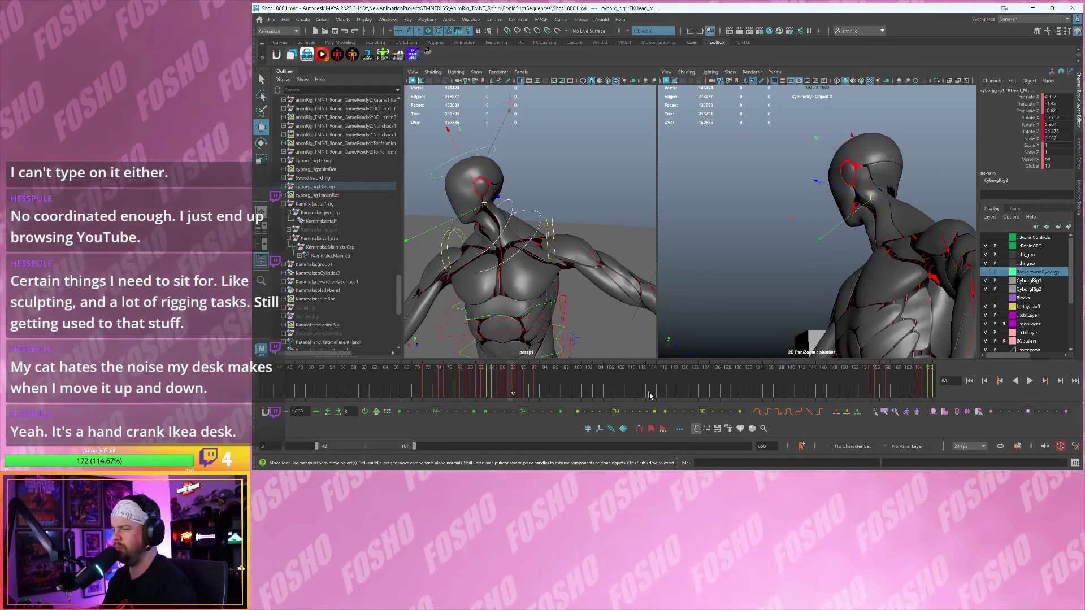
{"action": "left_click", "coordinate": [642, 412]}
{"action": "key", "text": "alt+period"}
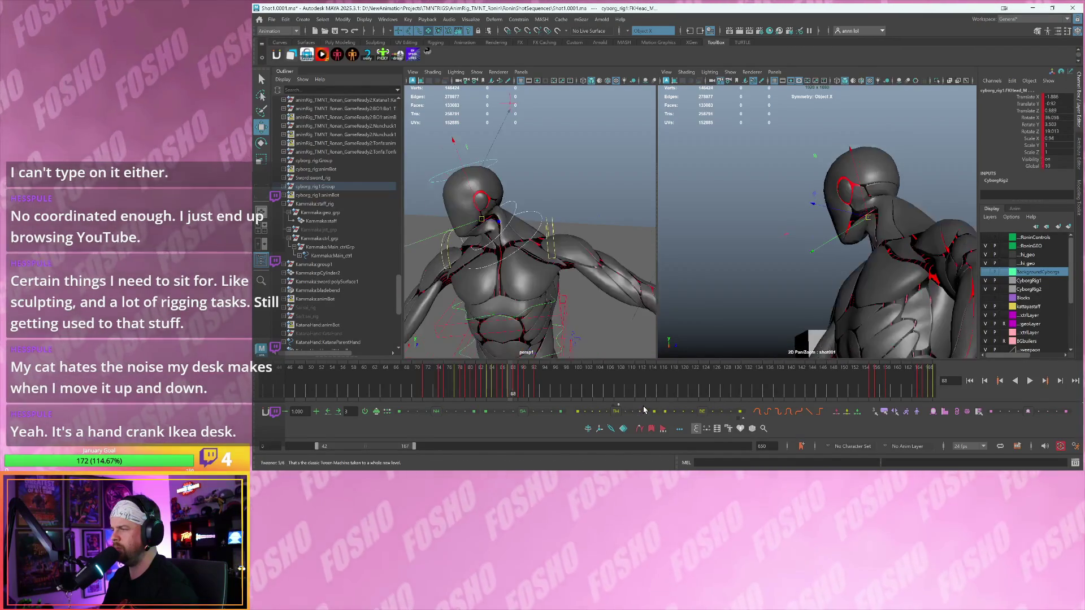
{"action": "key", "text": "alt+v"}
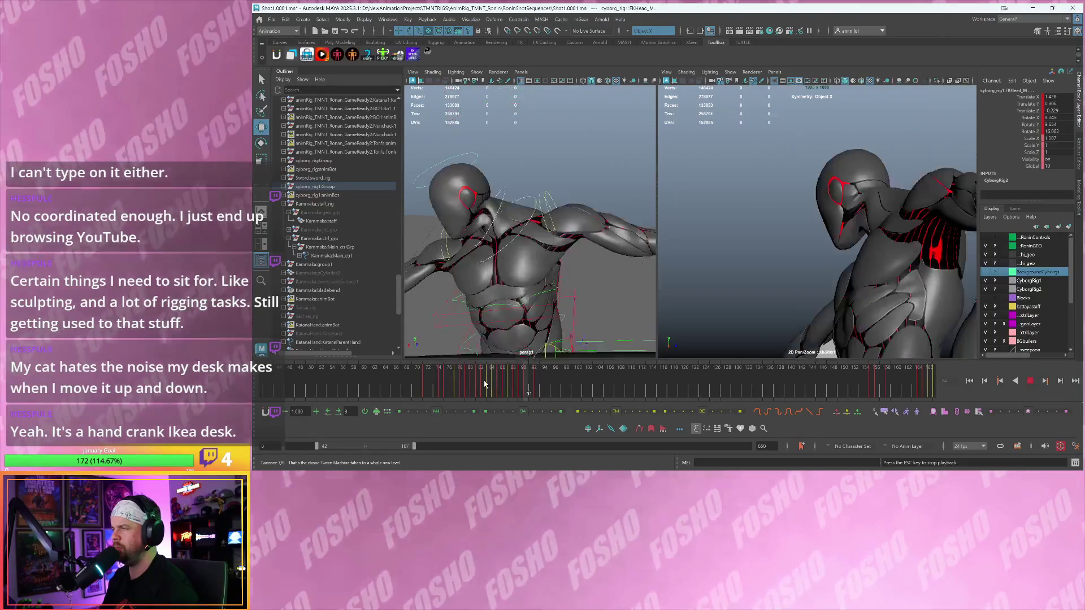
- Replay the shot in the full shot001 camera framing, stopping around frame 95, then return to the close-up
{"action": "key", "text": "Escape"}
{"action": "key", "text": "backslash"}
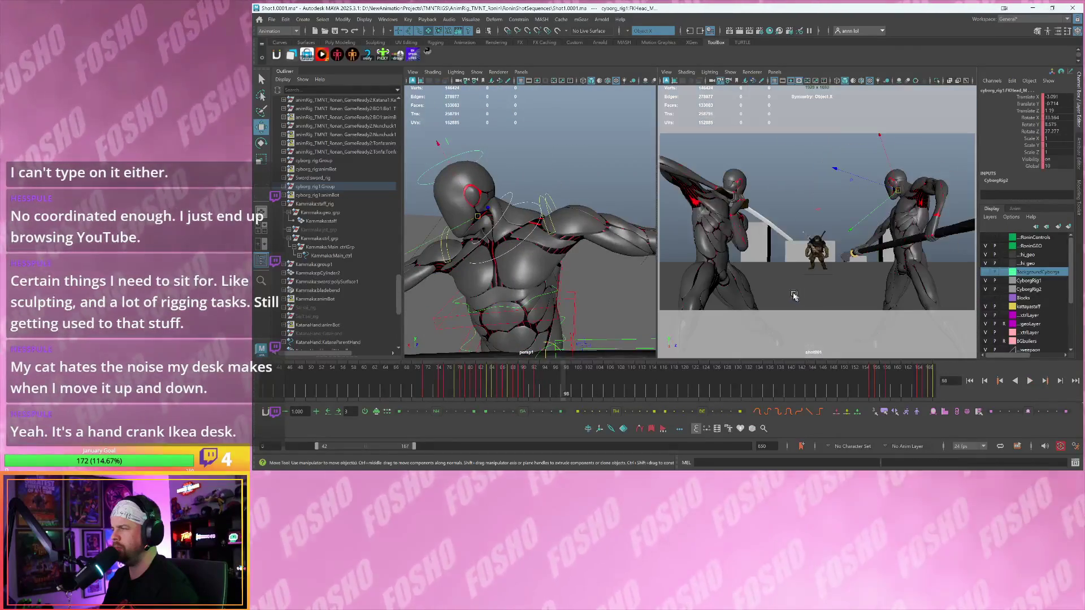
{"action": "key", "text": "alt+v"}
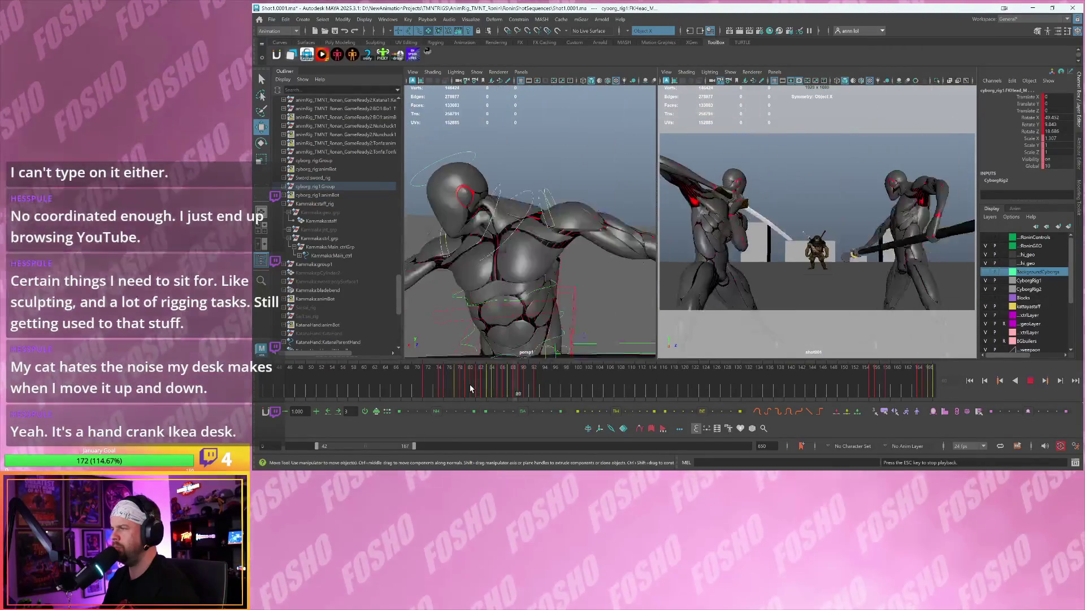
{"action": "key", "text": "Escape"}
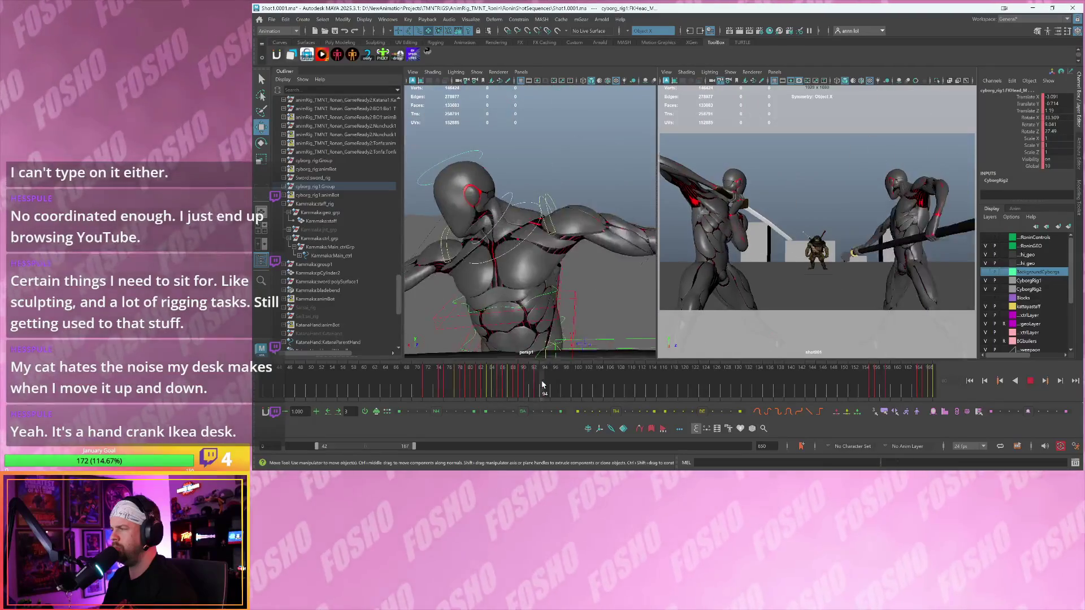
{"action": "key", "text": "backslash"}
- Select the left scapula control and go back to frame 91
{"action": "left_click", "coordinate": [552, 201]}
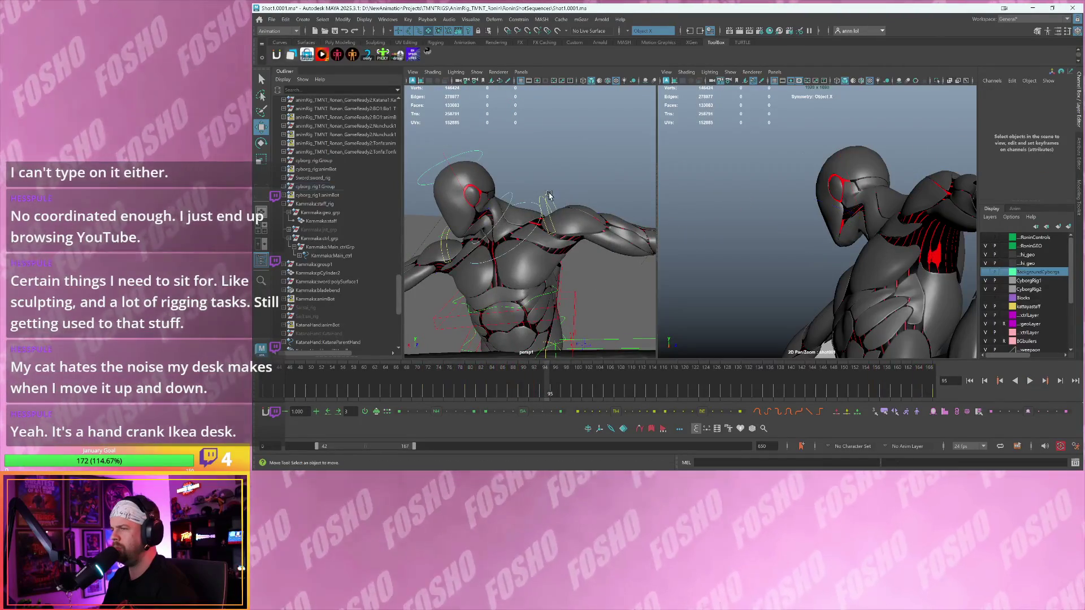
{"action": "left_click", "coordinate": [547, 195]}
{"action": "key", "text": "comma"}
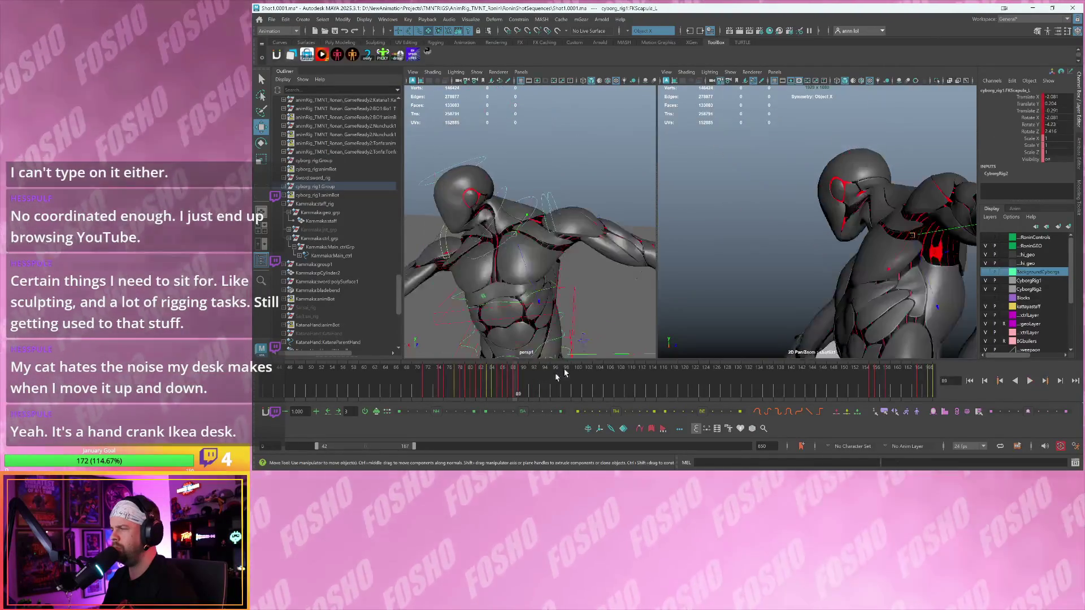
- Rotate the scapula control further around its Y axis at frame 90
{"action": "key", "text": "comma"}
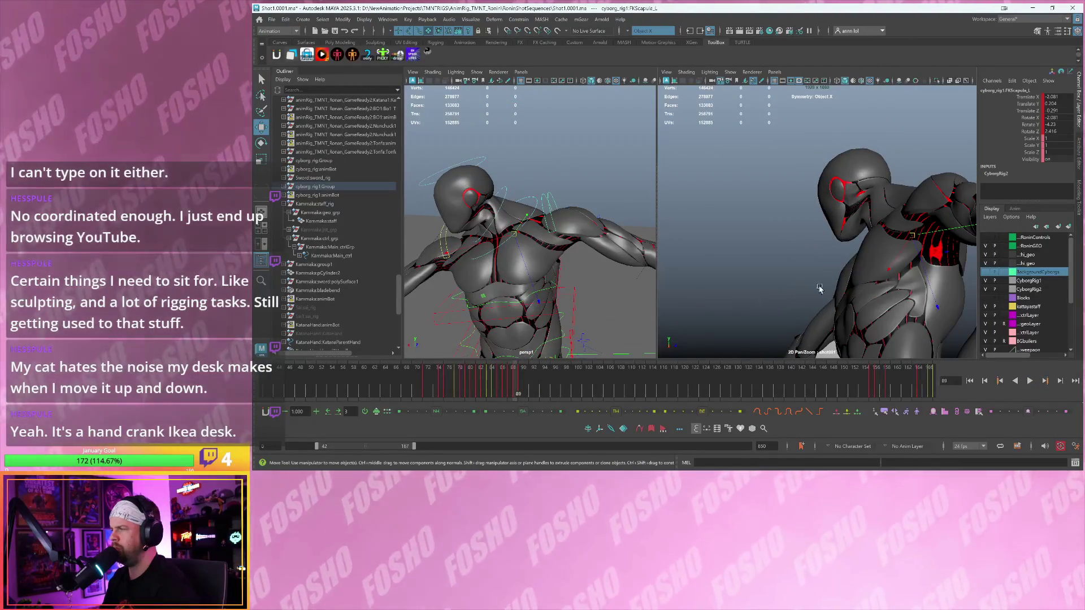
{"action": "key", "text": "e"}
{"action": "mouse_move", "coordinate": [943, 226]}
{"action": "left_mouse_down"}
{"action": "mouse_move", "coordinate": [948, 262]}
{"action": "mouse_move", "coordinate": [935, 263]}
{"action": "left_mouse_up"}
- Play back and scrub frames 87–93 to review the shoulder motion
{"action": "key", "text": "period"}
{"action": "key", "text": "shift+e"}
{"action": "key", "text": "period"}
{"action": "key", "text": "period"}
{"action": "key", "text": "period"}
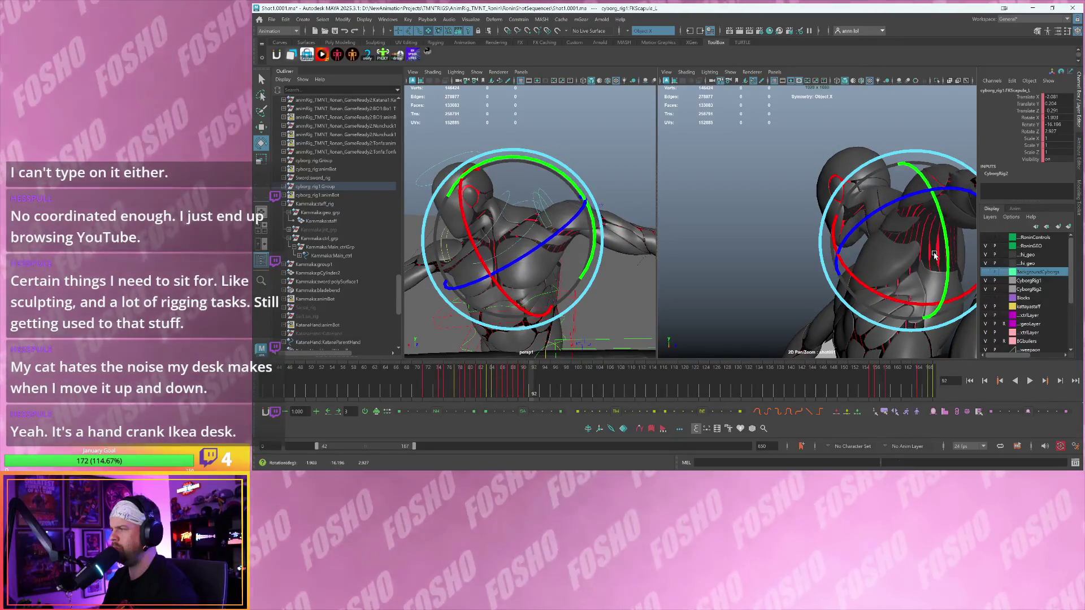
{"action": "left_click", "coordinate": [449, 374]}
{"action": "key", "text": "alt+v"}
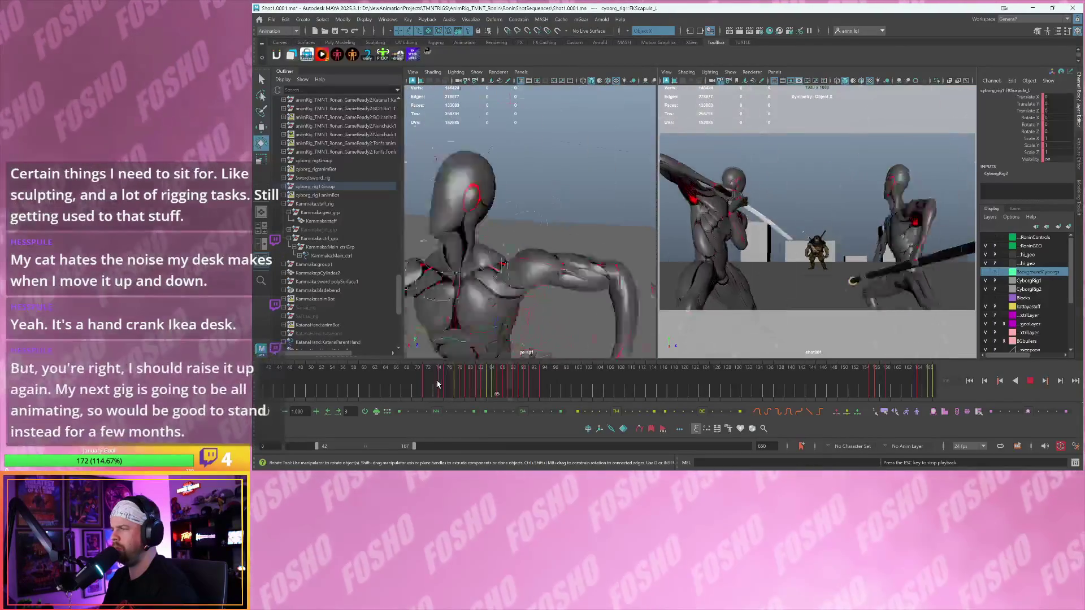
{"action": "left_click", "coordinate": [504, 384]}
{"action": "left_click_drag", "start_coordinate": [504, 384], "coordinate": [539, 383]}
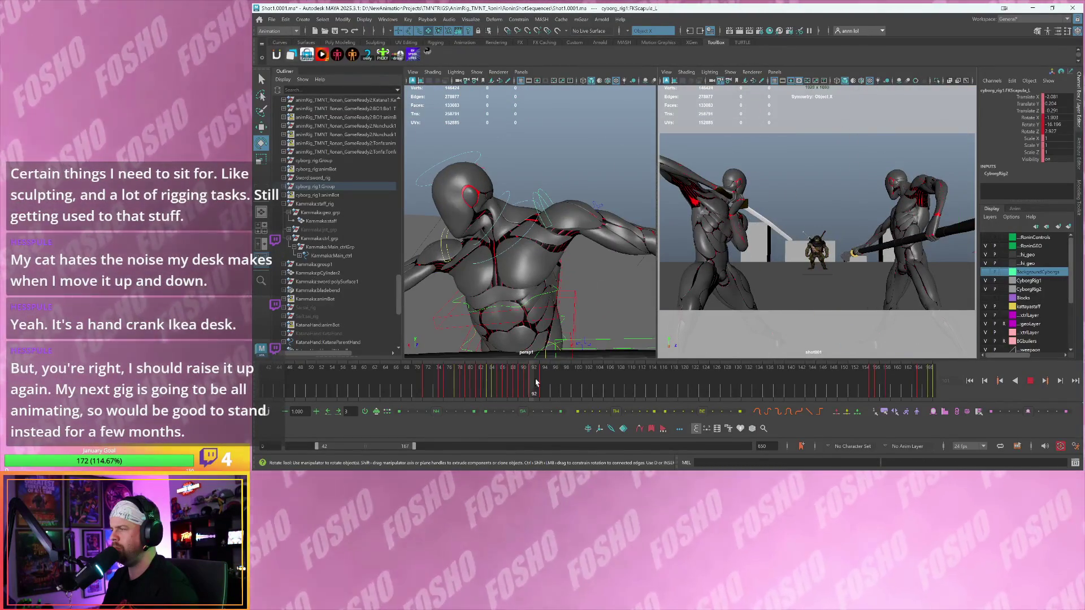
- Blend the left IK arm control slightly toward its next key at frame 91
{"action": "scroll", "coordinate": [816, 285], "scroll_direction": "up", "scroll_amount": 5}
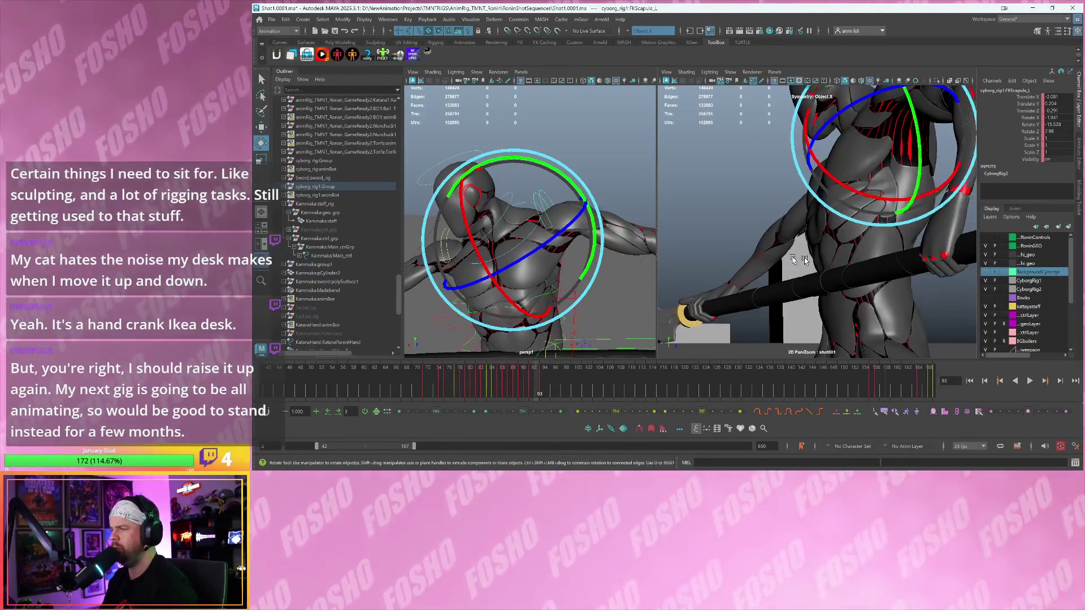
{"action": "left_click_drag", "start_coordinate": [593, 241], "coordinate": [644, 232], "text": "alt"}
{"action": "left_click", "coordinate": [649, 235]}
{"action": "key", "text": "w"}
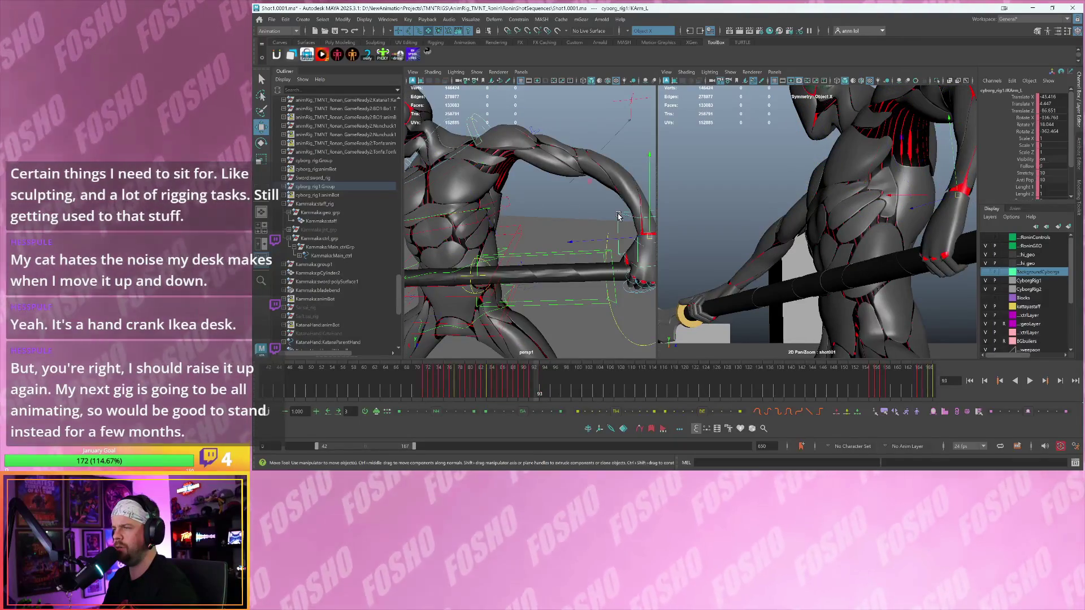
{"action": "scroll", "coordinate": [757, 238], "scroll_direction": "down", "scroll_amount": 5}
{"action": "scroll", "coordinate": [791, 226], "scroll_direction": "up", "scroll_amount": 3}
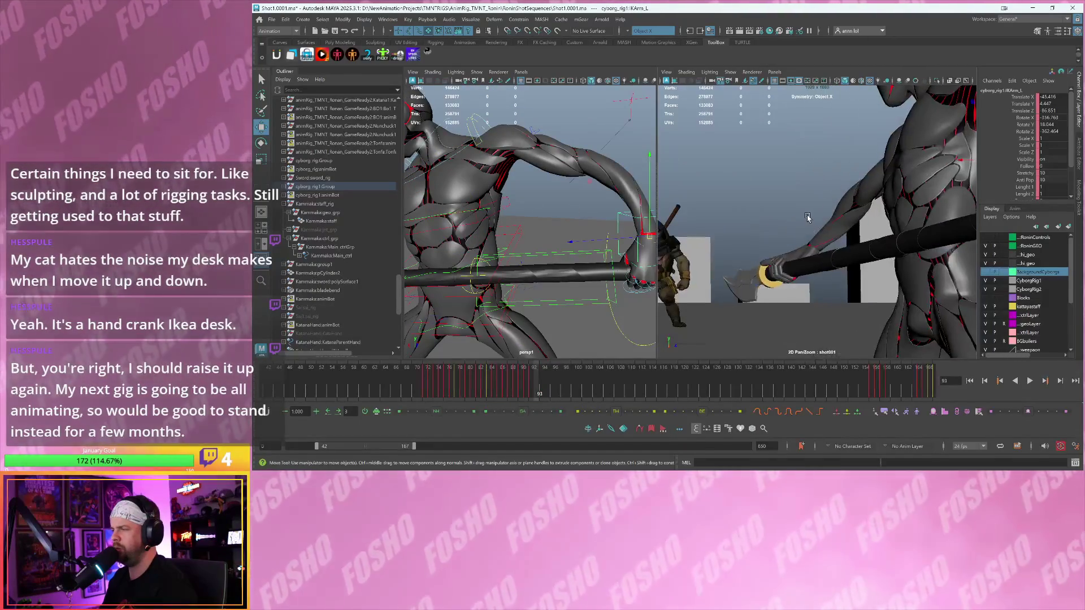
{"action": "key", "text": "period"}
{"action": "key", "text": "period"}
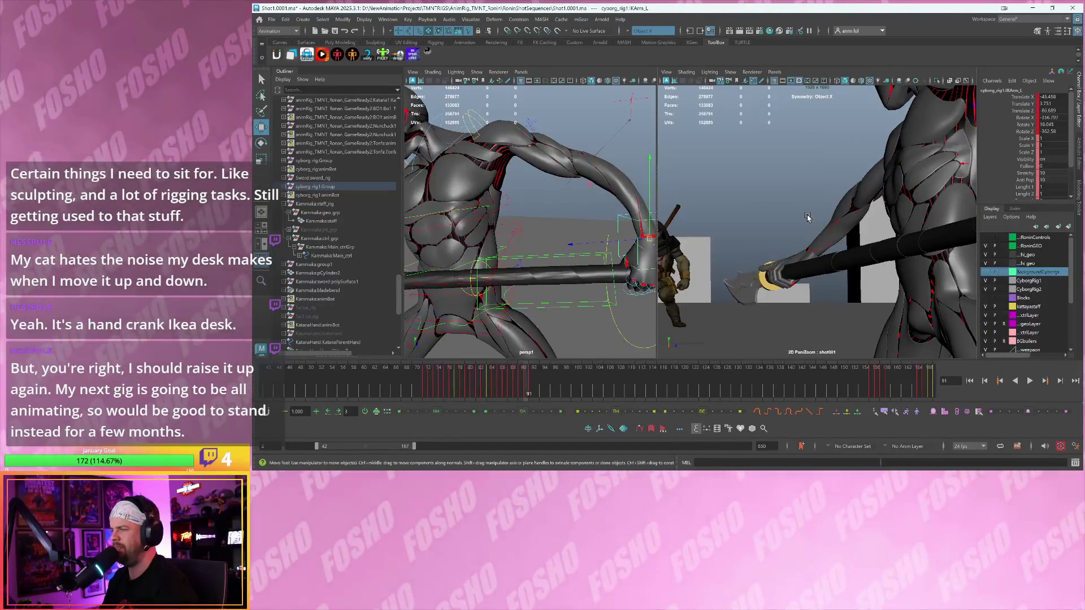
{"action": "key", "text": "comma"}
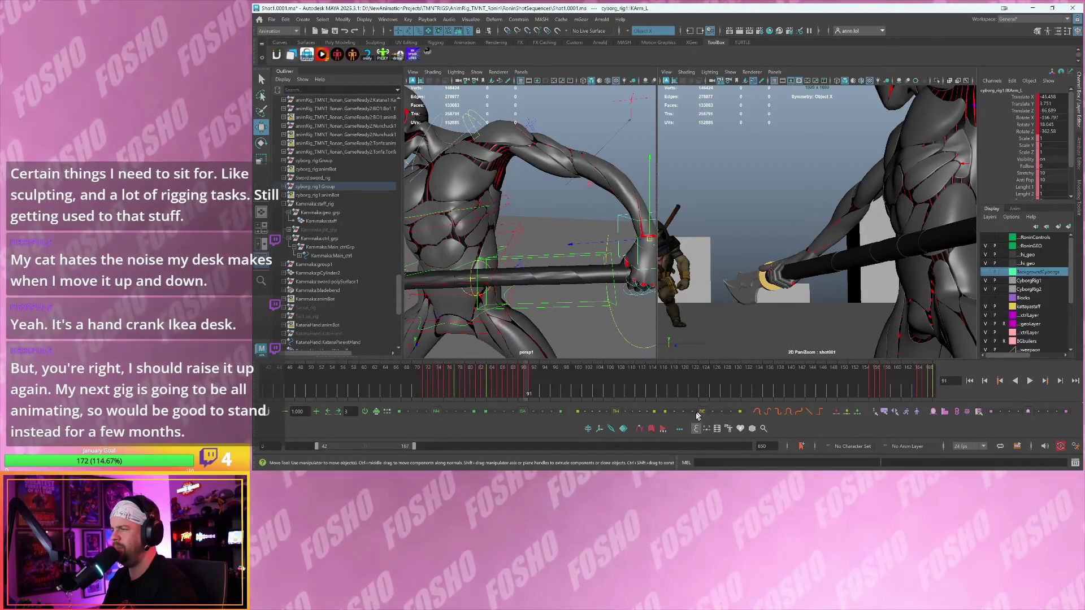
{"action": "left_click_drag", "start_coordinate": [701, 414], "coordinate": [707, 413]}
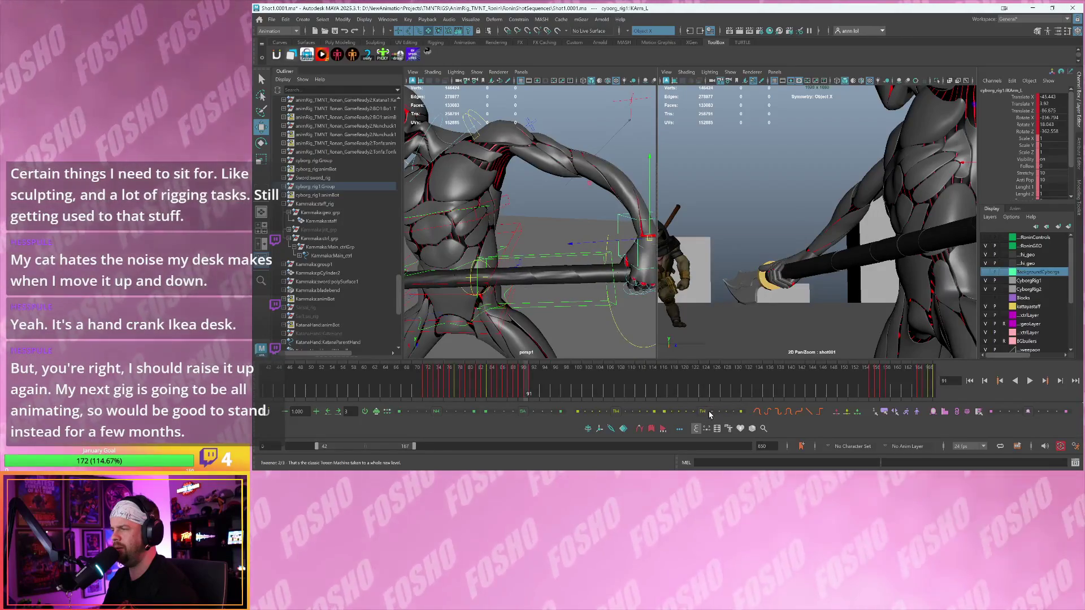
{"action": "key", "text": "period"}
- Select the right arm IK control at frame 89, viewing the cyborg holding the staff
{"action": "mouse_move", "coordinate": [564, 282]}
{"action": "left_mouse_down", "text": "alt"}
{"action": "mouse_move", "coordinate": [638, 240]}
{"action": "mouse_move", "coordinate": [632, 249]}
{"action": "mouse_move", "coordinate": [516, 244]}
{"action": "left_mouse_up", "text": "alt"}
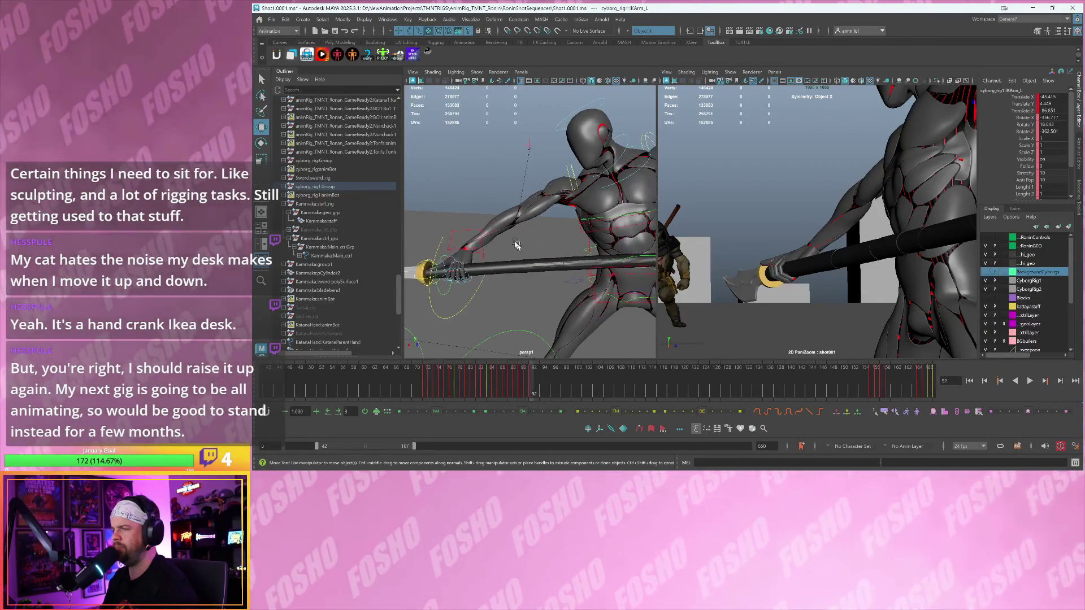
{"action": "left_click", "coordinate": [454, 232]}
{"action": "key", "text": "comma"}
{"action": "key", "text": "comma"}
{"action": "key", "text": "comma"}
{"action": "left_click_drag", "start_coordinate": [454, 233], "coordinate": [630, 270], "text": "alt"}
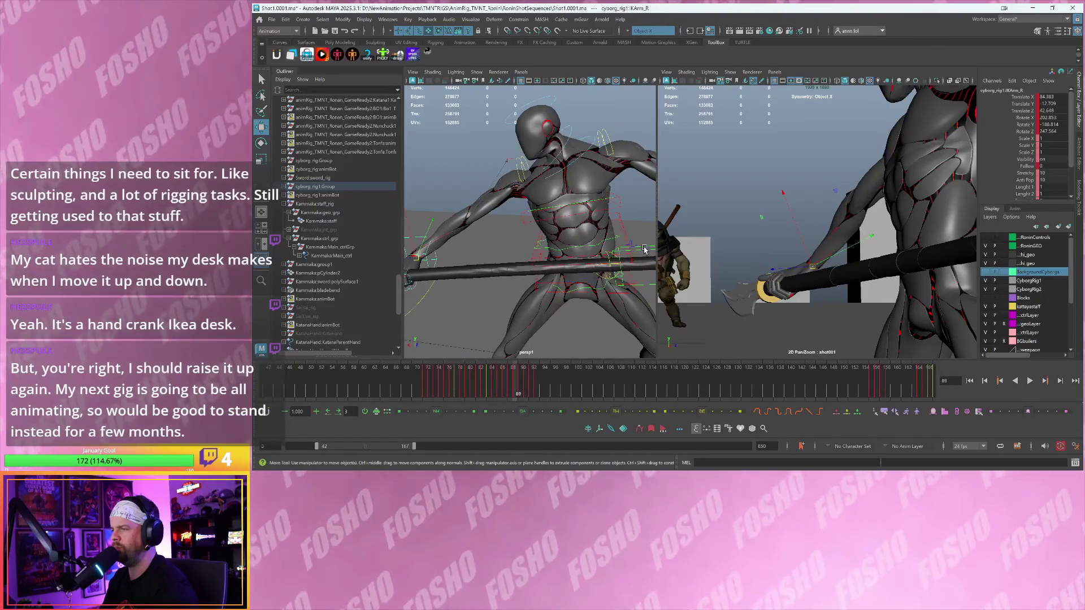
- Copy the Kammaka staff centre control's transform at frame 90 and step it through frames 91–93
{"action": "left_click", "coordinate": [645, 249]}
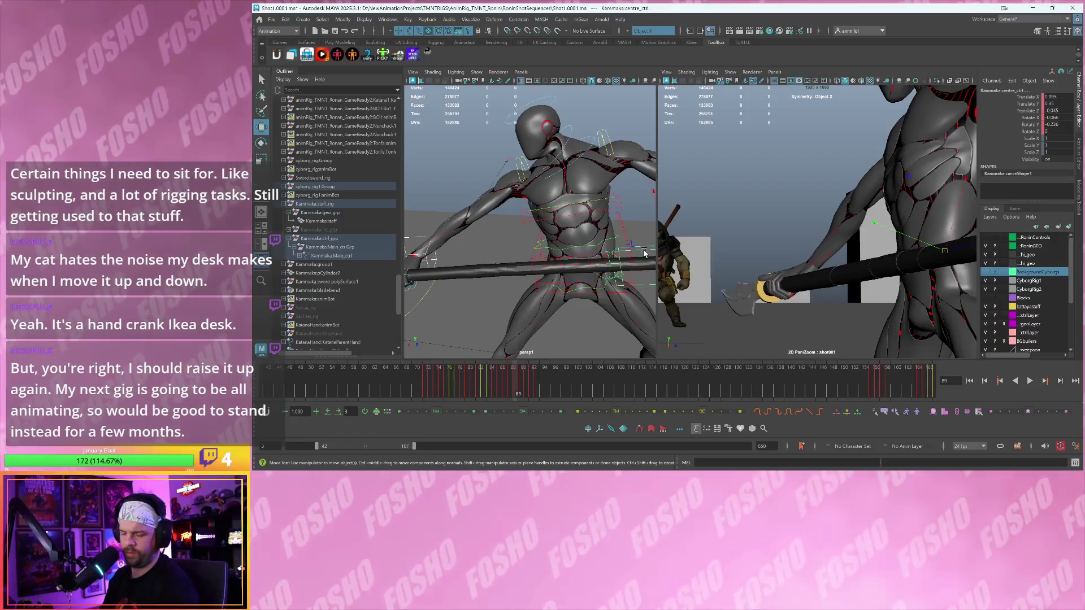
{"action": "key", "text": "alt+period"}
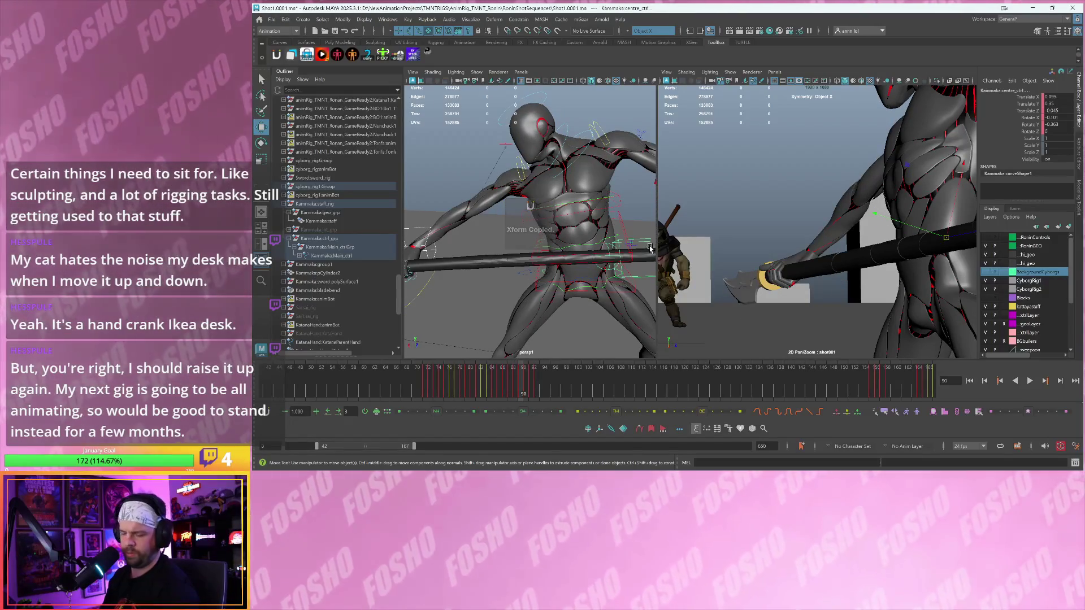
{"action": "key", "text": "alt+period"}
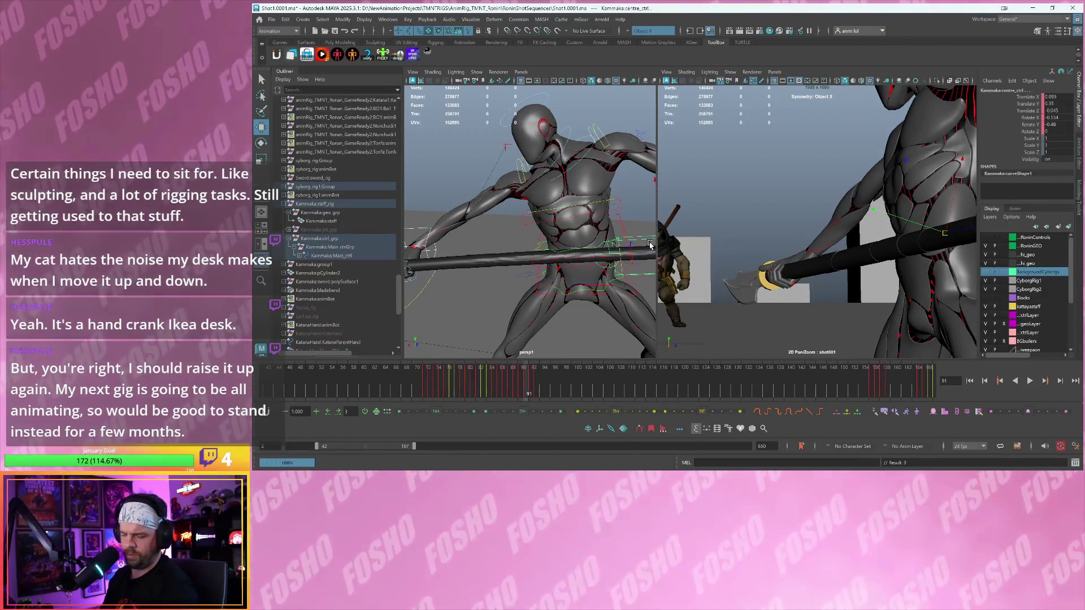
{"action": "key", "text": "alt+period"}
{"action": "key", "text": "alt+period"}
{"action": "key", "text": "alt+period"}
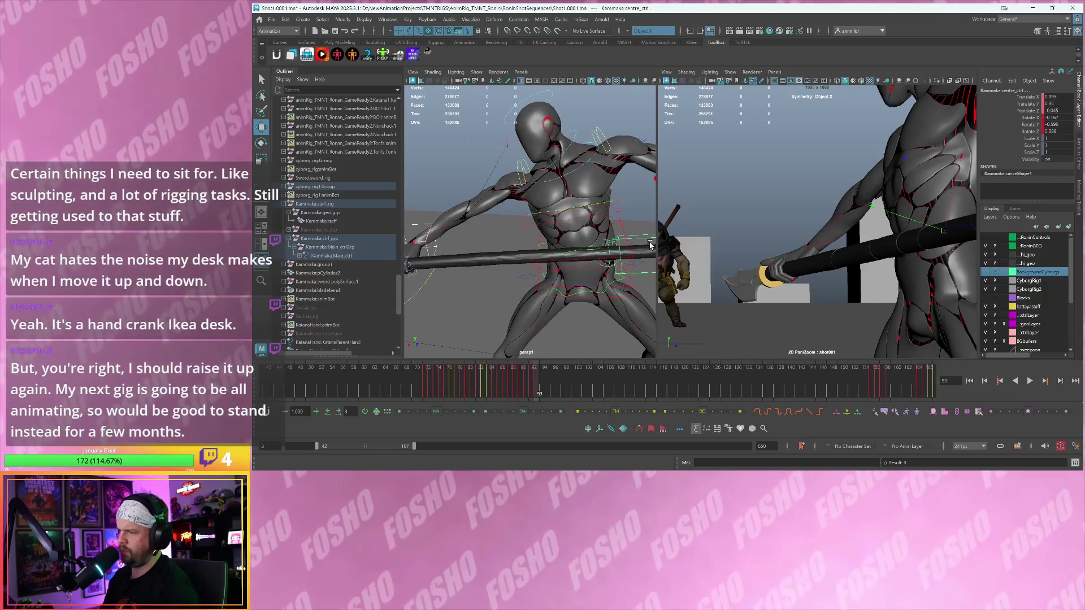
{"action": "key", "text": "alt+comma"}
{"action": "key", "text": "alt+comma"}
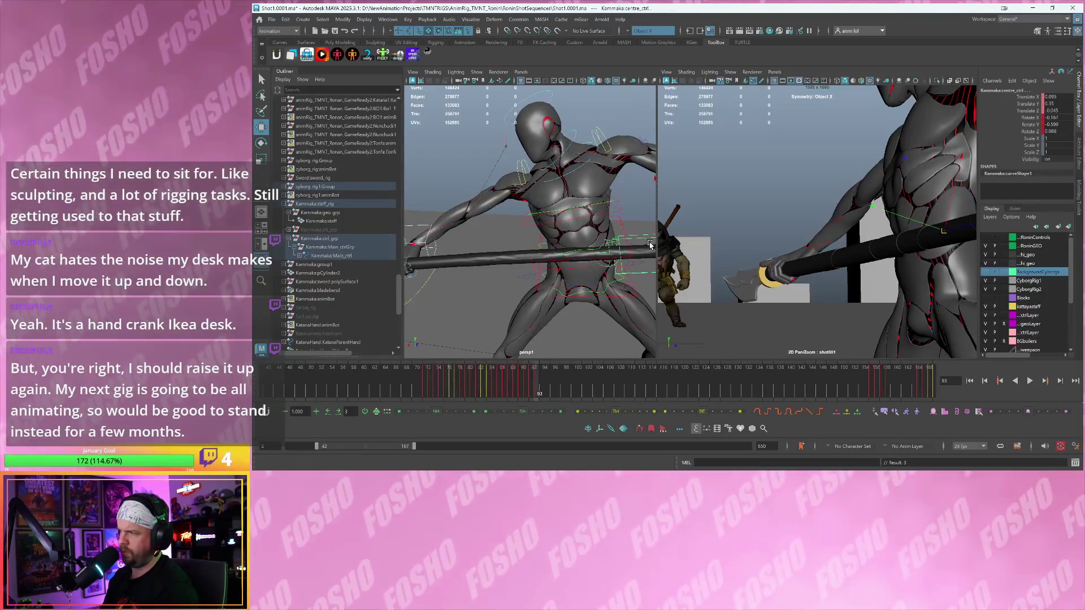
{"action": "key", "text": "alt+period"}
{"action": "left_click_drag", "start_coordinate": [589, 199], "coordinate": [457, 232], "text": "alt"}
{"action": "left_click", "coordinate": [457, 233]}
- Rotate the right arm IK control to adjust its pose at frame 90
{"action": "key", "text": "e"}
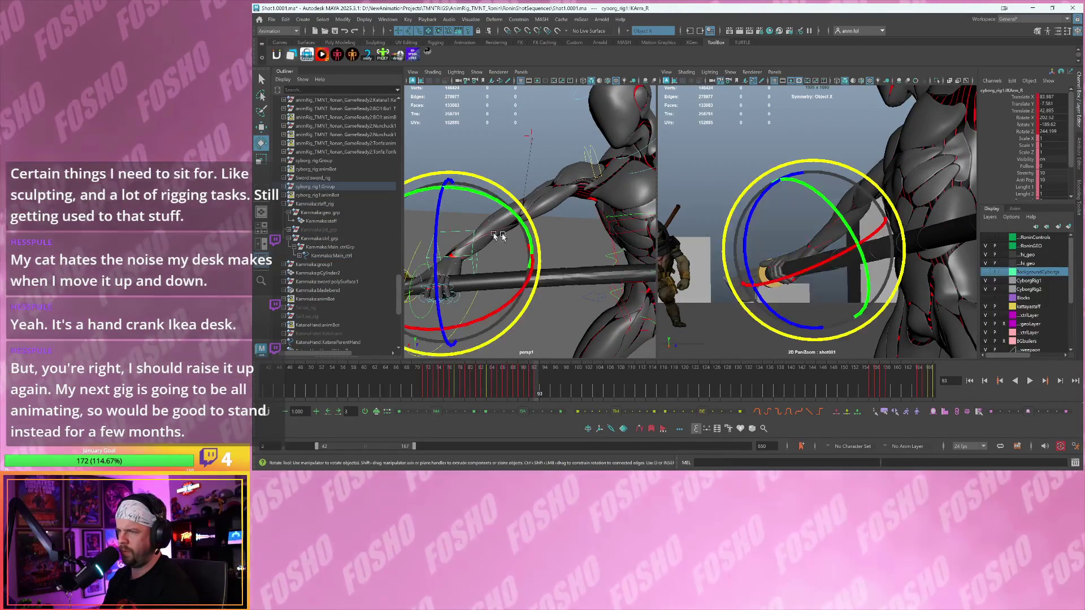
{"action": "key", "text": "alt+comma"}
{"action": "key", "text": "alt+comma"}
{"action": "key", "text": "alt+comma"}
{"action": "left_click_drag", "start_coordinate": [753, 257], "coordinate": [763, 252]}
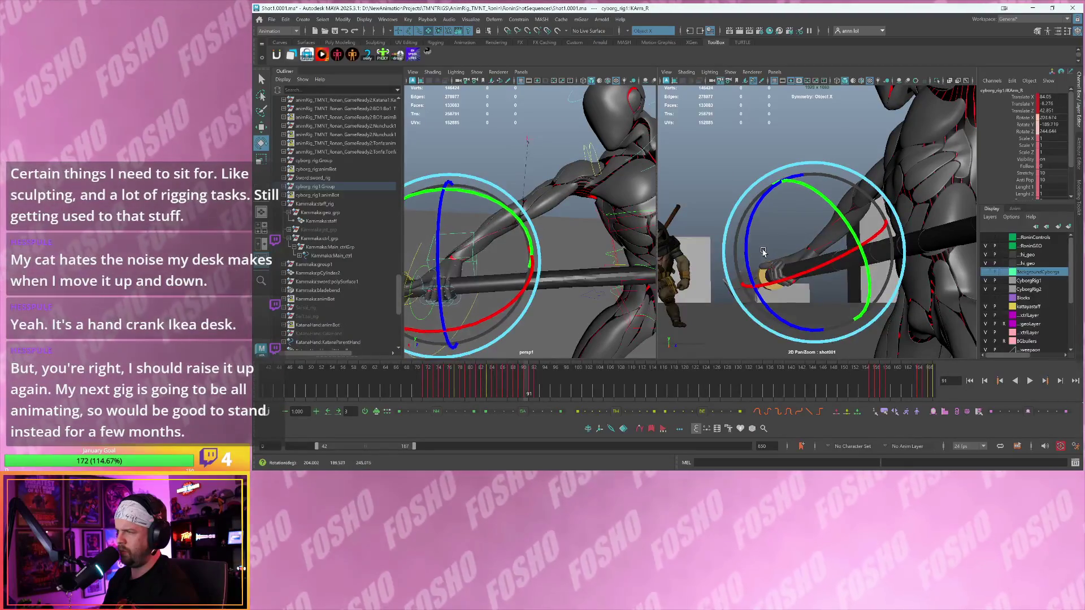
{"action": "key", "text": "alt+period"}
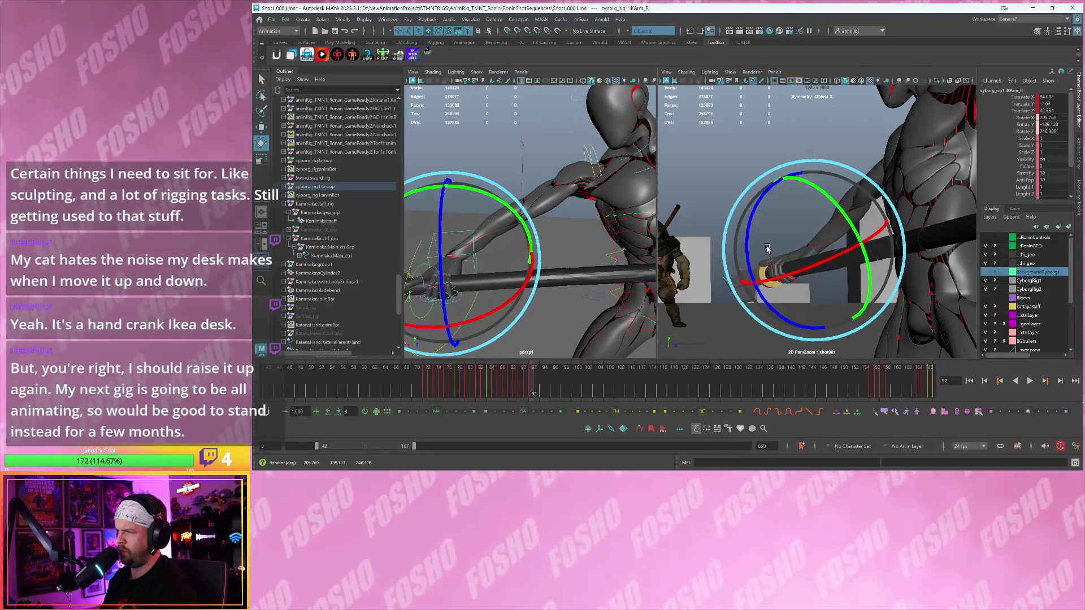
{"action": "key", "text": "alt+period"}
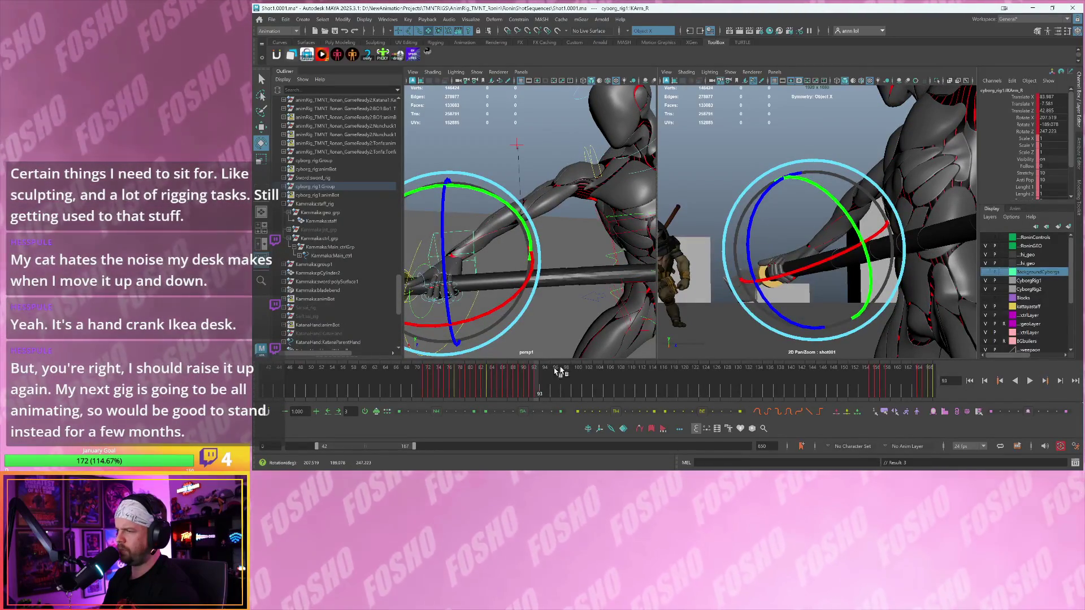
- Set an in-between right arm pose at frame 91 with the Tween Machine slider
{"action": "key", "text": "alt+v"}
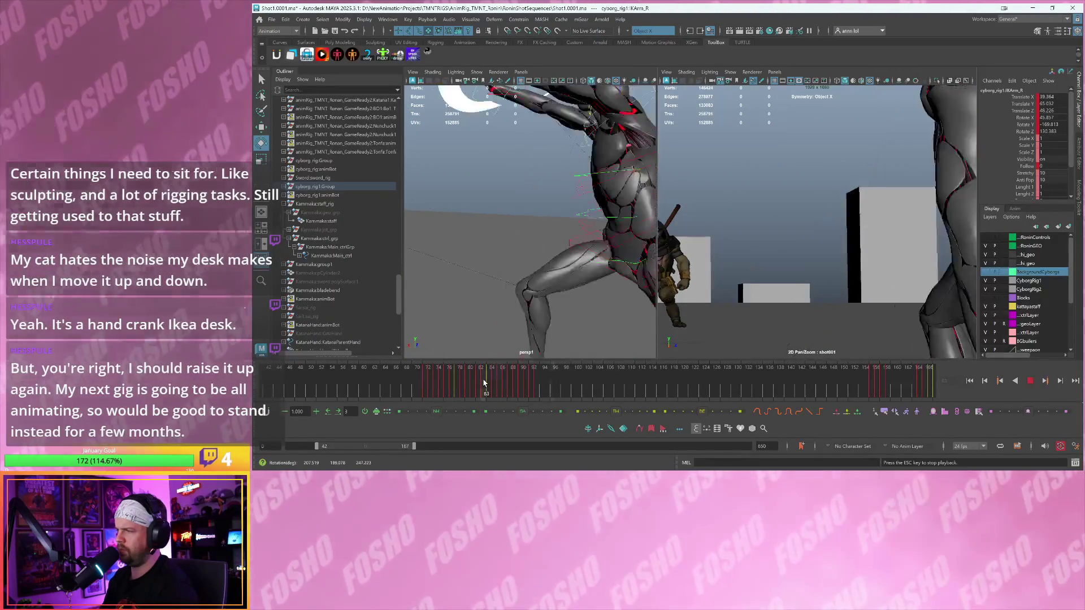
{"action": "left_click", "coordinate": [502, 381]}
{"action": "left_click_drag", "start_coordinate": [502, 380], "coordinate": [545, 380]}
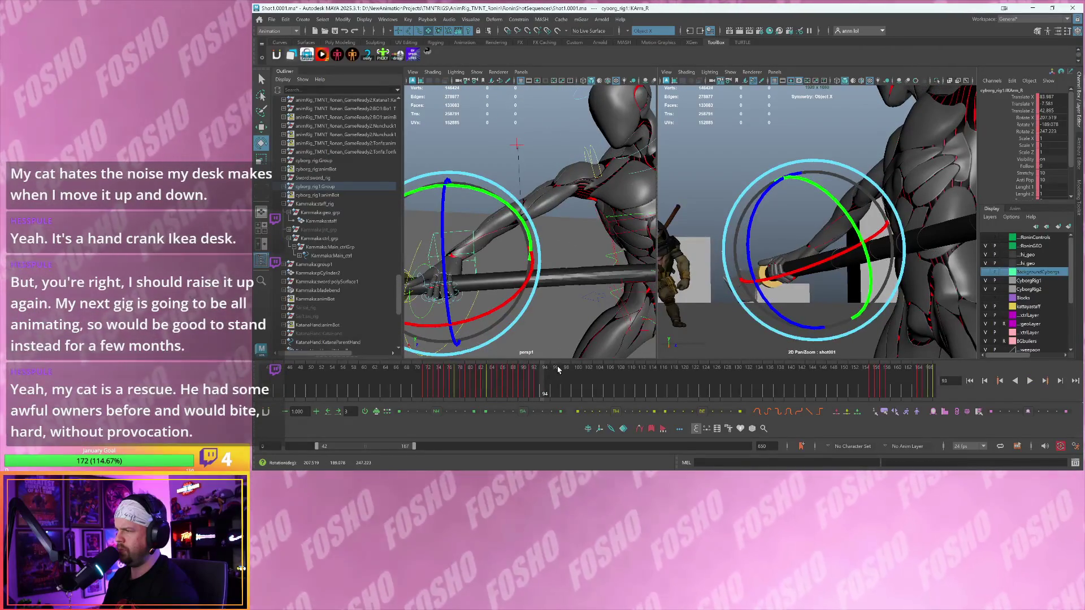
{"action": "key", "text": "alt+comma"}
{"action": "key", "text": "alt+comma"}
{"action": "key", "text": "alt+comma"}
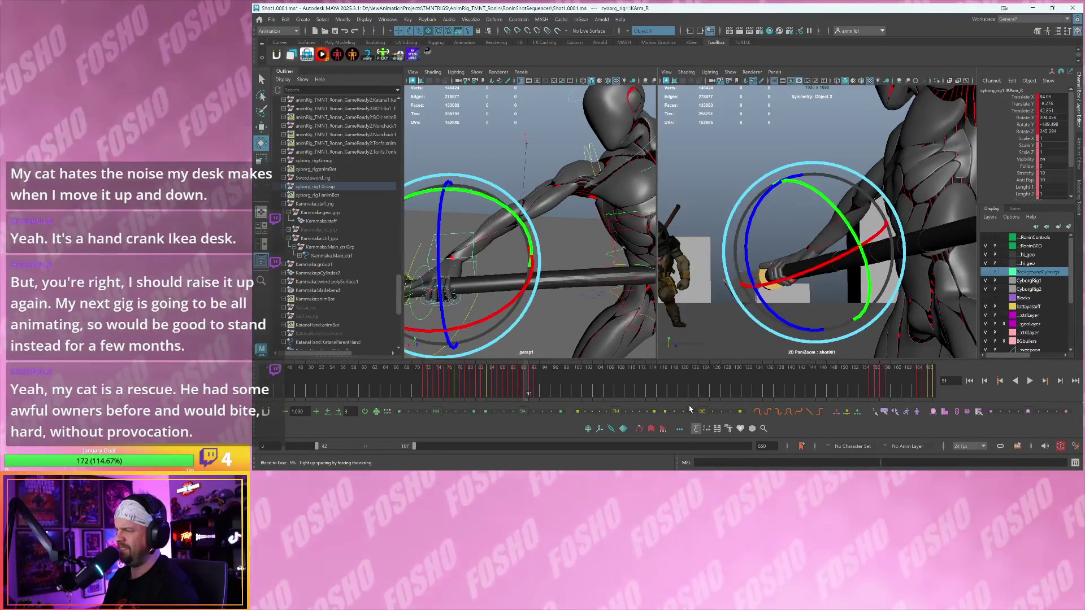
{"action": "left_click_drag", "start_coordinate": [701, 414], "coordinate": [715, 412]}
- Replay and scrub the sword swing, then bring the view in close to the hand
{"action": "key", "text": "alt+v"}
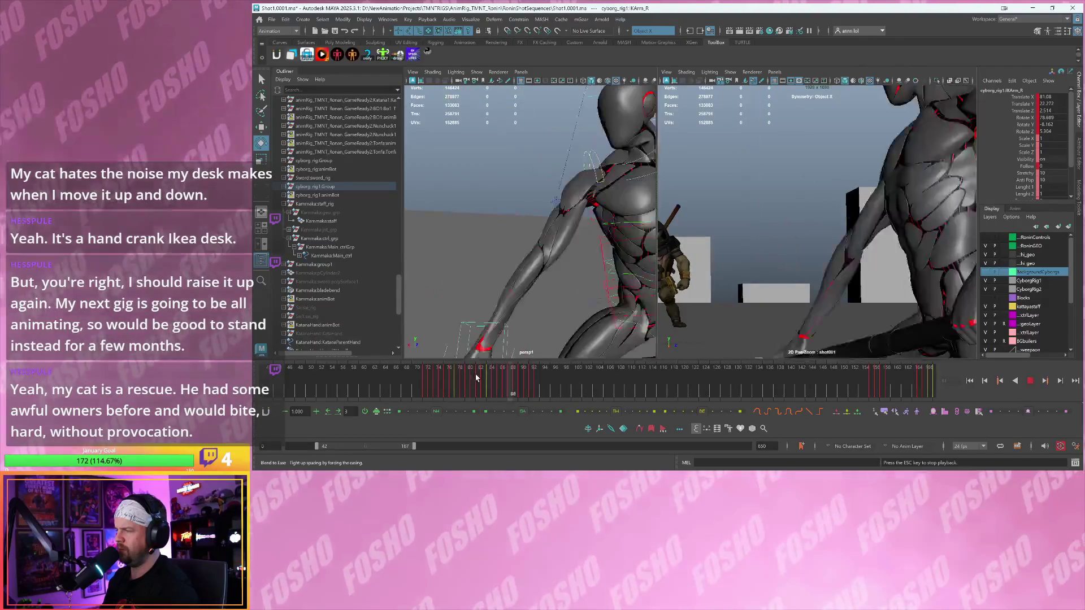
{"action": "key", "text": "Escape"}
{"action": "key", "text": "e"}
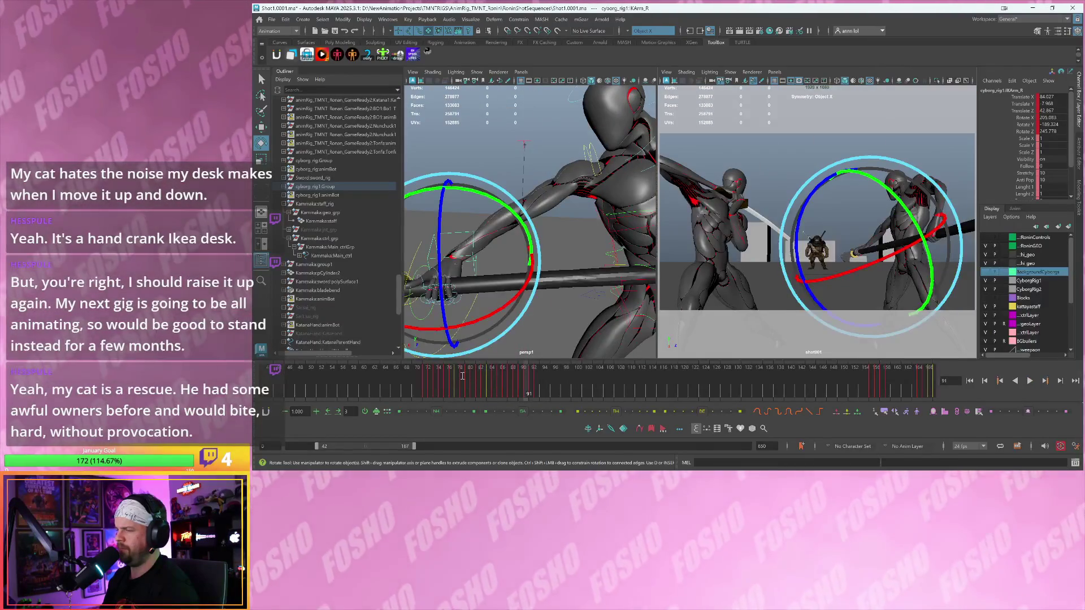
{"action": "key", "text": "alt+v"}
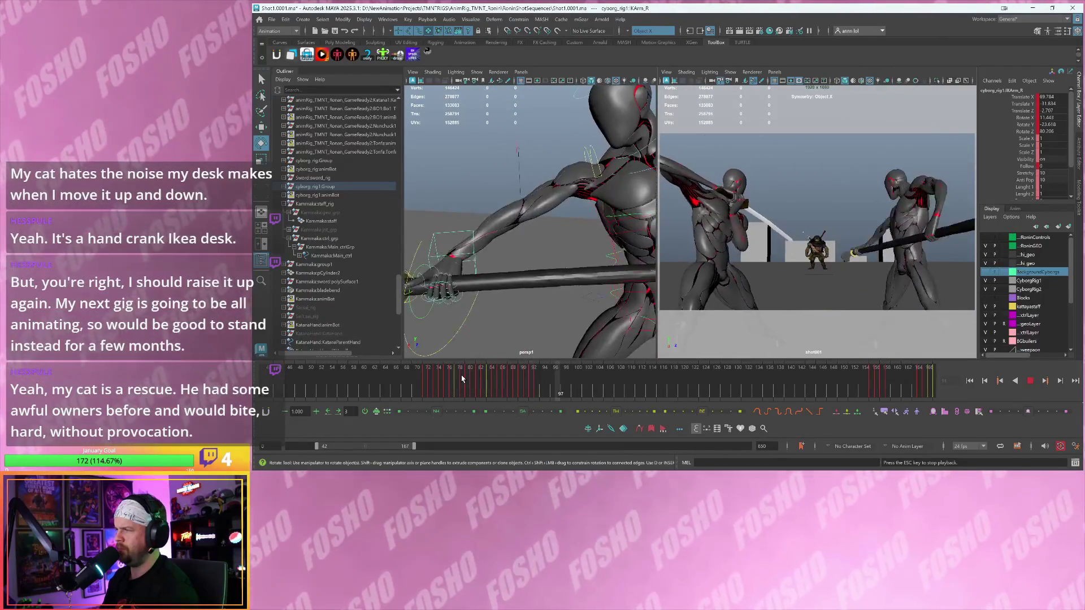
{"action": "left_click_drag", "start_coordinate": [462, 379], "coordinate": [529, 389]}
{"action": "key", "text": "alt+comma"}
{"action": "left_click_drag", "start_coordinate": [584, 285], "coordinate": [564, 212], "text": "alt"}
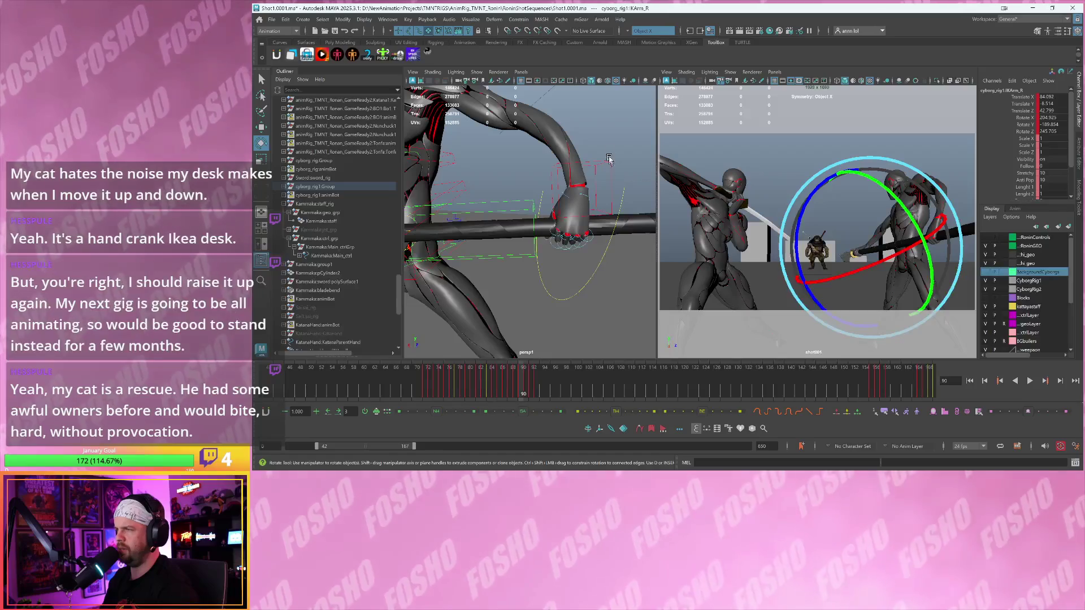
{"action": "key", "text": "ctrl+z"}
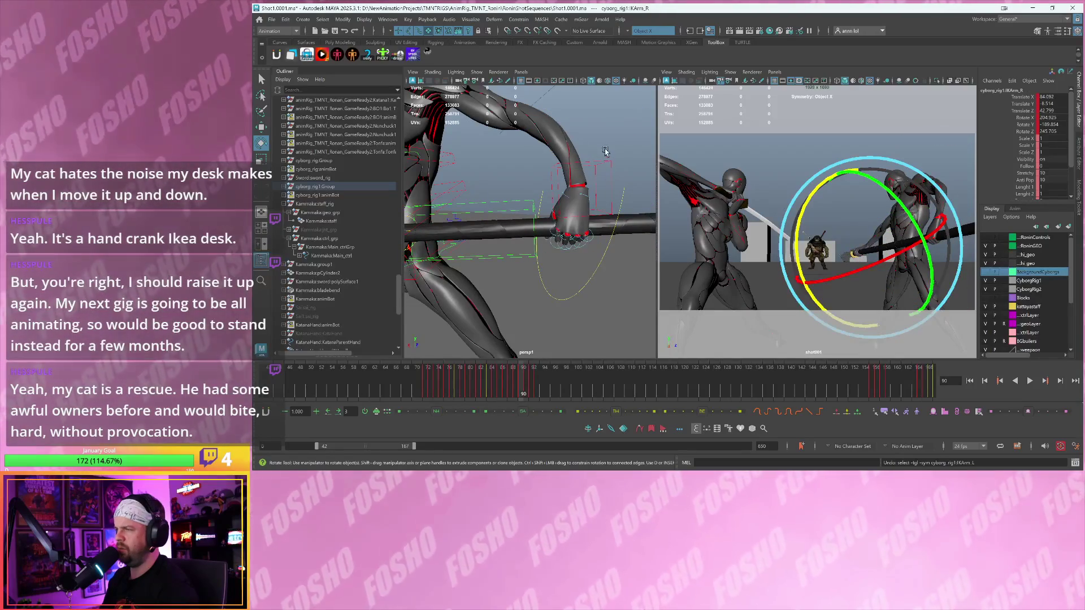
{"action": "left_click_drag", "start_coordinate": [540, 192], "coordinate": [474, 220], "text": "alt"}
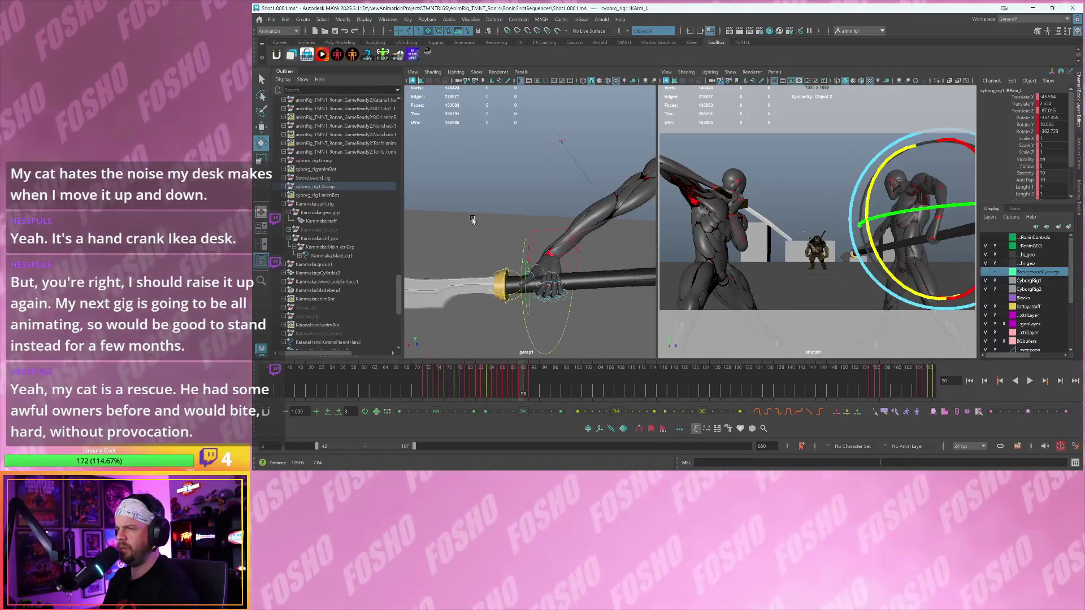
- Rotate the arm and katana around one axis at frame 91 via the hand control
{"action": "left_click_drag", "start_coordinate": [540, 238], "coordinate": [540, 238]}
{"action": "key", "text": "f"}
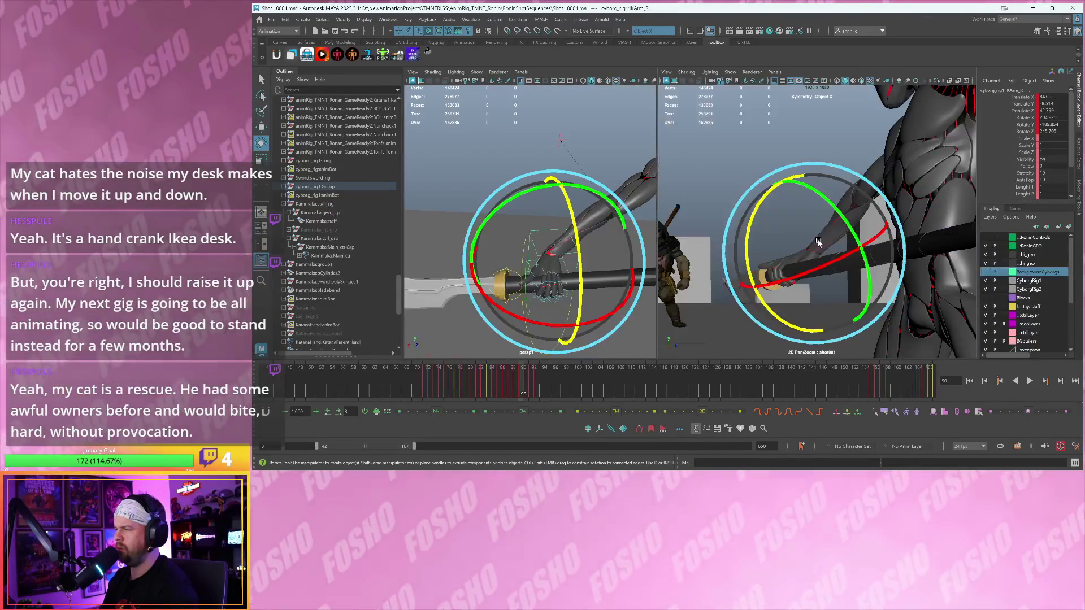
{"action": "left_click_drag", "start_coordinate": [849, 254], "coordinate": [790, 260]}
{"action": "key", "text": "alt+period"}
{"action": "key", "text": "alt+period"}
{"action": "key", "text": "alt+period"}
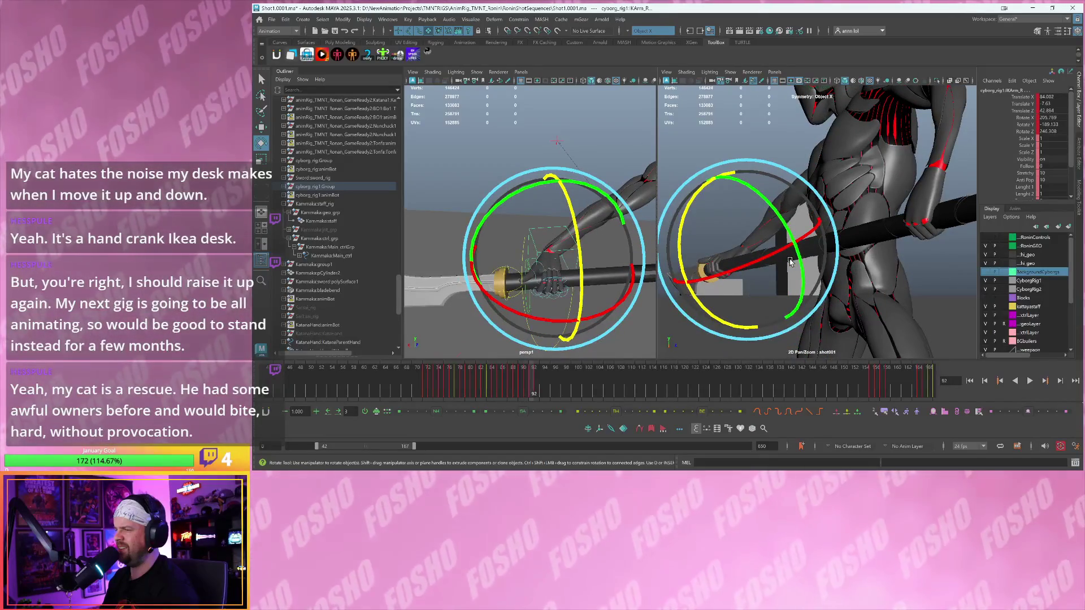
{"action": "key", "text": "alt+comma"}
{"action": "key", "text": "alt+comma"}
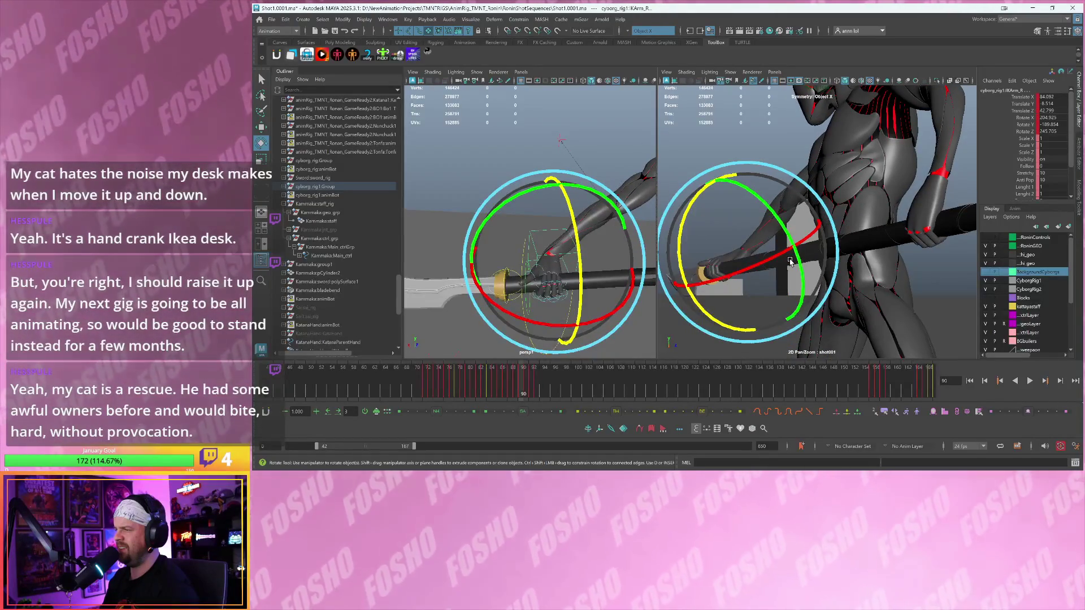
{"action": "key", "text": "alt+comma"}
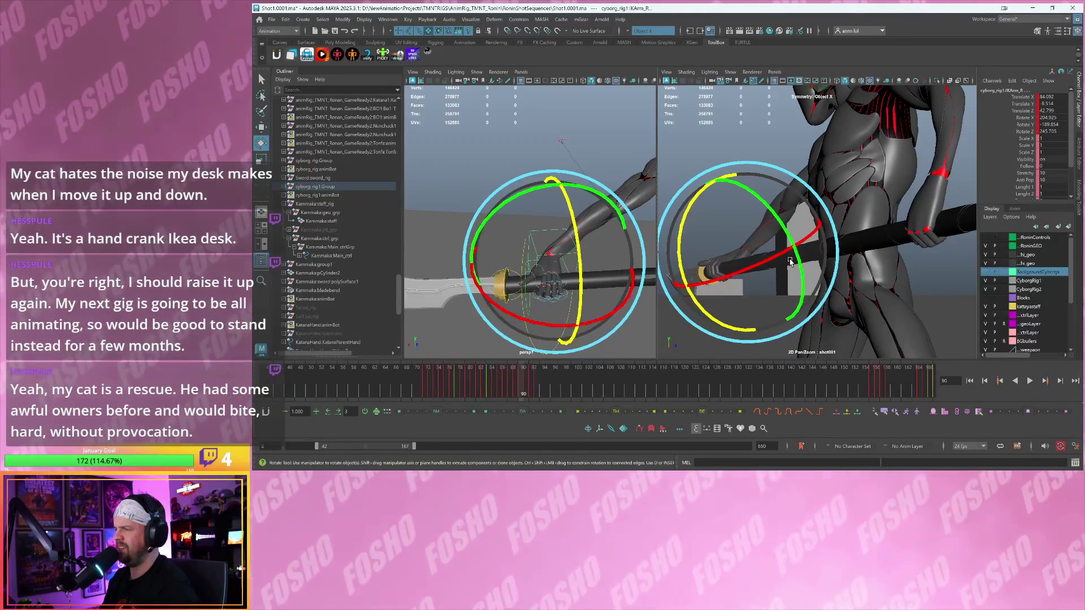
{"action": "key", "text": "alt+period"}
{"action": "key", "text": "alt+period"}
{"action": "left_click_drag", "start_coordinate": [790, 261], "coordinate": [714, 314]}
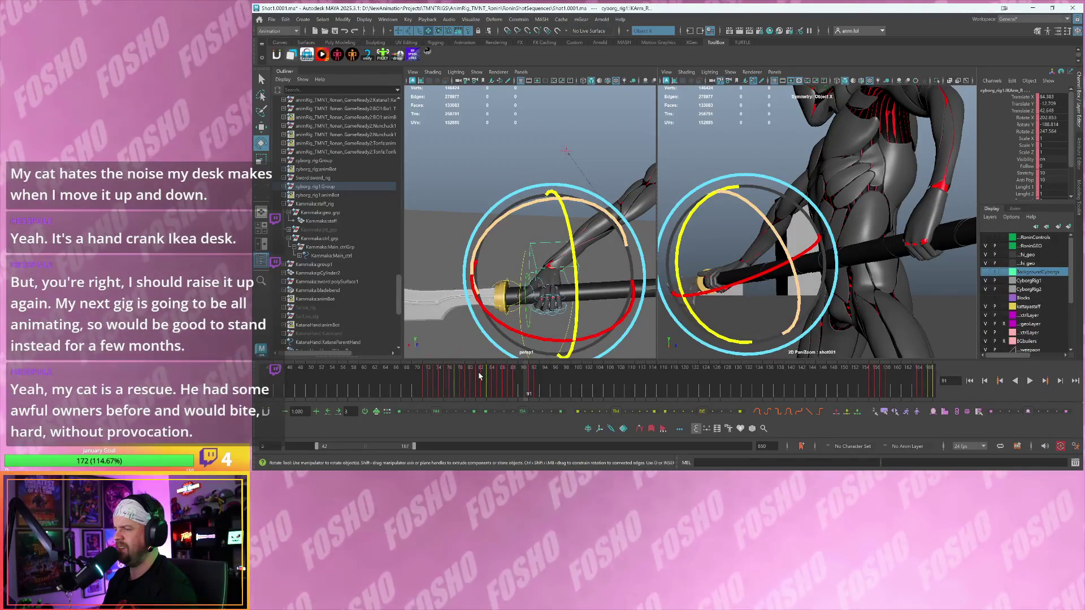
- Play back the swing, undoing an accidental key deletion, and stop at frame 92
{"action": "key", "text": "alt+v"}
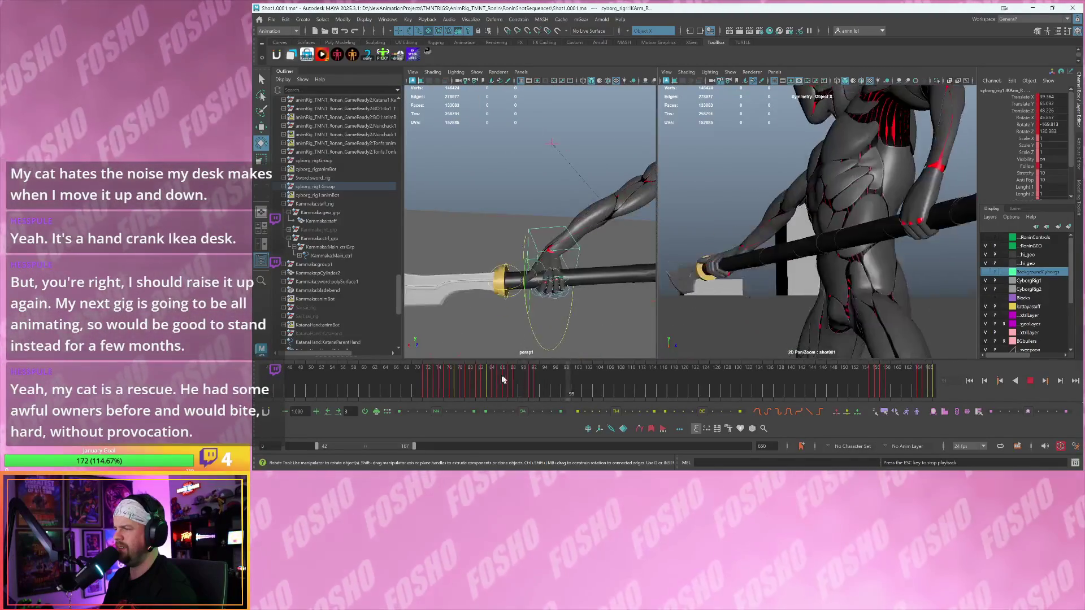
{"action": "left_click", "coordinate": [507, 379]}
{"action": "key", "text": "ctrl+z"}
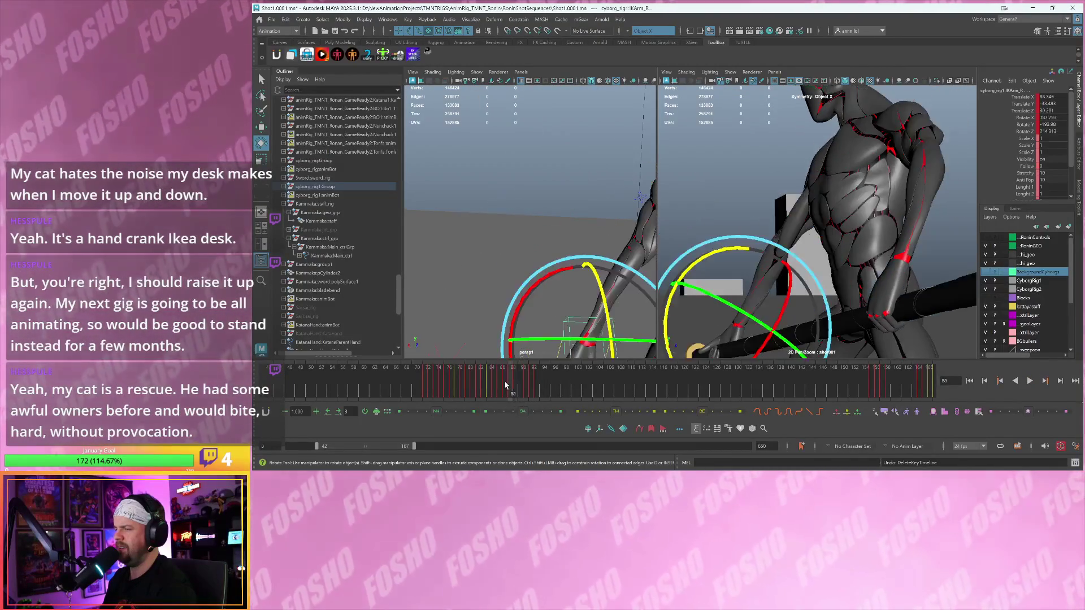
{"action": "left_click_drag", "start_coordinate": [522, 389], "coordinate": [531, 391]}
{"action": "key", "text": "alt+v"}
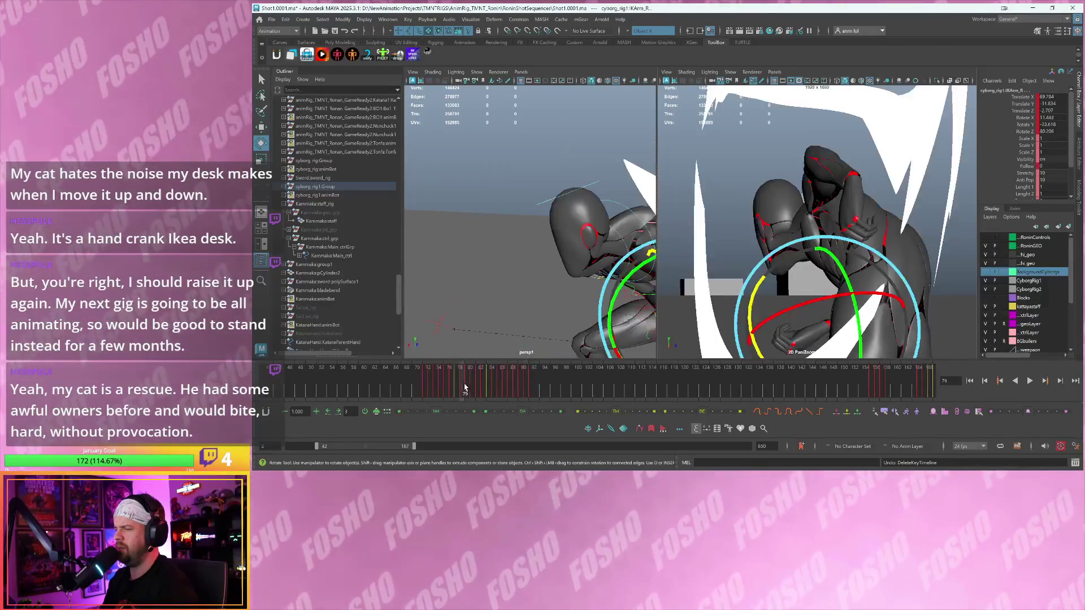
{"action": "key", "text": "Escape"}
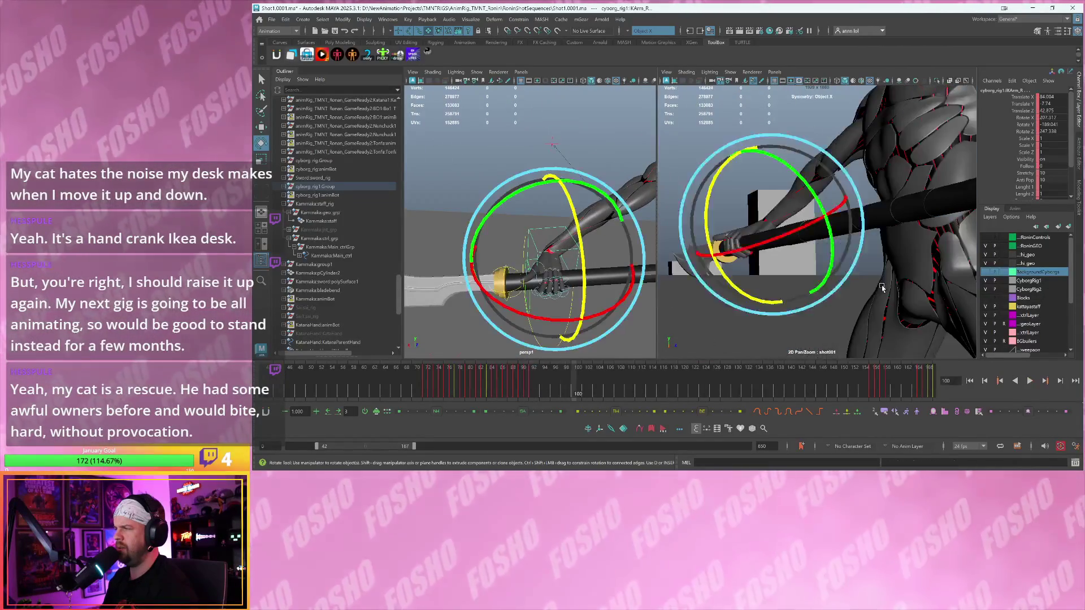
{"action": "key", "text": "alt+v"}
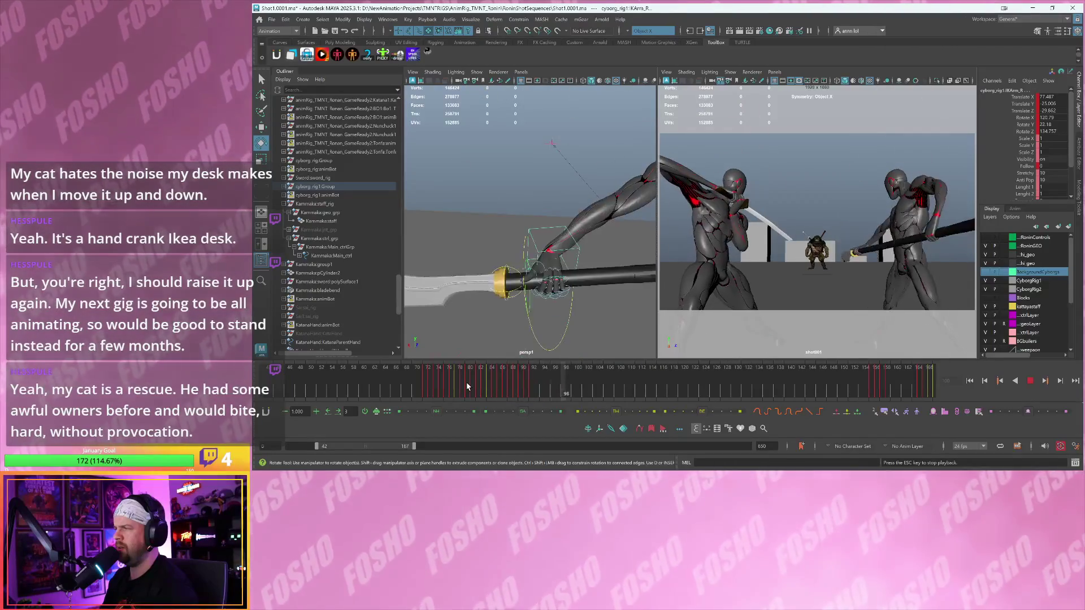
{"action": "left_click", "coordinate": [525, 385]}
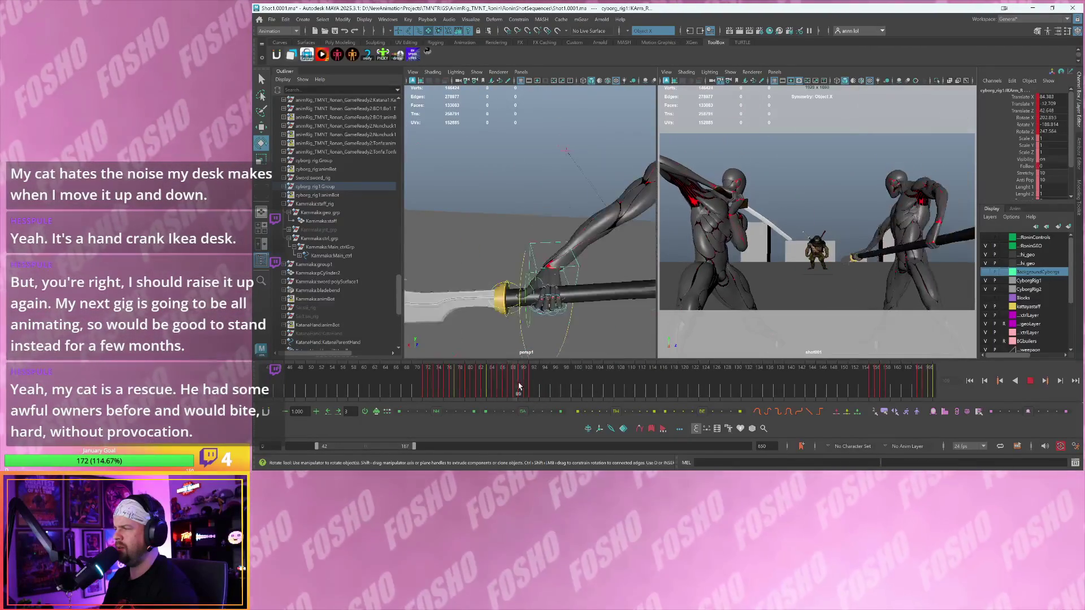
{"action": "key", "text": "Escape"}
- Enlarge the manipulator and select the IKSpine1_M spine control with the Move tool
{"action": "key", "text": "="}
{"action": "scroll", "coordinate": [505, 269], "scroll_direction": "up", "scroll_amount": 5}
{"action": "scroll", "coordinate": [505, 268], "scroll_direction": "down", "scroll_amount": 2}
{"action": "key", "text": "w"}
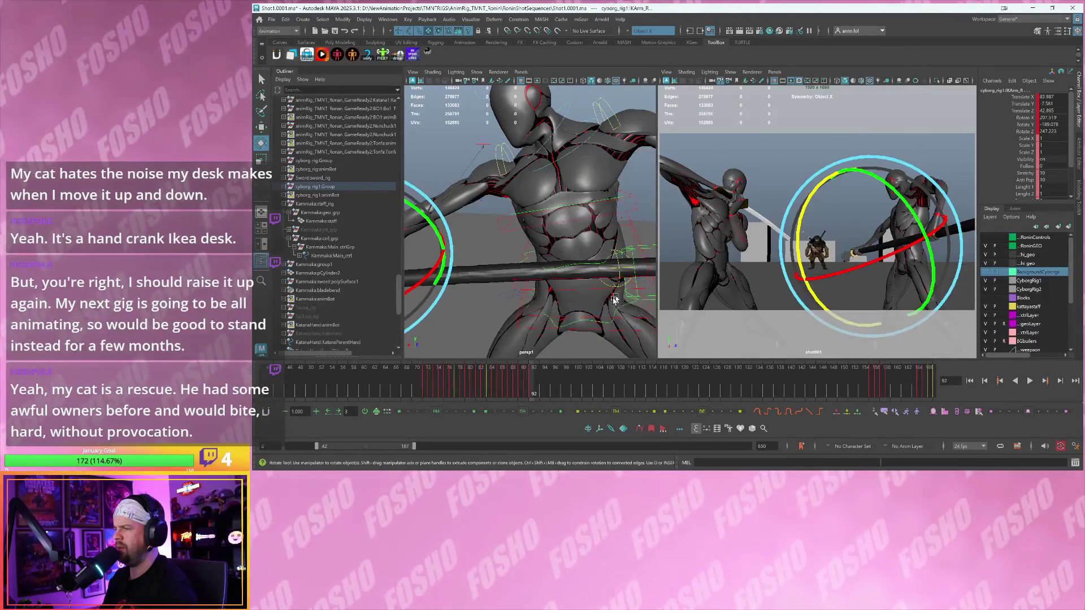
{"action": "left_click", "coordinate": [522, 318]}
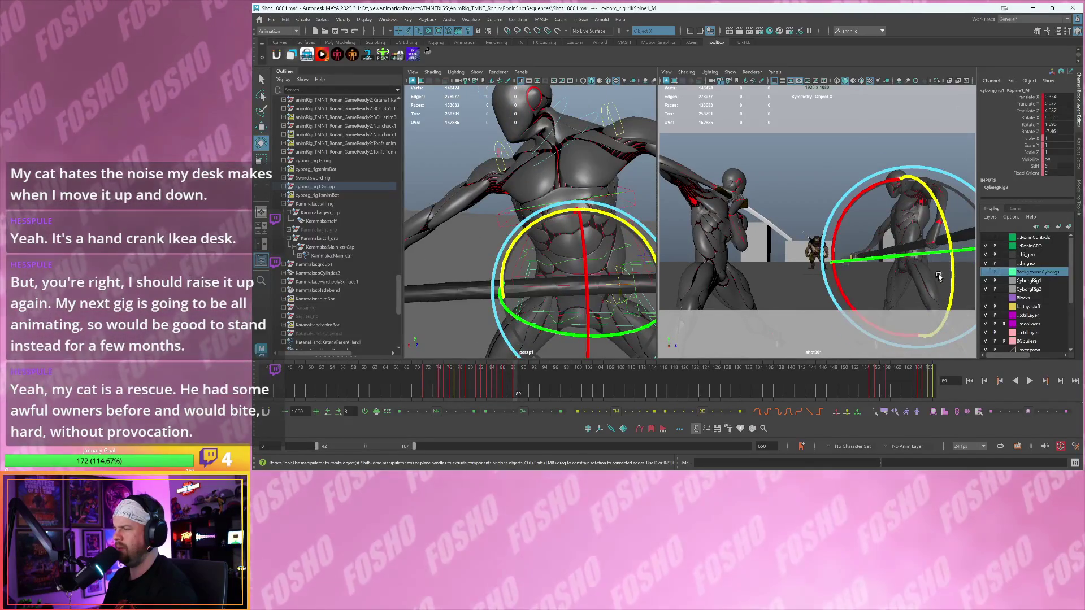
- Twist the cyborg's torso at frame 91 and play it in the full-size shot camera
{"action": "key", "text": "period"}
{"action": "key", "text": "period"}
{"action": "mouse_move", "coordinate": [936, 278]}
{"action": "left_mouse_down"}
{"action": "mouse_move", "coordinate": [949, 243]}
{"action": "mouse_move", "coordinate": [927, 236]}
{"action": "left_mouse_up"}
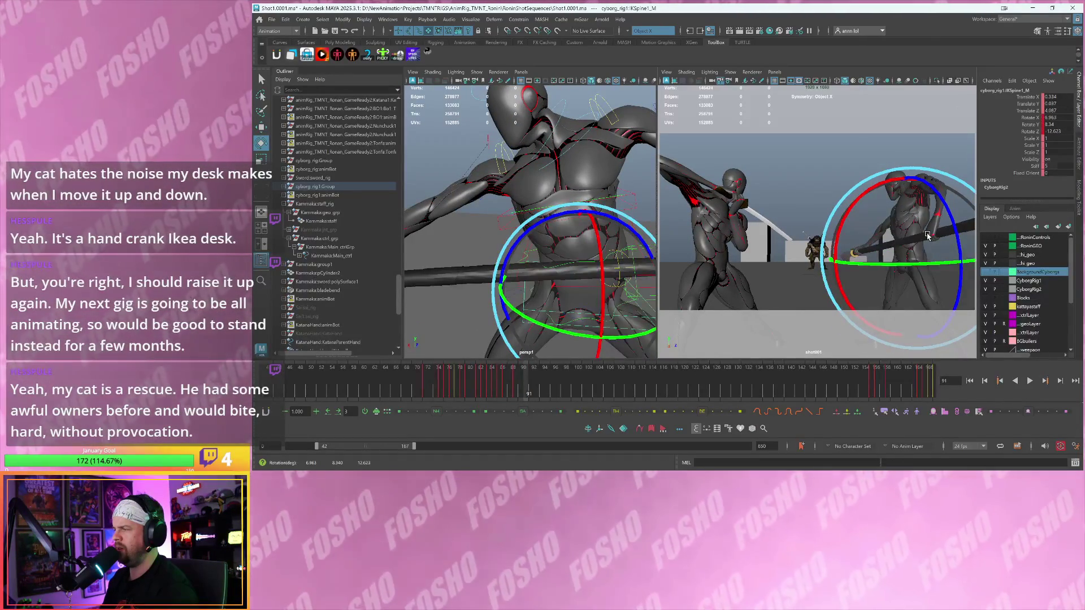
{"action": "left_click", "coordinate": [430, 383]}
{"action": "key", "text": "alt+v"}
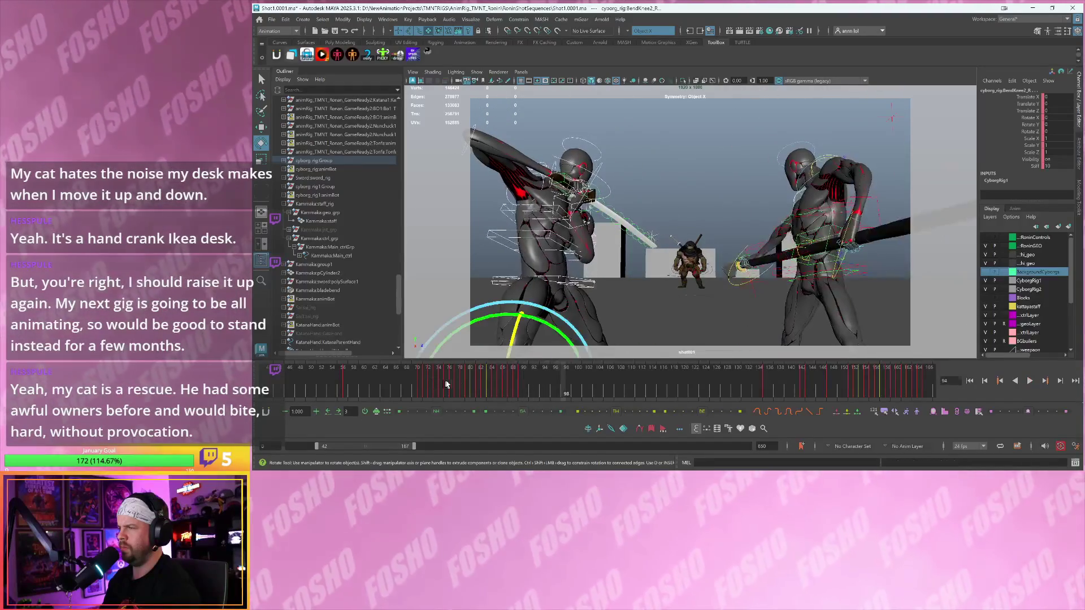
{"action": "key", "text": "Escape"}
- Replay the clash, step through frames 85–88, then restore the multi-pane Graph Editor layout
{"action": "left_click", "coordinate": [455, 388]}
{"action": "key", "text": "alt+v"}
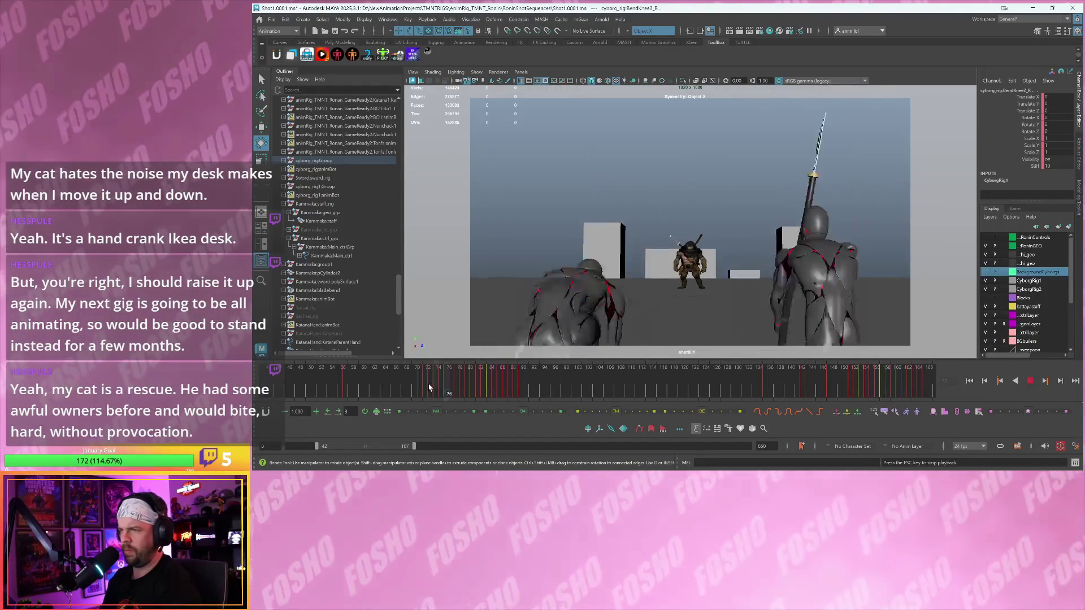
{"action": "key", "text": "Escape"}
{"action": "key", "text": "alt+comma"}
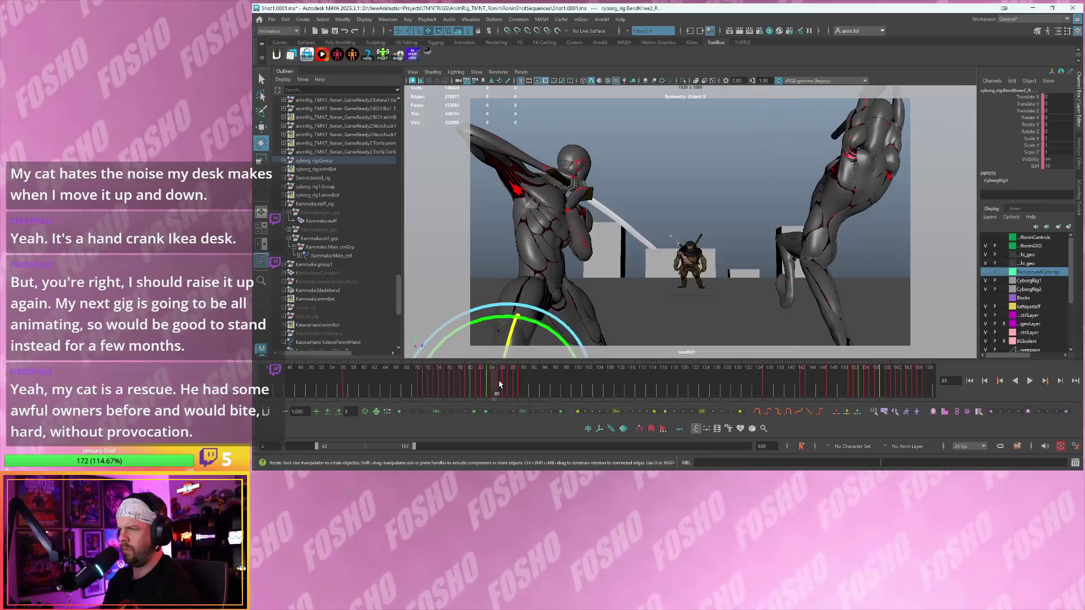
{"action": "key", "text": "alt+comma"}
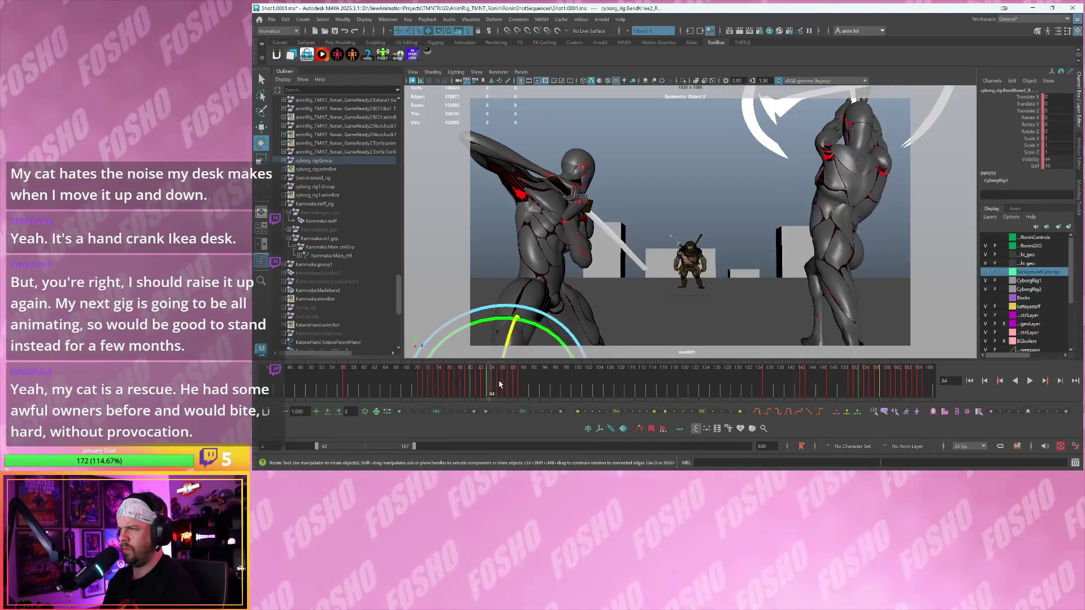
{"action": "key", "text": "alt+comma"}
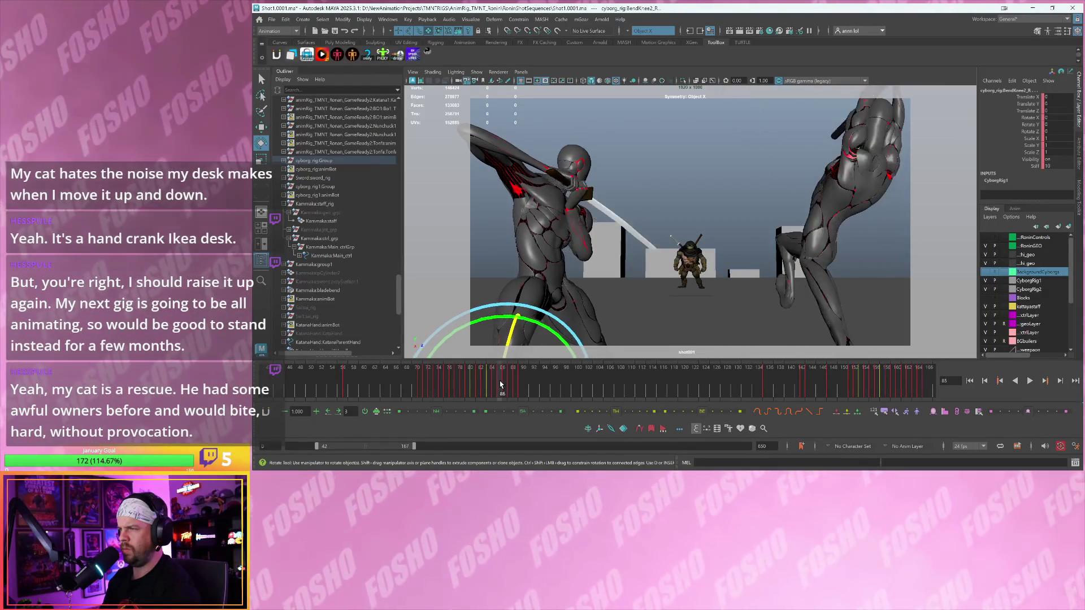
{"action": "key", "text": "alt+period"}
{"action": "key", "text": "alt+comma"}
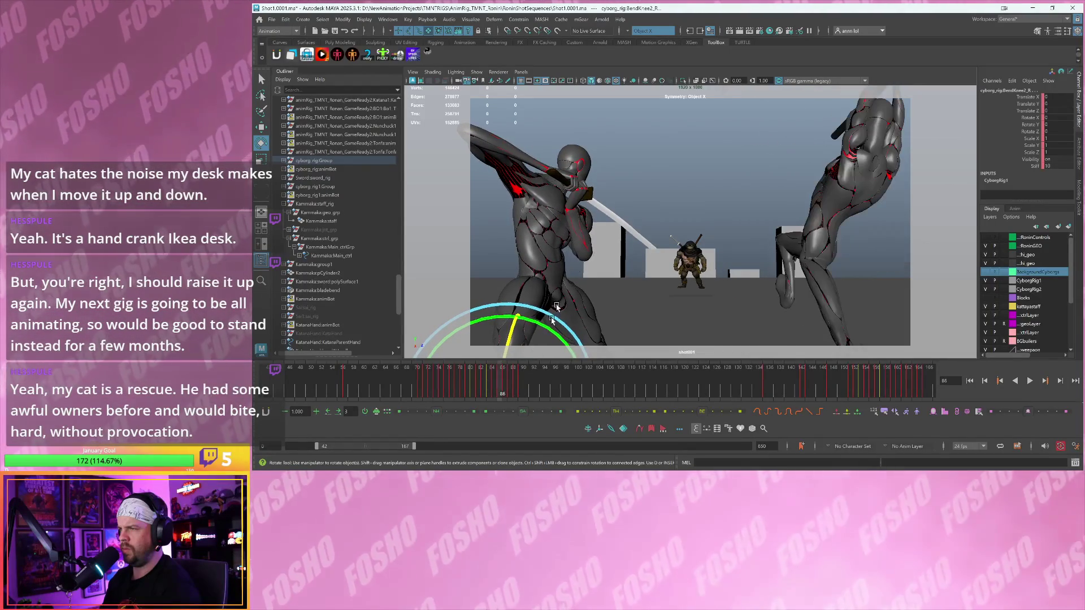
{"action": "key", "text": "alt+period"}
{"action": "key", "text": "space"}
- Select the cyborg's left IK arm control and show shot001 full size at frame 86
{"action": "key", "text": "f"}
{"action": "left_click_drag", "start_coordinate": [508, 214], "coordinate": [486, 184], "text": "alt"}
{"action": "left_click", "coordinate": [480, 185]}
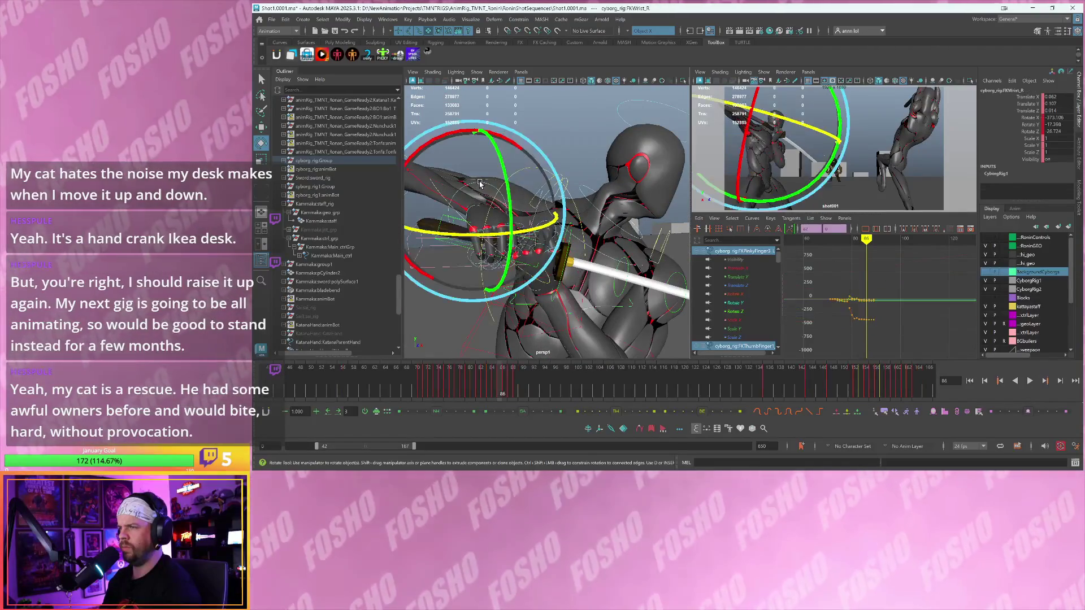
{"action": "key", "text": "w"}
{"action": "left_click", "coordinate": [512, 285]}
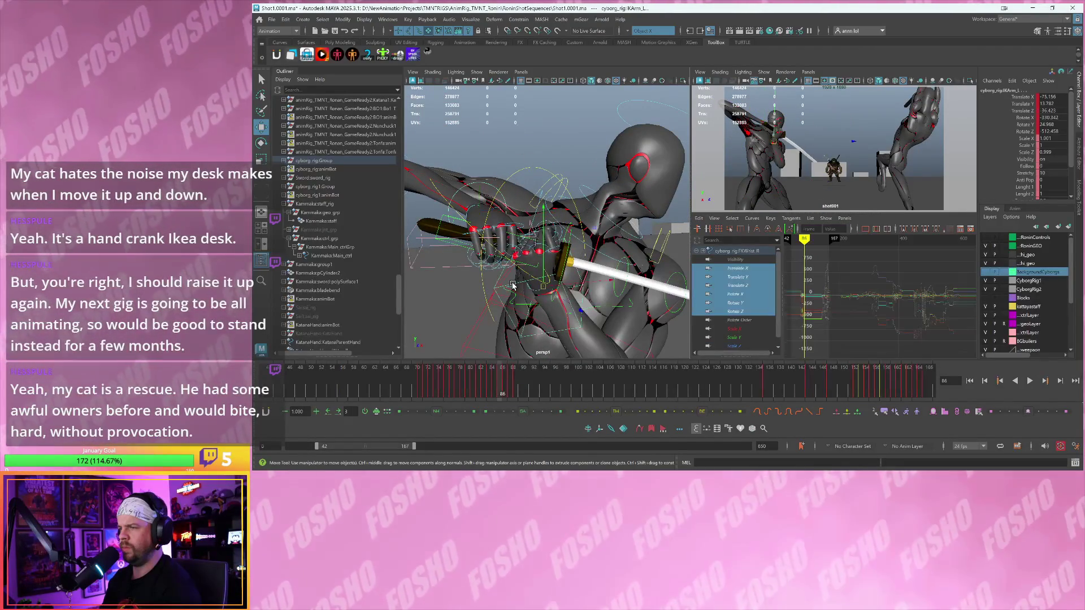
{"action": "key", "text": "space"}
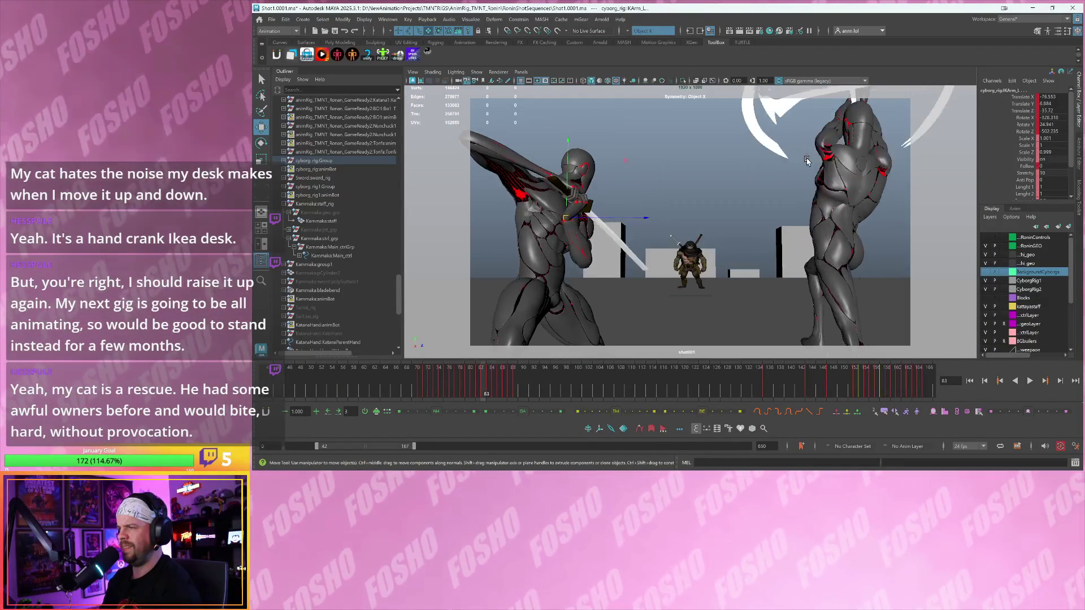
{"action": "left_click", "coordinate": [644, 389]}
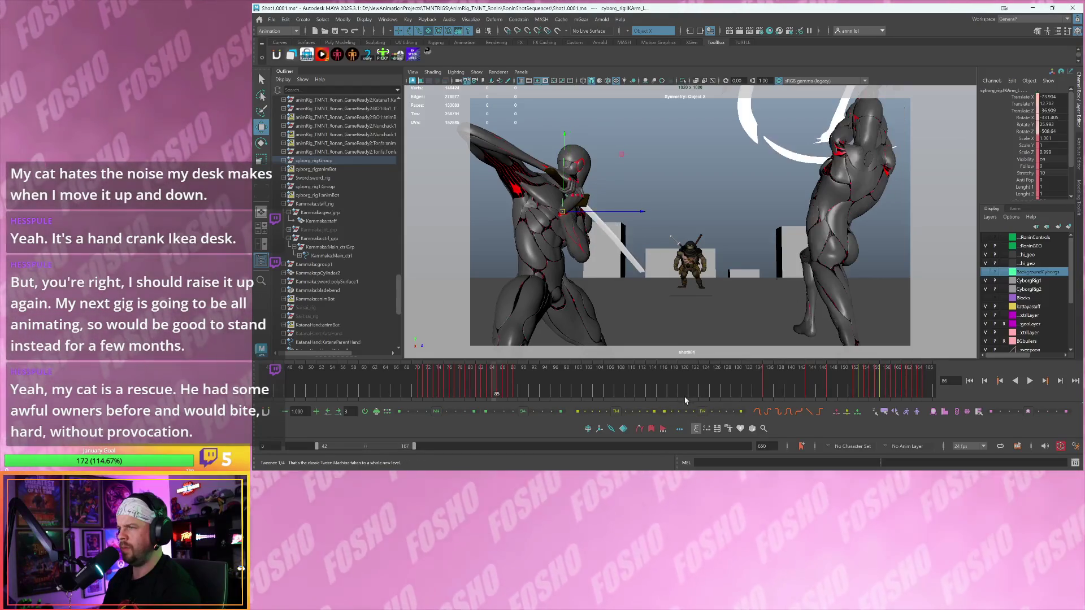
- Scrub and play frames 86–90 in shot001, comparing adjacent frames around 88, then restore the layout
{"action": "key", "text": "period"}
{"action": "mouse_move", "coordinate": [467, 383]}
{"action": "left_mouse_down"}
{"action": "mouse_move", "coordinate": [439, 379]}
{"action": "mouse_move", "coordinate": [489, 384]}
{"action": "mouse_move", "coordinate": [439, 385]}
{"action": "left_mouse_up"}
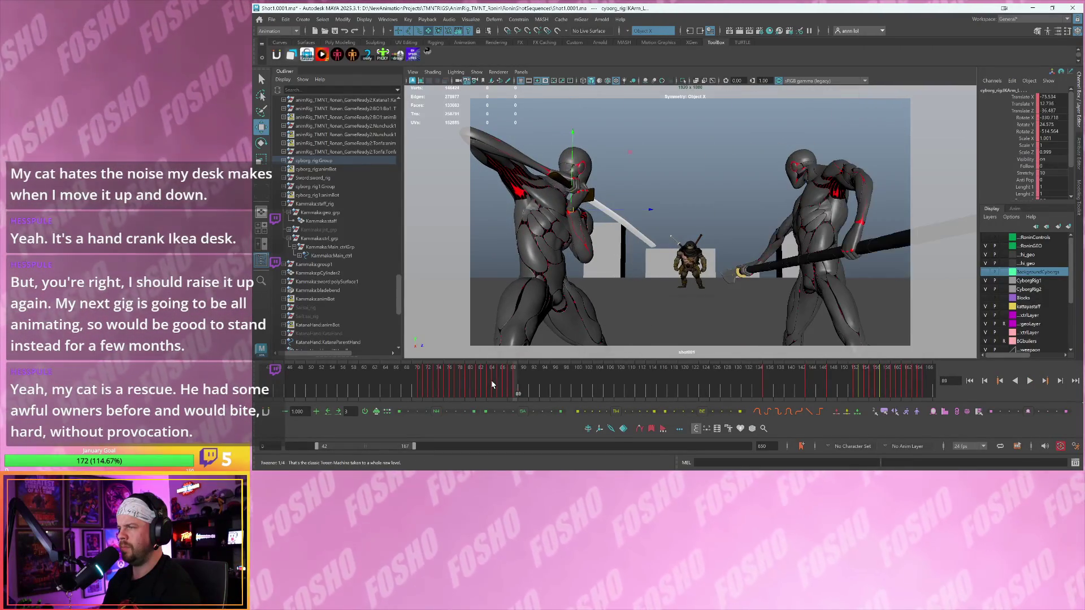
{"action": "key", "text": "alt+v"}
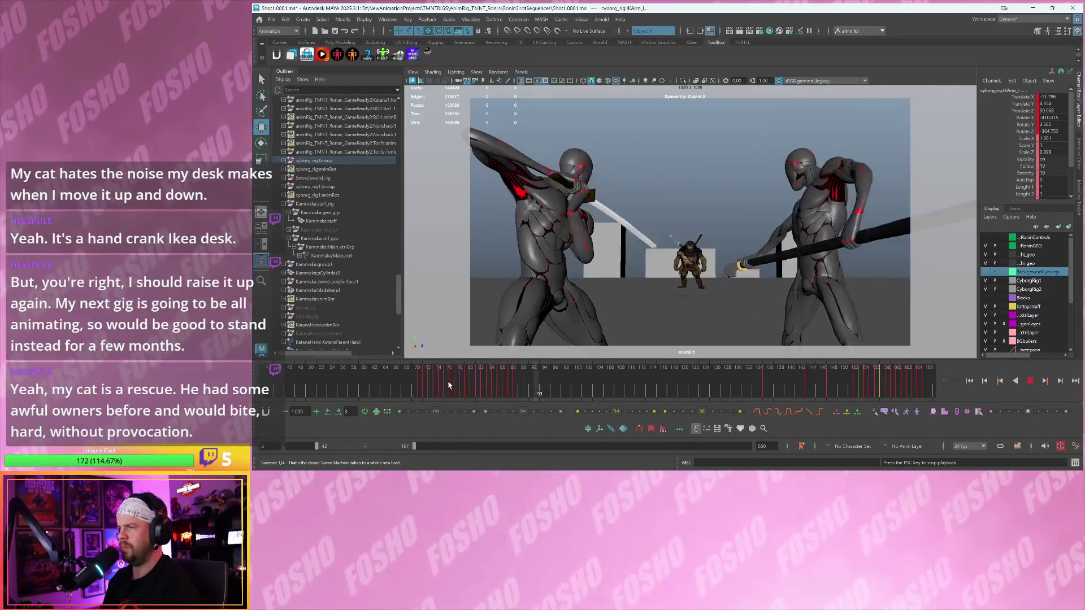
{"action": "key", "text": "Escape"}
{"action": "key", "text": "alt+comma"}
{"action": "key", "text": "alt+comma"}
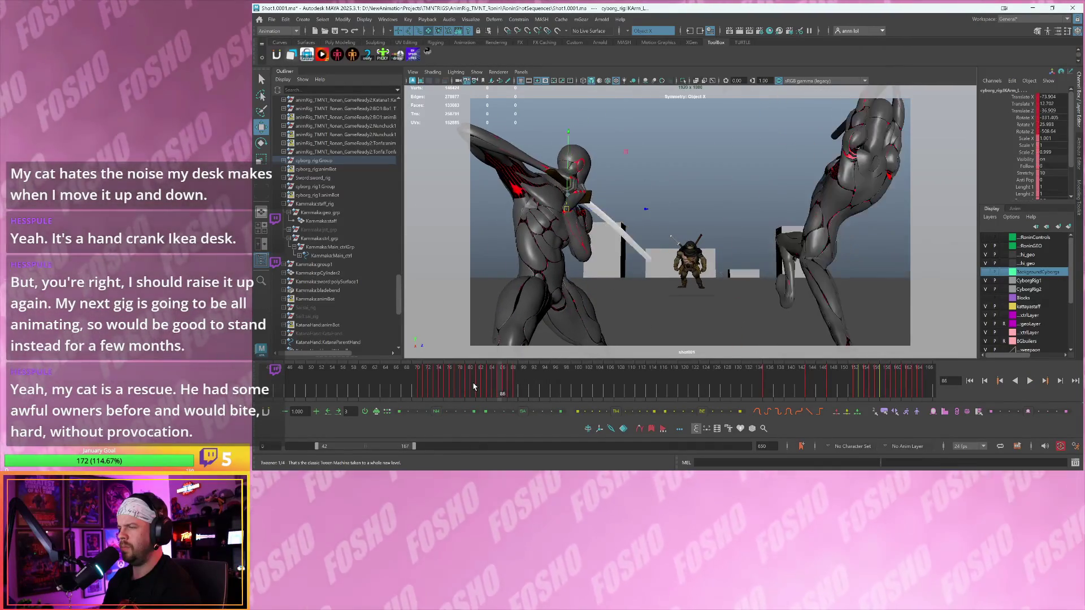
{"action": "key", "text": "alt+period"}
{"action": "key", "text": "alt+comma"}
{"action": "key", "text": "alt+period"}
{"action": "key", "text": "alt+comma"}
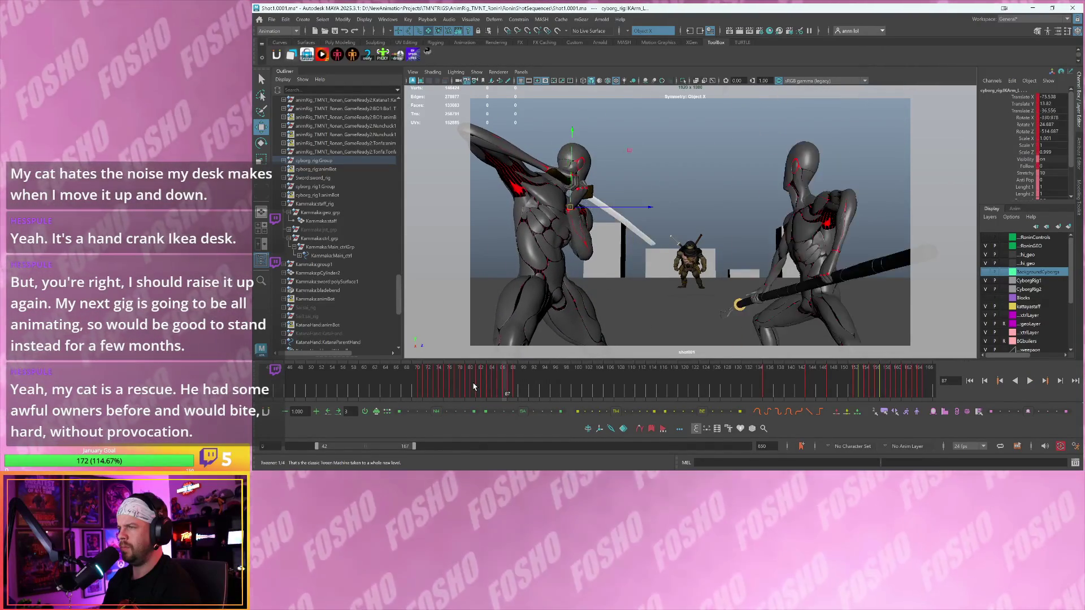
{"action": "key", "text": "alt+period"}
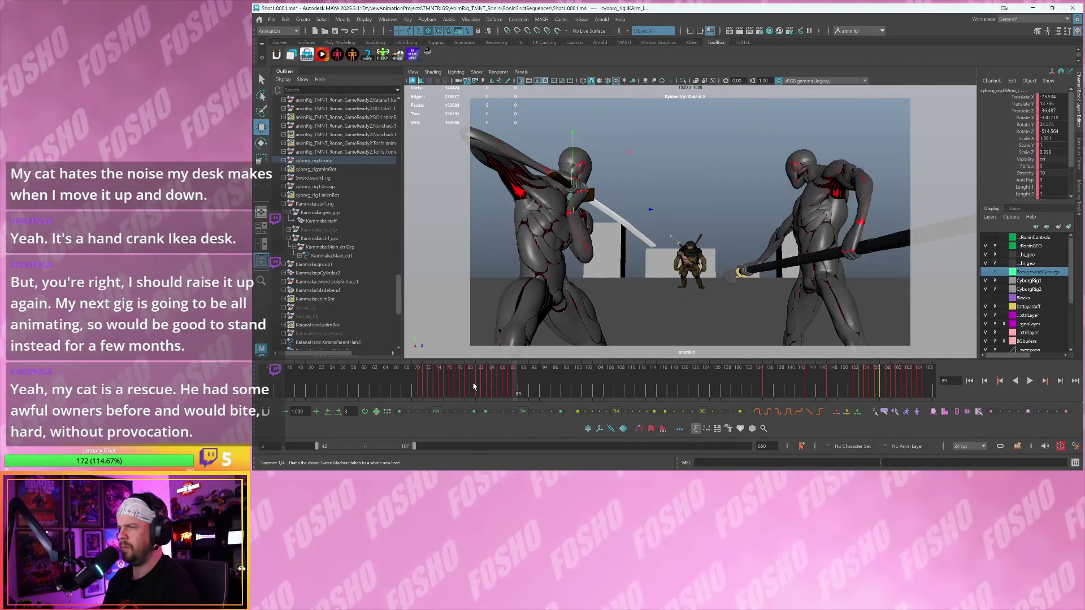
{"action": "key", "text": "alt+comma"}
{"action": "key", "text": "space"}
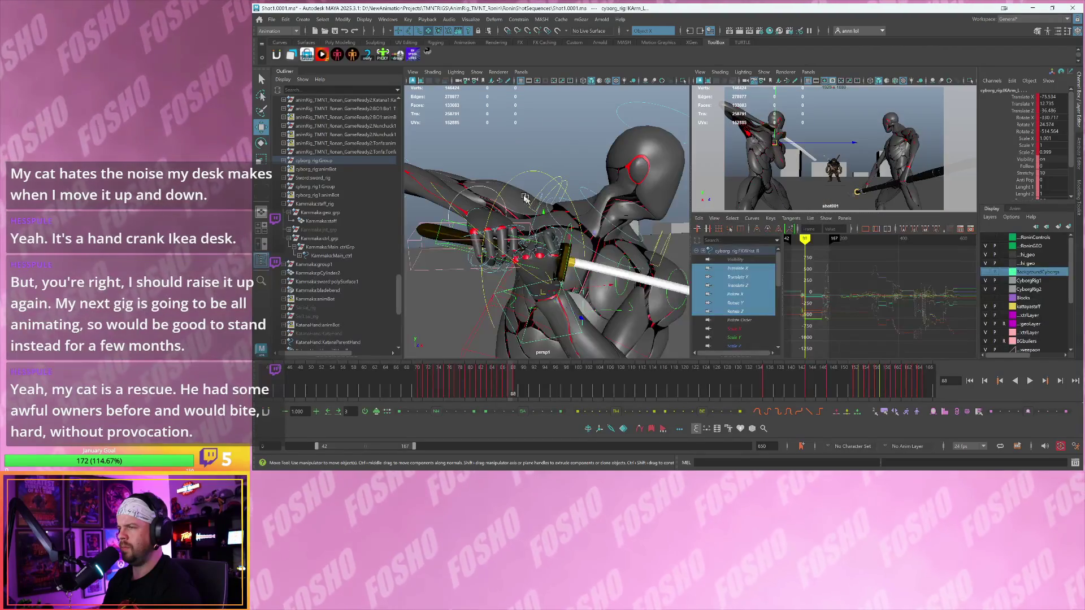
- Check the wrist, hand cup, sword handle and left arm controls, then zoom shot001 onto head and katana
{"action": "left_click", "coordinate": [480, 192]}
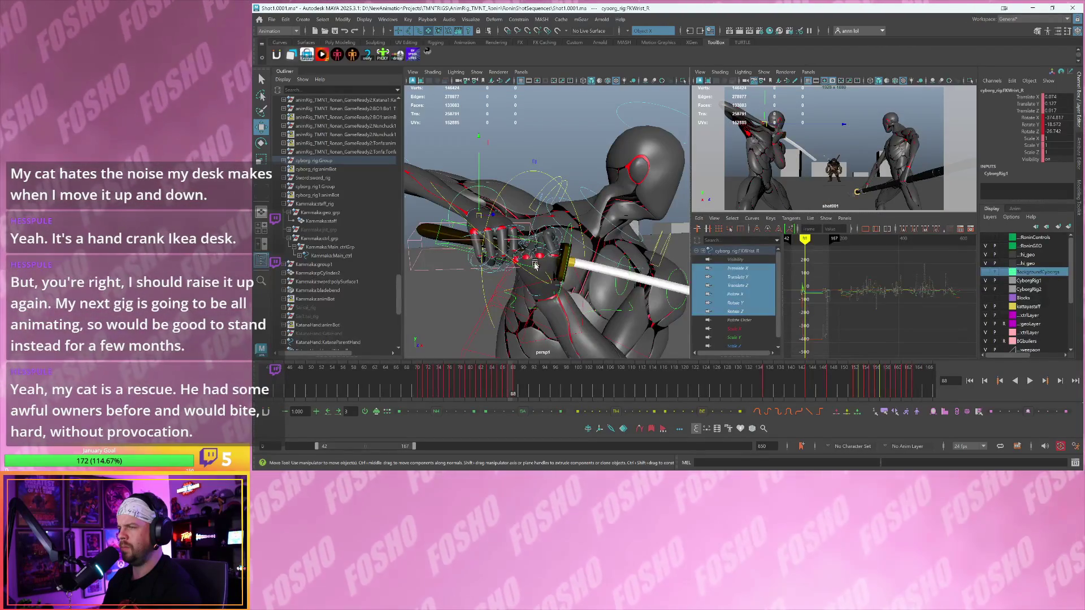
{"action": "left_click", "coordinate": [527, 289]}
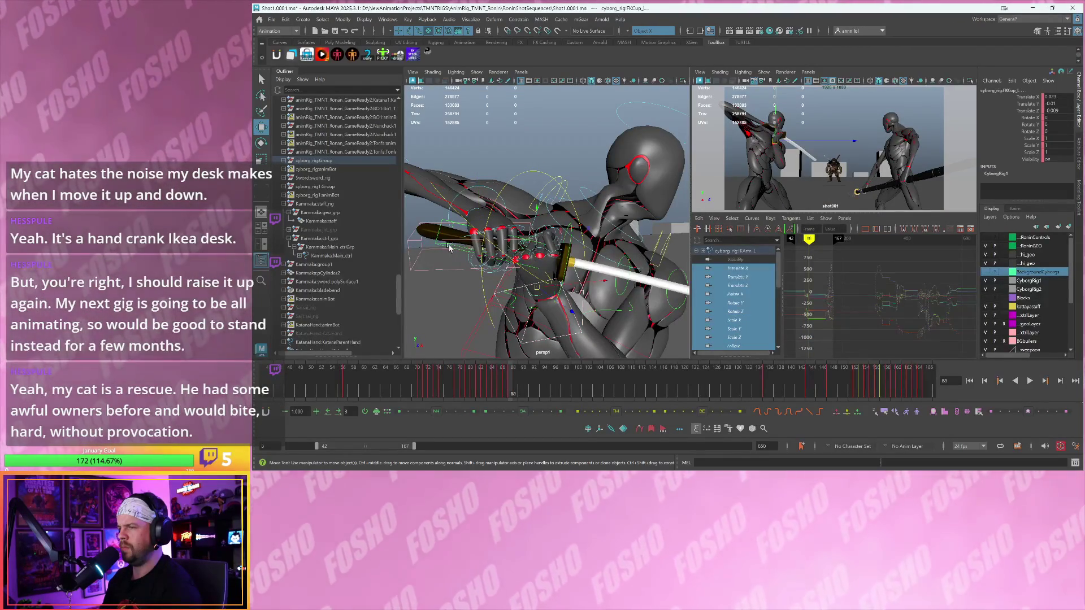
{"action": "left_click", "coordinate": [449, 247]}
{"action": "left_click", "coordinate": [463, 254]}
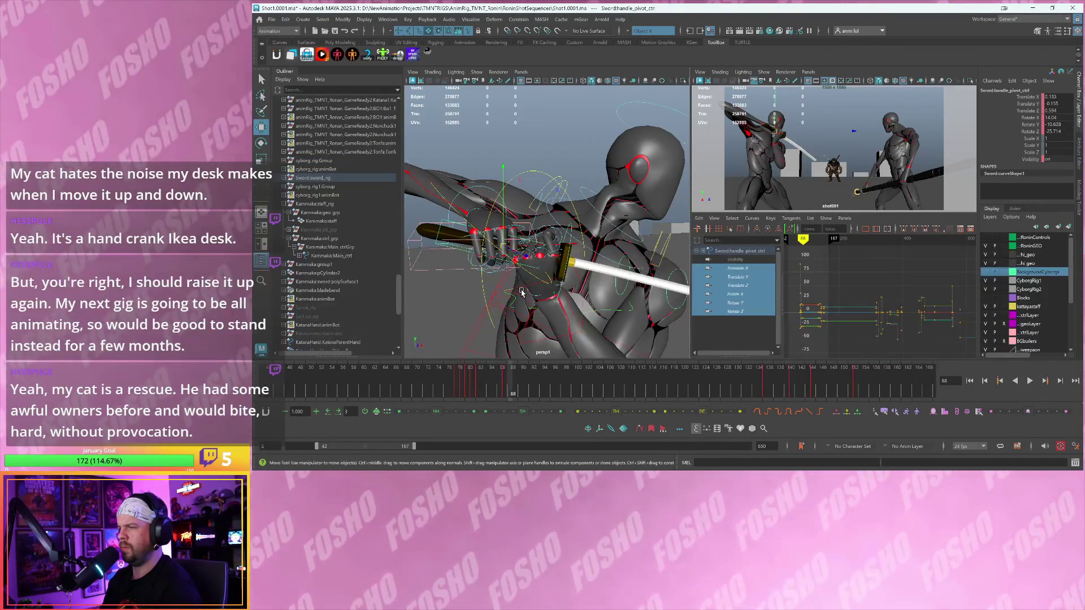
{"action": "left_click", "coordinate": [523, 287], "text": "shift"}
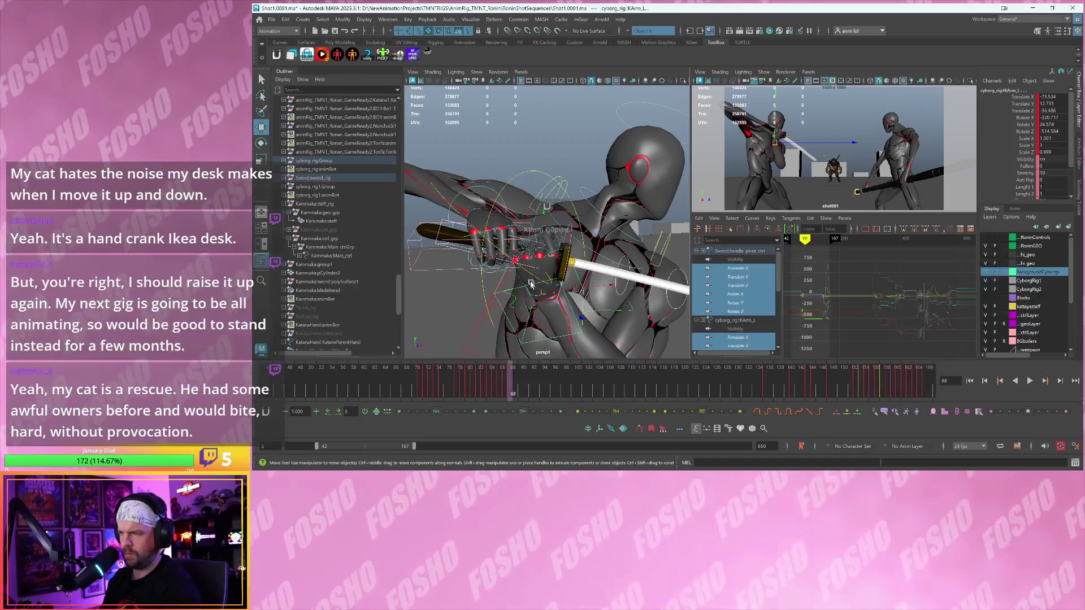
{"action": "left_click", "coordinate": [467, 191]}
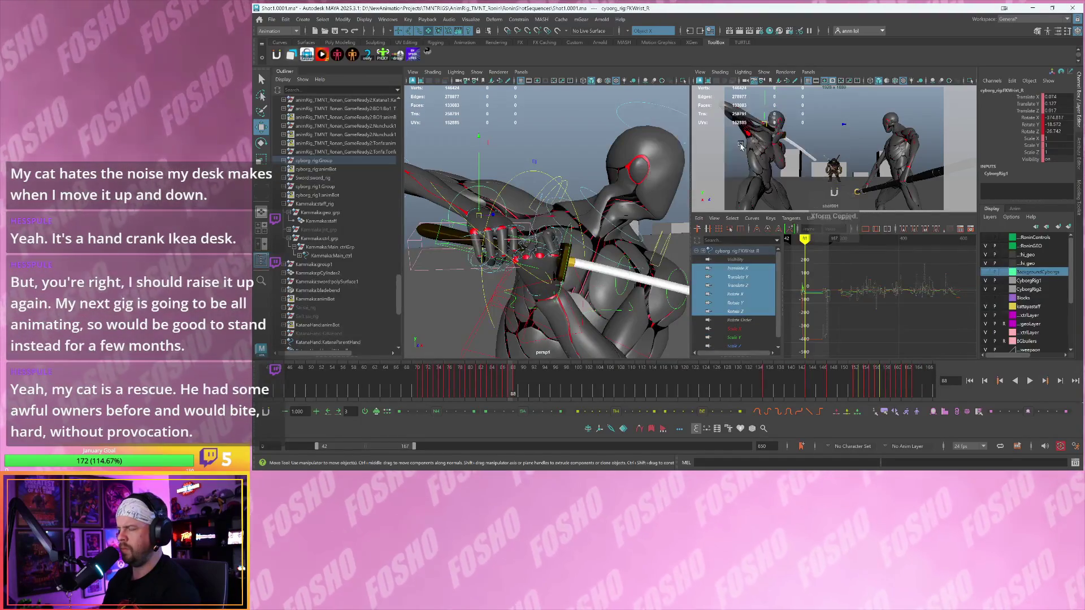
{"action": "key", "text": "space"}
{"action": "mouse_move", "coordinate": [700, 169]}
{"action": "left_mouse_down"}
{"action": "mouse_move", "coordinate": [817, 239]}
{"action": "mouse_move", "coordinate": [711, 241]}
{"action": "mouse_move", "coordinate": [553, 213]}
{"action": "left_mouse_up"}
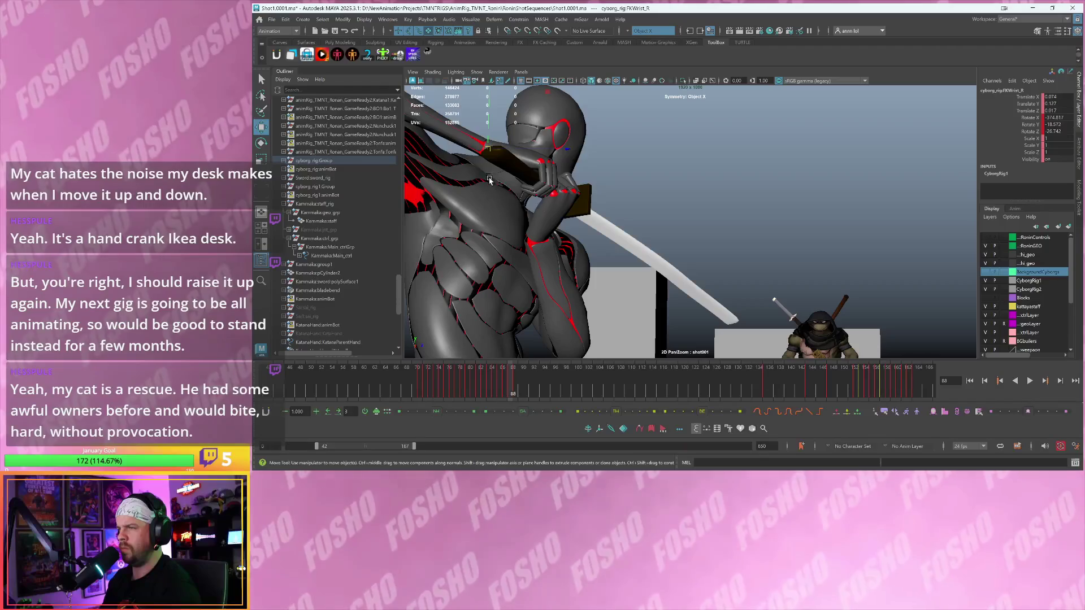
- Rotate the right wrist around its X axis and key its three rotation channels
{"action": "key", "text": "e"}
{"action": "left_click_drag", "start_coordinate": [456, 165], "coordinate": [475, 168]}
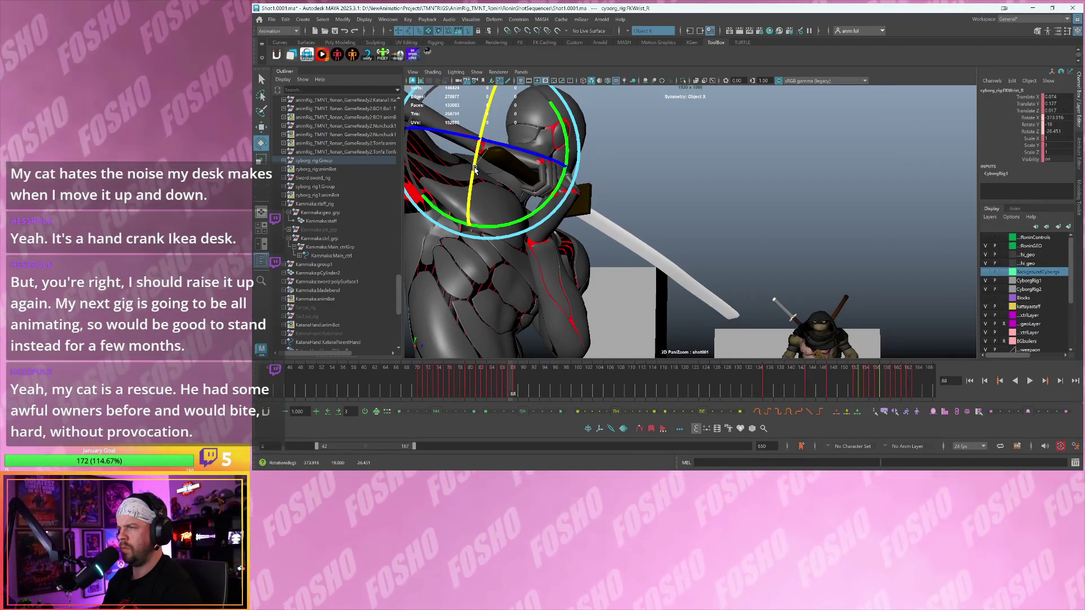
{"action": "key", "text": "shift+e"}
- Rotate the left IK arm further at frame 88 and return to the three-pane Graph Editor layout
{"action": "left_click", "coordinate": [487, 169]}
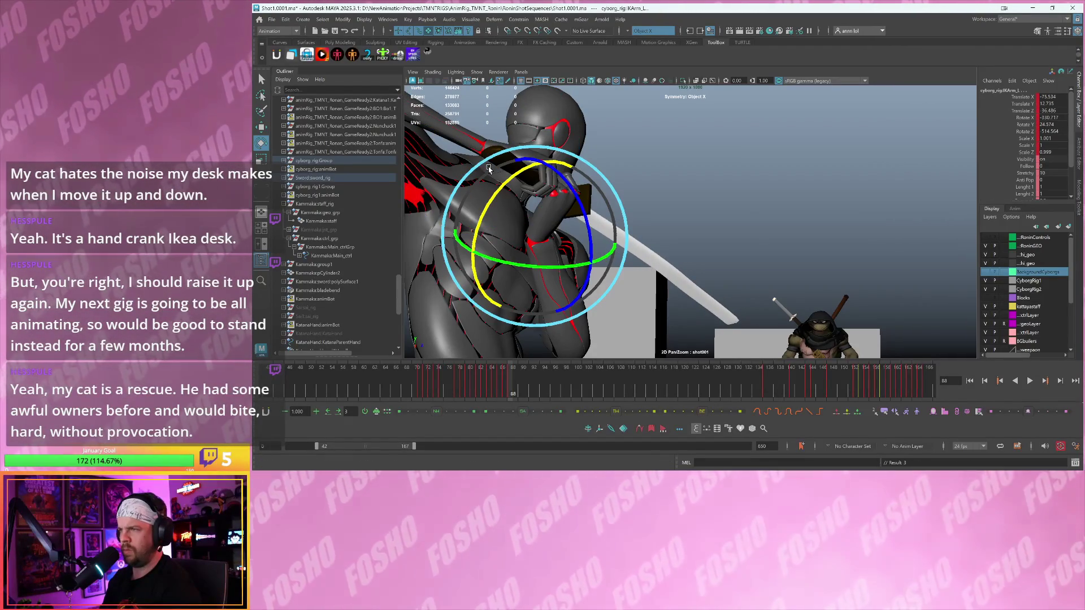
{"action": "key", "text": "alt+period"}
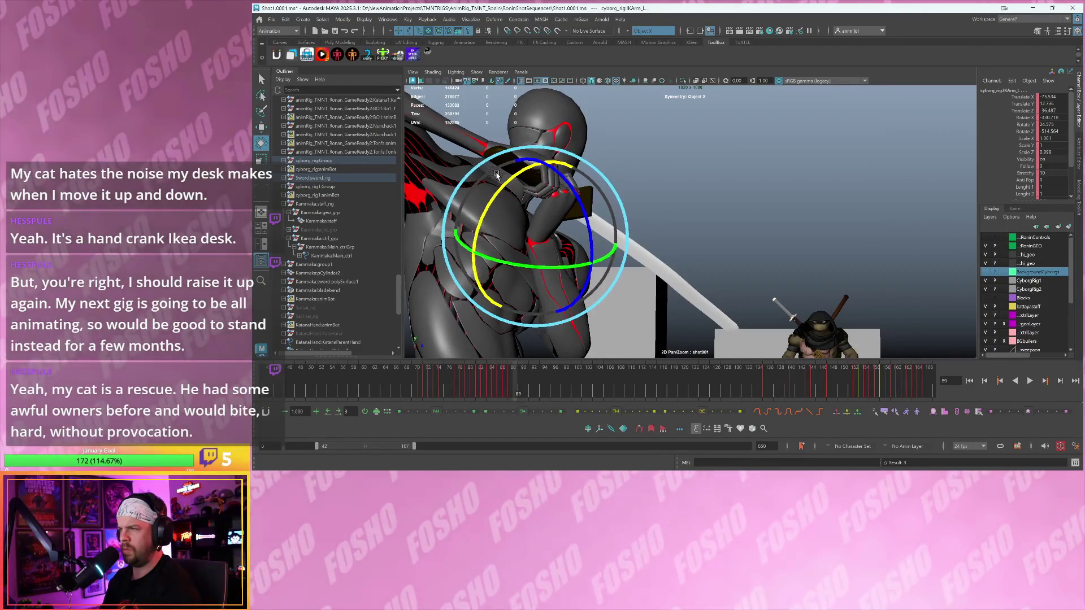
{"action": "key", "text": "alt+comma"}
{"action": "key", "text": "alt+comma"}
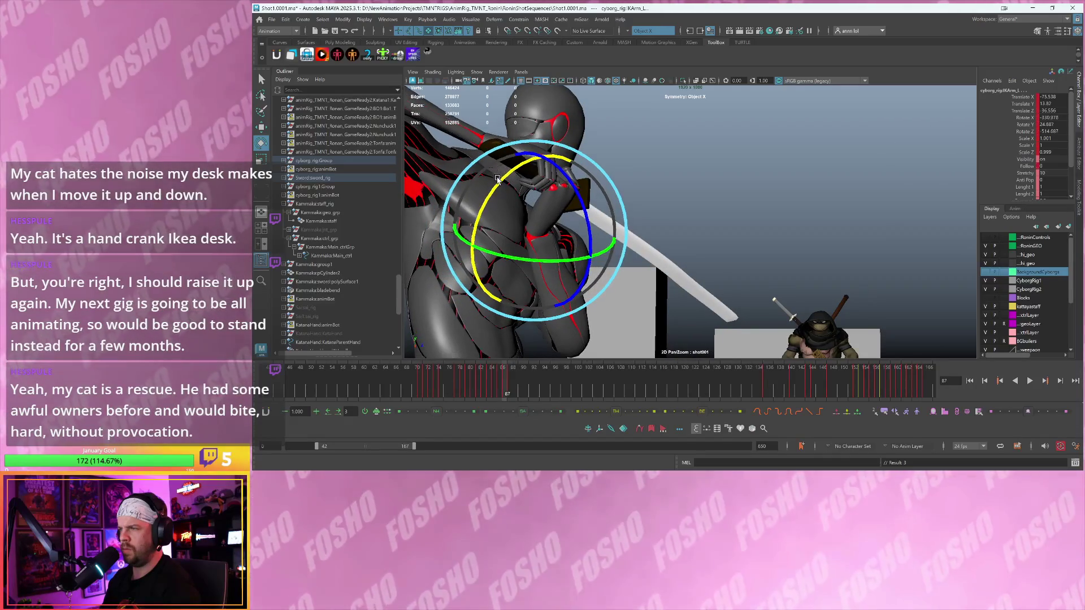
{"action": "key", "text": "alt+period"}
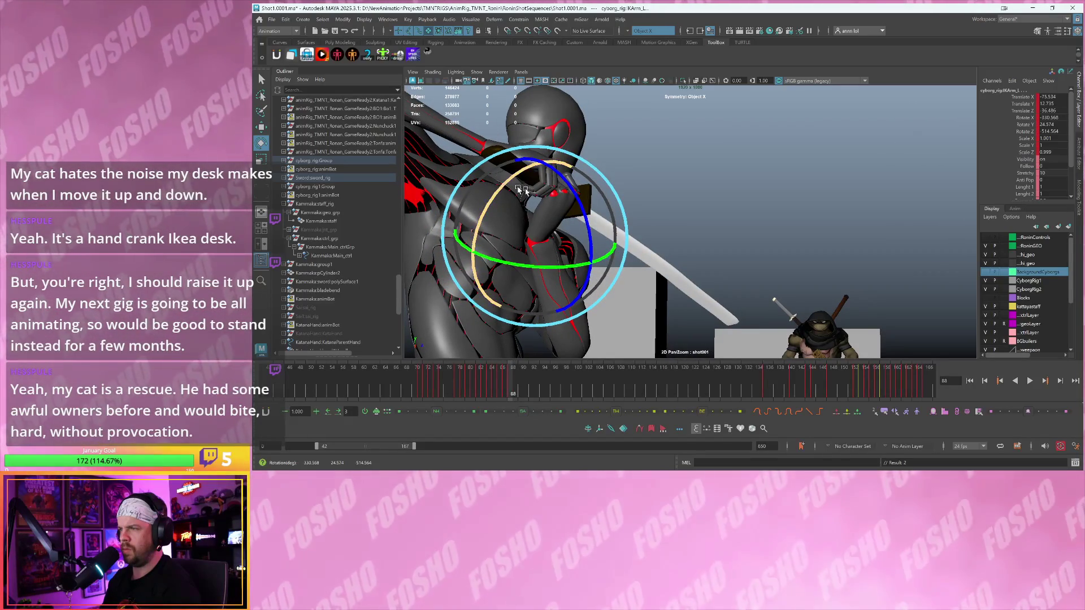
{"action": "left_click_drag", "start_coordinate": [573, 203], "coordinate": [576, 197]}
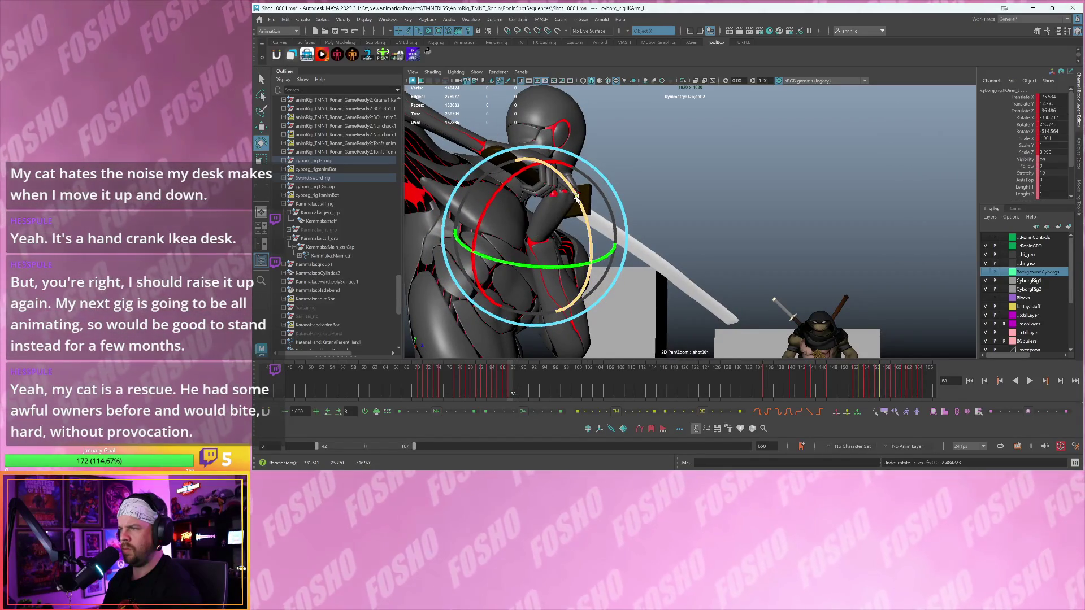
{"action": "key", "text": "space"}
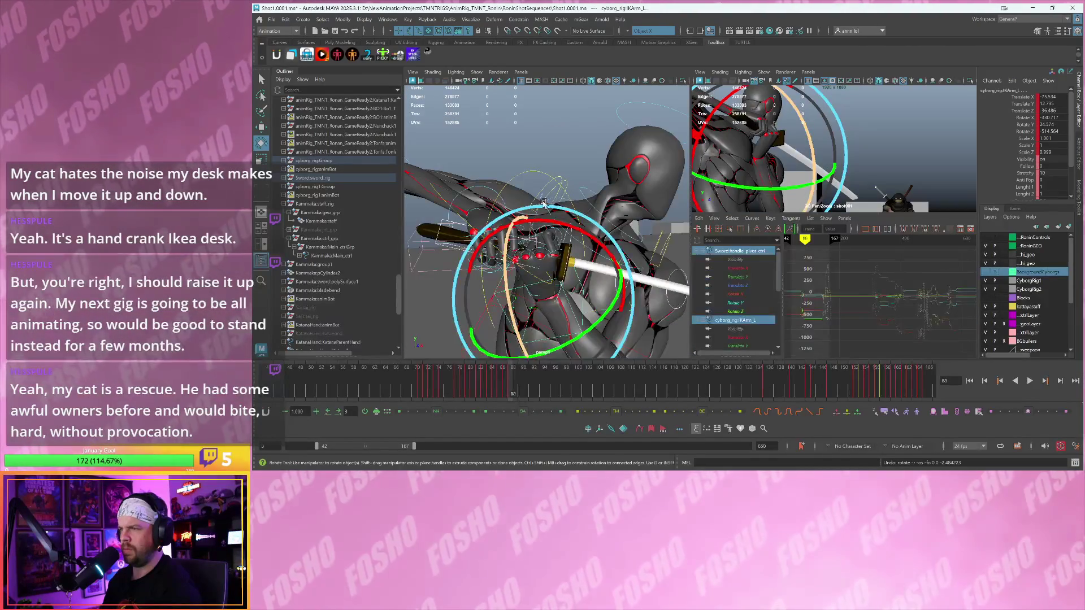
- Re-angle the right wrist control at frame 88, comparing against frame 87
{"action": "left_click", "coordinate": [487, 188]}
{"action": "left_click", "coordinate": [485, 190]}
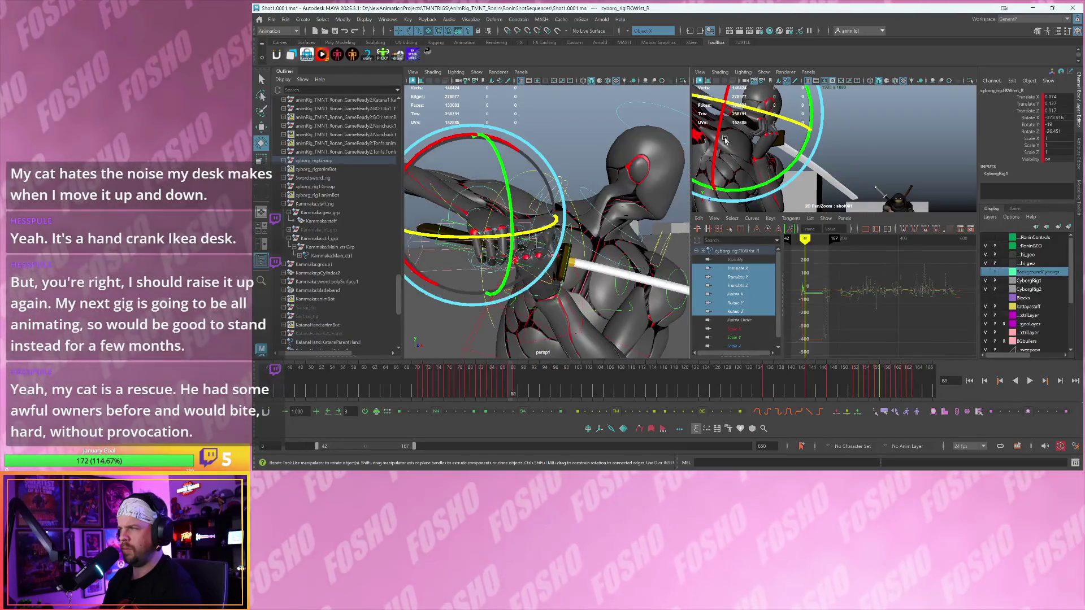
{"action": "left_click_drag", "start_coordinate": [716, 131], "coordinate": [738, 141]}
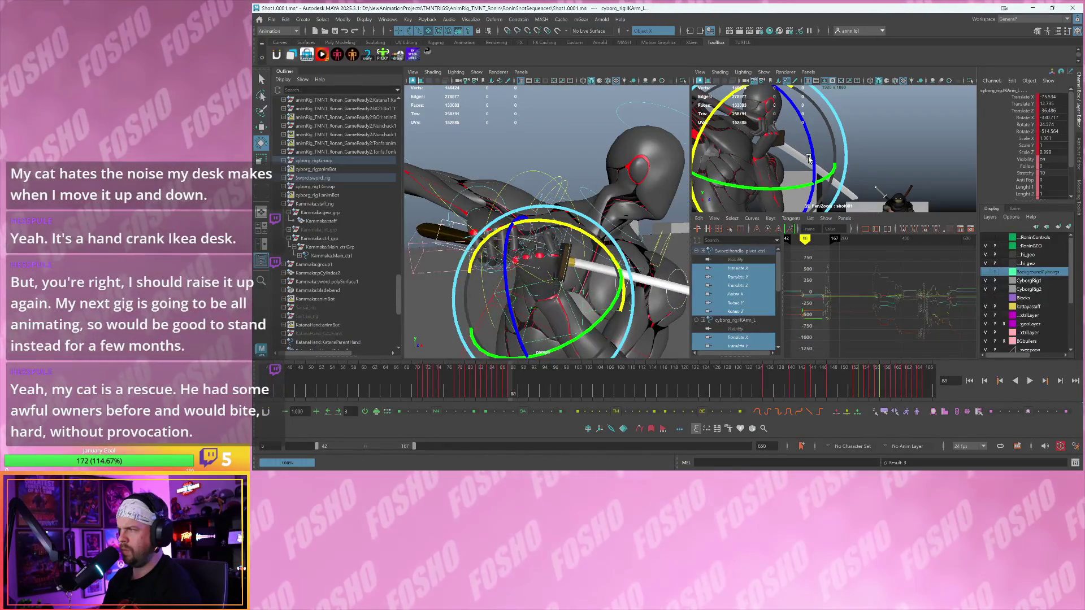
{"action": "key", "text": "alt+comma"}
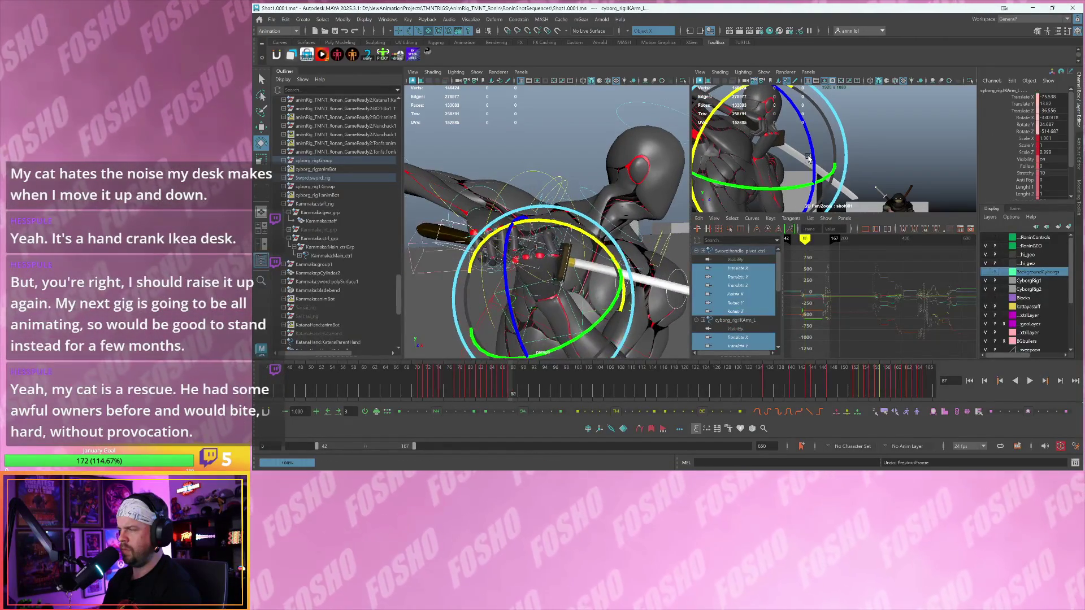
{"action": "key", "text": "ctrl+z"}
{"action": "left_click", "coordinate": [493, 193]}
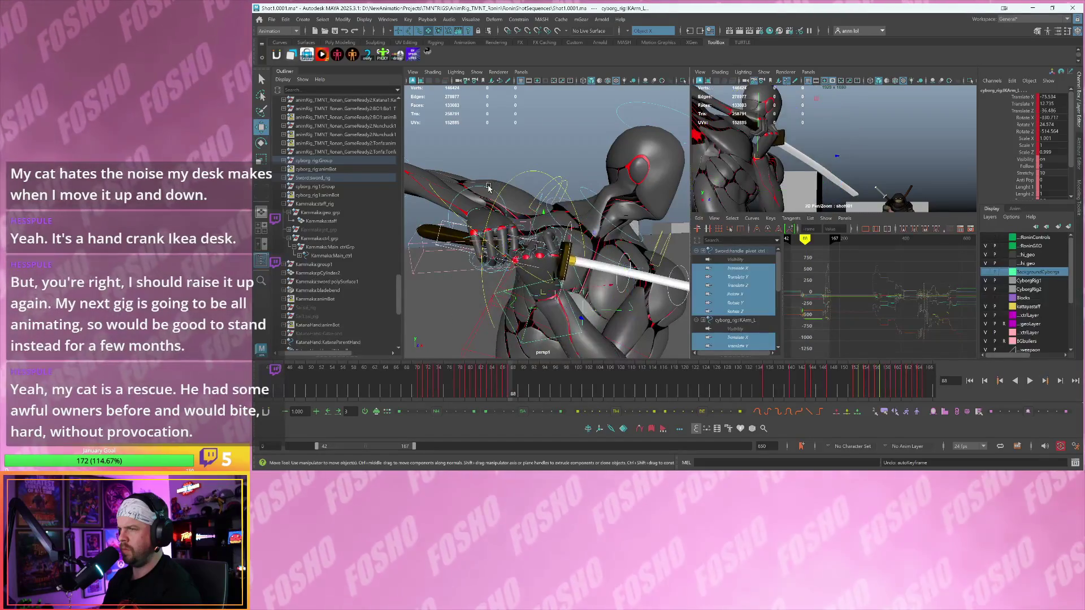
{"action": "key", "text": "e"}
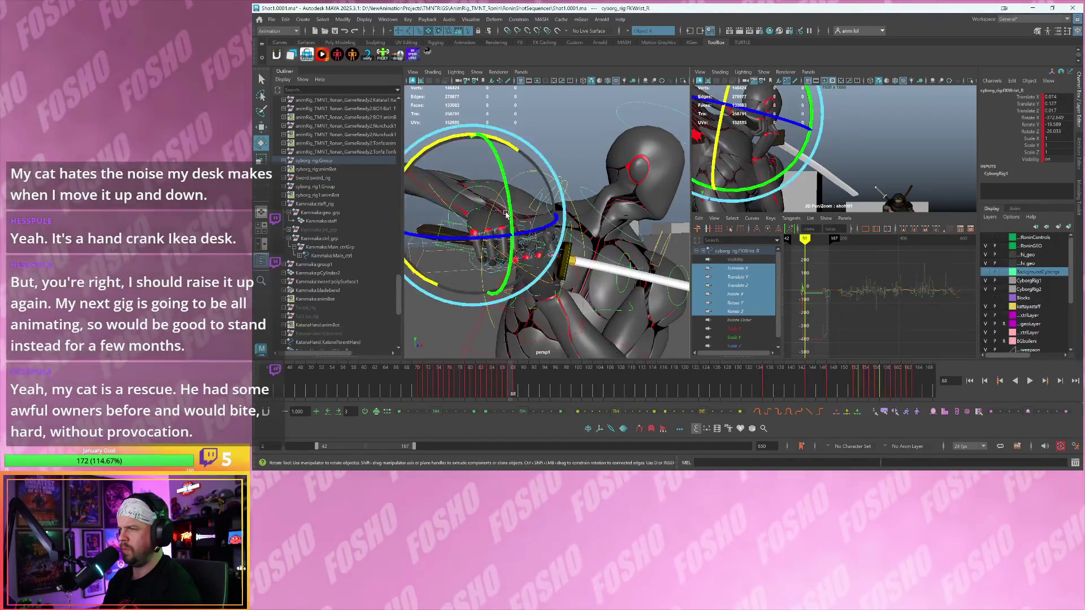
{"action": "left_click_drag", "start_coordinate": [512, 215], "coordinate": [511, 208]}
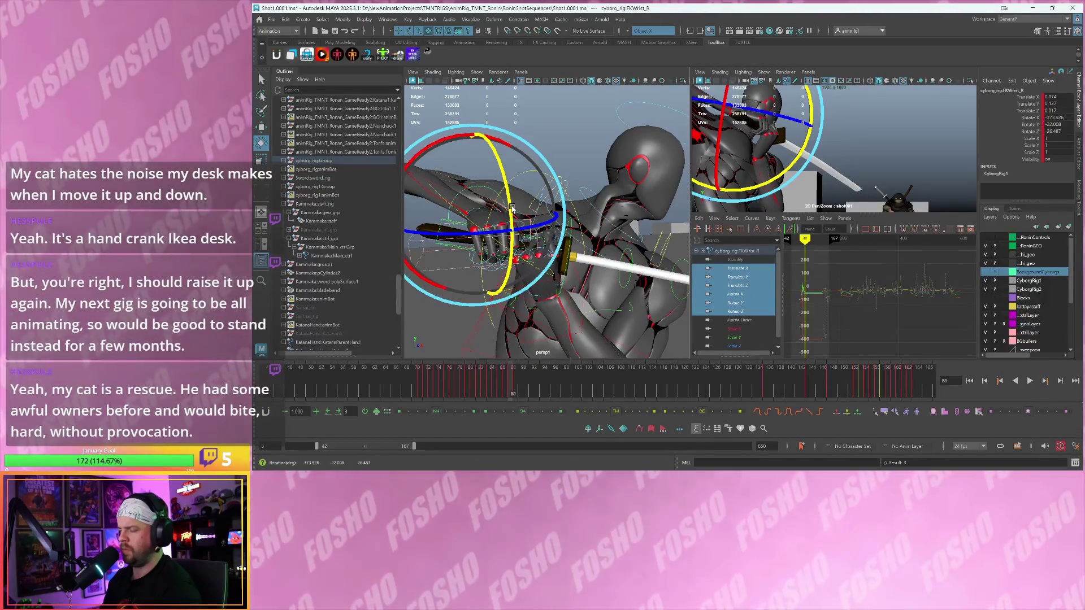
{"action": "key", "text": "ctrl+z"}
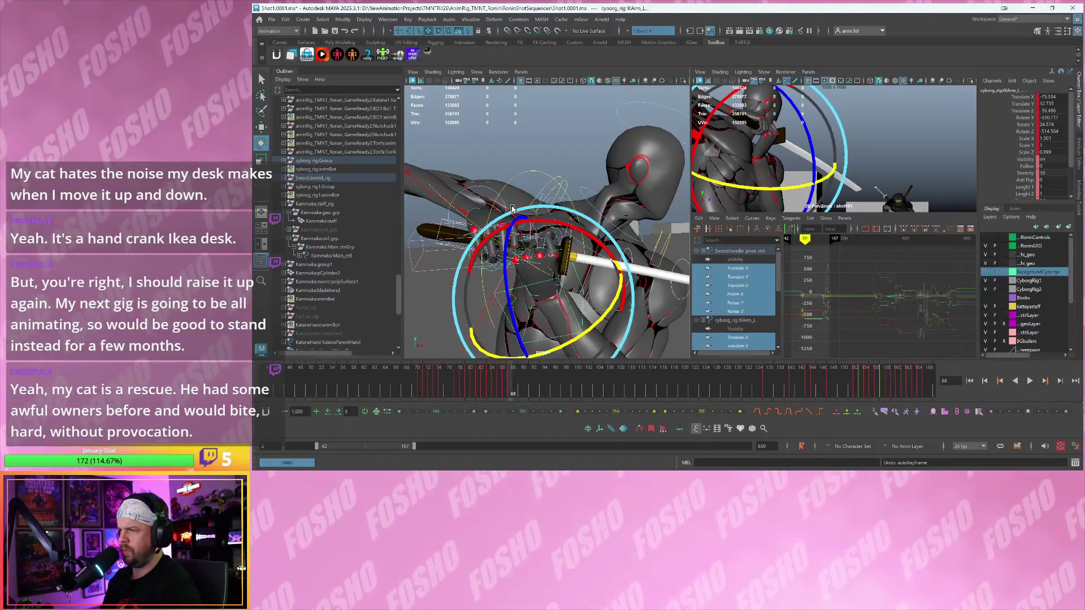
{"action": "key", "text": "ctrl+z"}
- Copy the sword handle pivot and left IK arm transforms, then step back to frame 86
{"action": "key", "text": "w"}
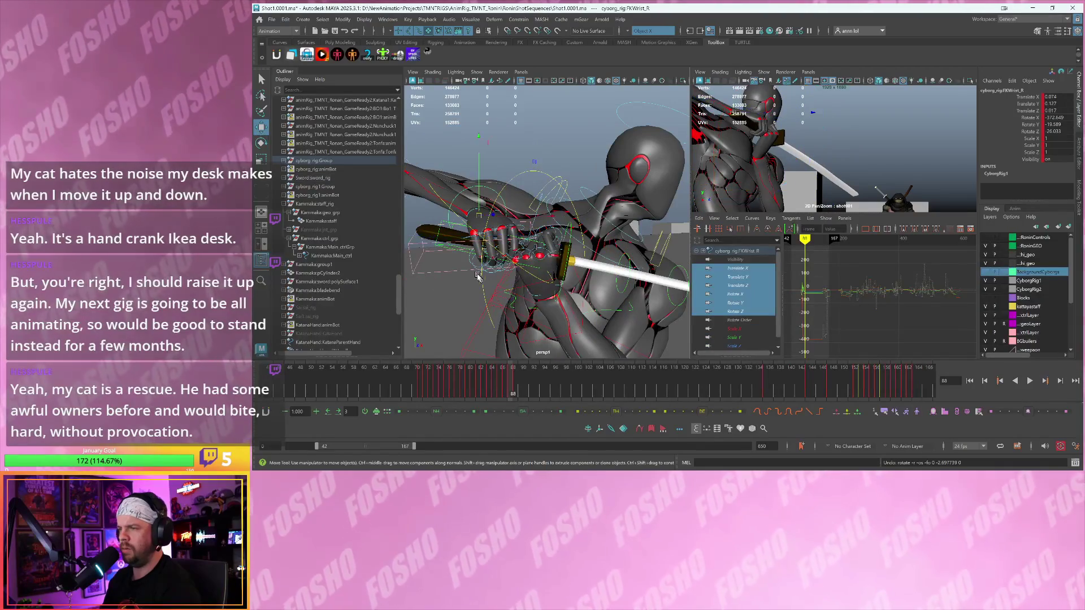
{"action": "left_click", "coordinate": [457, 249]}
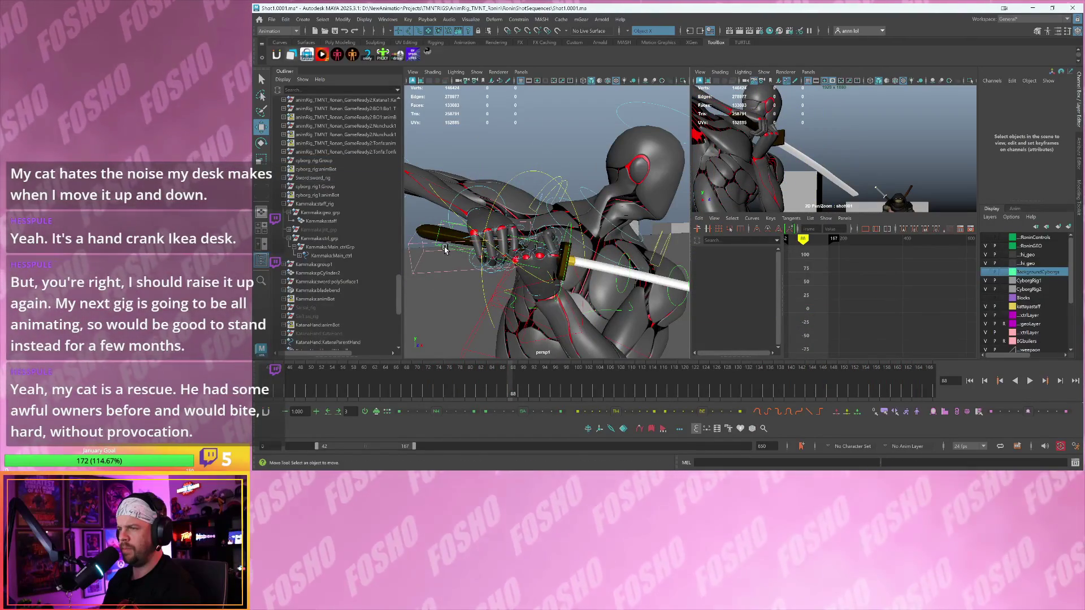
{"action": "left_click", "coordinate": [444, 249]}
{"action": "left_click", "coordinate": [523, 288], "text": "shift"}
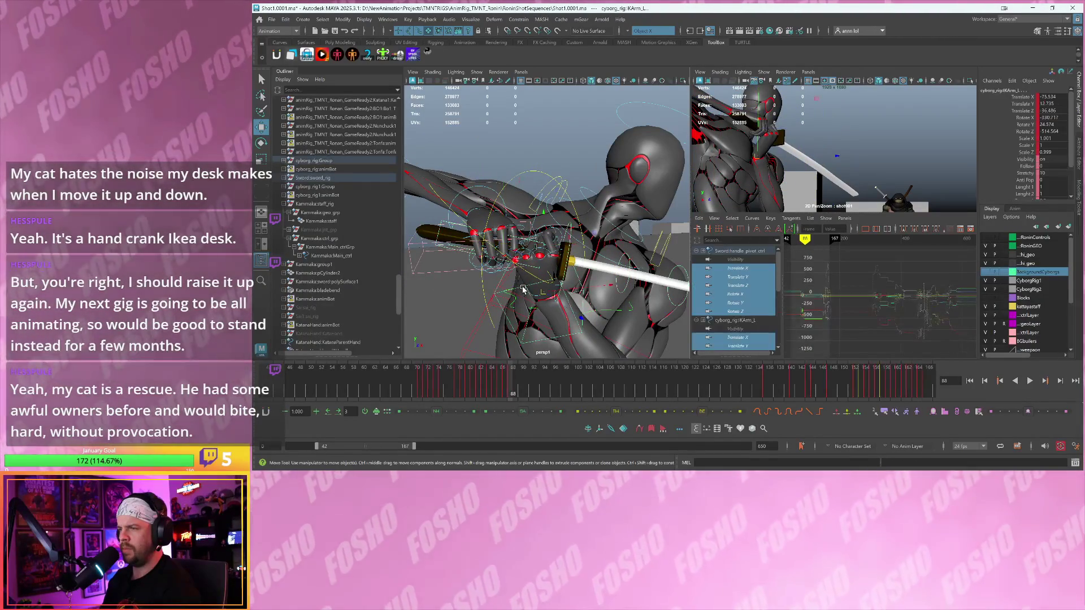
{"action": "key", "text": "ctrl+c"}
{"action": "left_click", "coordinate": [751, 165]}
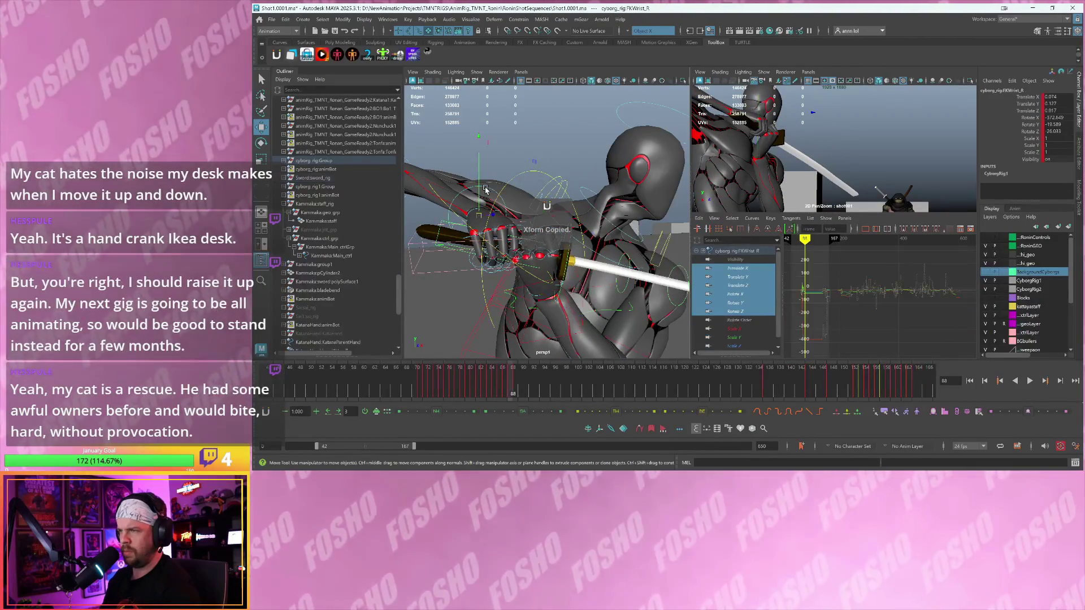
{"action": "key", "text": "alt+comma"}
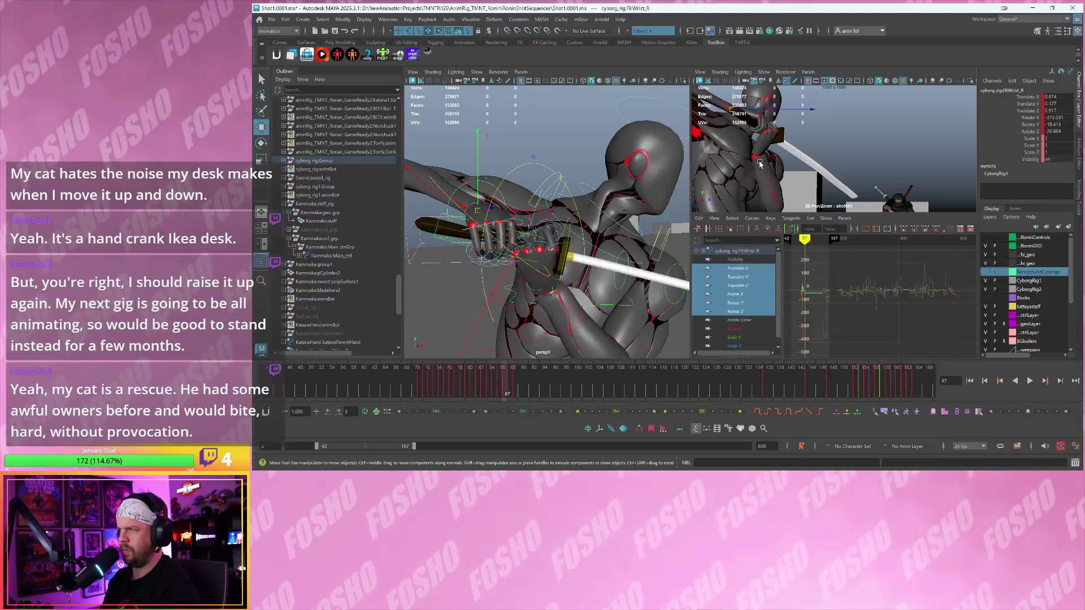
{"action": "key", "text": "alt+comma"}
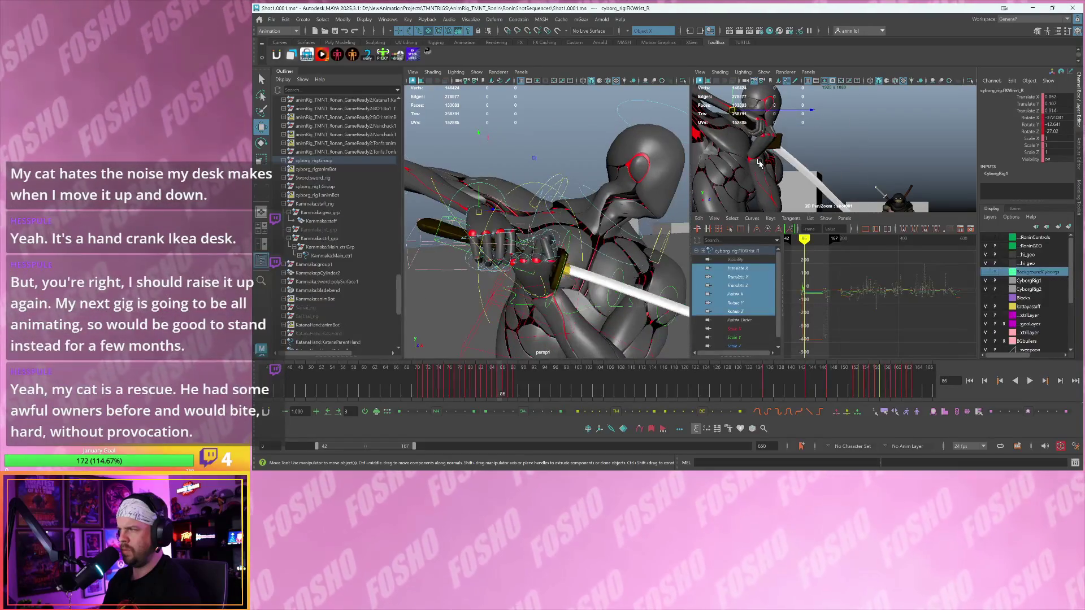
- At frame 85, ease the wrist pose toward its neighbouring keys, then cycle through the sword handle, left arm and right wrist controls
{"action": "key", "text": "alt+comma"}
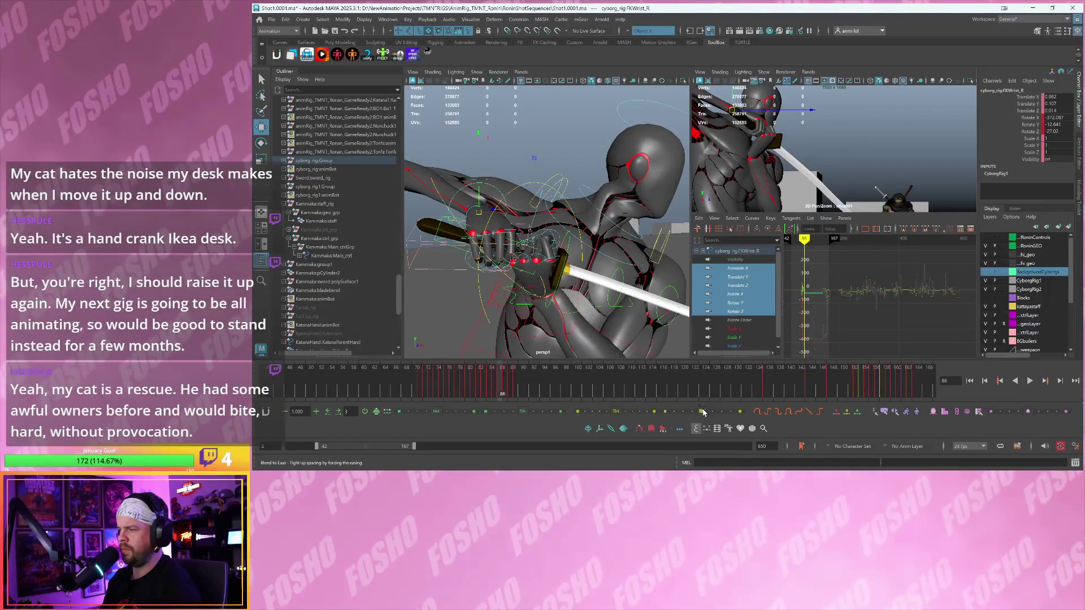
{"action": "left_click_drag", "start_coordinate": [696, 412], "coordinate": [696, 412]}
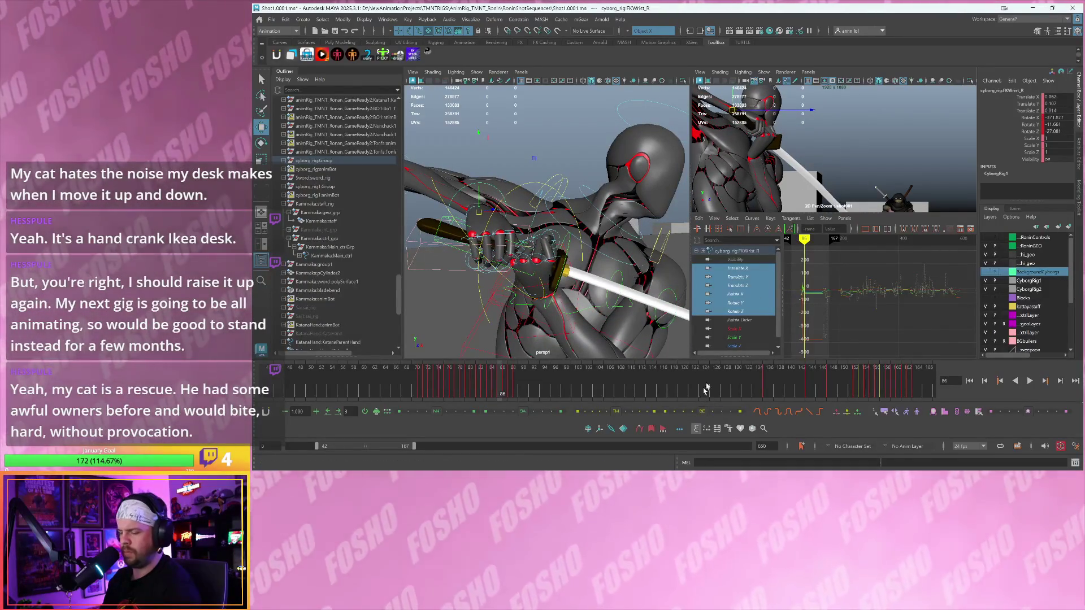
{"action": "left_click", "coordinate": [762, 182]}
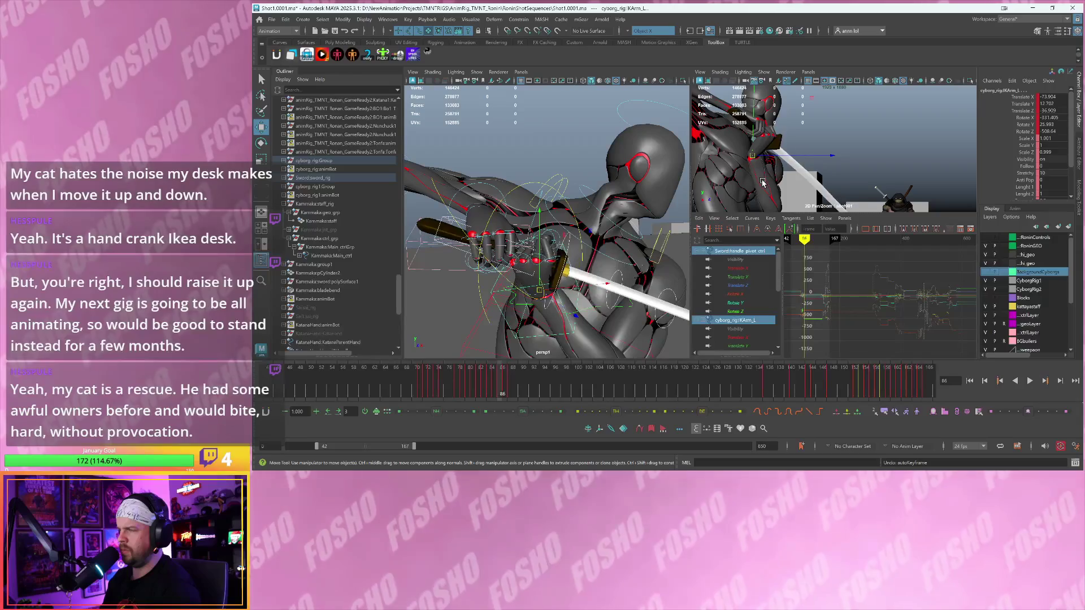
{"action": "left_click", "coordinate": [503, 165]}
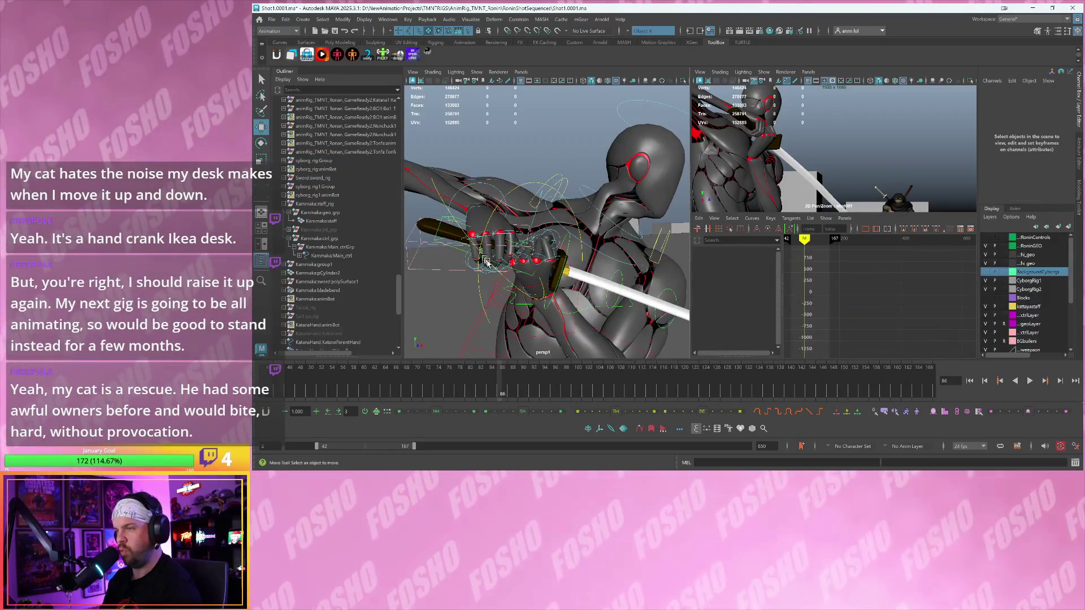
{"action": "left_click", "coordinate": [504, 292]}
{"action": "key", "text": "alt+comma"}
{"action": "left_click", "coordinate": [436, 236]}
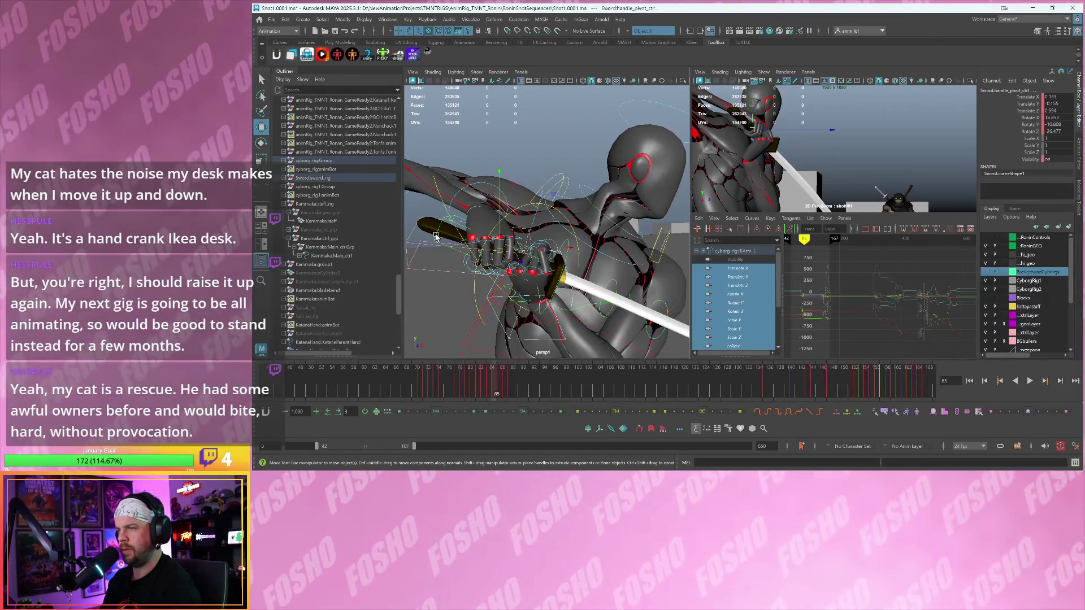
{"action": "left_click", "coordinate": [487, 296]}
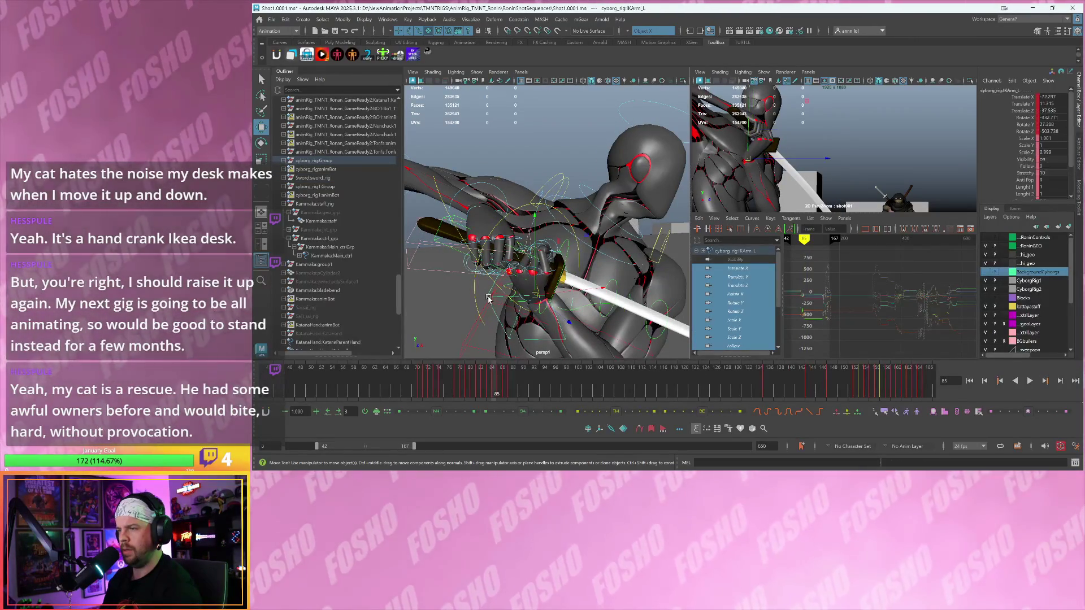
{"action": "left_click", "coordinate": [441, 221]}
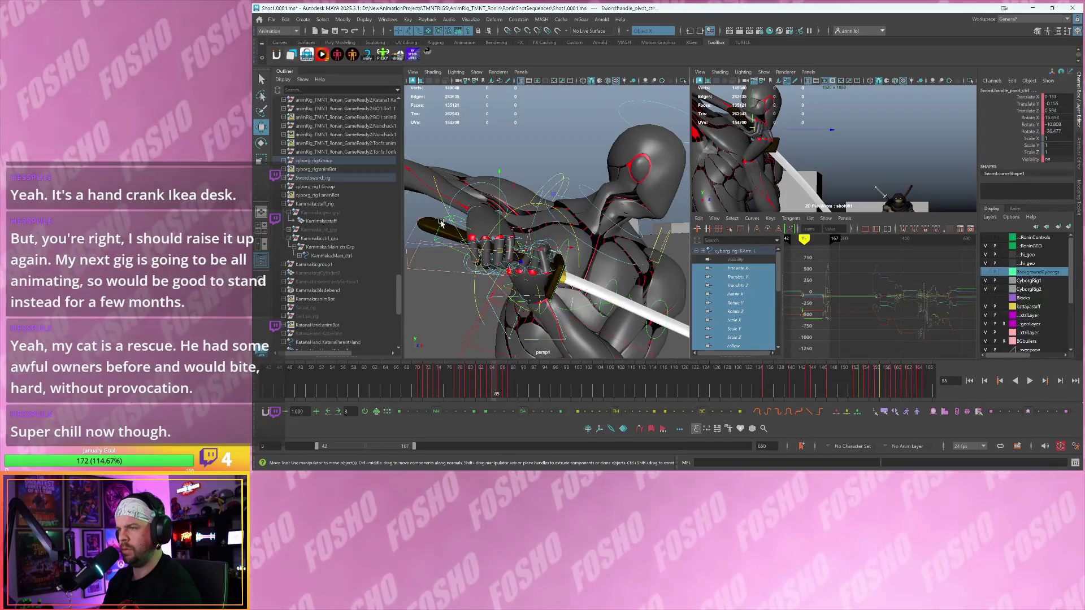
{"action": "left_click", "coordinate": [470, 191]}
- Compare frames 85–87, ease the wrist pose again at frame 86, and select the sword handle control
{"action": "key", "text": "alt+period"}
{"action": "key", "text": "alt+period"}
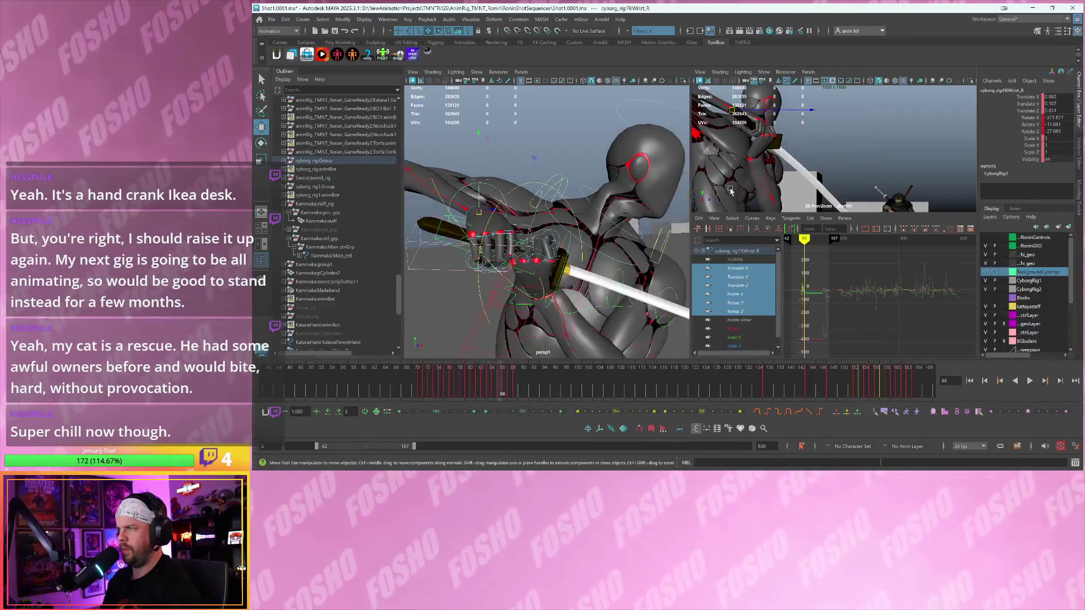
{"action": "key", "text": "alt+comma"}
{"action": "key", "text": "alt+comma"}
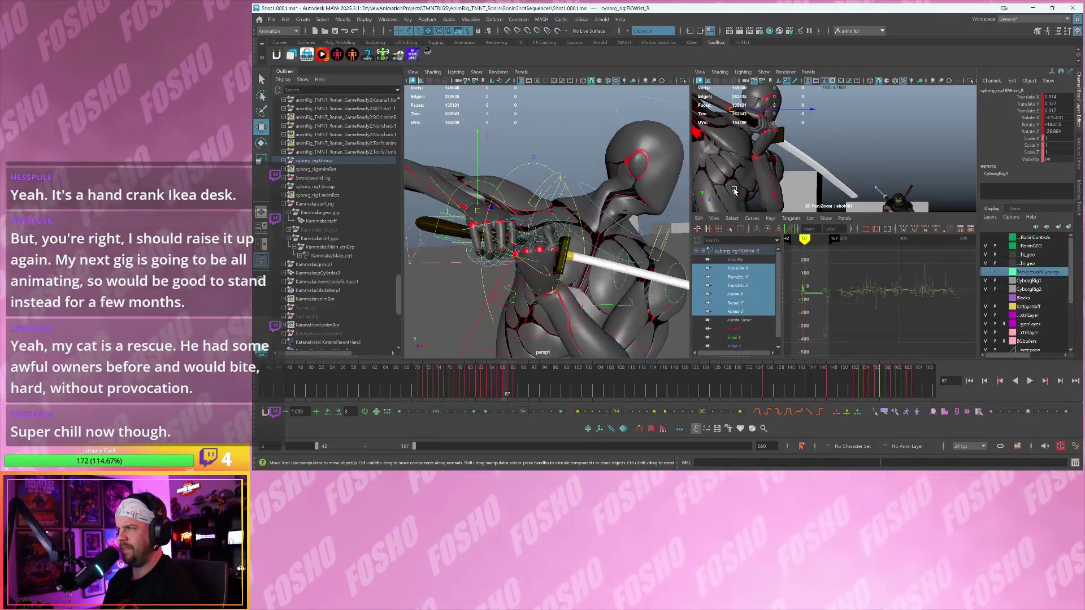
{"action": "key", "text": "alt+period"}
{"action": "key", "text": "alt+period"}
{"action": "key", "text": "alt+comma"}
{"action": "key", "text": "alt+comma"}
{"action": "key", "text": "alt+period"}
{"action": "key", "text": "alt+period"}
{"action": "key", "text": "alt+comma"}
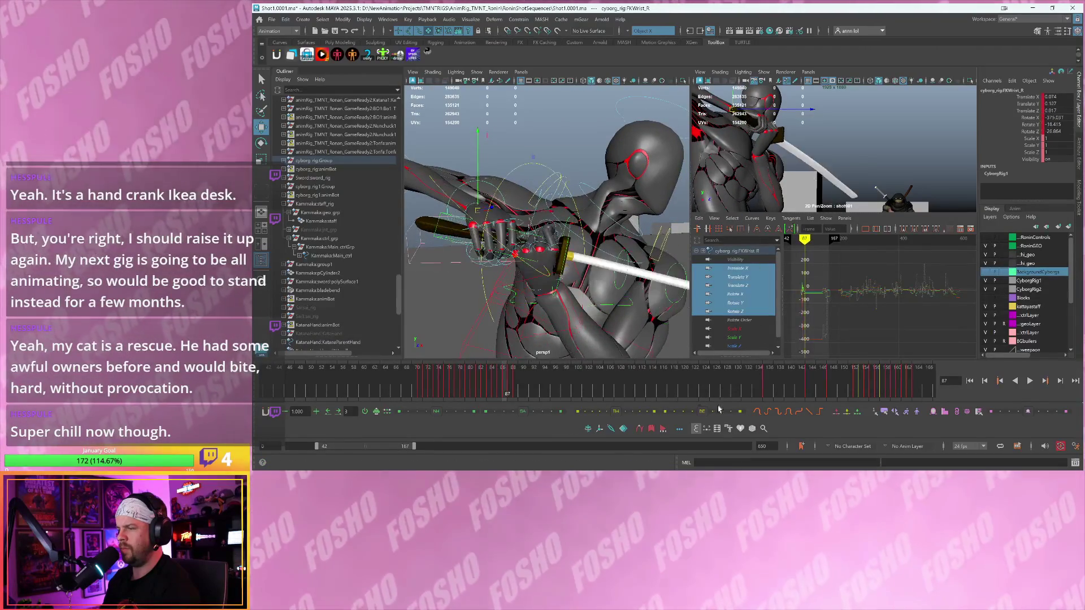
{"action": "left_click_drag", "start_coordinate": [704, 413], "coordinate": [696, 416]}
{"action": "left_click", "coordinate": [808, 152]}
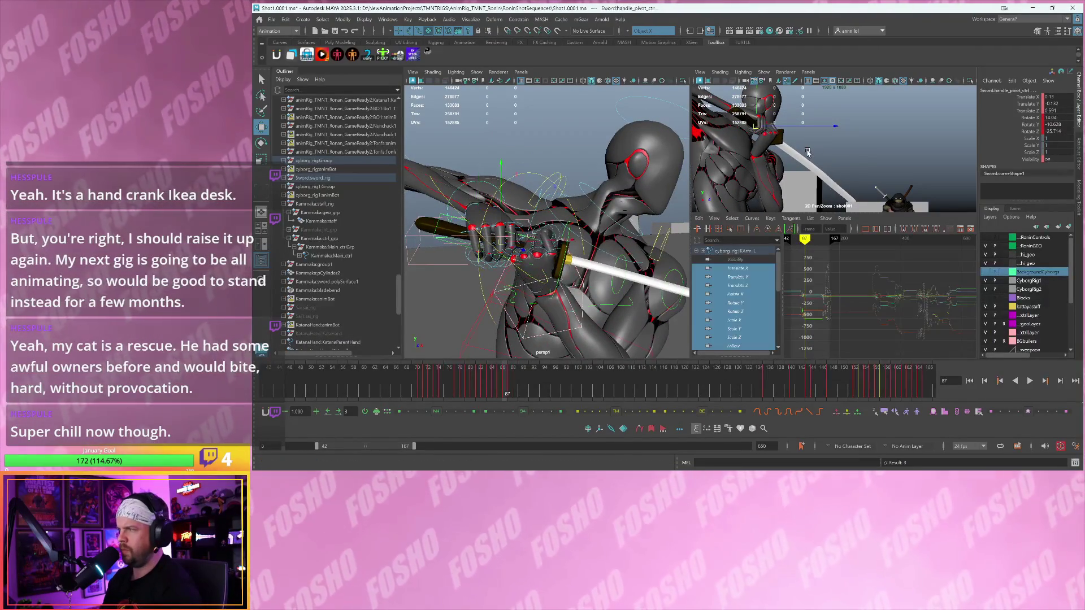
- Rotate the right wrist control around frame 89 to adjust the swing pose
{"action": "key", "text": "alt+period"}
{"action": "key", "text": "alt+period"}
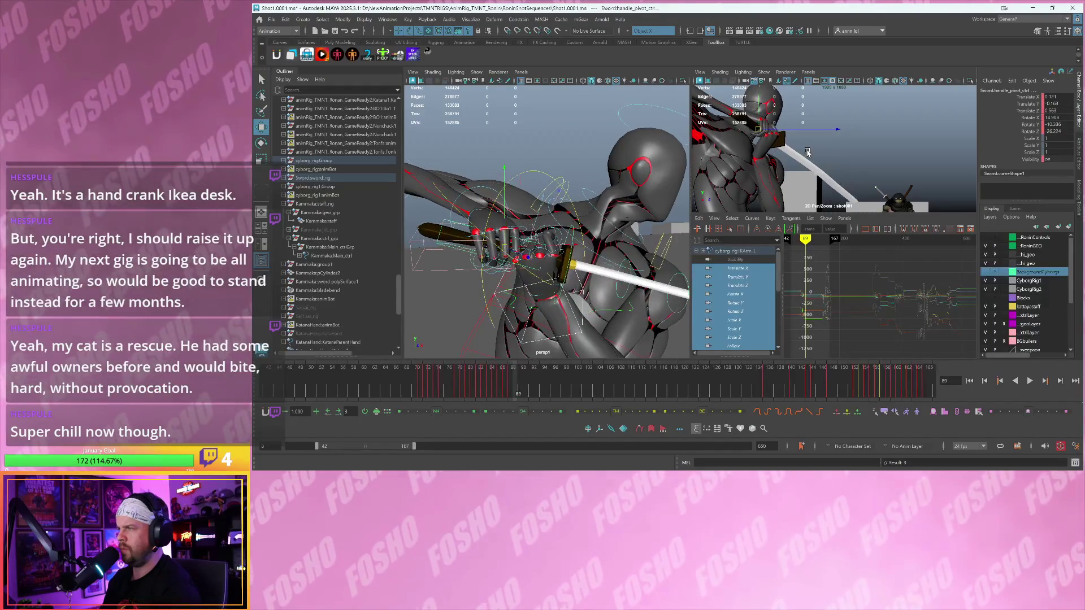
{"action": "key", "text": "alt+comma"}
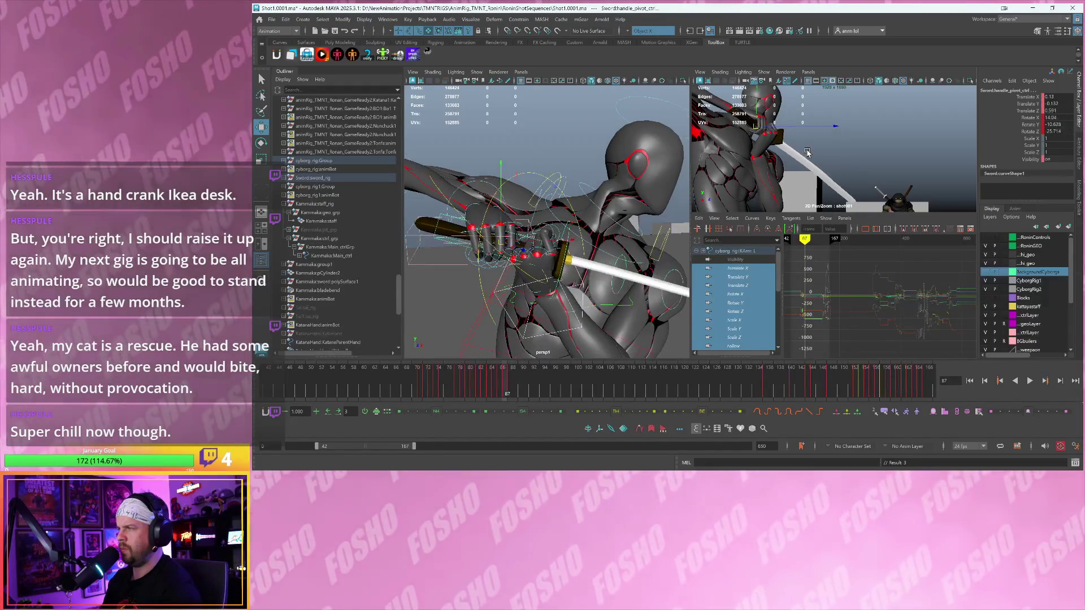
{"action": "key", "text": "alt+period"}
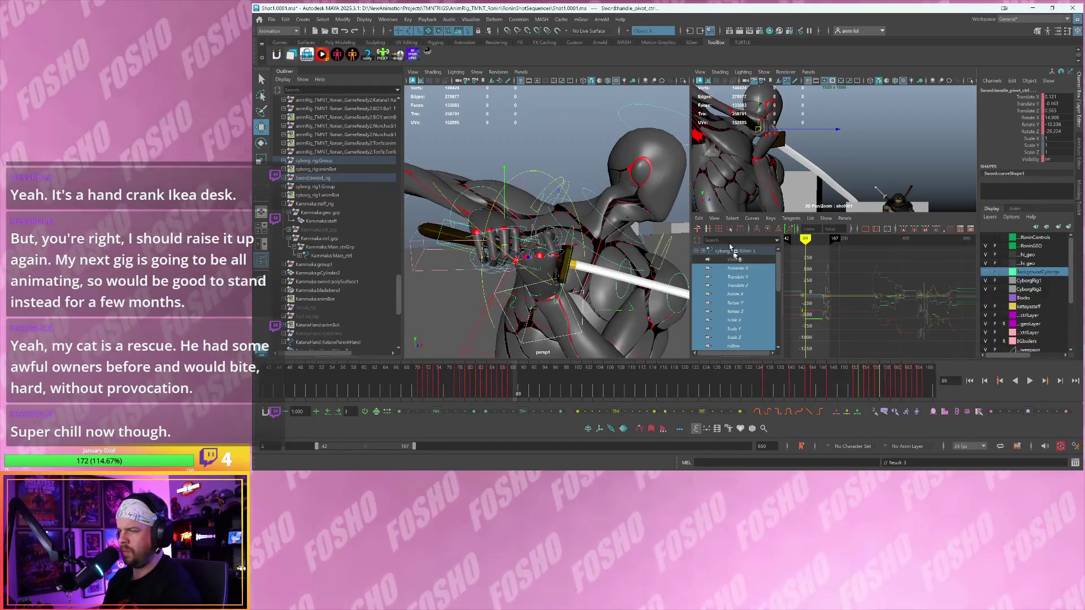
{"action": "left_click", "coordinate": [486, 190]}
{"action": "key", "text": "alt+comma"}
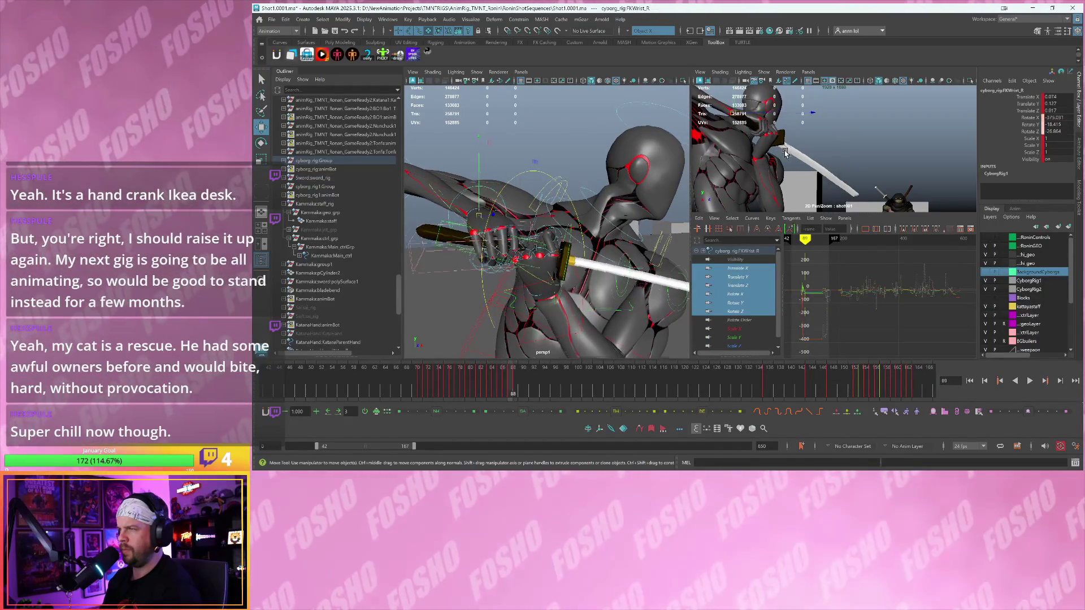
{"action": "key", "text": "alt+period"}
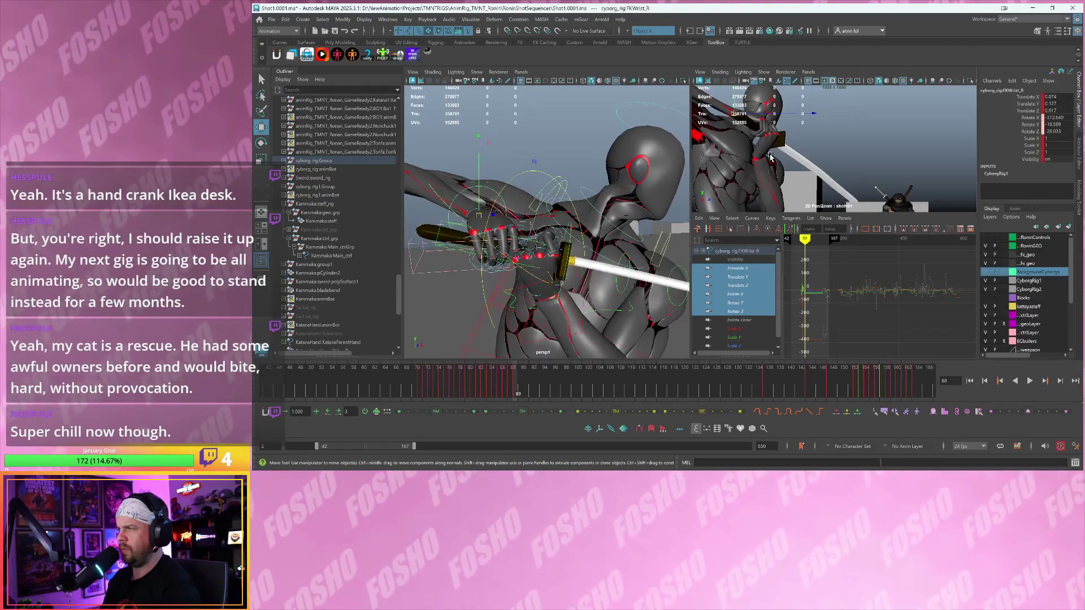
{"action": "key", "text": "e"}
{"action": "left_click_drag", "start_coordinate": [722, 156], "coordinate": [715, 154]}
- With the sword handle selected, play back and step through frames 89–91 to check the motion
{"action": "left_click", "coordinate": [769, 156]}
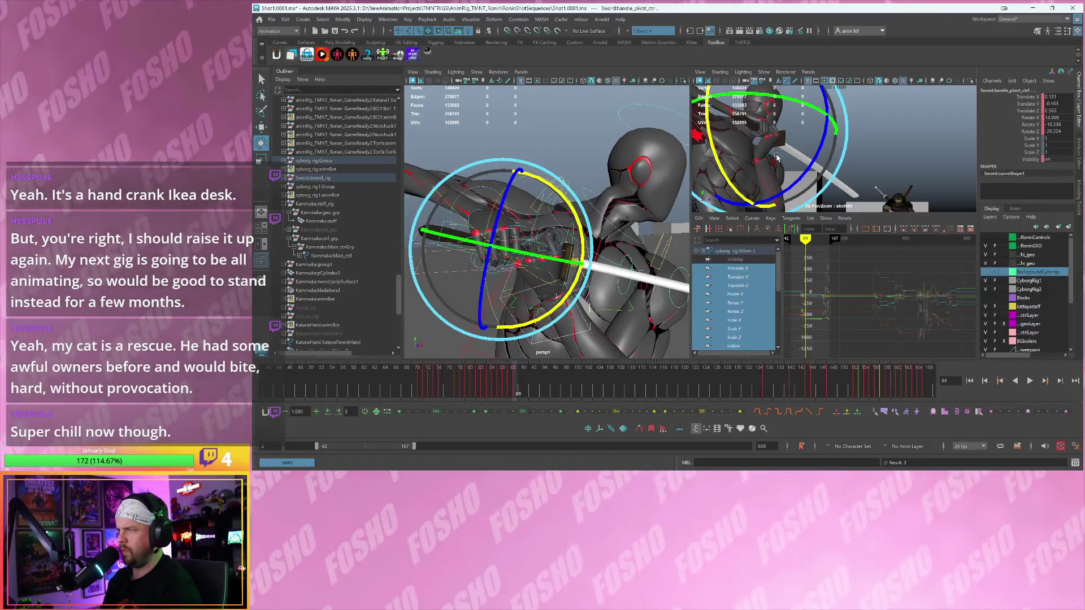
{"action": "key", "text": "alt+v"}
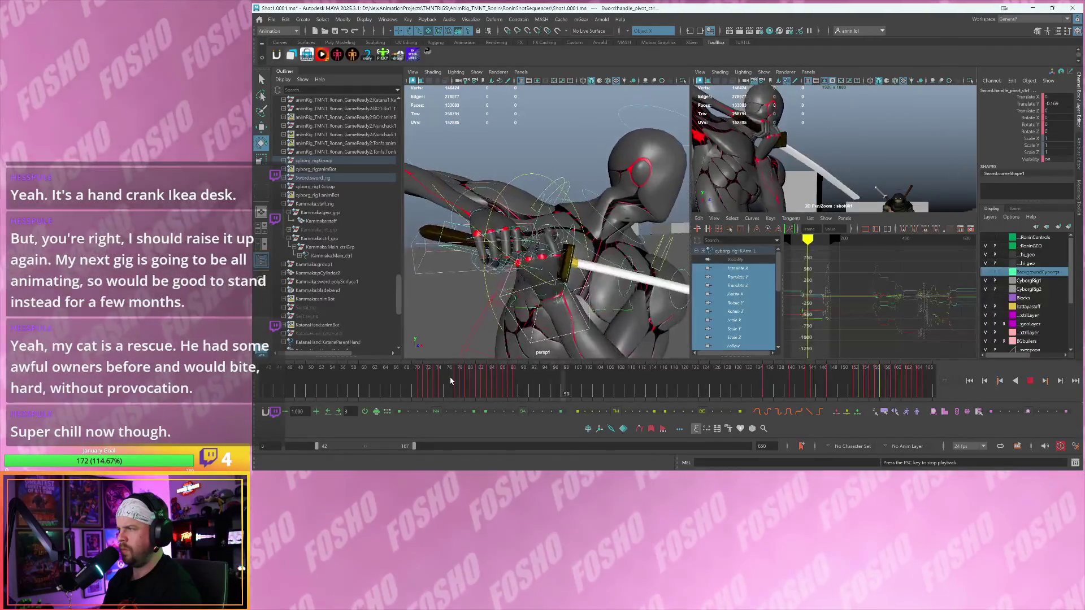
{"action": "key", "text": "Escape"}
{"action": "key", "text": "alt+comma"}
{"action": "key", "text": "alt+comma"}
{"action": "key", "text": "alt+comma"}
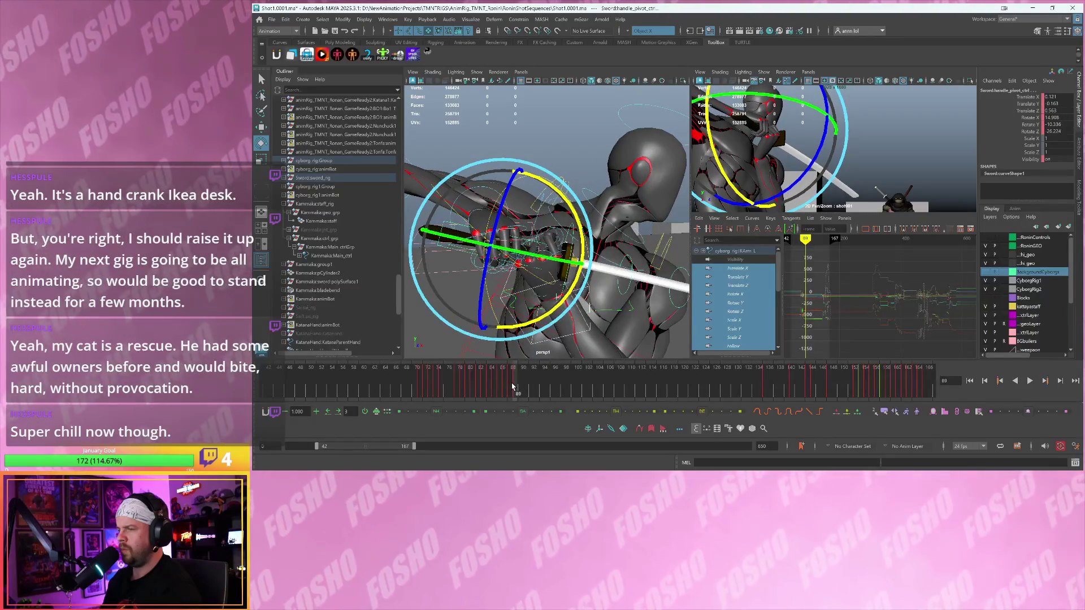
{"action": "key", "text": "alt+period"}
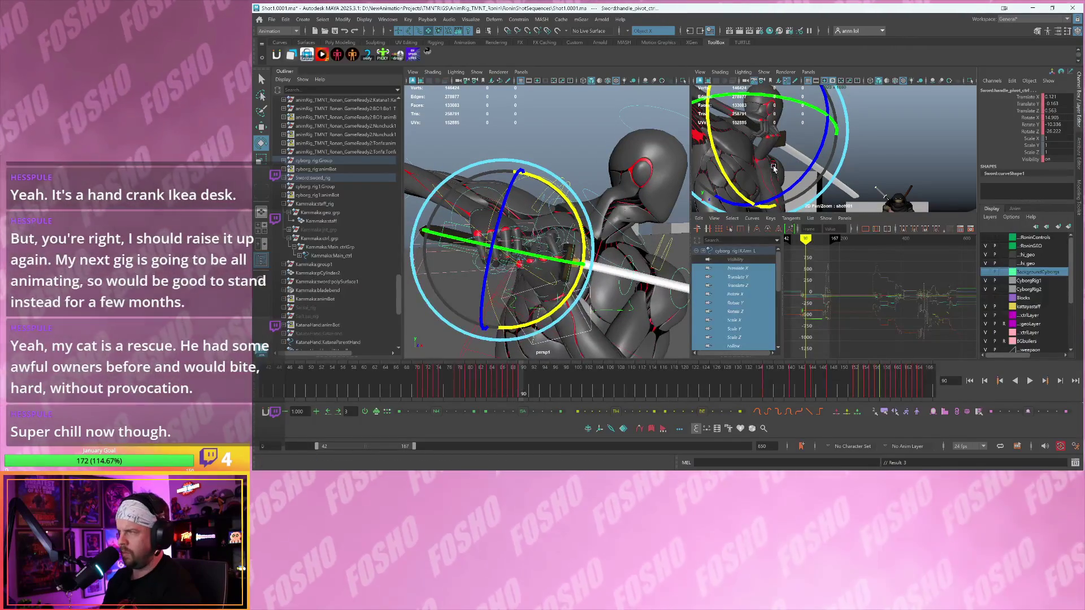
{"action": "key", "text": "alt+period"}
{"action": "key", "text": "alt+comma"}
{"action": "key", "text": "alt+comma"}
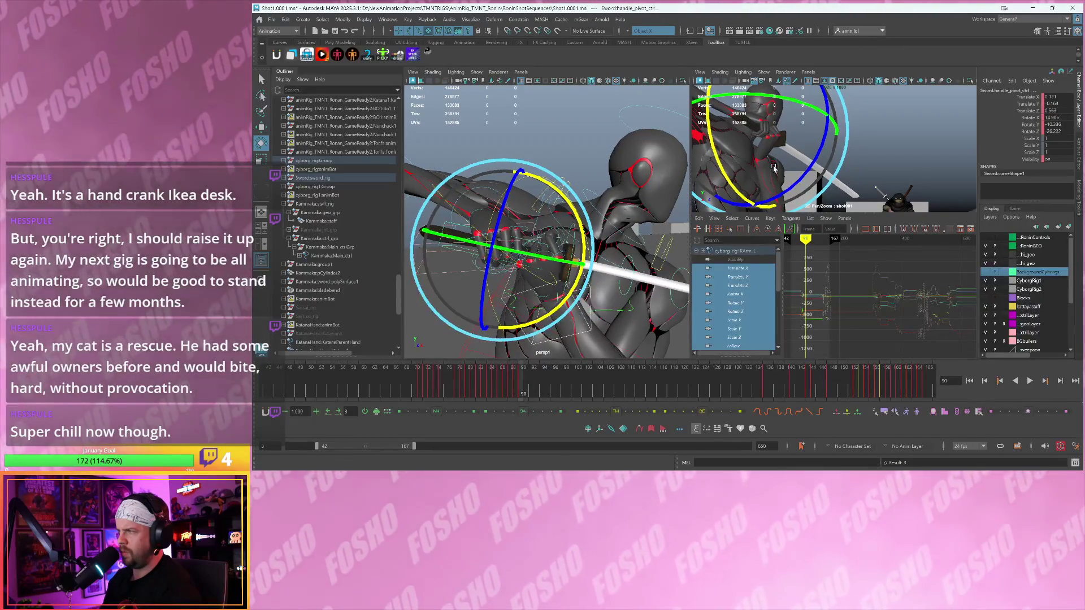
{"action": "key", "text": "alt+period"}
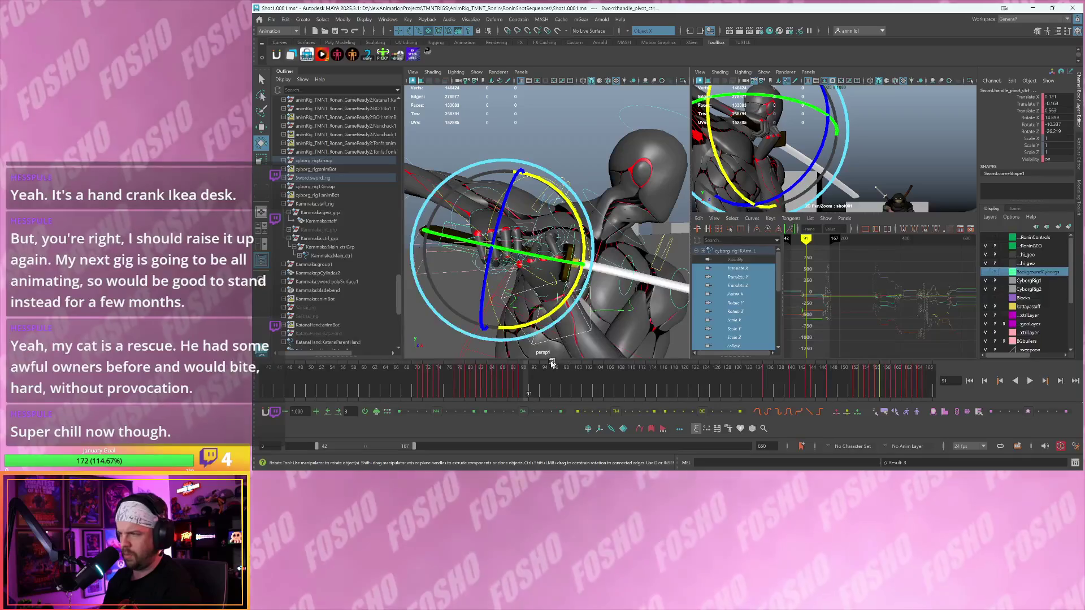
{"action": "left_click", "coordinate": [555, 359]}
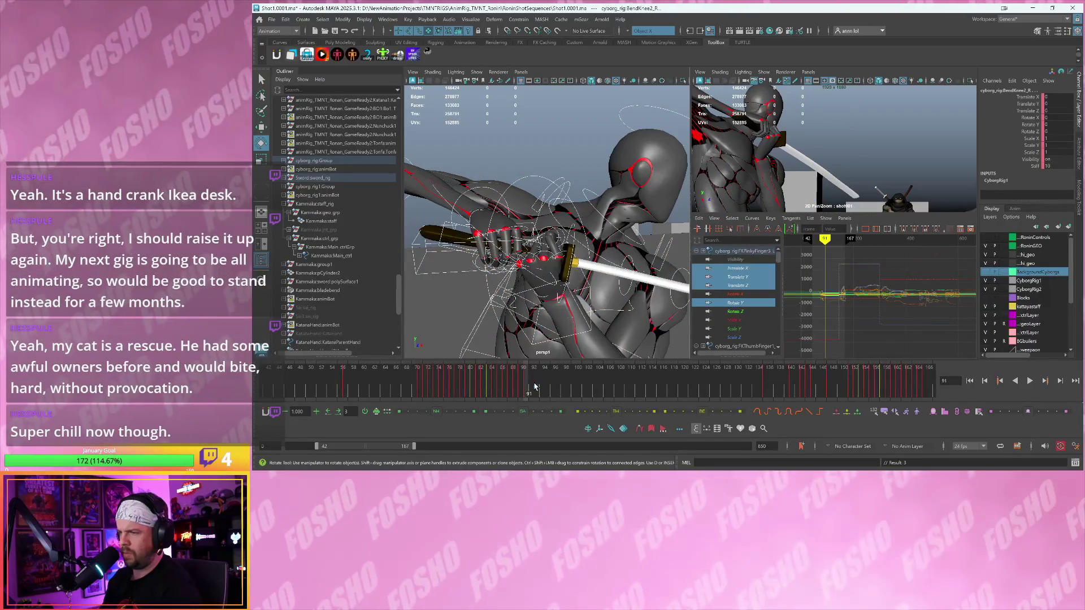
- Scrub to frame 117, toggle the full shot camera framing, play back and stop at frame 91
{"action": "left_click", "coordinate": [767, 390]}
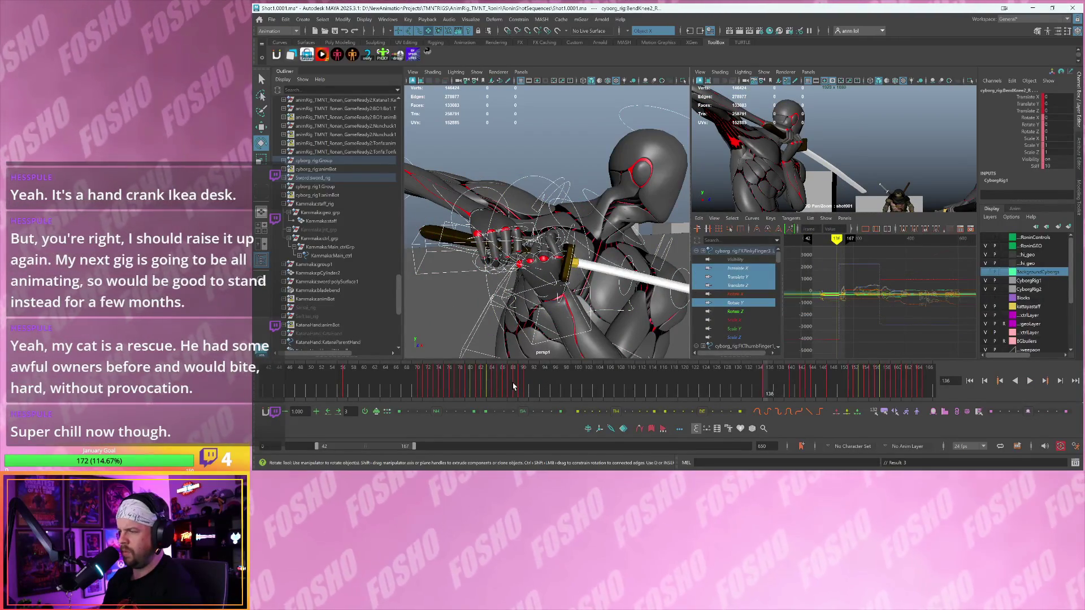
{"action": "left_click_drag", "start_coordinate": [512, 387], "coordinate": [668, 386]}
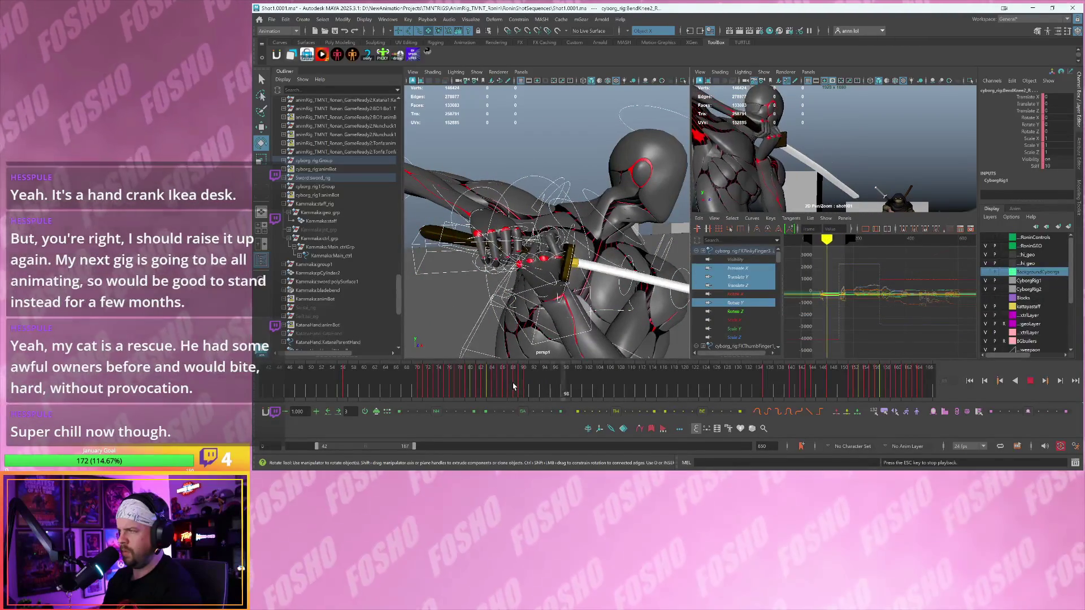
{"action": "key", "text": "backslash"}
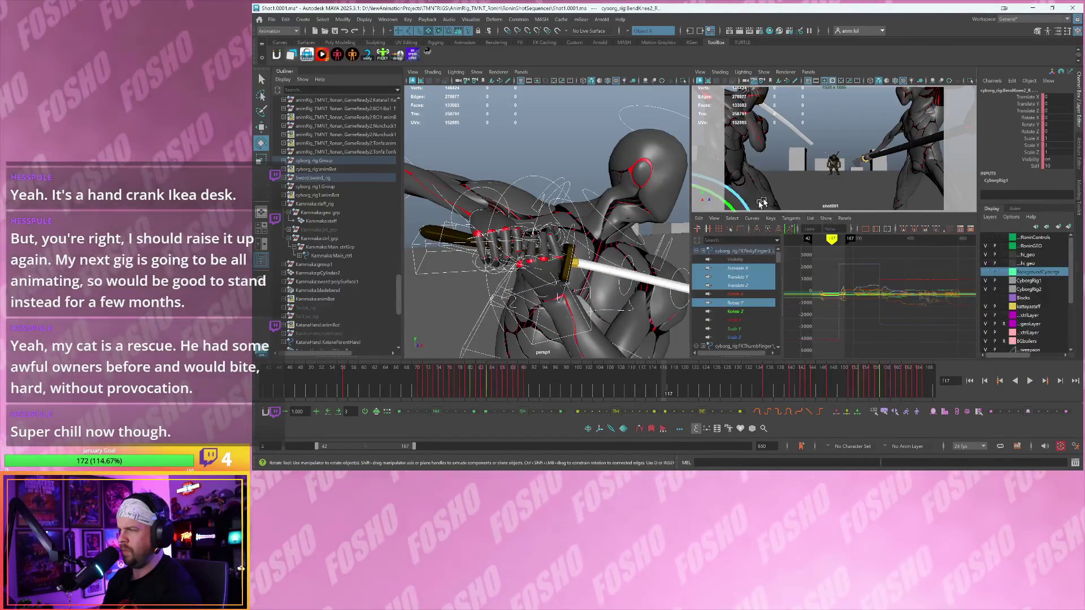
{"action": "key", "text": "alt+v"}
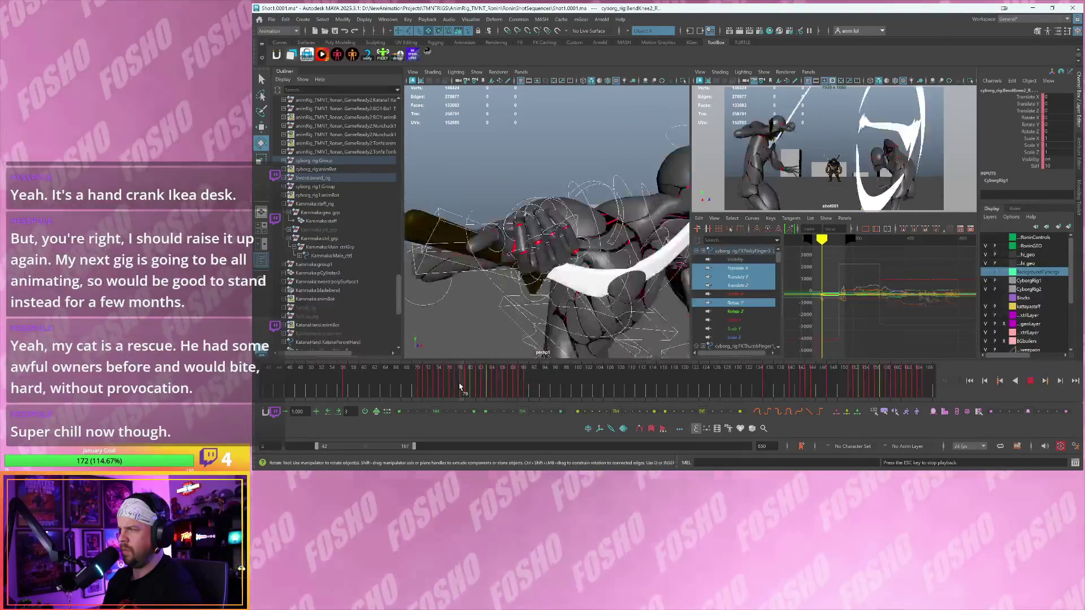
{"action": "key", "text": "backslash"}
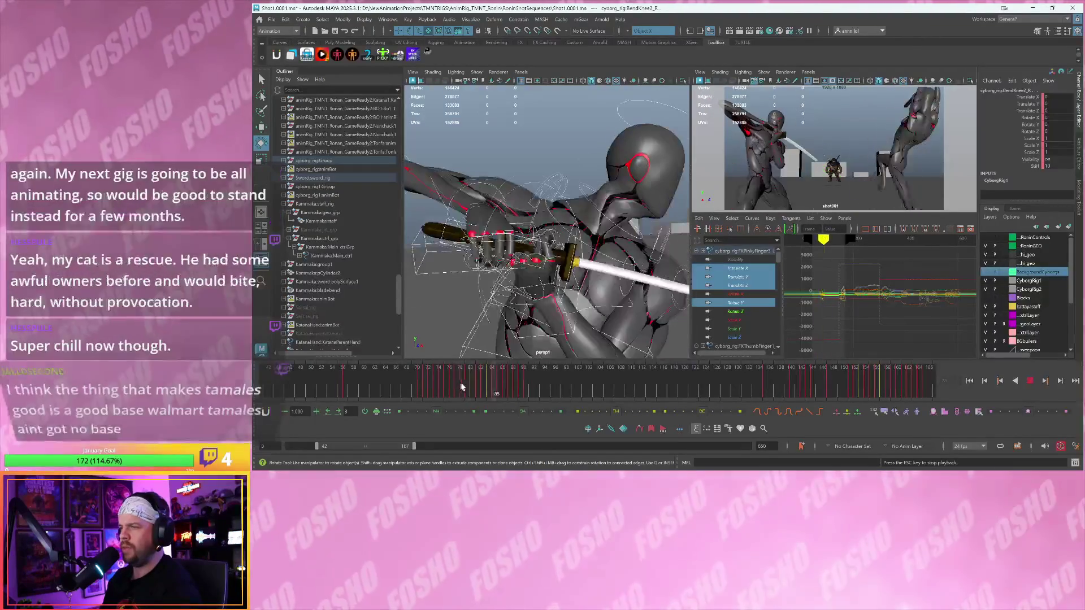
{"action": "key", "text": "Escape"}
{"action": "key", "text": "comma"}
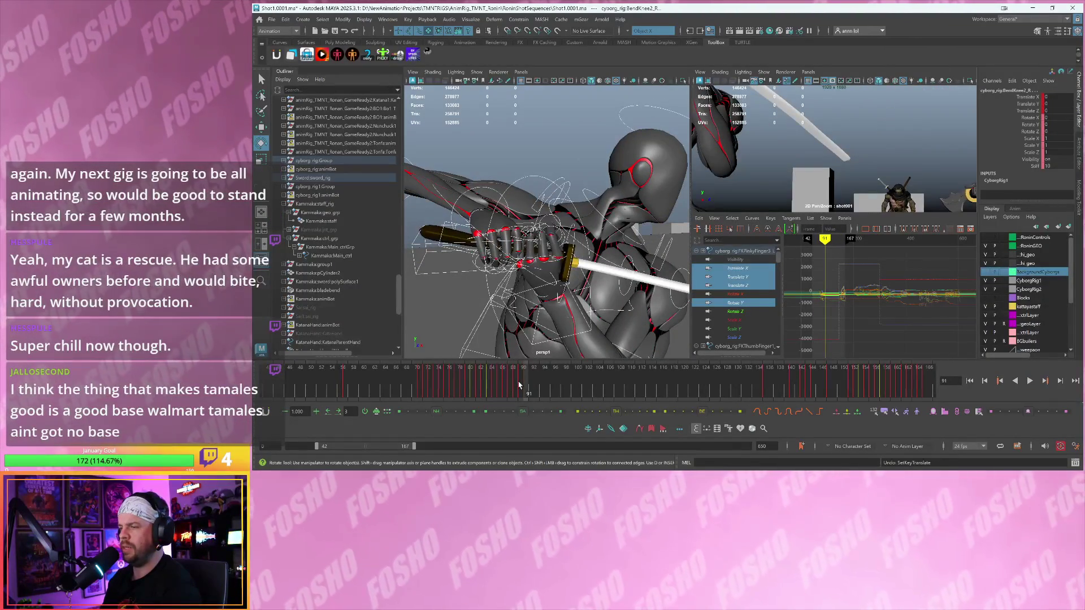
- At frame 89, select the right wrist and finger controls, play back to frame 92, and maximize the shot camera view
{"action": "left_click", "coordinate": [514, 386]}
{"action": "left_click_drag", "start_coordinate": [514, 386], "coordinate": [521, 383]}
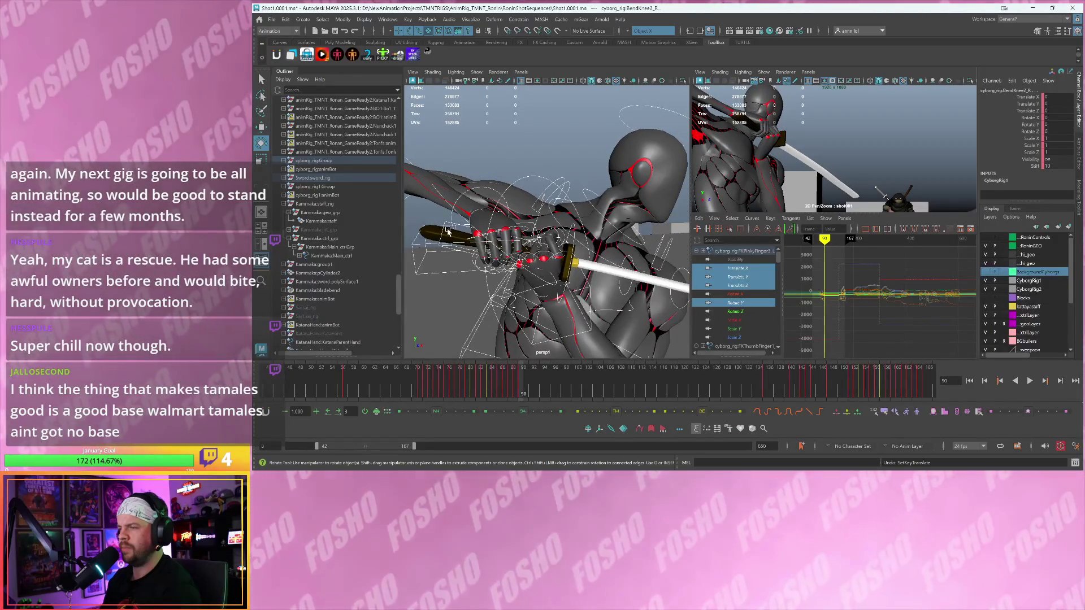
{"action": "left_click", "coordinate": [471, 191]}
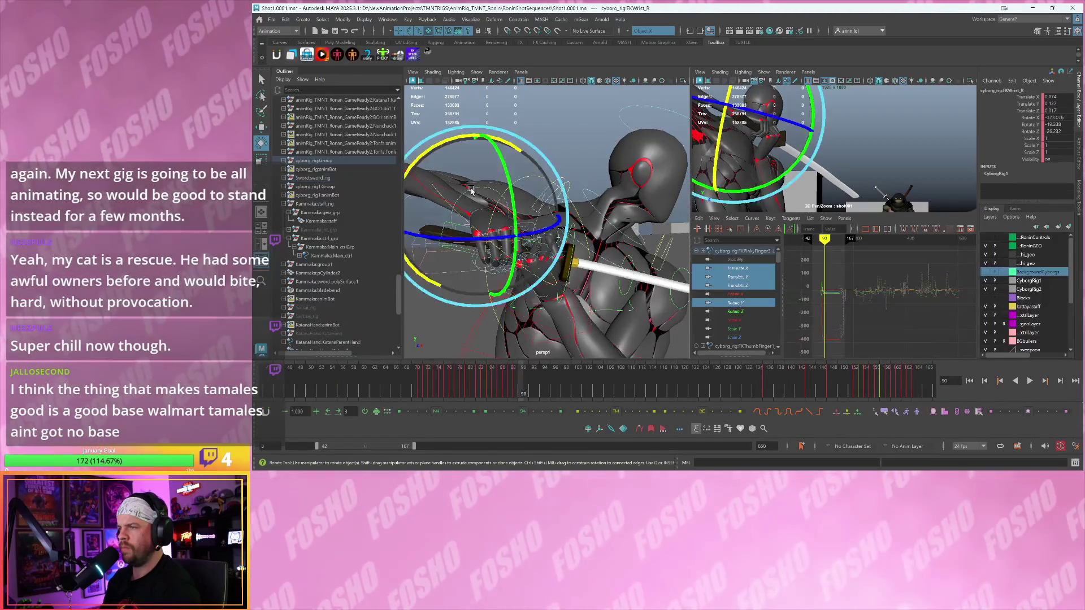
{"action": "left_click_drag", "start_coordinate": [483, 196], "coordinate": [531, 246]}
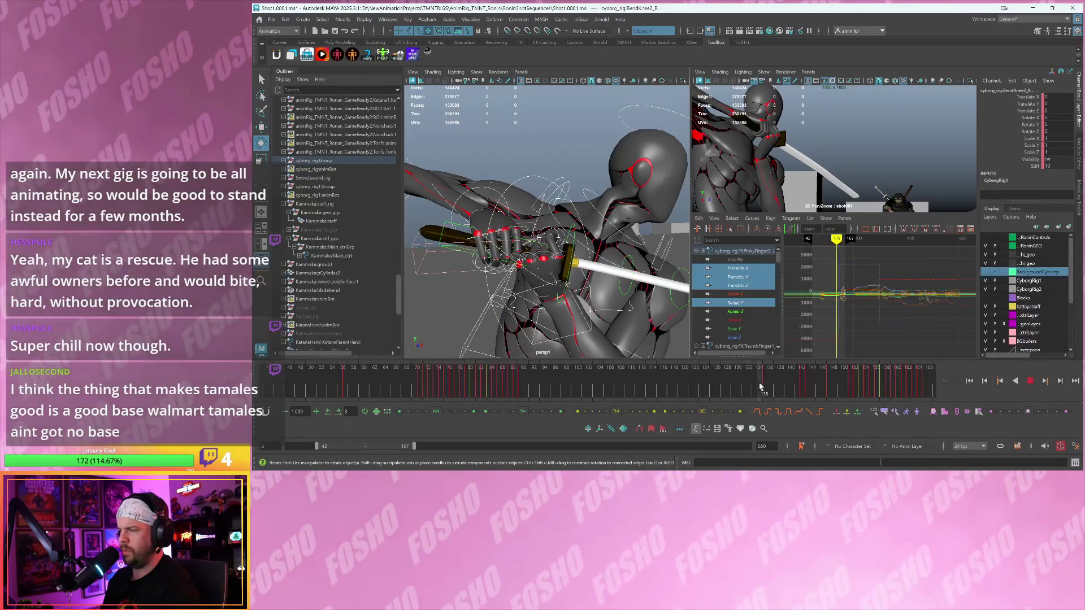
{"action": "key", "text": "alt+v"}
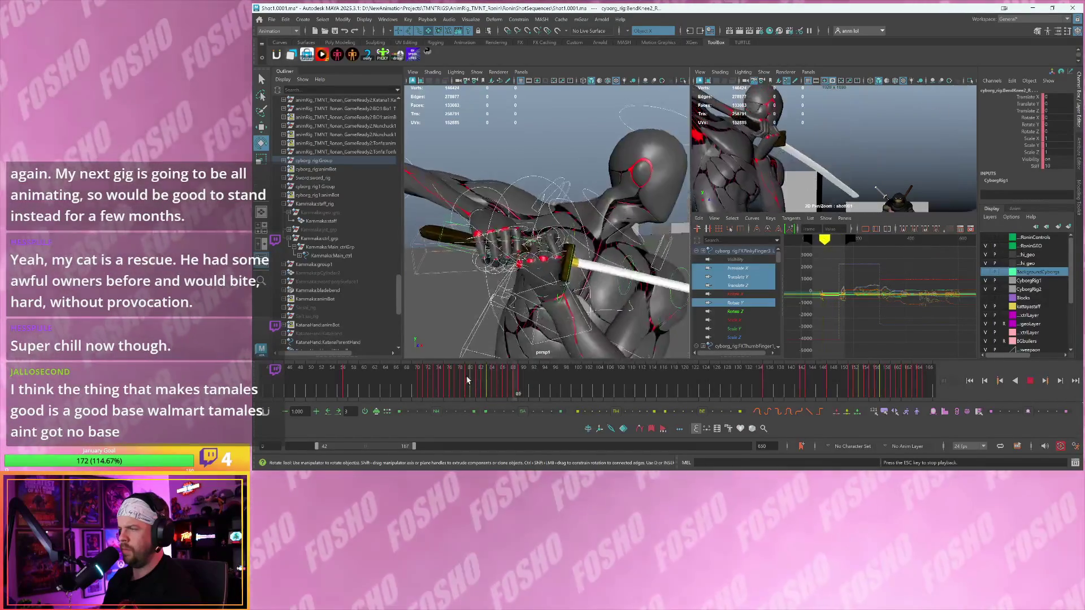
{"action": "key", "text": "Escape"}
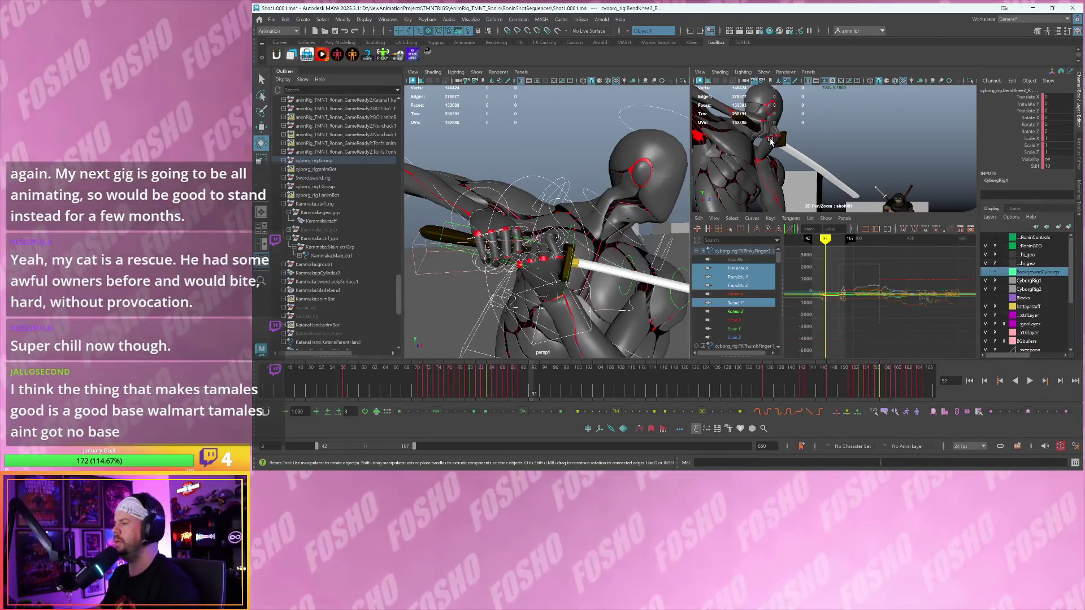
{"action": "key", "text": "space"}
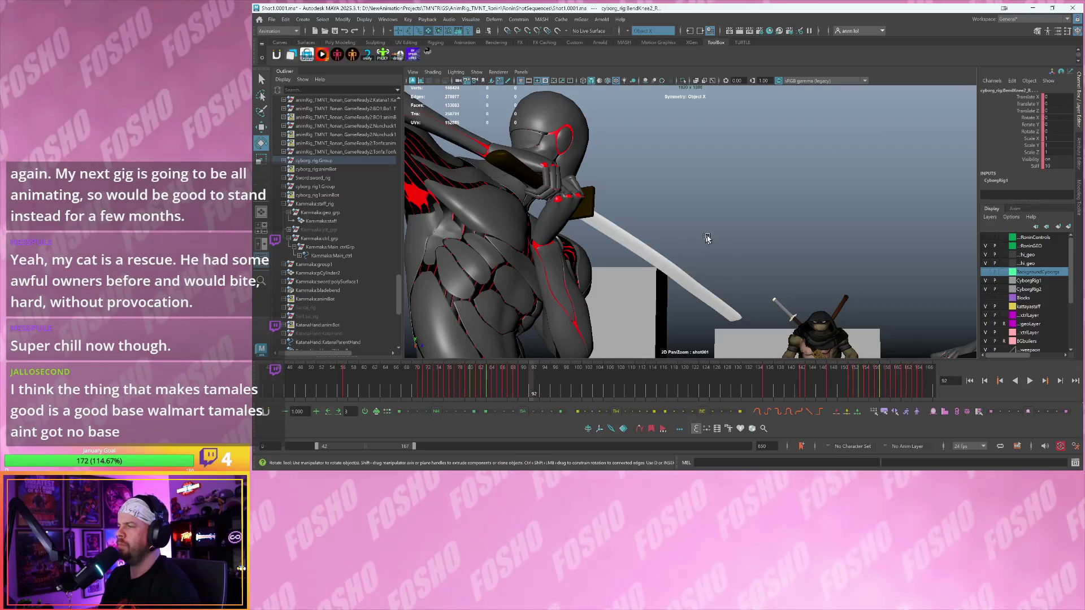
- Turn off 2D pan/zoom in shot001, play the shot, then step through frames 85–86 and land on frame 84
{"action": "key", "text": "backslash"}
{"action": "key", "text": "alt+v"}
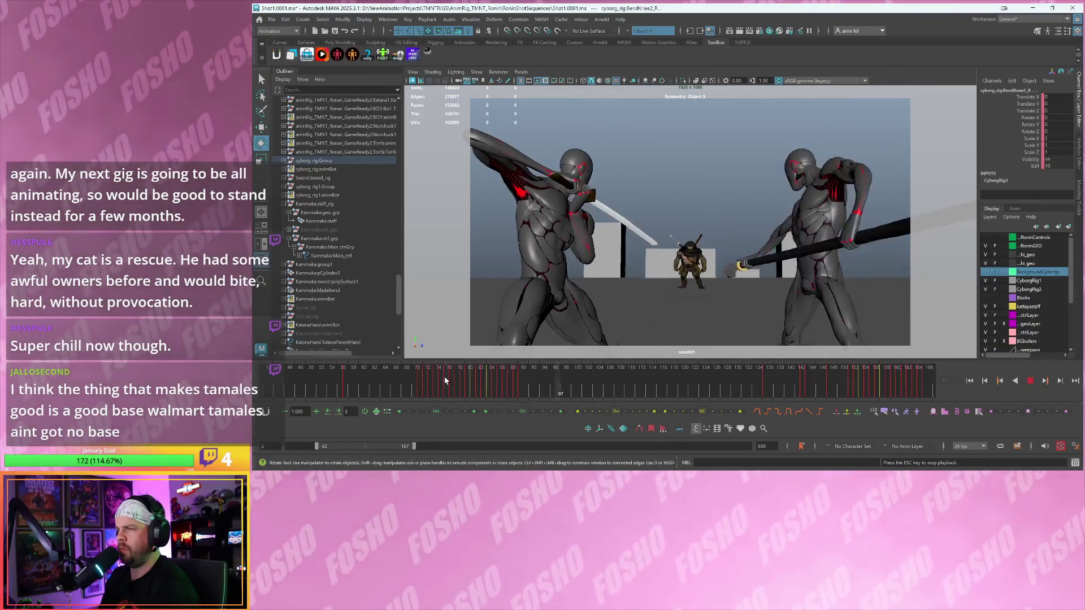
{"action": "left_click_drag", "start_coordinate": [449, 376], "coordinate": [398, 378]}
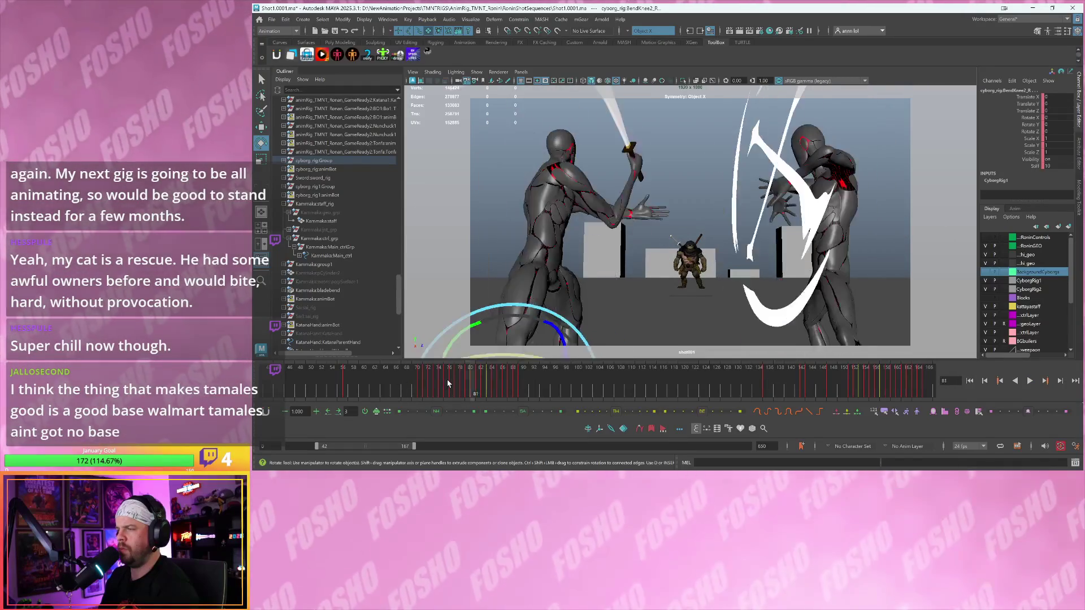
{"action": "key", "text": "alt+comma"}
{"action": "key", "text": "alt+comma"}
{"action": "key", "text": "alt+comma"}
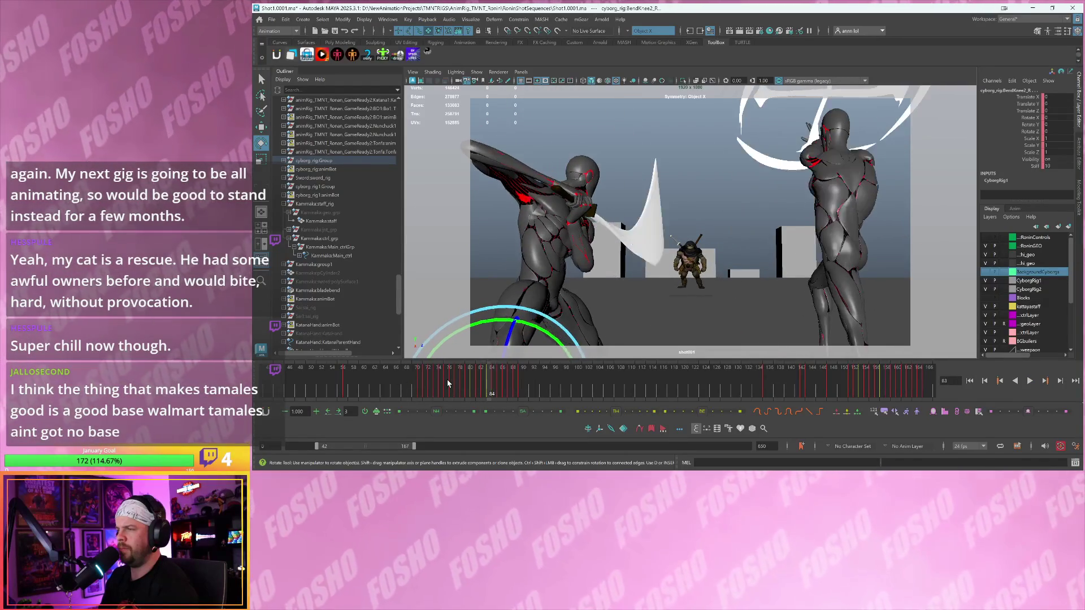
{"action": "key", "text": "alt+period"}
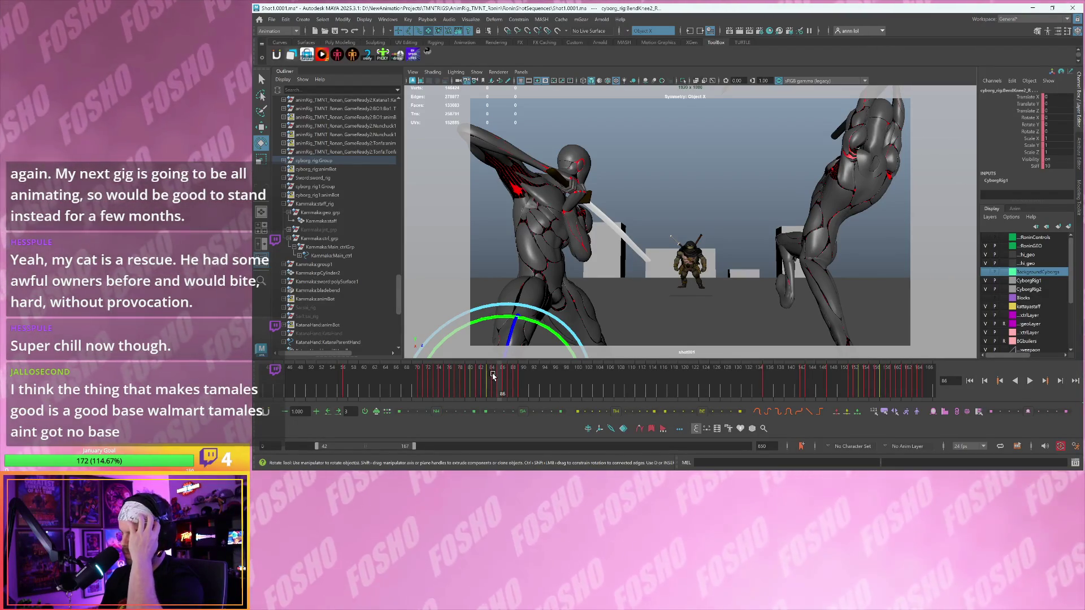
{"action": "left_click", "coordinate": [493, 374]}
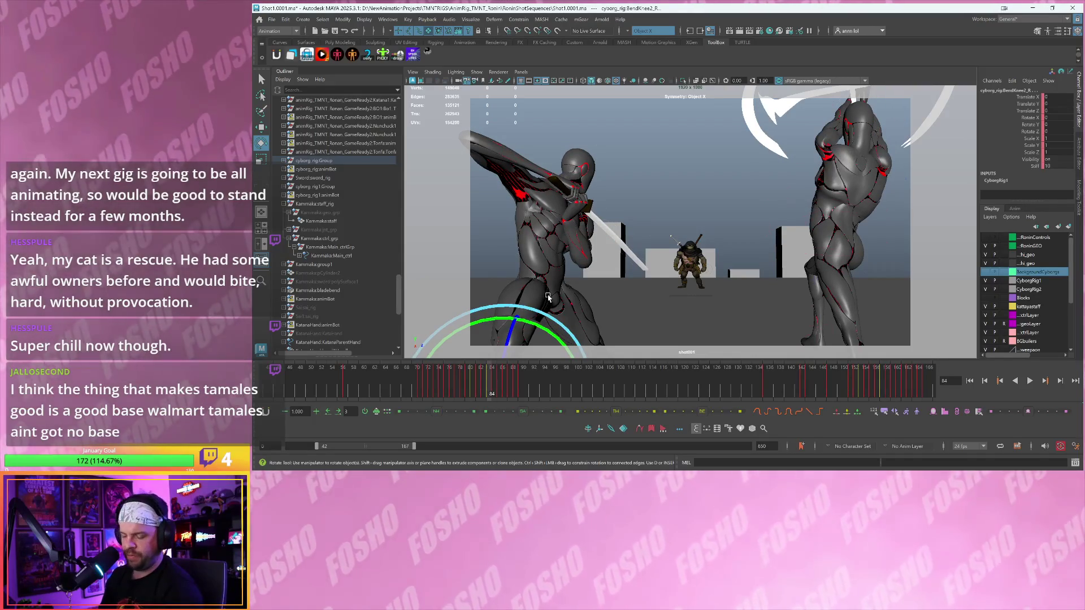
- Step back and forth through frames 84–87, then mark frames 85–91 on the time slider and play them
{"action": "key", "text": "period"}
{"action": "key", "text": "comma"}
{"action": "key", "text": "period"}
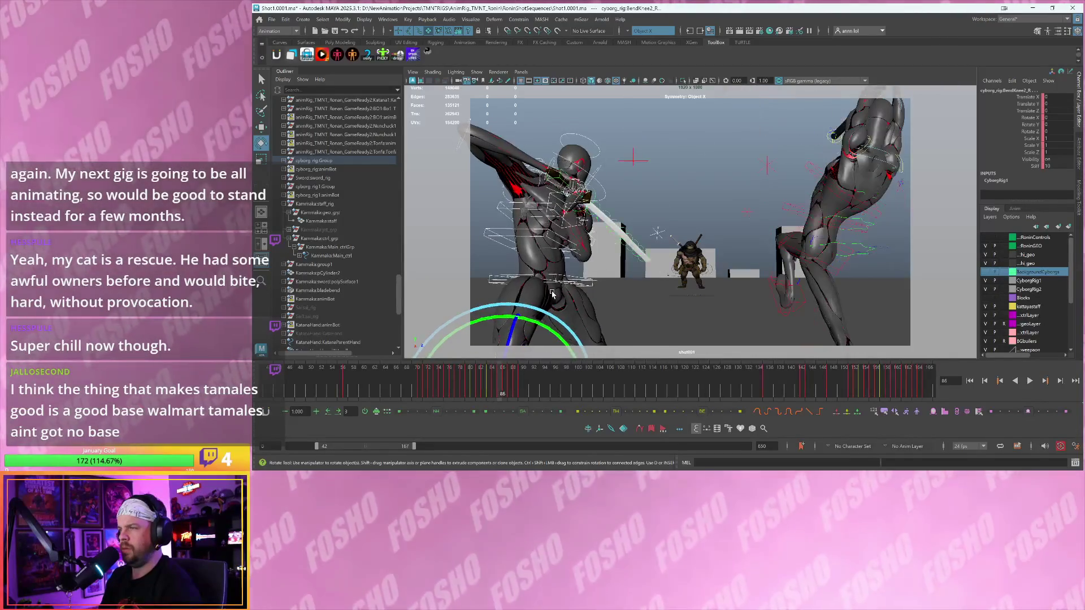
{"action": "key", "text": "comma"}
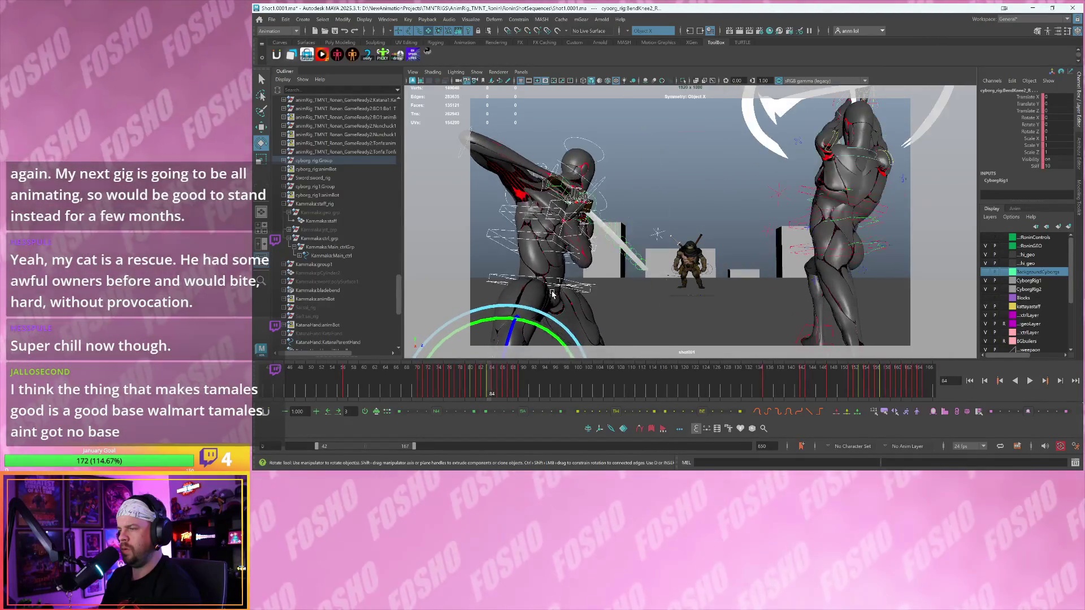
{"action": "key", "text": "comma"}
{"action": "key", "text": "period"}
{"action": "key", "text": "period"}
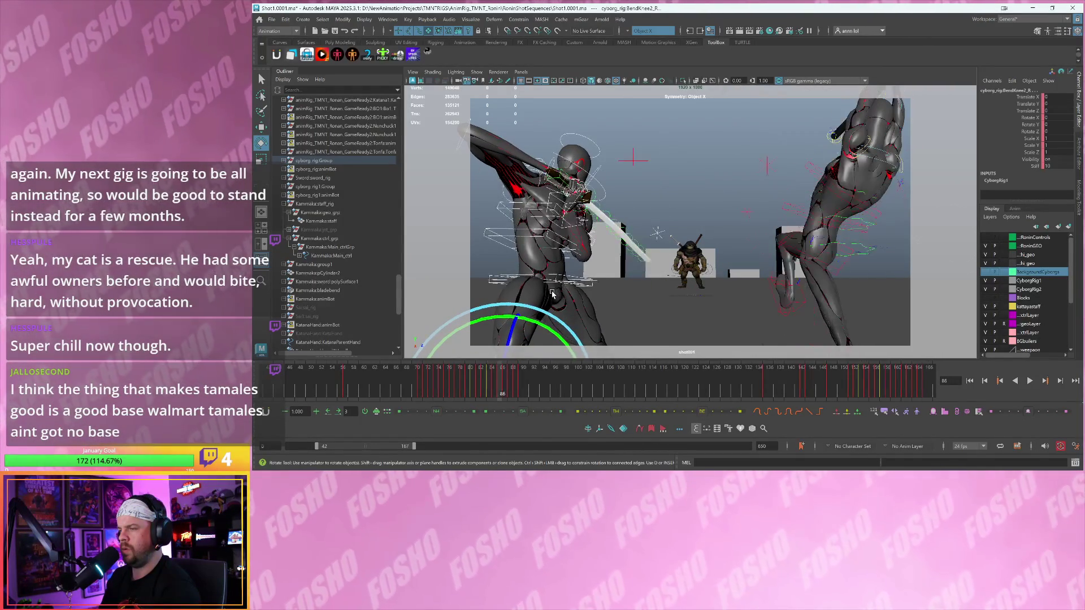
{"action": "key", "text": "comma"}
{"action": "key", "text": "comma"}
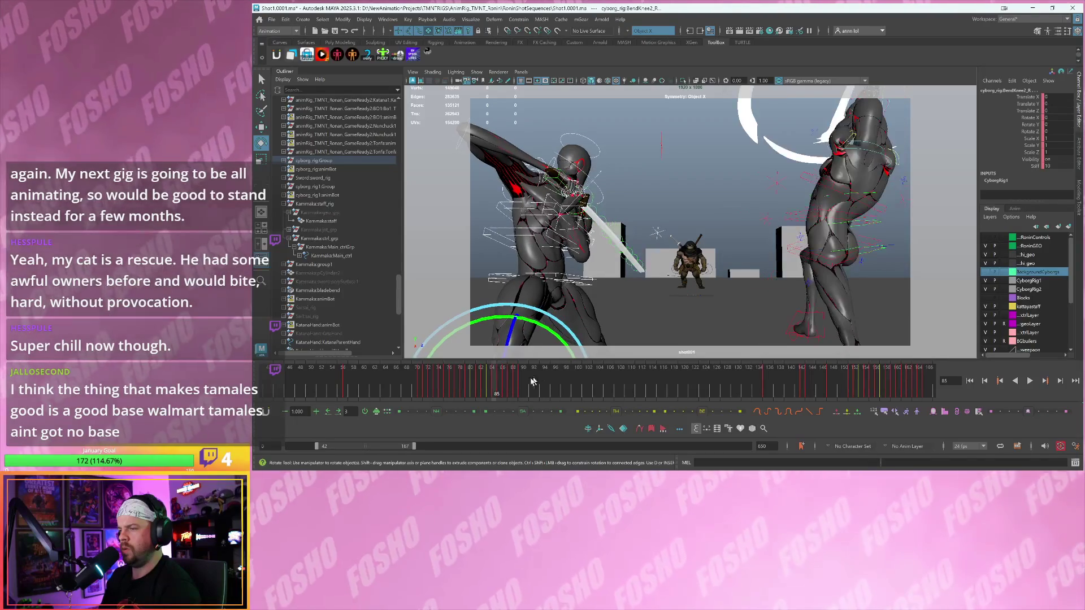
{"action": "key", "text": "period"}
{"action": "key", "text": "period"}
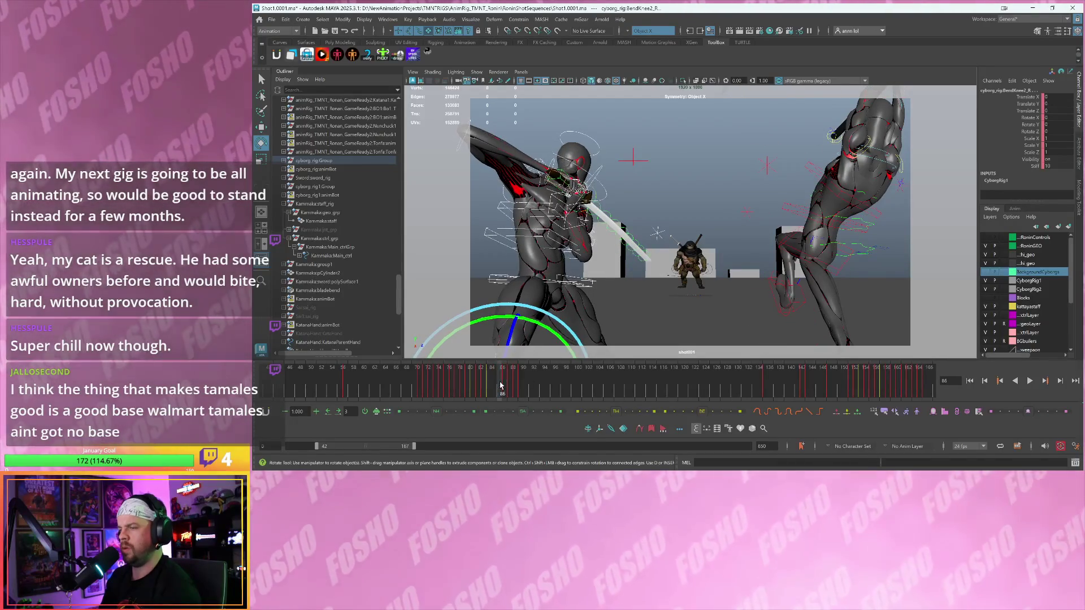
{"action": "mouse_move", "coordinate": [533, 378]}
{"action": "left_mouse_down", "text": "shift"}
{"action": "mouse_move", "coordinate": [499, 379]}
{"action": "mouse_move", "coordinate": [507, 389]}
{"action": "left_mouse_up", "text": "shift"}
{"action": "key", "text": "alt+v"}
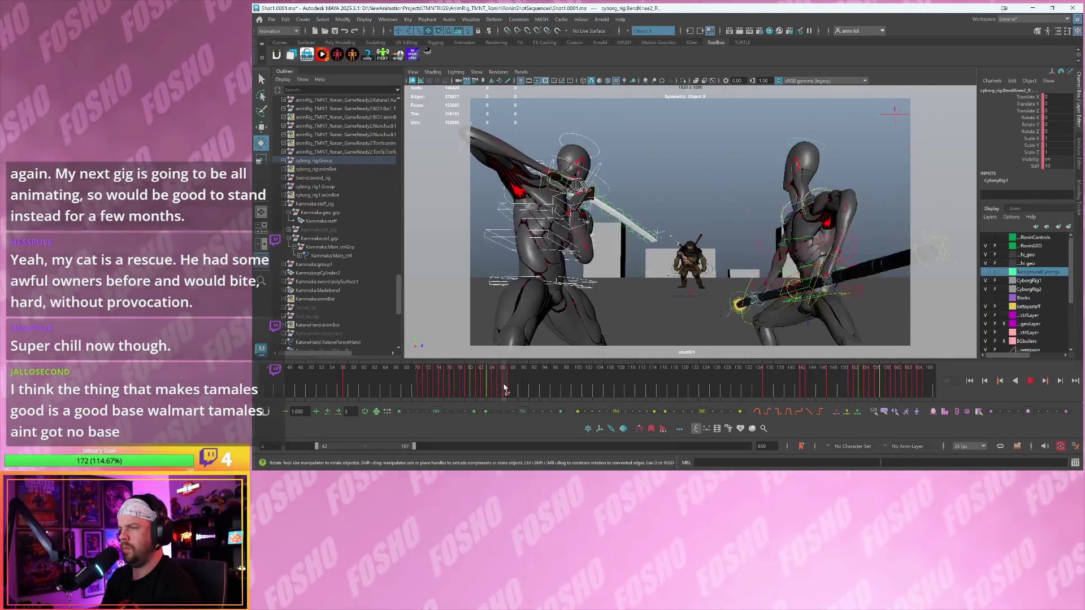
- Select the keys on frames 88–91 and shift them two frames later to 90–93, then play back
{"action": "left_click", "coordinate": [513, 389]}
{"action": "left_click", "coordinate": [513, 389]}
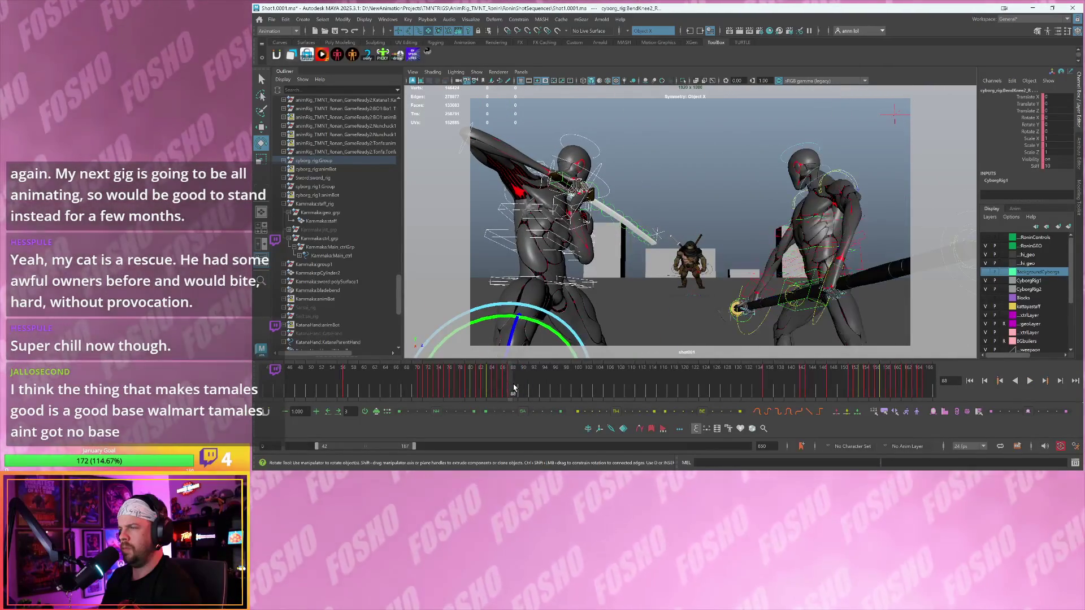
{"action": "left_click", "coordinate": [514, 388]}
{"action": "left_click_drag", "start_coordinate": [513, 389], "coordinate": [522, 388], "text": "shift"}
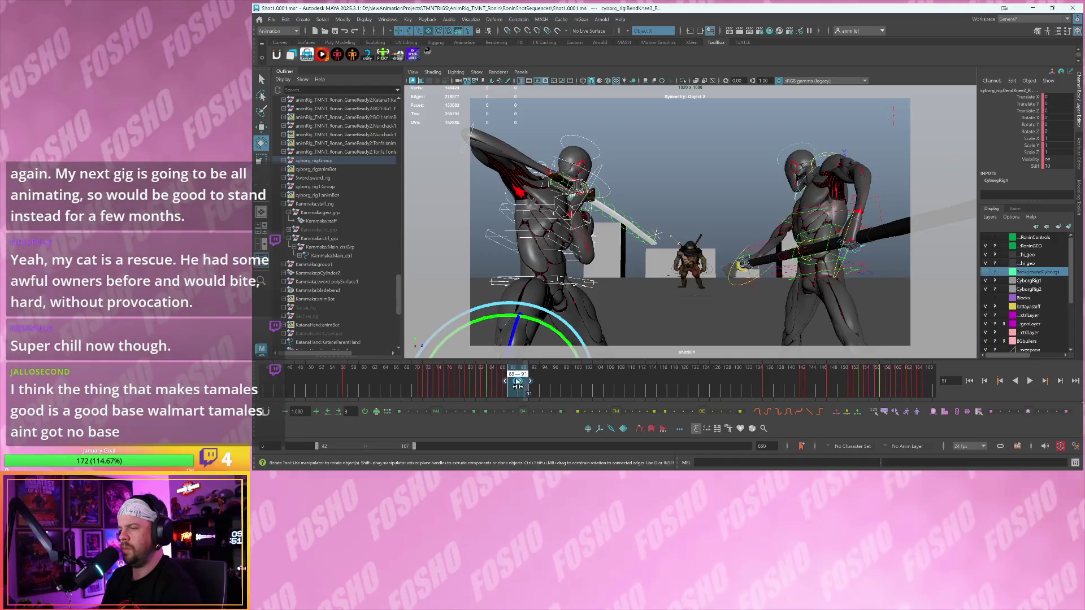
{"action": "left_click_drag", "start_coordinate": [519, 381], "coordinate": [530, 382]}
{"action": "key", "text": "alt+v"}
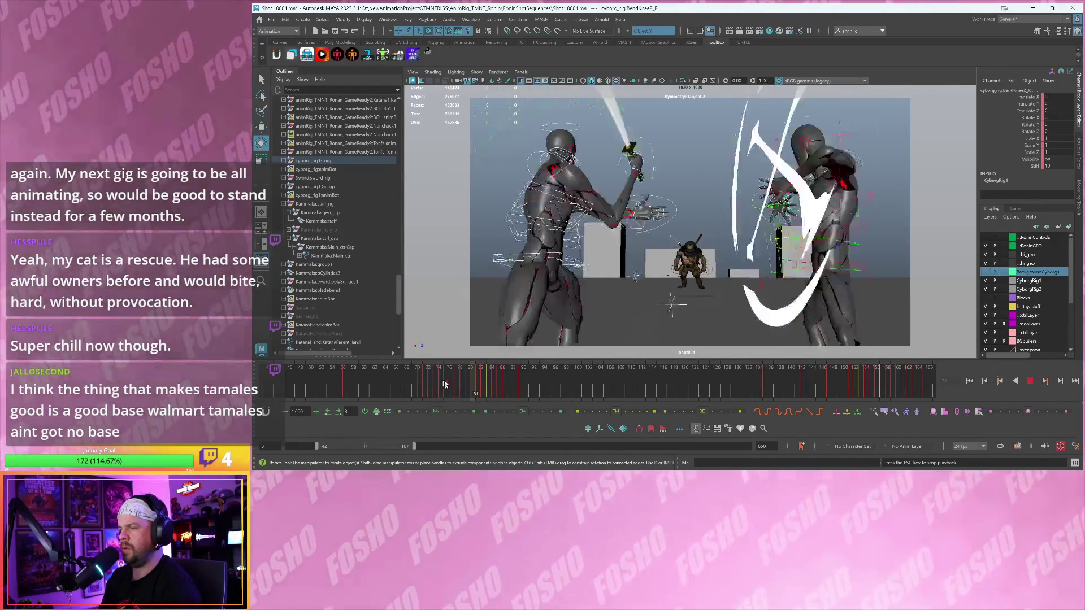
- Compare poses across frames 85–87 and dismiss the Xform Data Mismatch warning
{"action": "left_click", "coordinate": [511, 387]}
{"action": "key", "text": "alt+comma"}
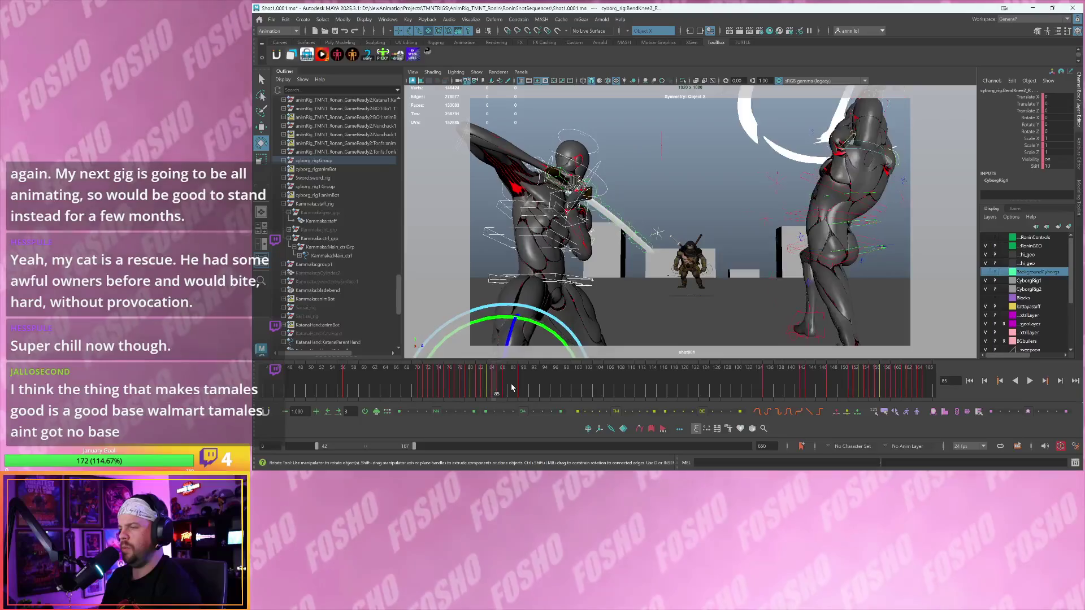
{"action": "key", "text": "alt+period"}
{"action": "key", "text": "alt+comma"}
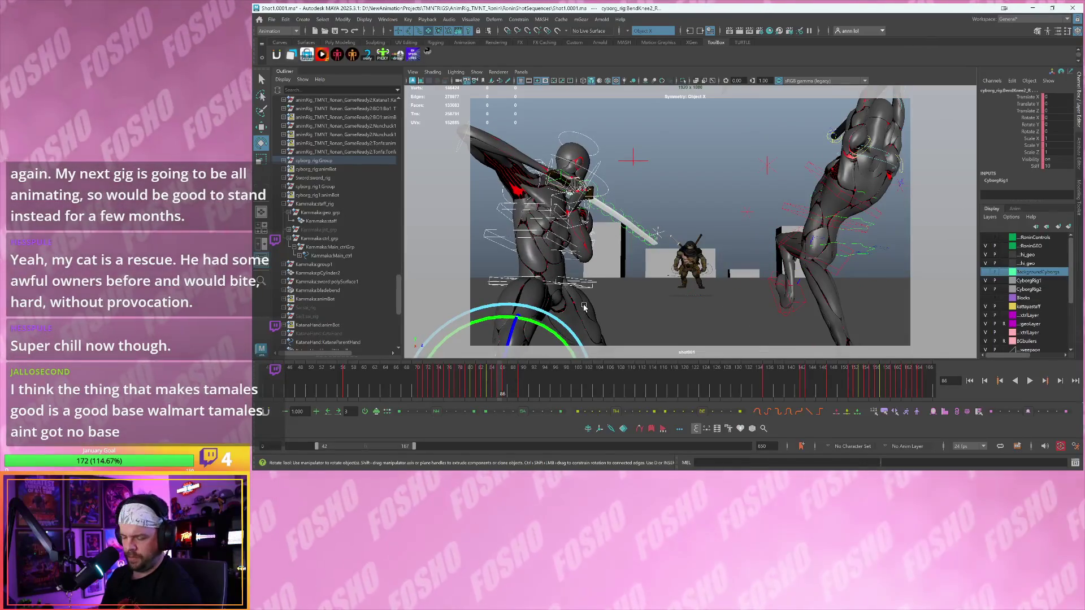
{"action": "key", "text": "alt+period"}
{"action": "key", "text": "alt+comma"}
{"action": "key", "text": "alt+period"}
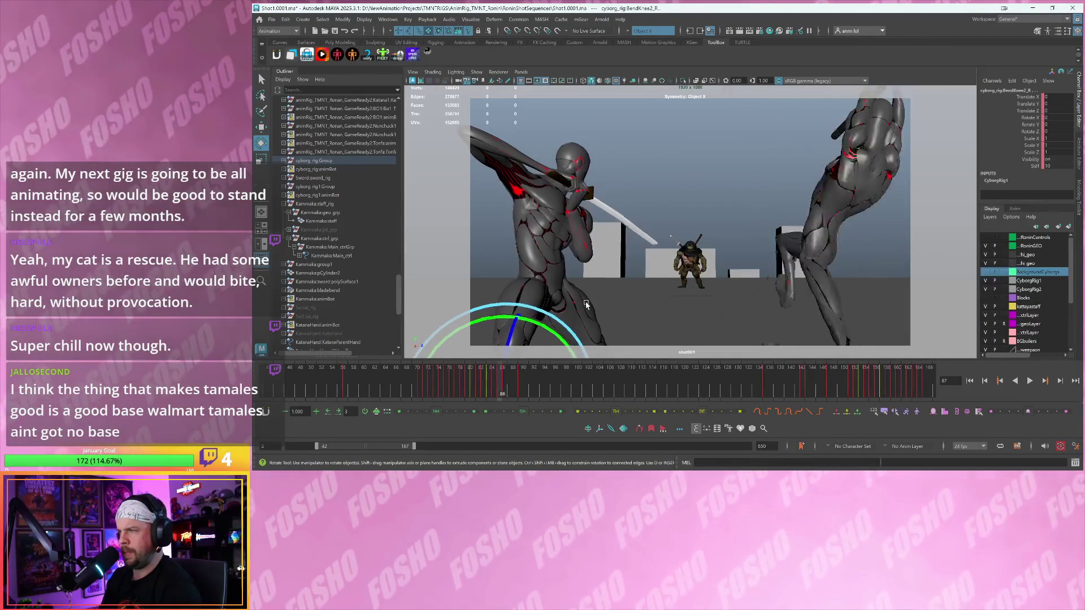
{"action": "key", "text": "alt+comma"}
{"action": "key", "text": "alt+comma"}
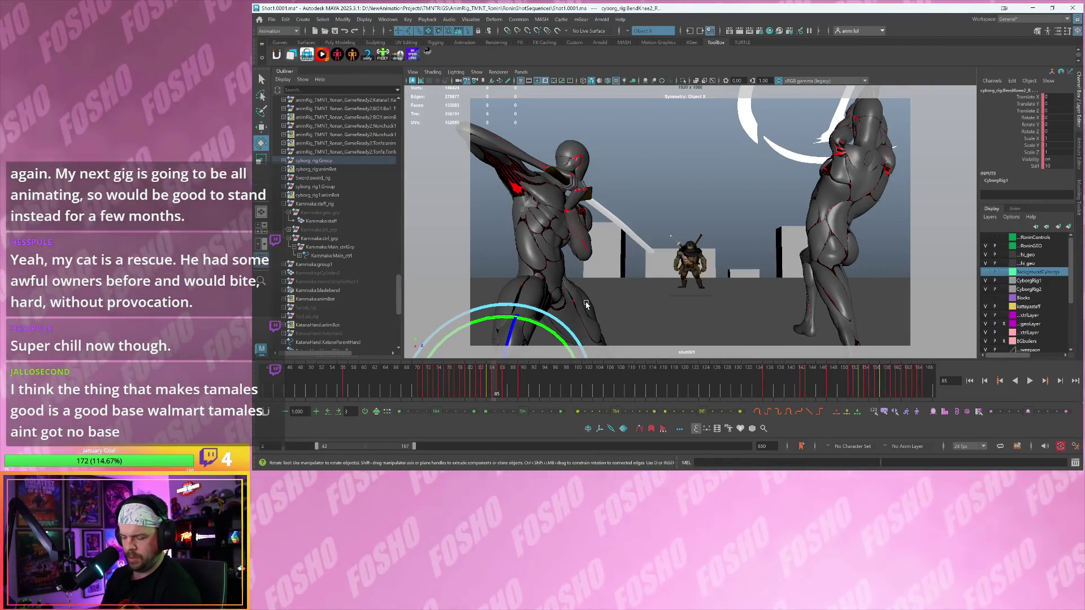
{"action": "key", "text": "ctrl+v"}
{"action": "left_click", "coordinate": [635, 269]}
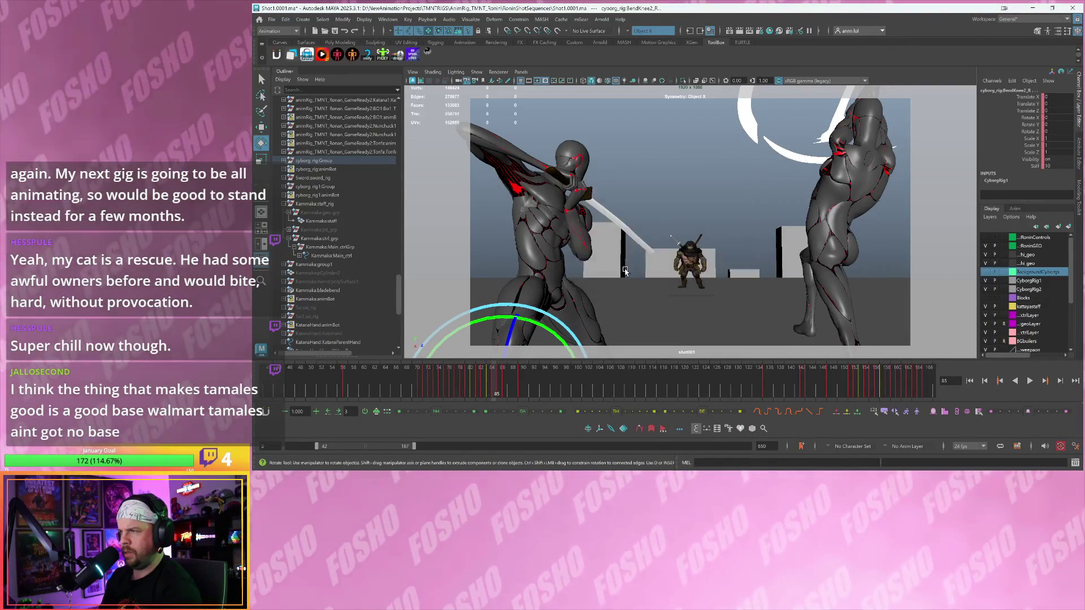
- Compare frames 86 and 87, then return to the perspective, shot camera and Graph Editor layout
{"action": "key", "text": "alt+period"}
{"action": "key", "text": "alt+period"}
{"action": "key", "text": "alt+period"}
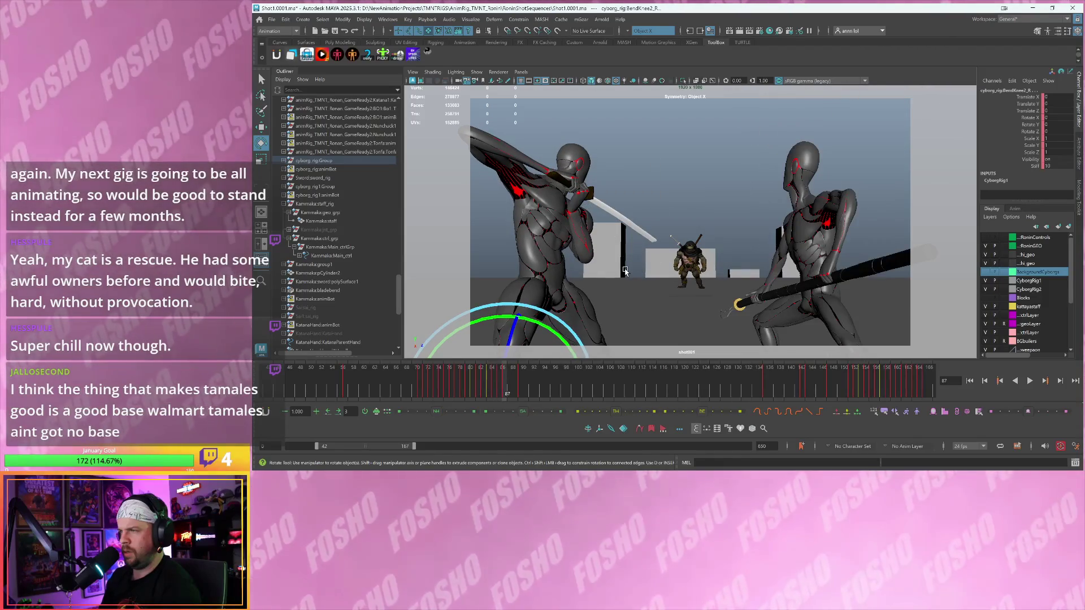
{"action": "key", "text": "alt+comma"}
{"action": "key", "text": "alt+period"}
{"action": "key", "text": "alt+comma"}
{"action": "key", "text": "alt+comma"}
{"action": "key", "text": "space"}
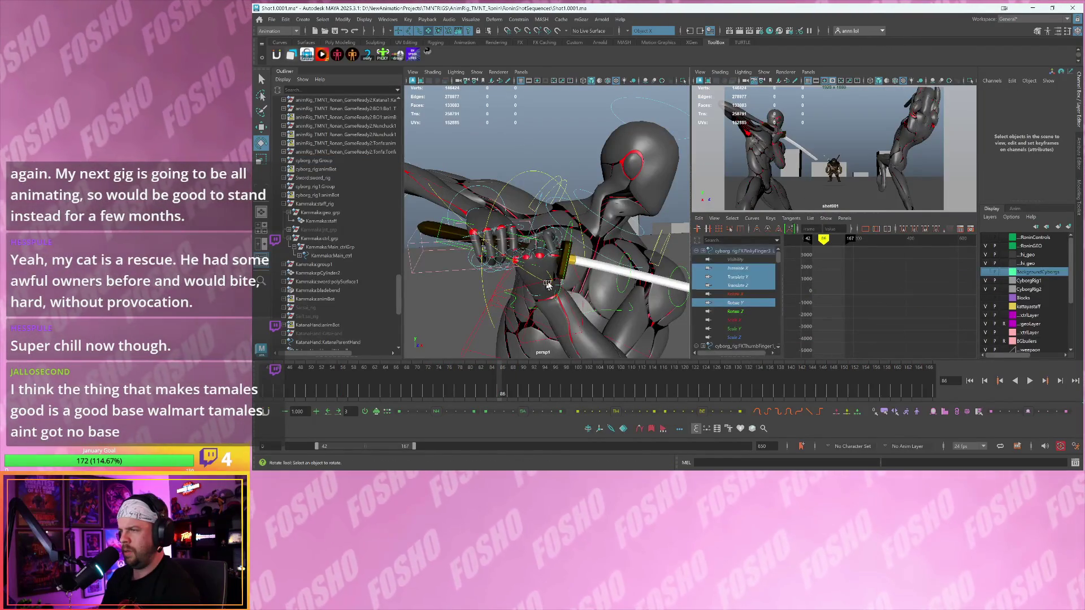
{"action": "left_click", "coordinate": [562, 290]}
- Copy the Sword:handle_pivot_ctrl transform and maximize the shot camera view
{"action": "key", "text": "w"}
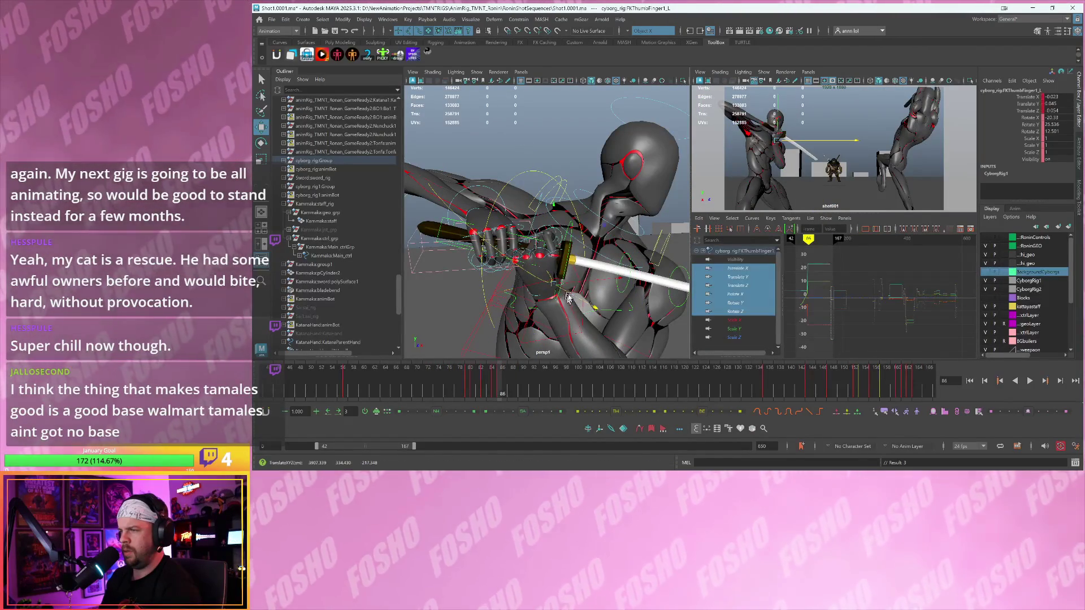
{"action": "left_click", "coordinate": [452, 248]}
{"action": "key", "text": "comma"}
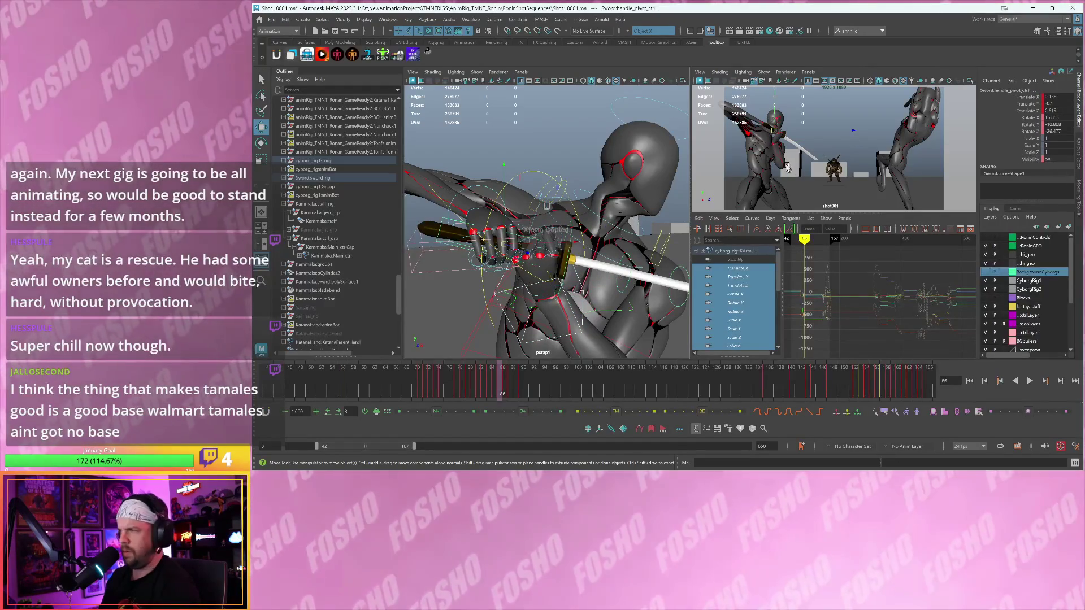
{"action": "key", "text": "ctrl+c"}
{"action": "key", "text": "space"}
- Step through frames 87–90, play the shot back twice, then scrub back to frame 110
{"action": "key", "text": "period"}
{"action": "key", "text": "period"}
{"action": "key", "text": "period"}
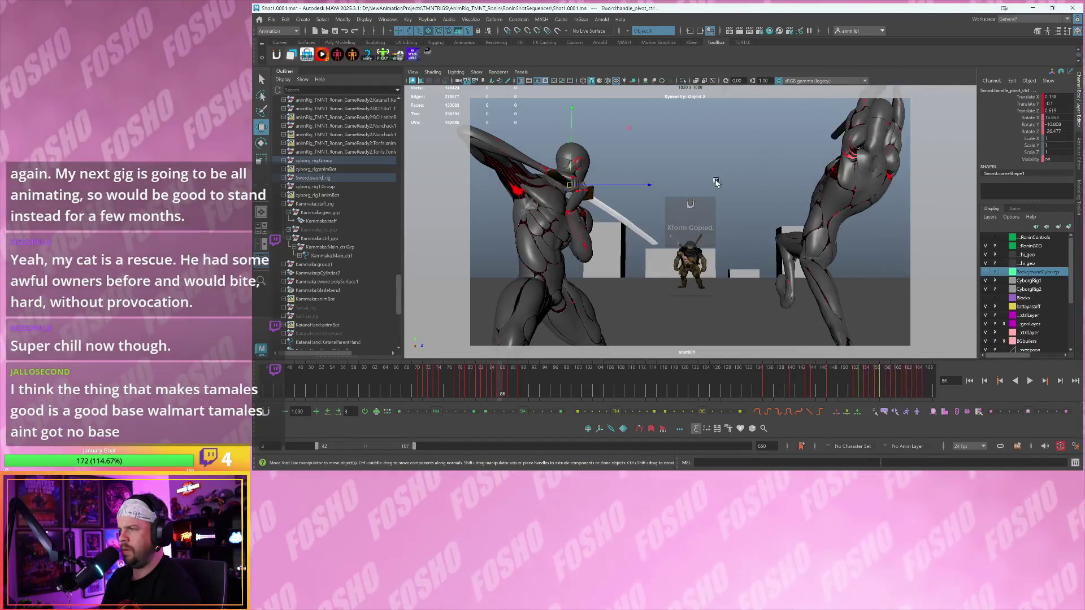
{"action": "key", "text": "period"}
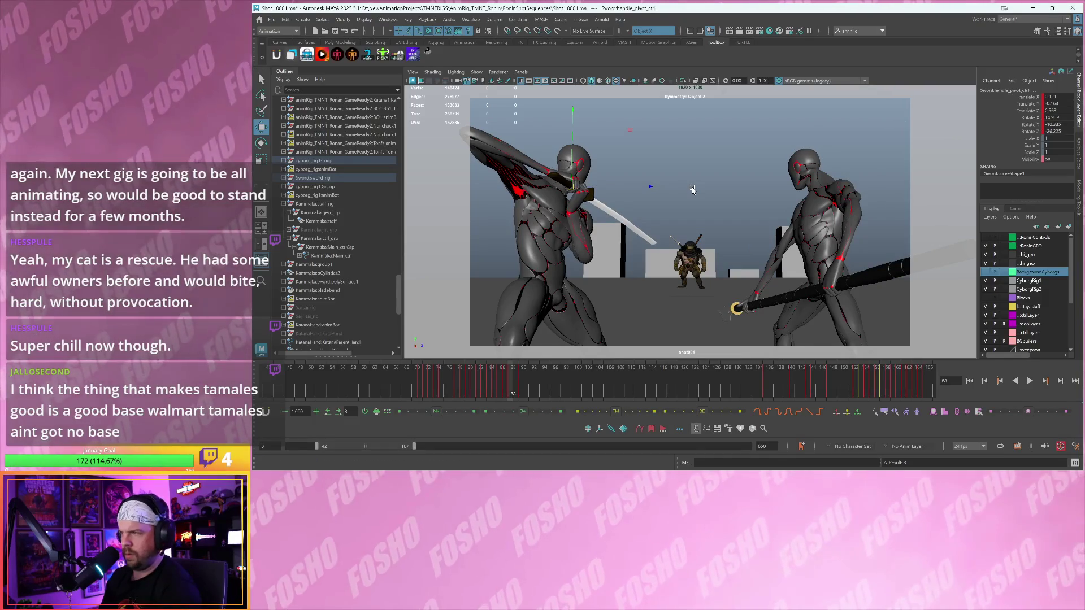
{"action": "key", "text": "period"}
{"action": "key", "text": "period"}
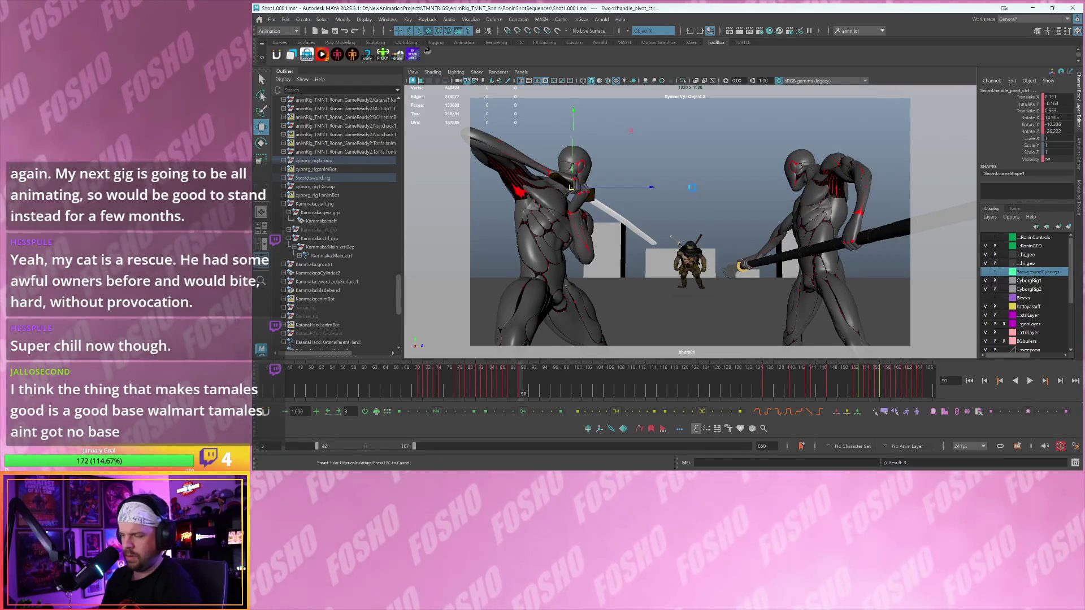
{"action": "key", "text": "alt+v"}
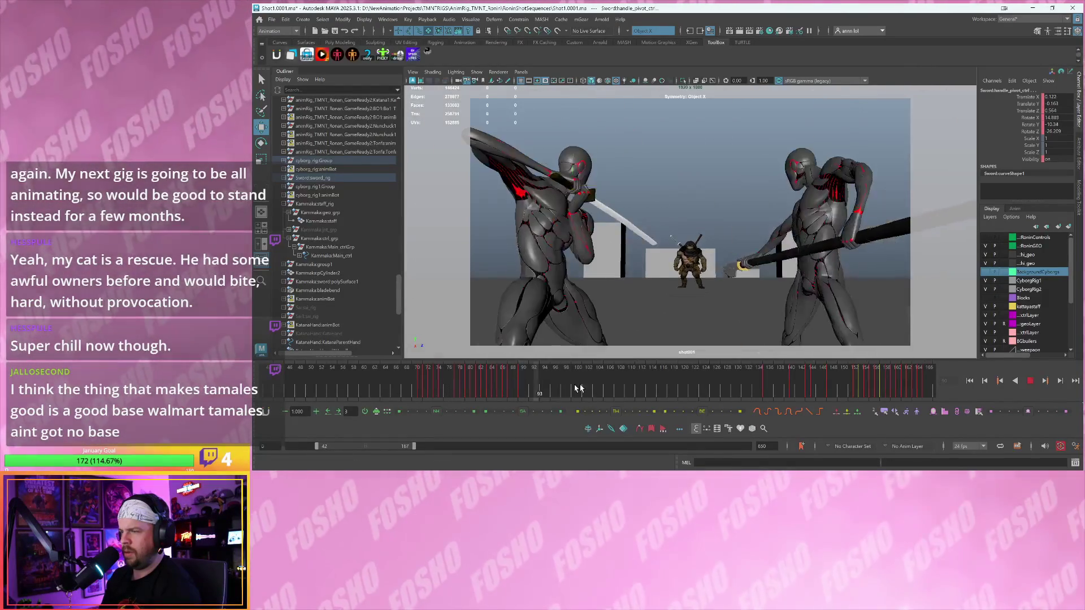
{"action": "key", "text": "alt+v"}
{"action": "key", "text": "shift+w"}
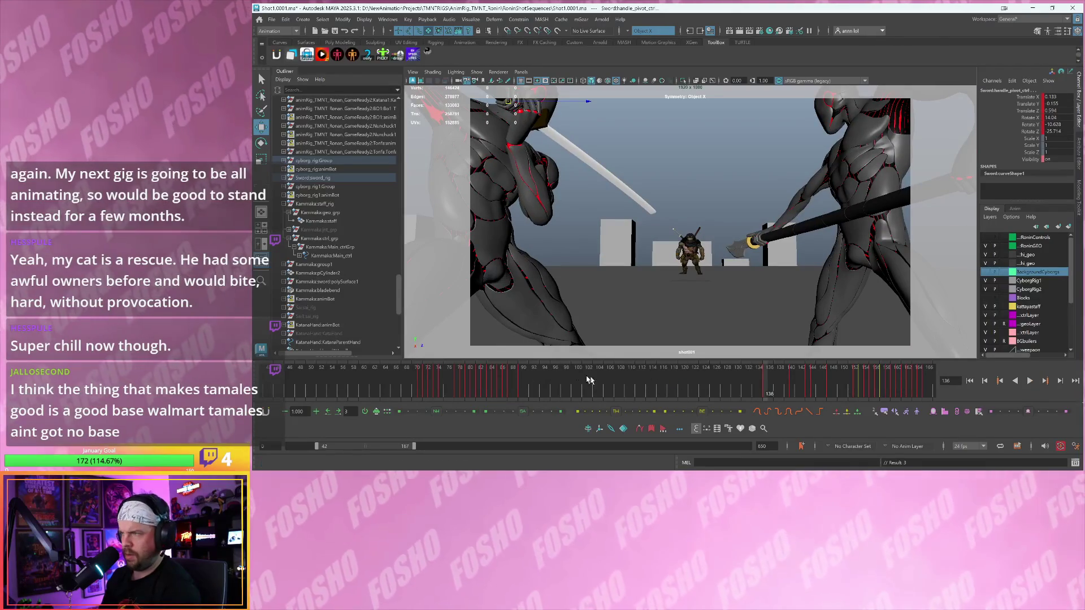
{"action": "key", "text": "alt+v"}
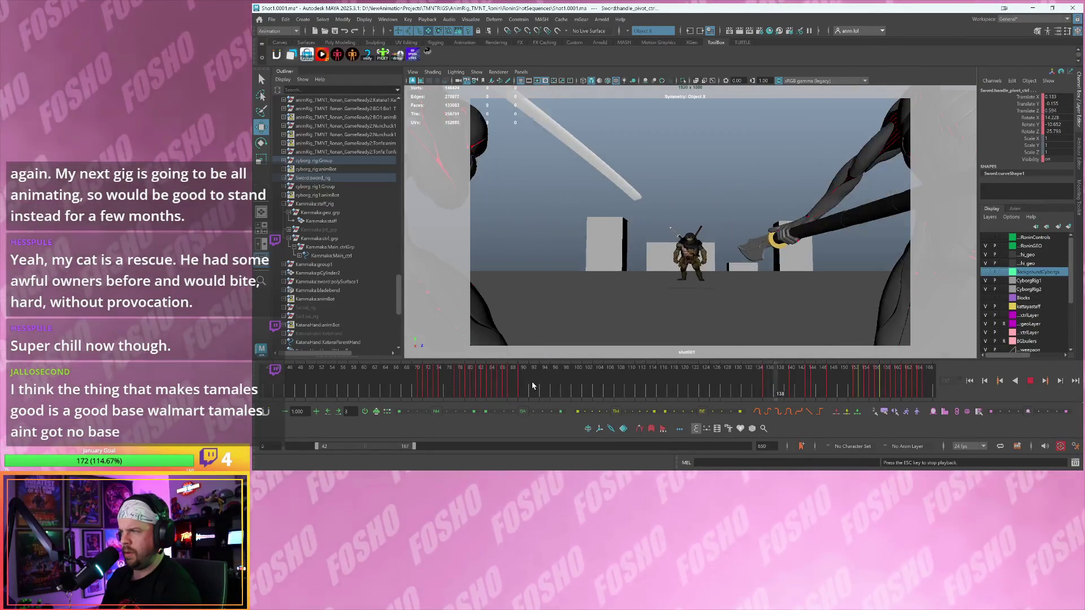
{"action": "key", "text": "alt+v"}
{"action": "key", "text": "alt+v"}
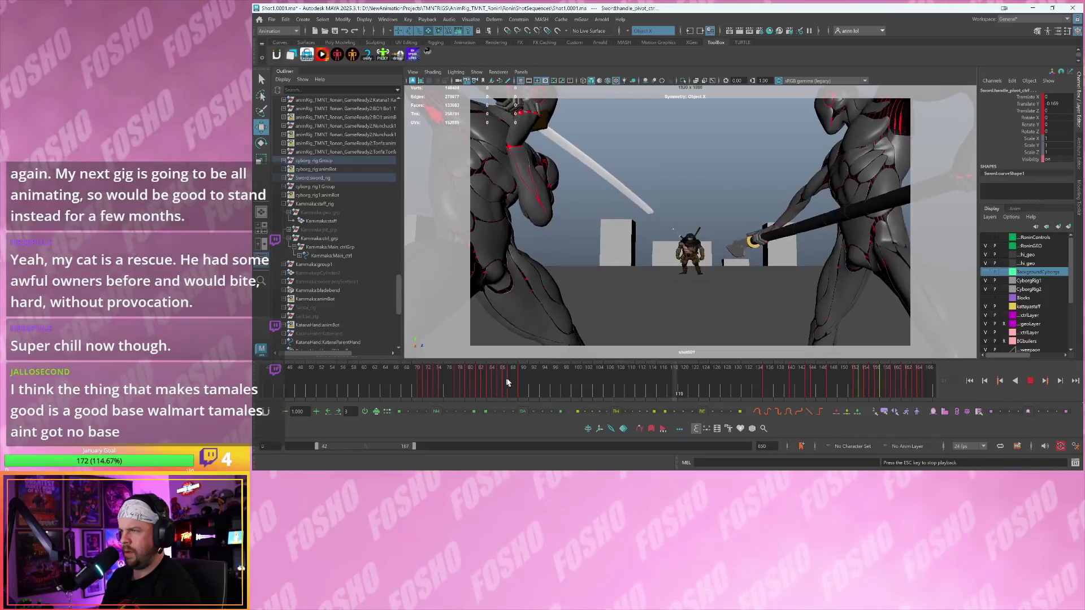
{"action": "left_click", "coordinate": [700, 392]}
{"action": "left_click_drag", "start_coordinate": [702, 394], "coordinate": [632, 391]}
- In the multi-pane layout, play back, select the sword blade controls, and scrub between frames 89 and 124
{"action": "key", "text": "space"}
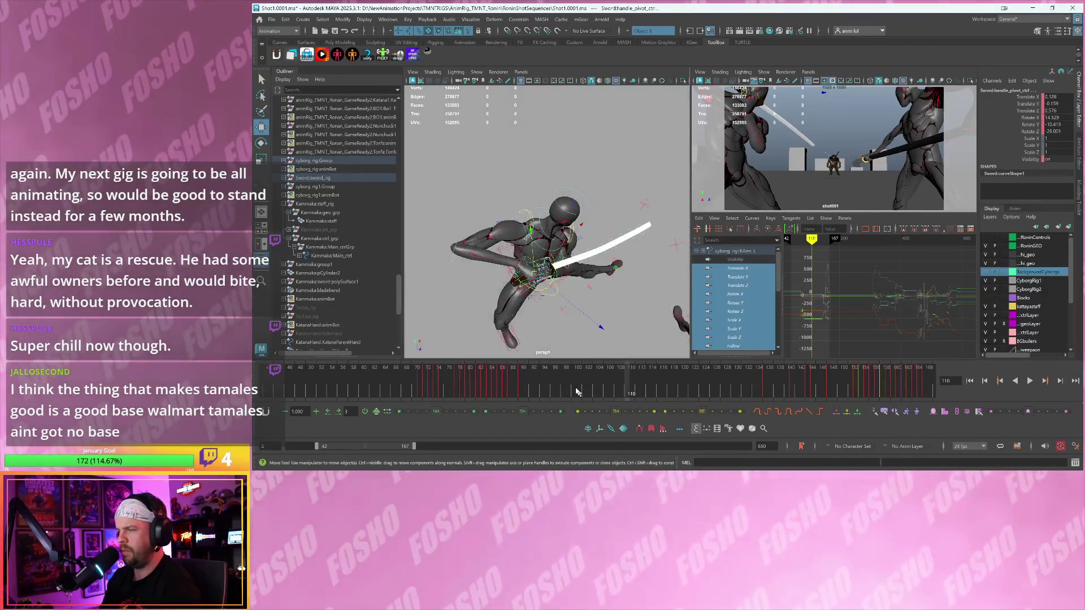
{"action": "key", "text": "alt+v"}
{"action": "left_click_drag", "start_coordinate": [669, 370], "coordinate": [635, 368]}
{"action": "left_click", "coordinate": [614, 240]}
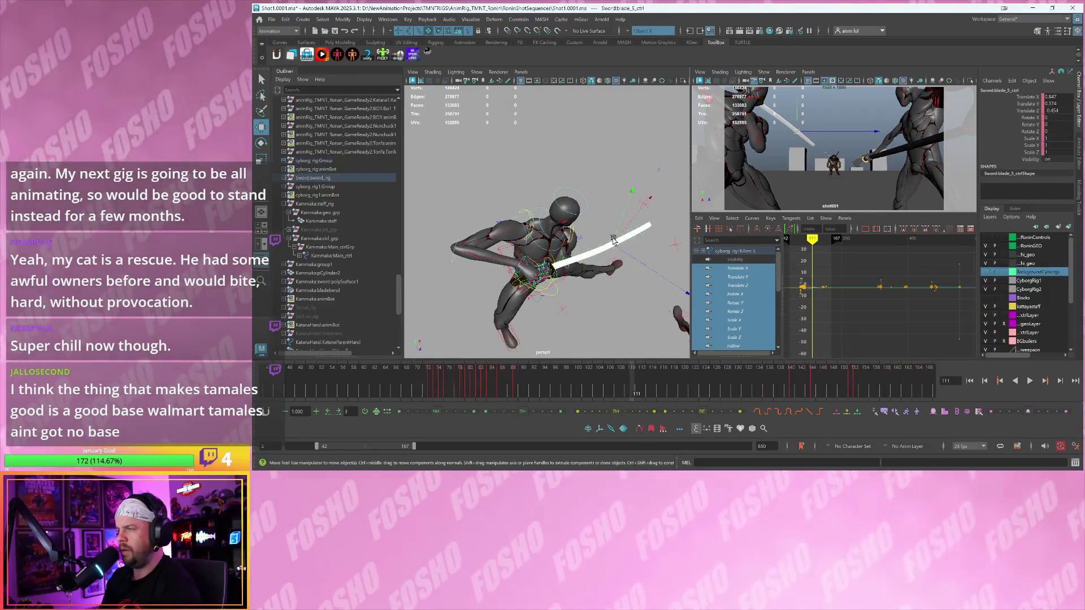
{"action": "left_click_drag", "start_coordinate": [551, 379], "coordinate": [518, 384]}
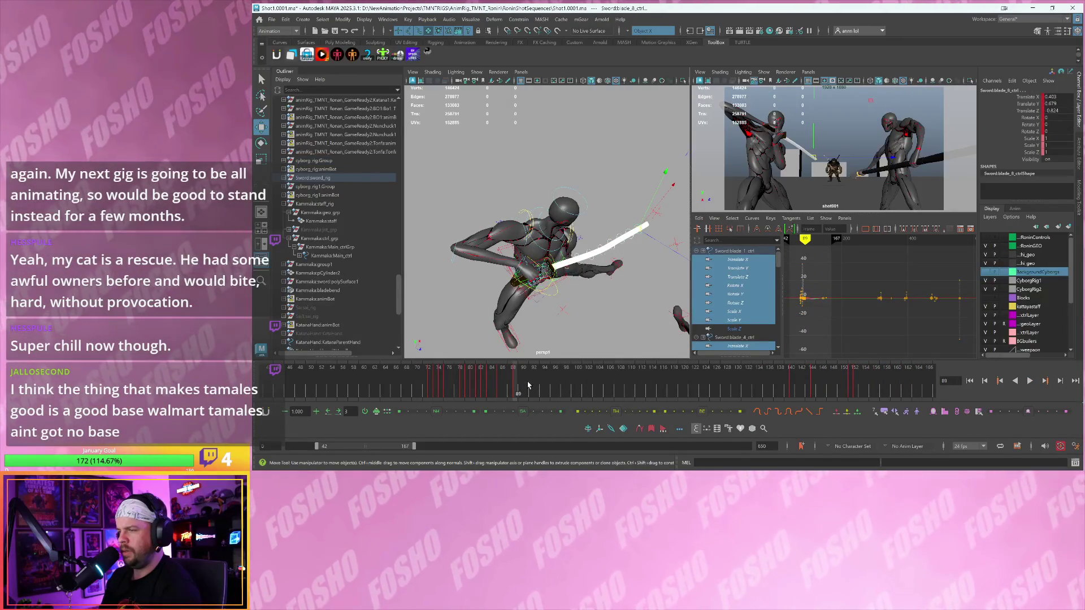
{"action": "left_click_drag", "start_coordinate": [791, 382], "coordinate": [706, 382]}
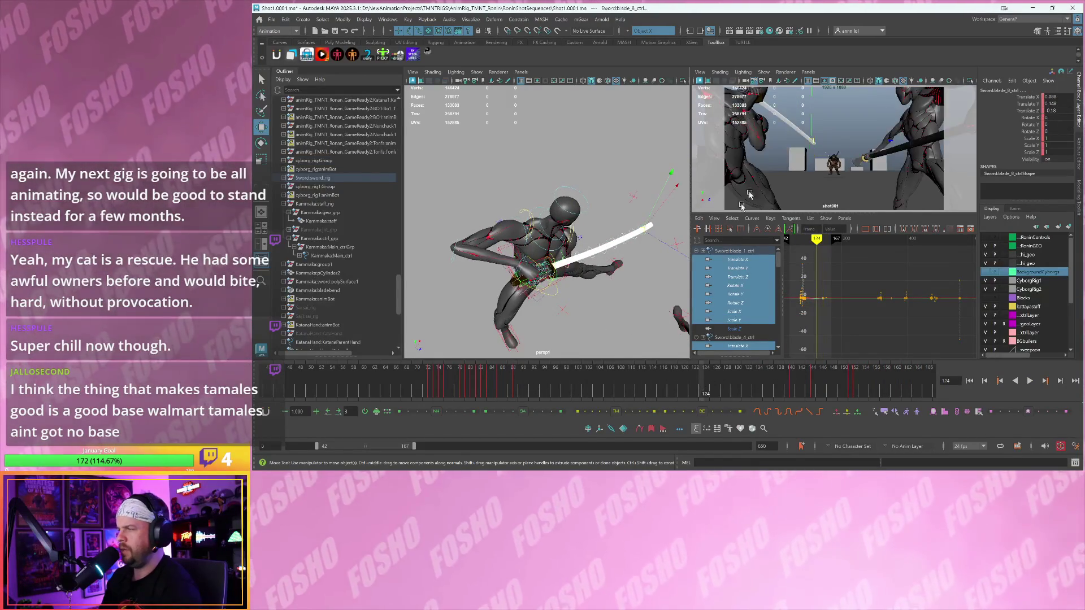
- Review playback to frame 89 in the full-size shot camera, pick the head and right knee bend controls, then maximize the shot camera again
{"action": "key", "text": "space"}
{"action": "key", "text": "alt+v"}
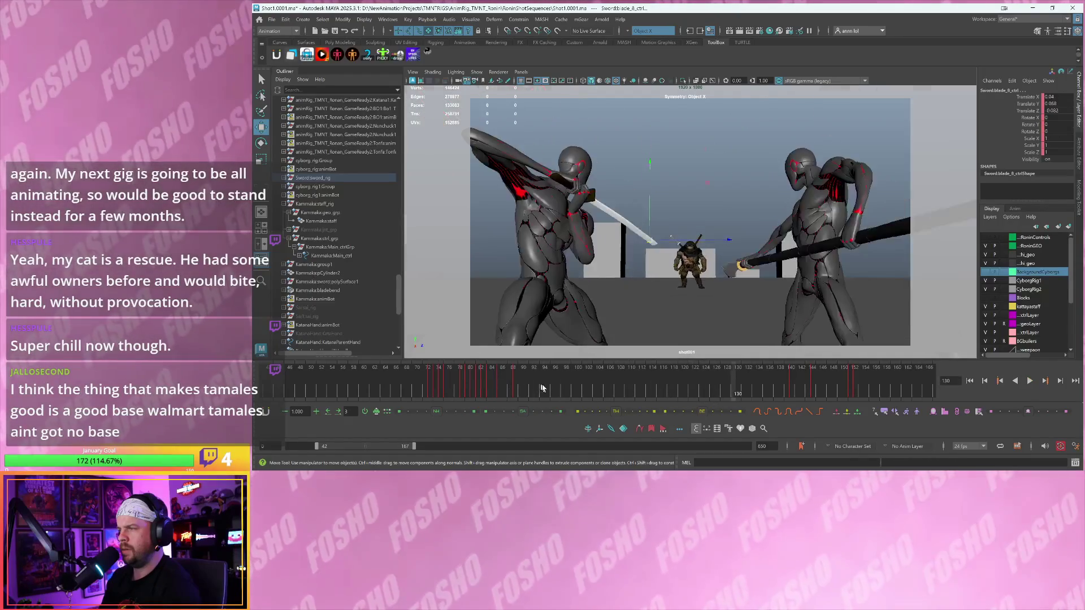
{"action": "key", "text": "alt+v"}
{"action": "key", "text": "space"}
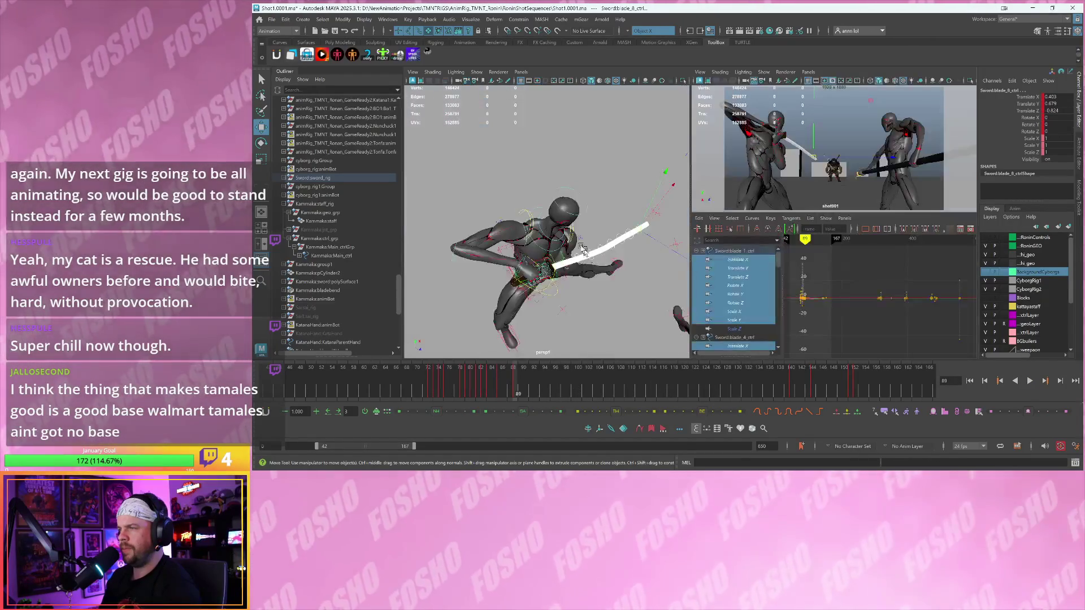
{"action": "left_click", "coordinate": [555, 203]}
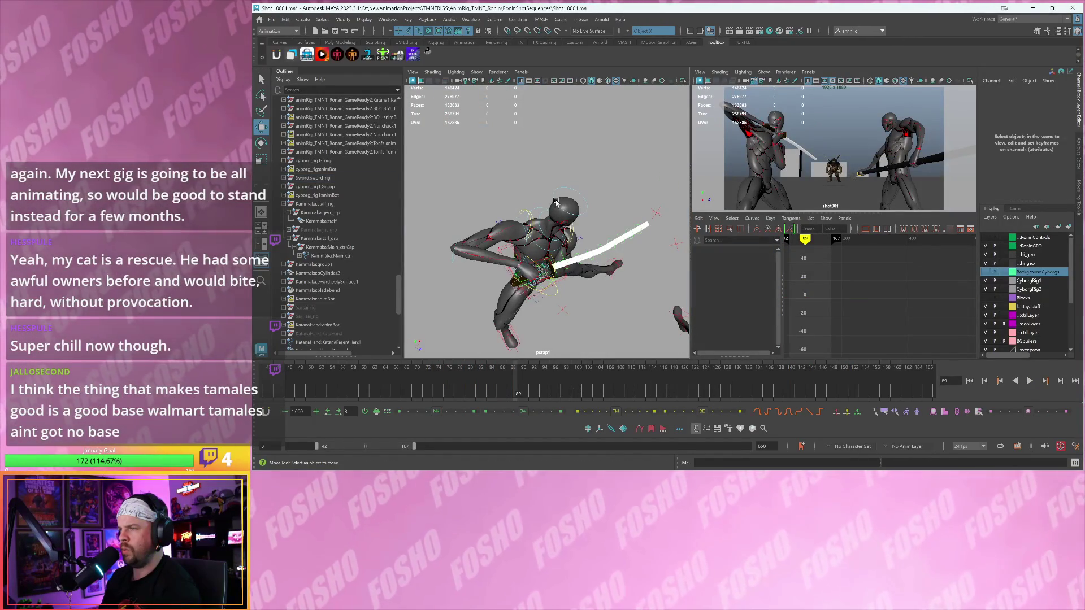
{"action": "left_click", "coordinate": [554, 202]}
{"action": "left_click", "coordinate": [566, 226]}
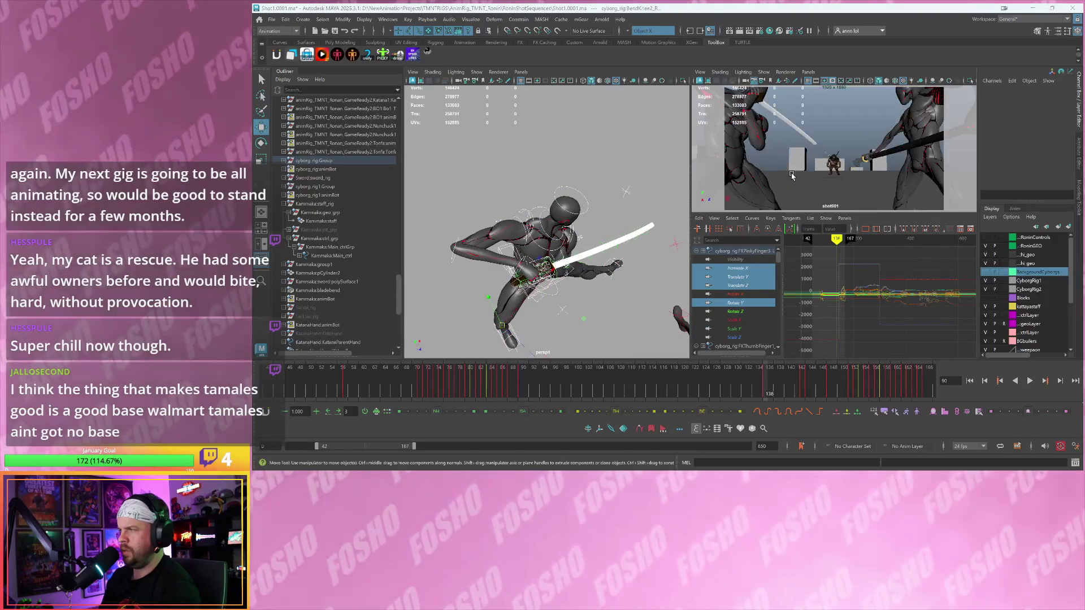
{"action": "key", "text": "space"}
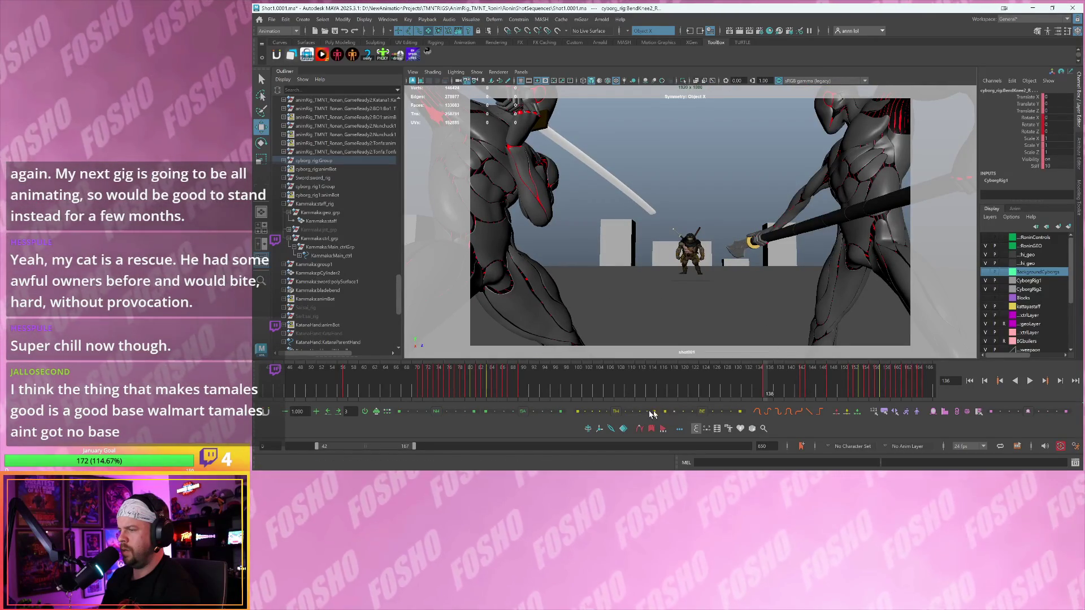
- Return to frame 90, replay the clash from there in the shot camera, and restore the split panels
{"action": "key", "text": "comma"}
{"action": "key", "text": "comma"}
{"action": "key", "text": "comma"}
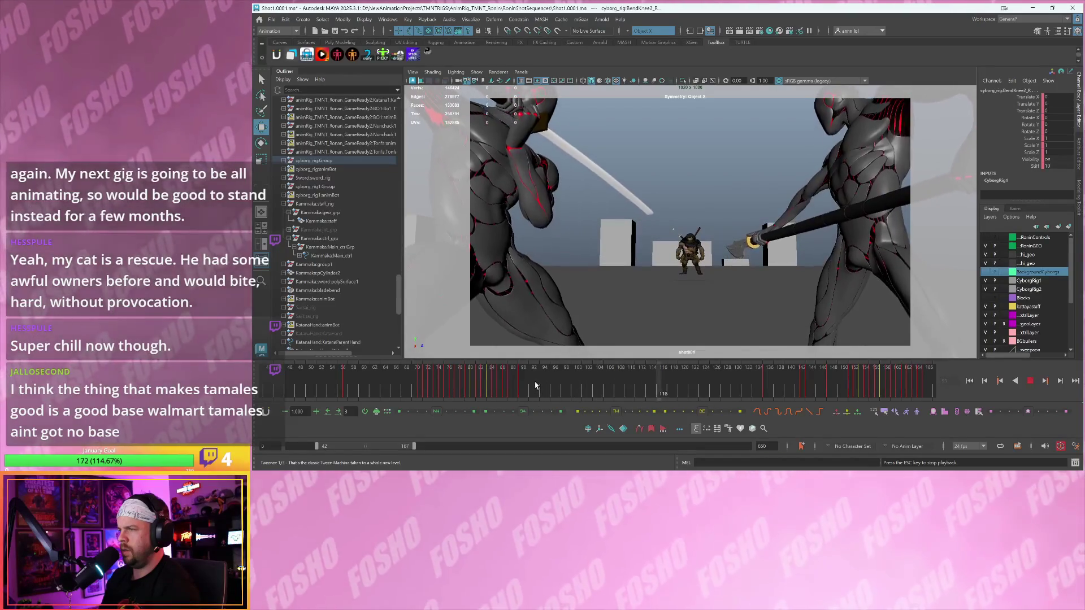
{"action": "key", "text": "period"}
{"action": "left_click", "coordinate": [603, 415]}
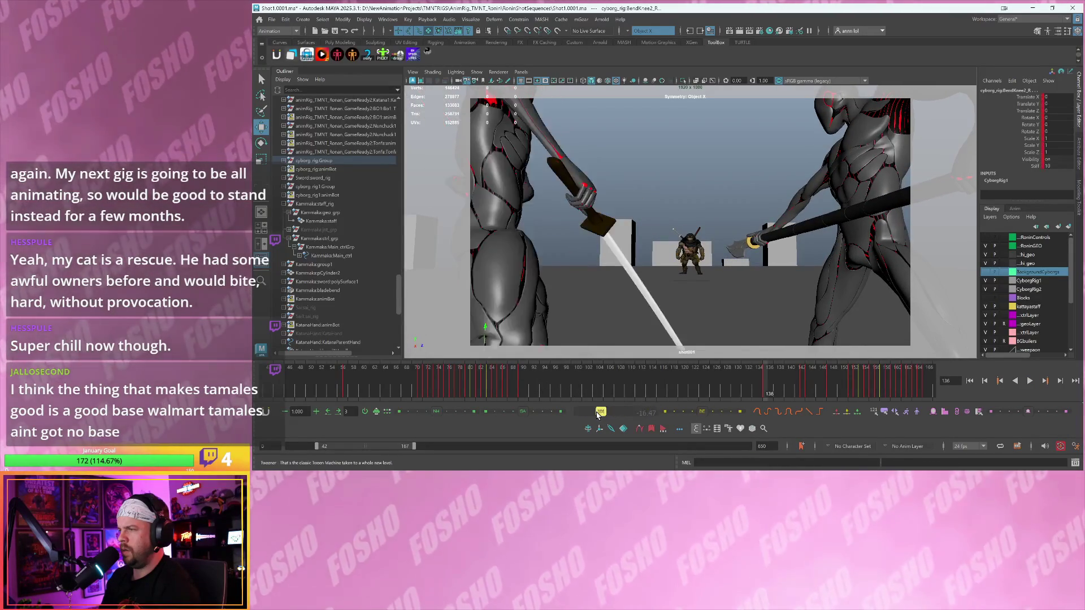
{"action": "key", "text": "ctrl+z"}
{"action": "key", "text": "comma"}
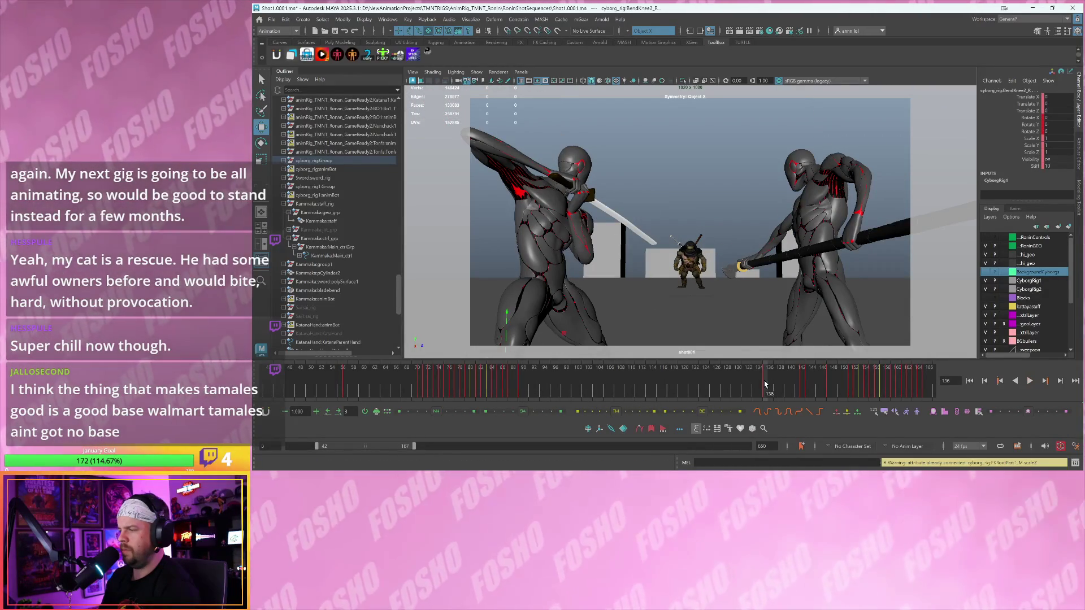
{"action": "key", "text": "alt+v"}
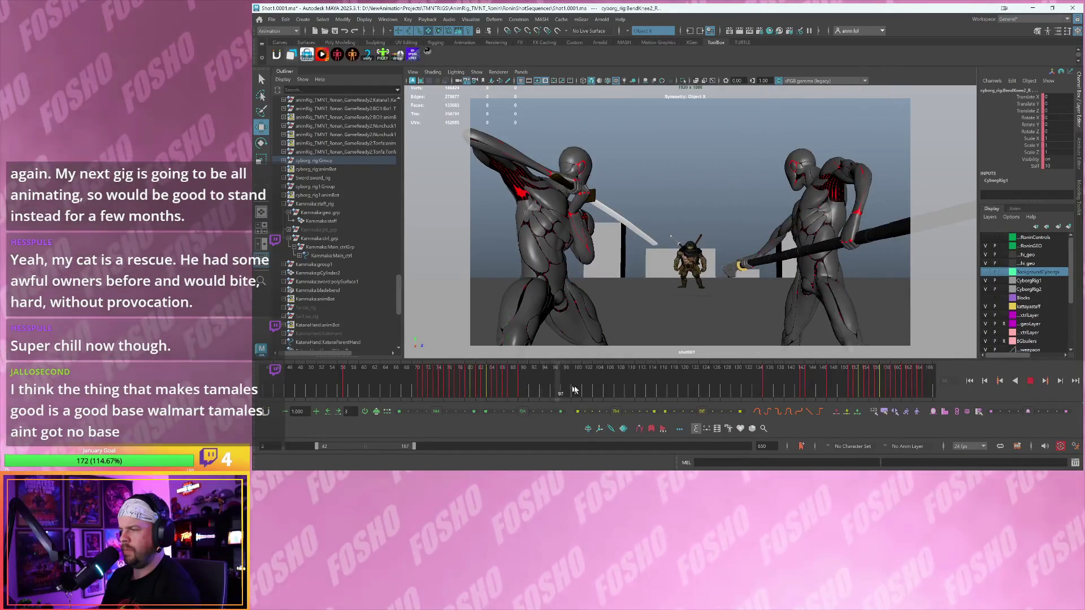
{"action": "key", "text": "alt+v"}
{"action": "key", "text": "alt+v"}
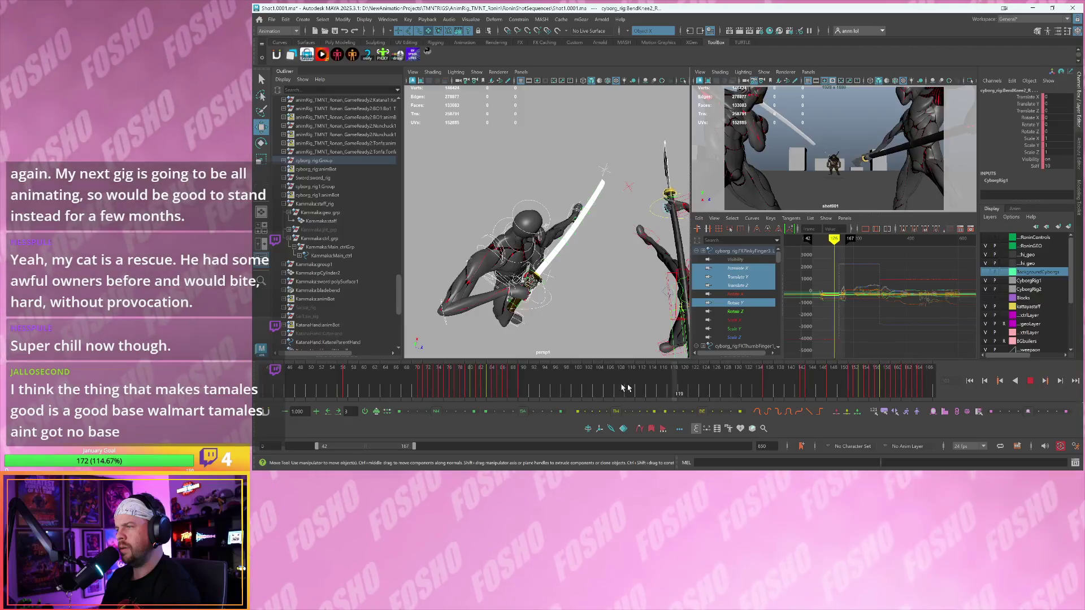
- At frame 111, select Sword:blade_8_ctrl, frame its bend keys in the Graph Editor, and jump to the key at frame 141
{"action": "left_click", "coordinate": [639, 388]}
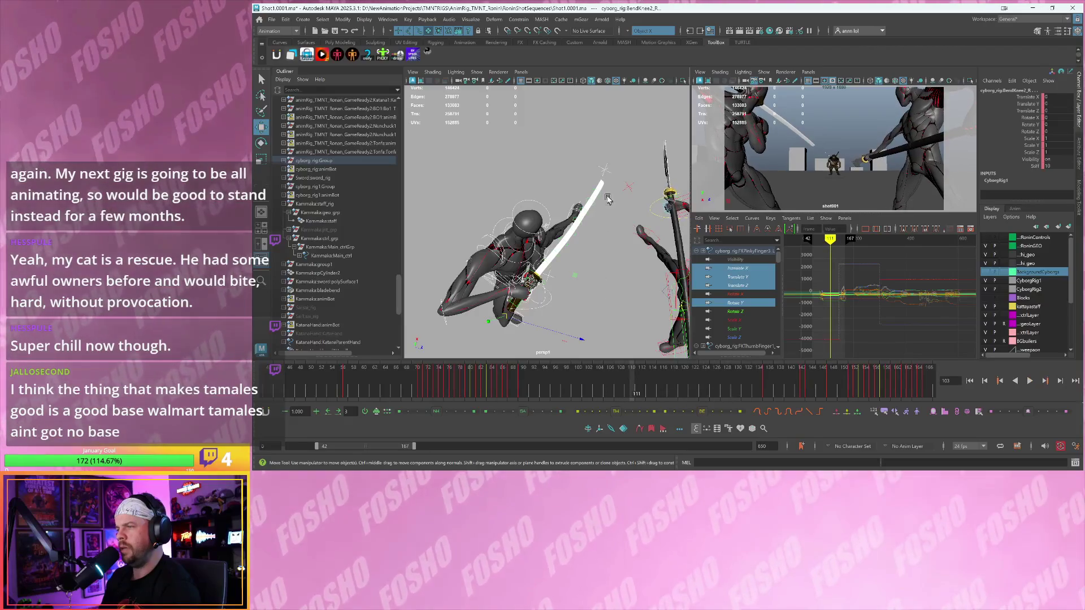
{"action": "left_click", "coordinate": [607, 199]}
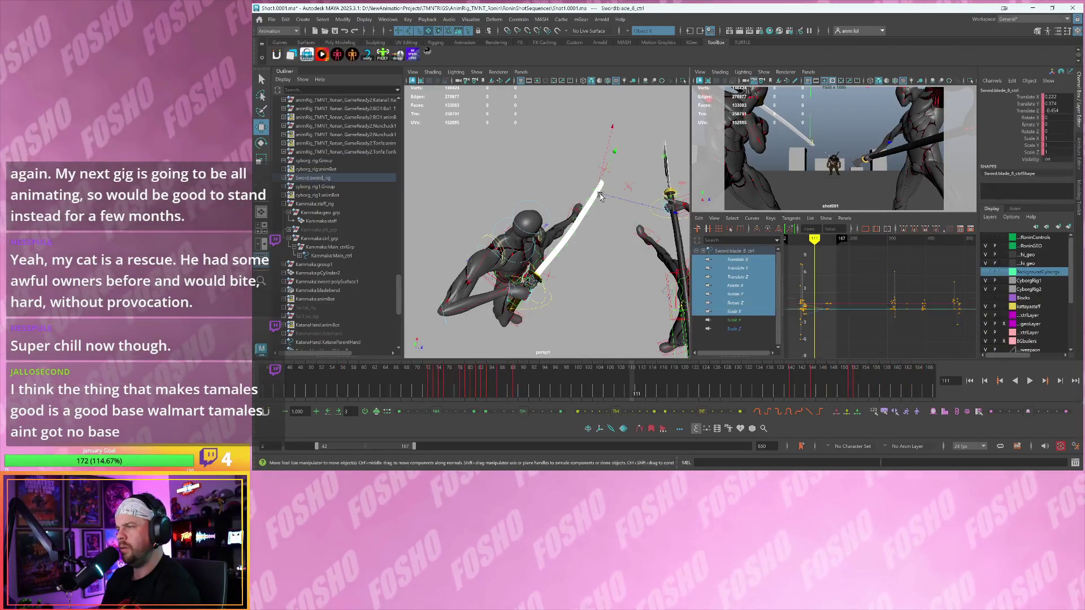
{"action": "left_click", "coordinate": [851, 318]}
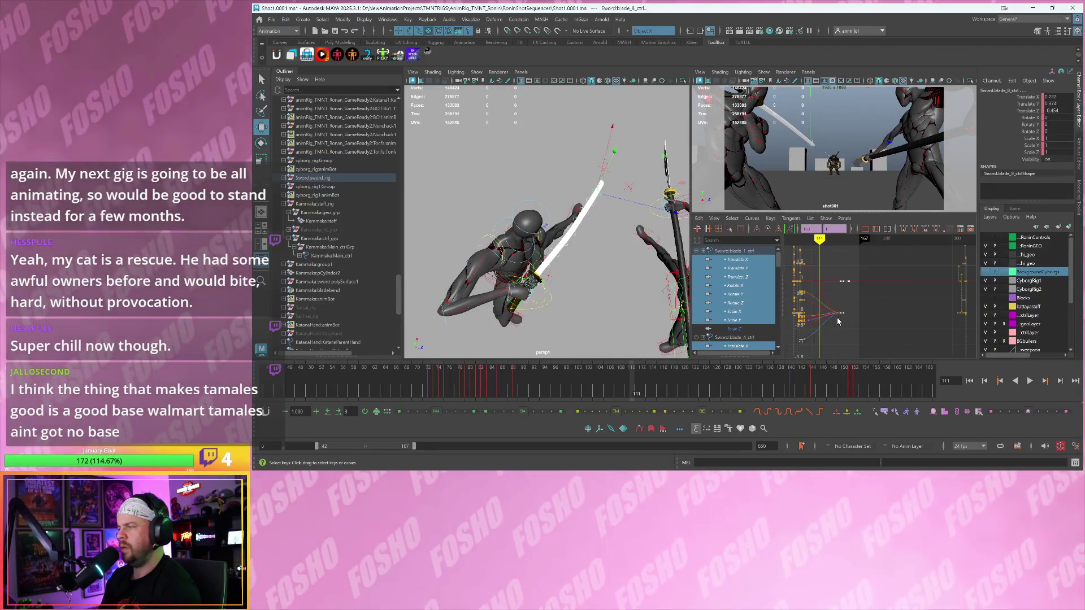
{"action": "key", "text": "f"}
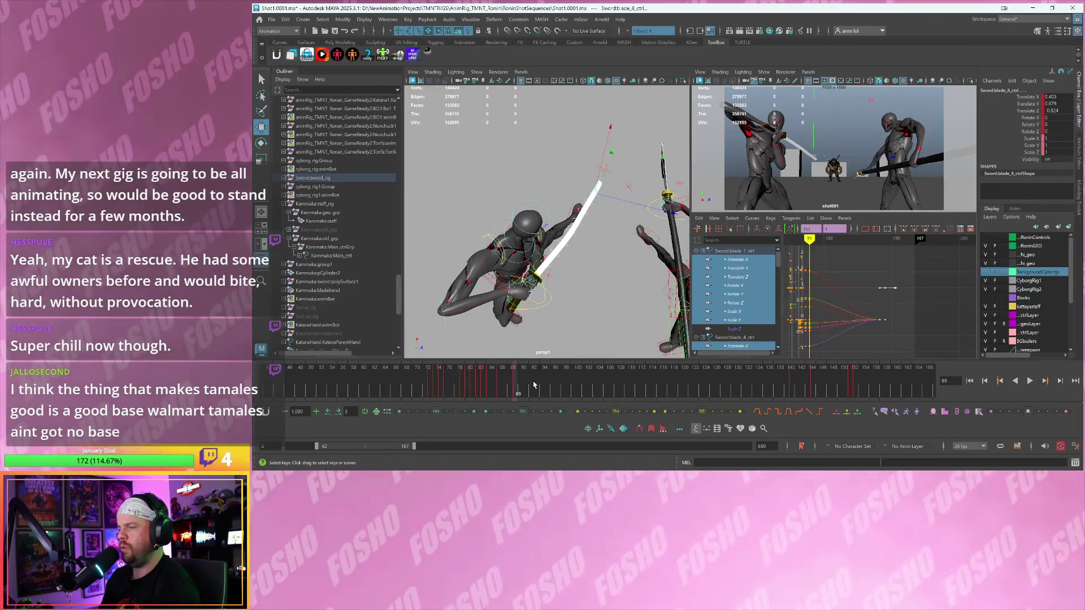
{"action": "key", "text": "period"}
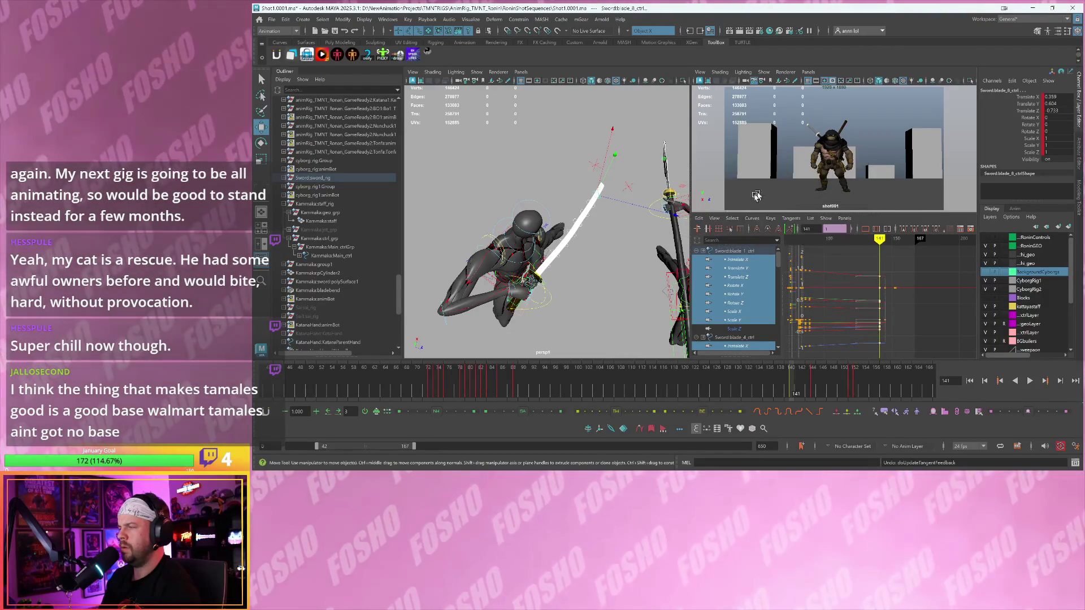
- Play back to frame 149, then replay the shot in the full-size shot camera view
{"action": "key", "text": "alt+v"}
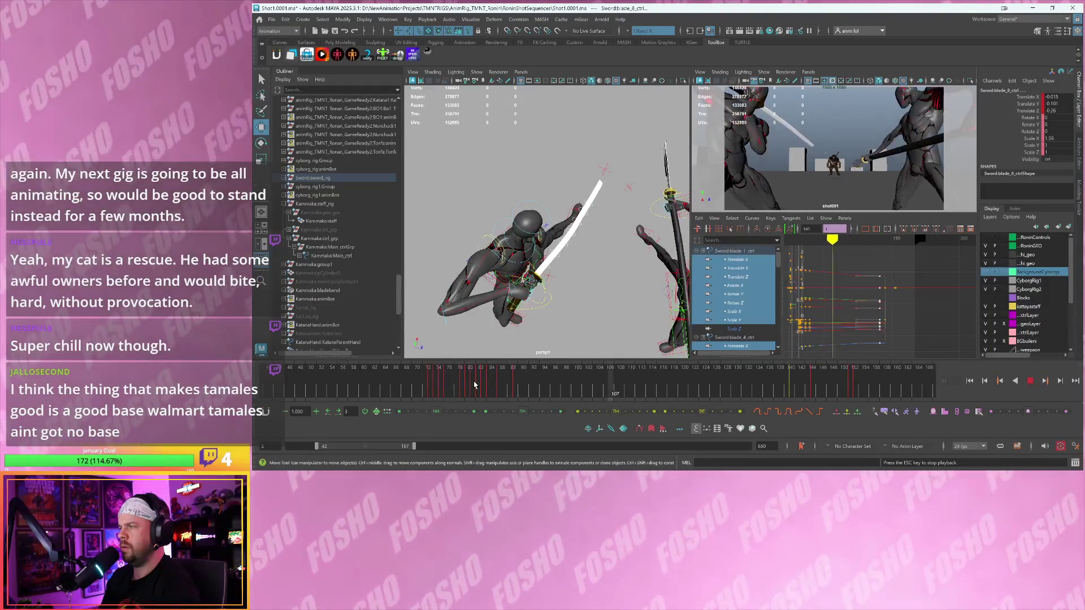
{"action": "key", "text": "Escape"}
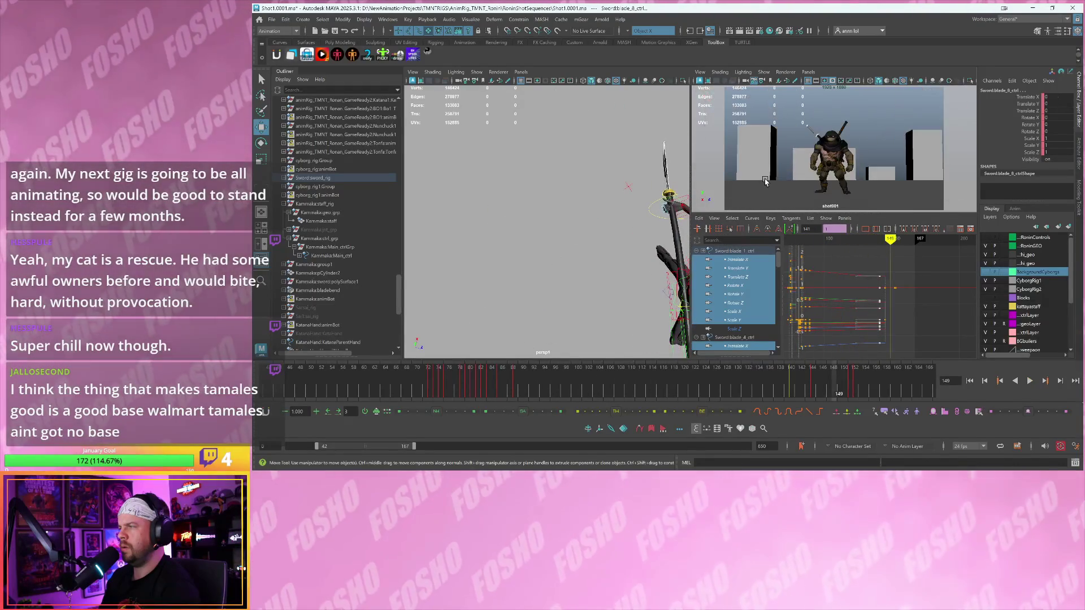
{"action": "key", "text": "space"}
{"action": "key", "text": "alt+v"}
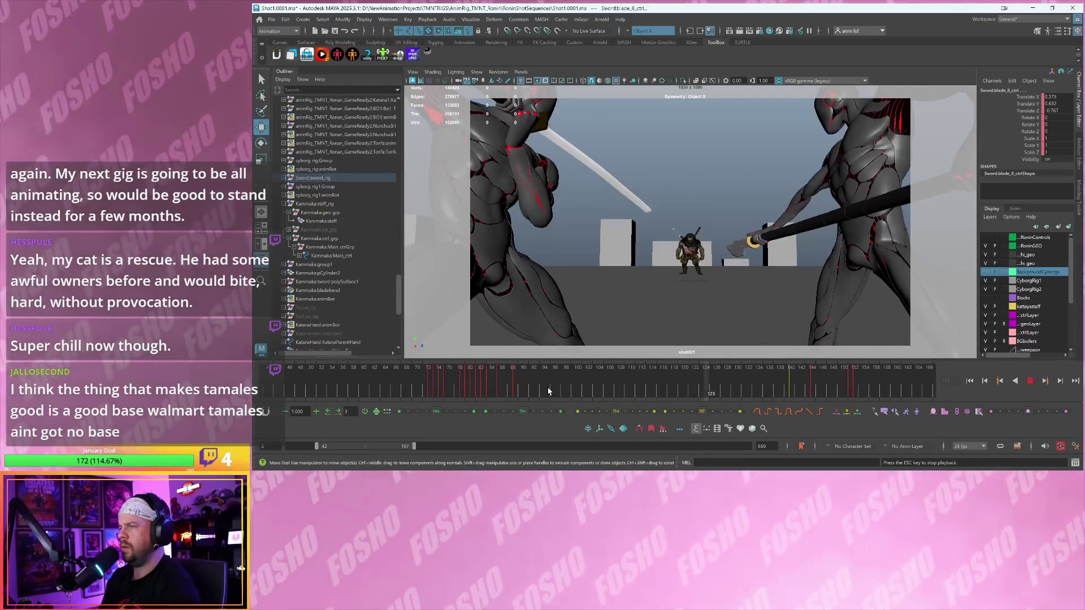
{"action": "left_click", "coordinate": [518, 390]}
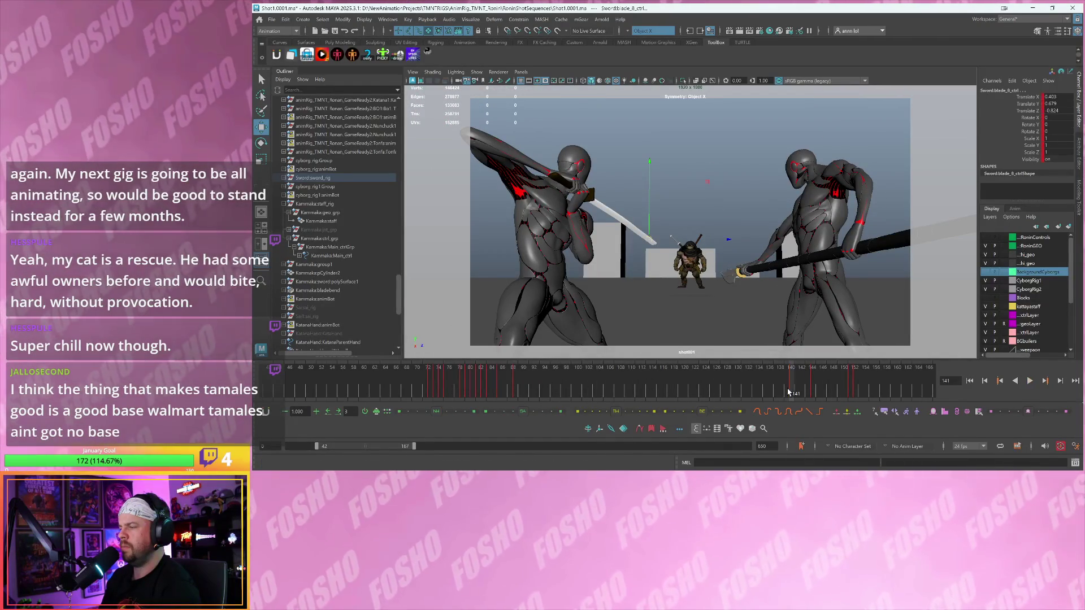
{"action": "key", "text": "alt+v"}
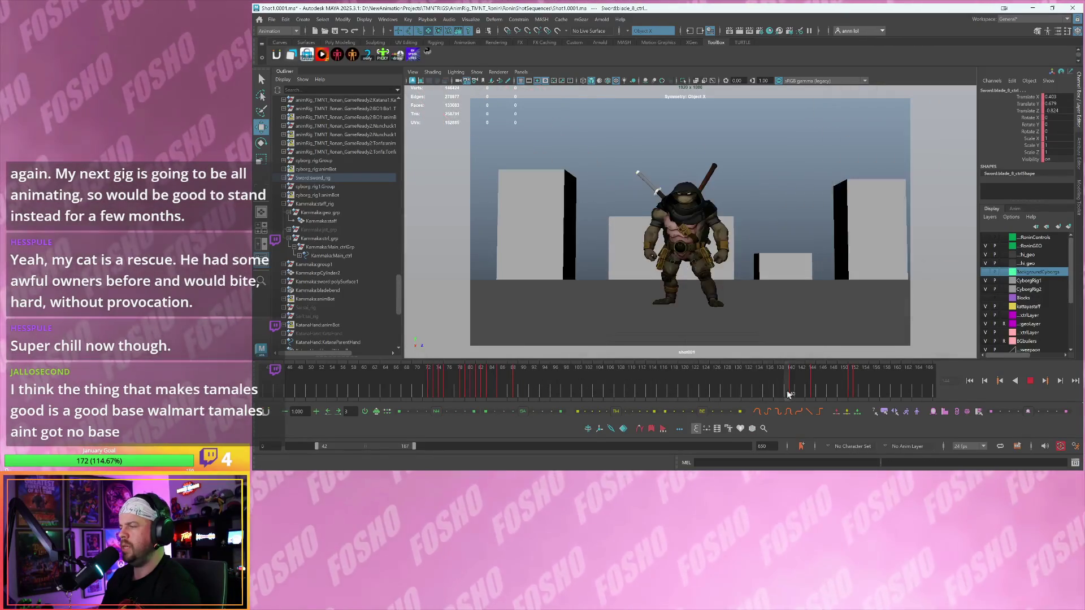
{"action": "left_click", "coordinate": [504, 387]}
{"action": "key", "text": "Escape"}
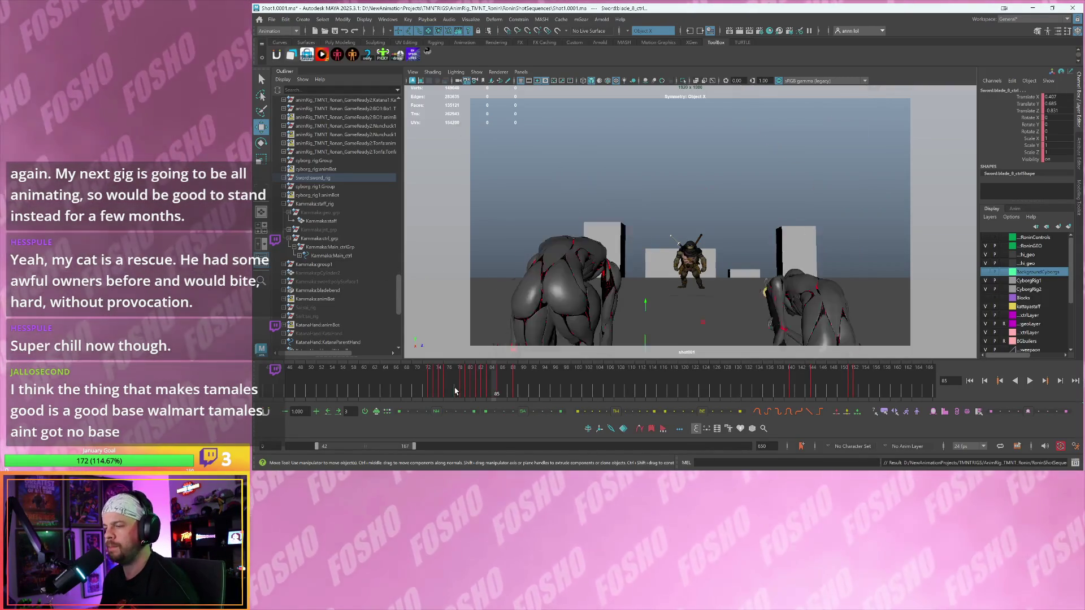
{"action": "key", "text": "alt+v"}
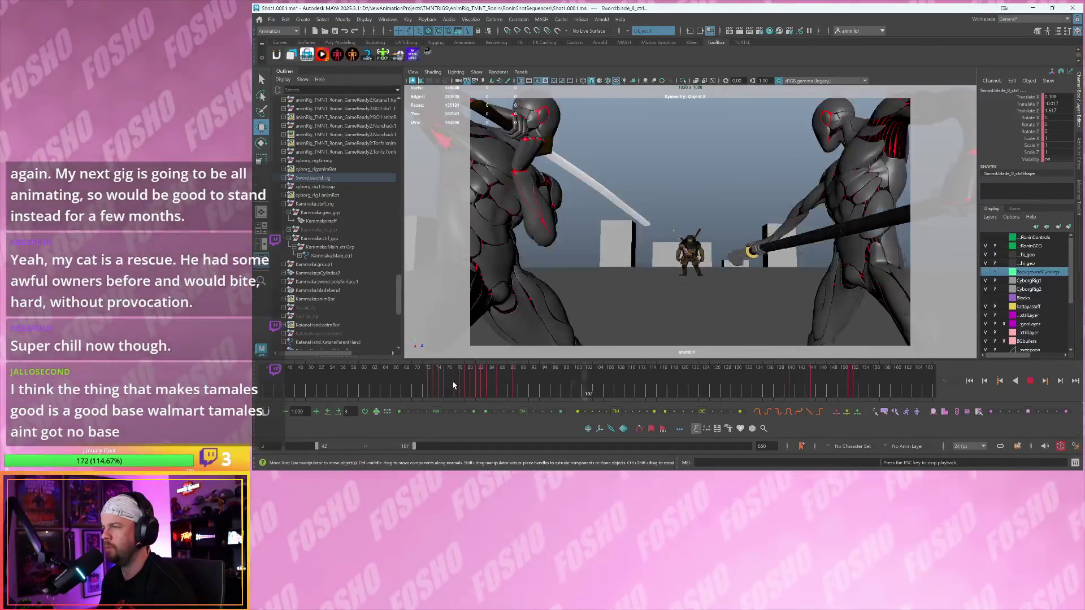
{"action": "key", "text": "Escape"}
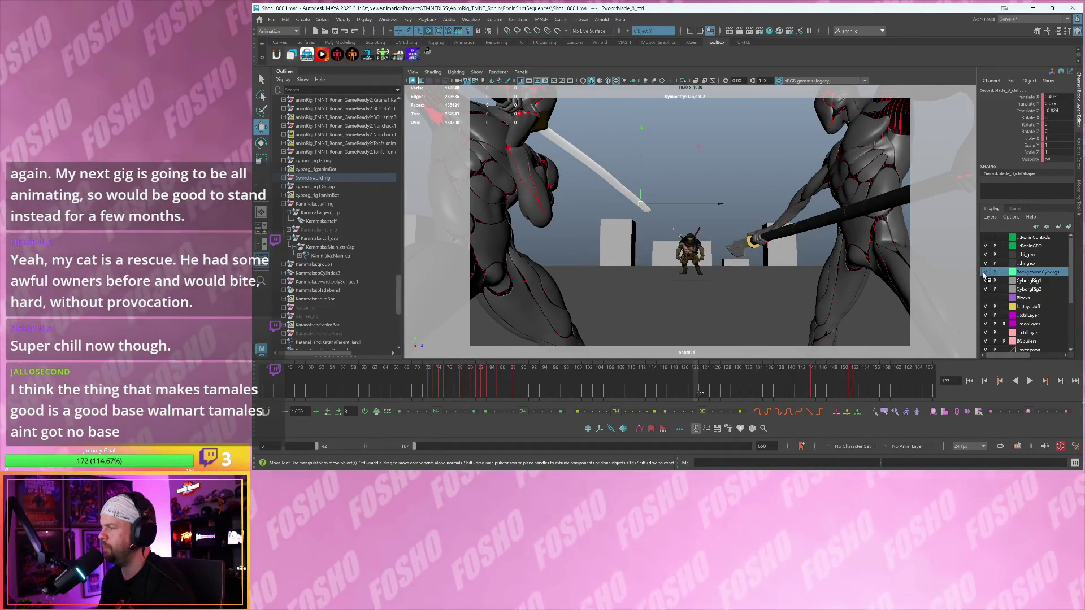
- Show the BackgroundCyborgs layer and play the clash from frame 118, replaying from about frame 127
{"action": "left_click", "coordinate": [985, 273]}
{"action": "left_click", "coordinate": [468, 382]}
{"action": "key", "text": "alt+v"}
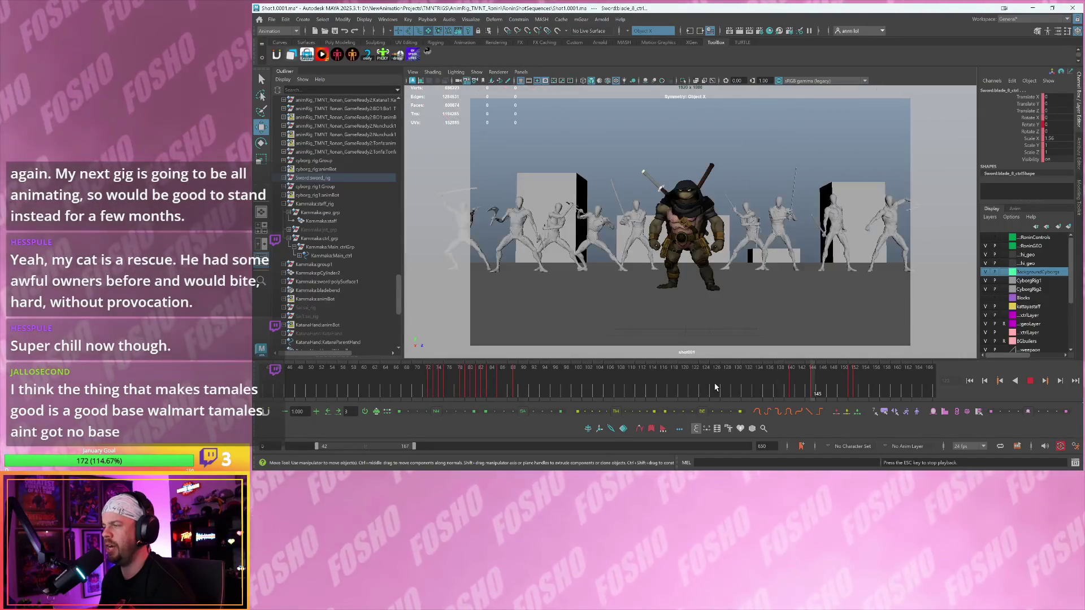
{"action": "key", "text": "Escape"}
{"action": "left_click", "coordinate": [716, 388]}
{"action": "key", "text": "alt+v"}
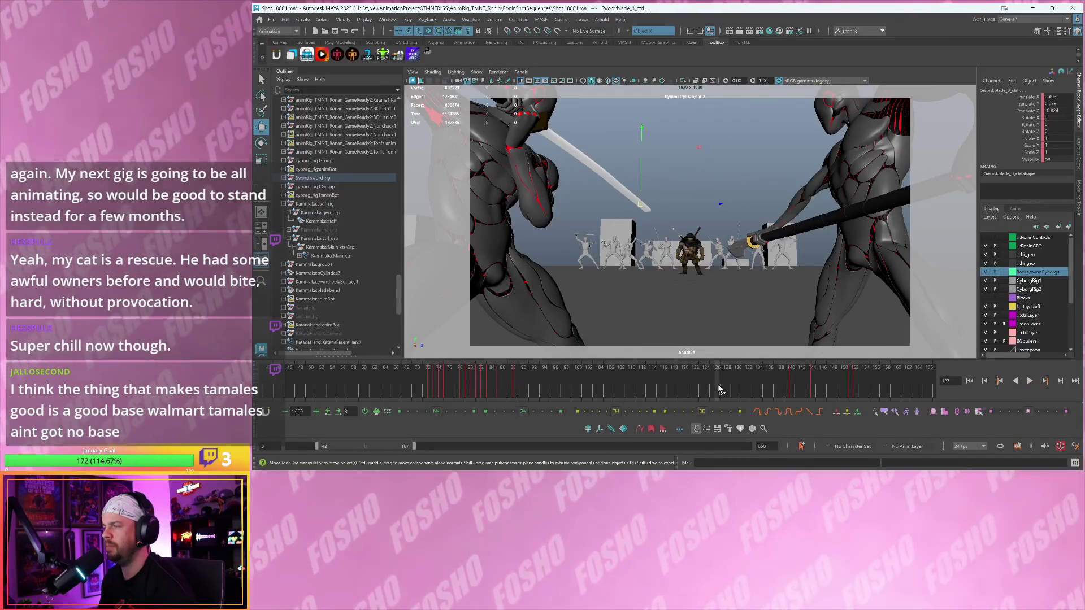
- Hide the BackgroundCyborgs layer again and save the shot scene
{"action": "left_click", "coordinate": [986, 272]}
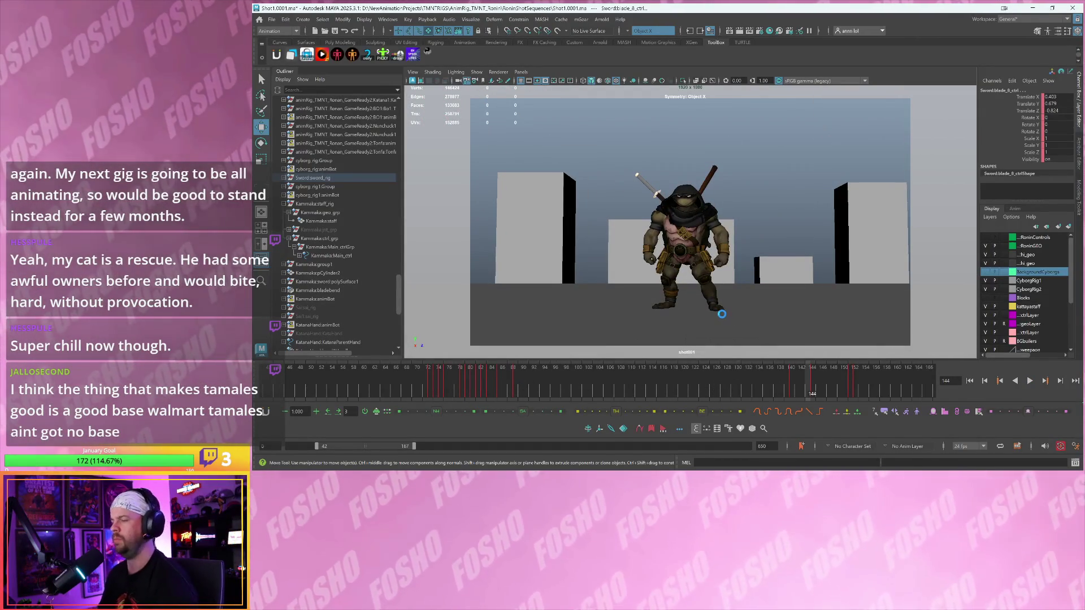
{"action": "key", "text": "q"}
{"action": "key", "text": "ctrl+s"}
{"action": "key", "text": "w"}
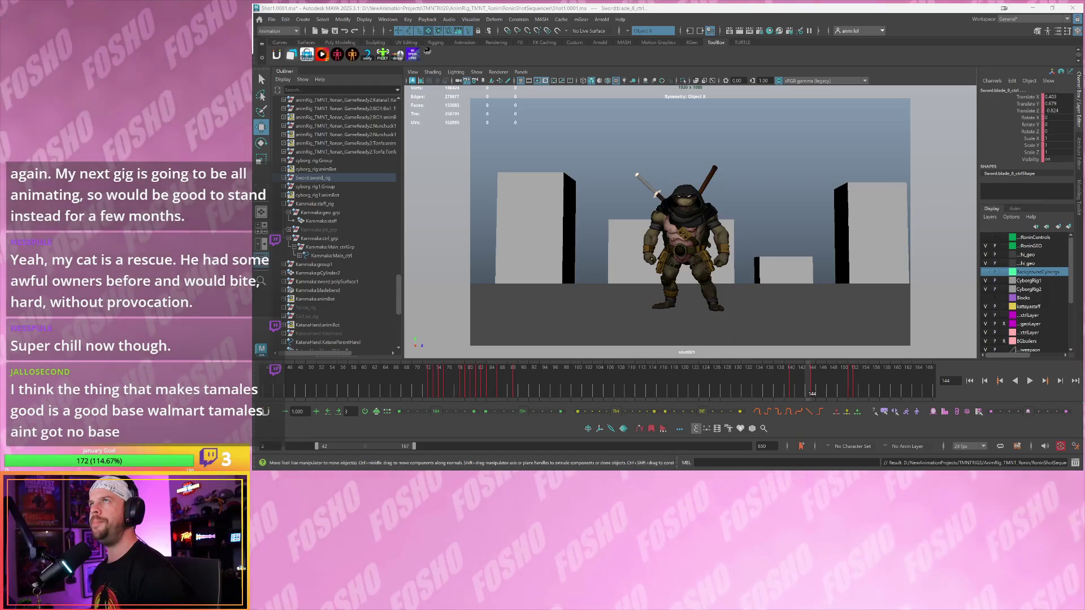
{"action": "key", "text": "alt+Tab"}
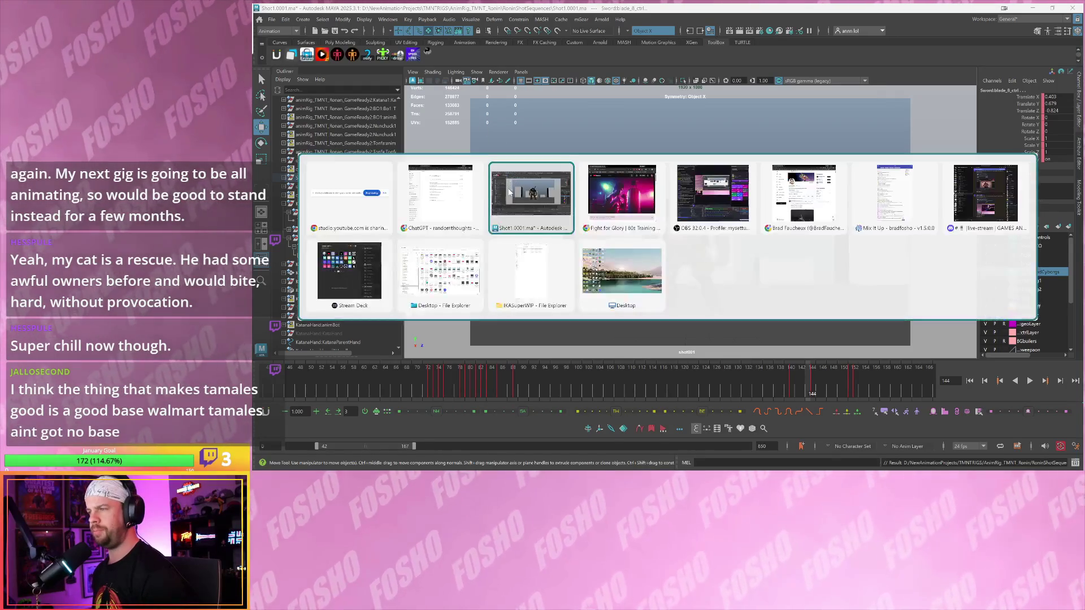
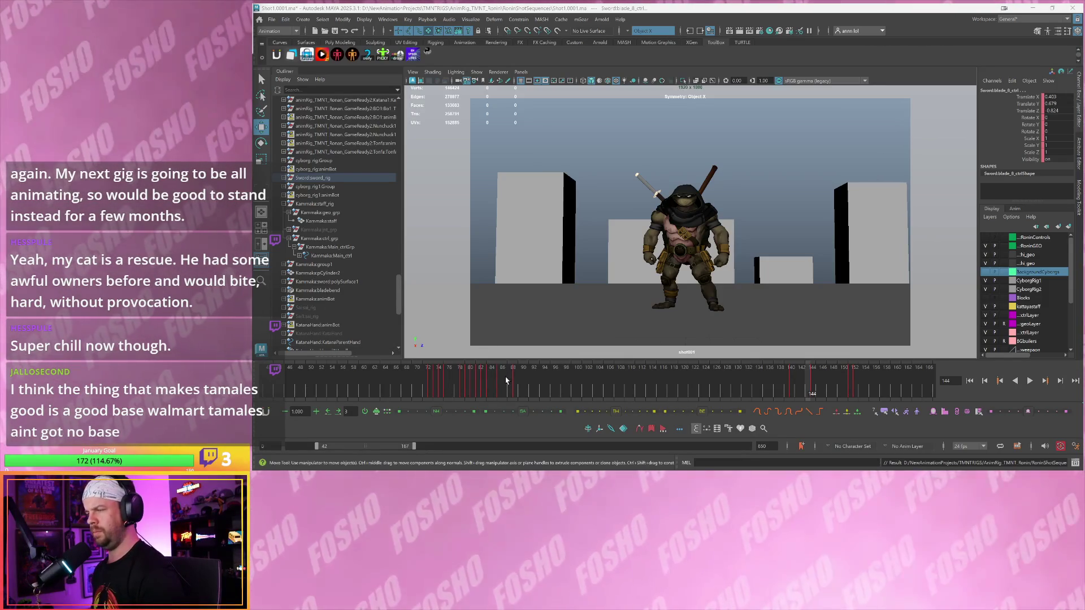
- Play the shot, switch to the persp/camera/Graph Editor layout and show frames 0–650
{"action": "key", "text": "alt+v"}
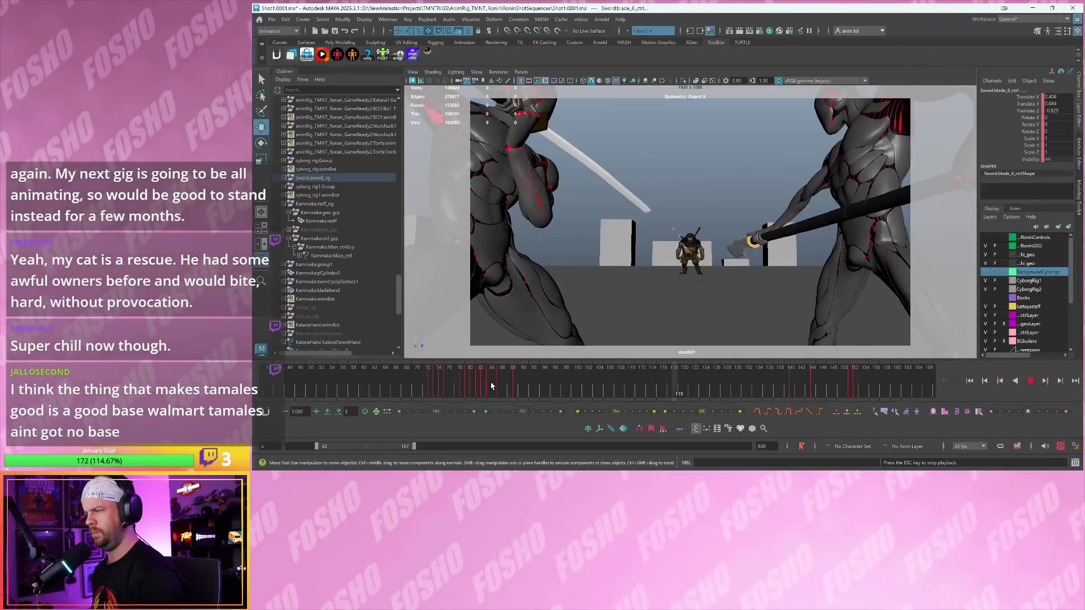
{"action": "key", "text": "Escape"}
{"action": "key", "text": "space"}
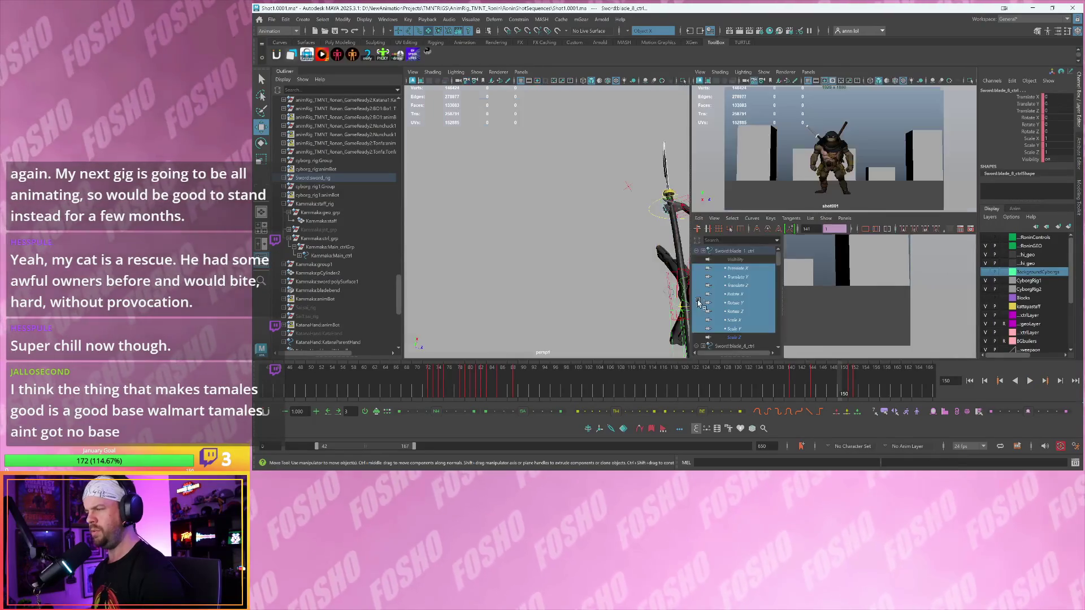
{"action": "mouse_move", "coordinate": [477, 389]}
{"action": "left_mouse_down"}
{"action": "mouse_move", "coordinate": [418, 389]}
{"action": "mouse_move", "coordinate": [545, 389]}
{"action": "left_mouse_up"}
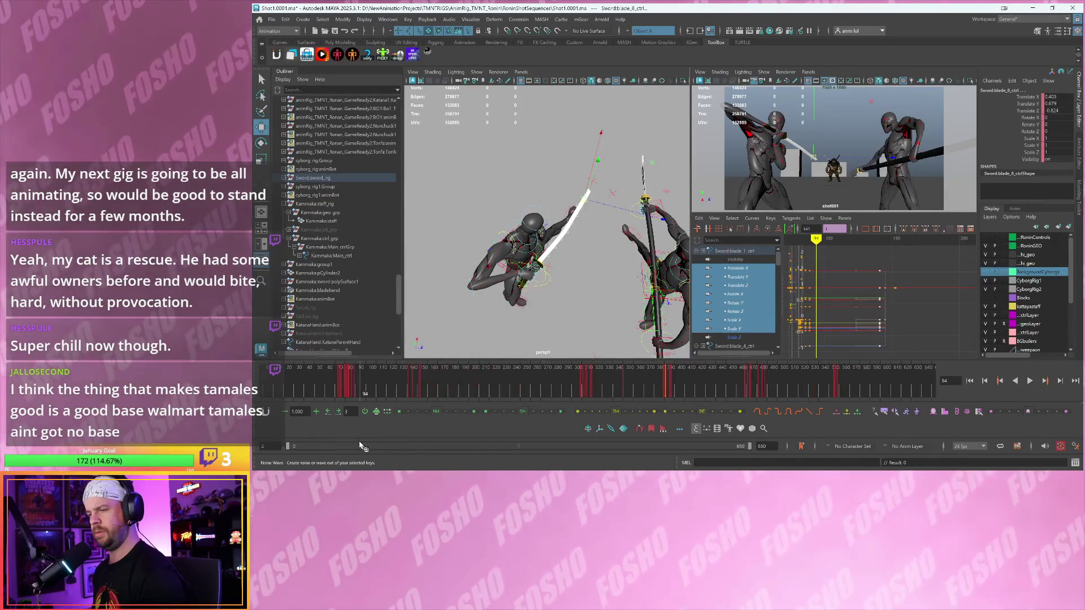
{"action": "double_click", "coordinate": [368, 447]}
- Replay from frame 78 to 67, tumble the persp view and frame the selected Sai
{"action": "left_click", "coordinate": [346, 392]}
{"action": "key", "text": "alt+v"}
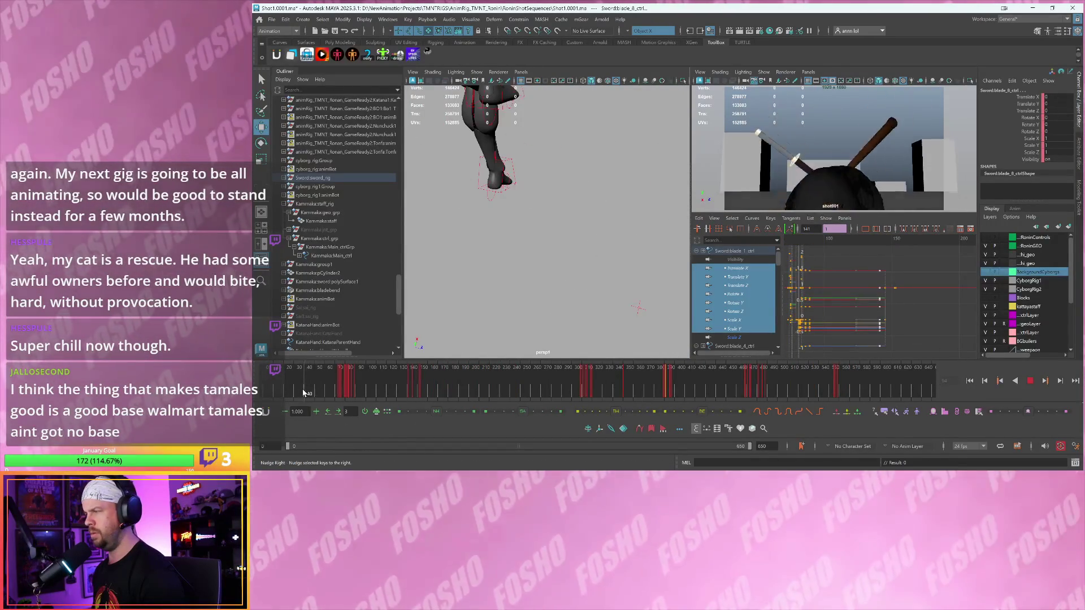
{"action": "key", "text": "Escape"}
{"action": "left_click_drag", "start_coordinate": [491, 234], "coordinate": [501, 227], "text": "alt"}
{"action": "mouse_move", "coordinate": [531, 210]}
{"action": "right_mouse_down", "text": "alt"}
{"action": "mouse_move", "coordinate": [479, 308]}
{"action": "mouse_move", "coordinate": [535, 258]}
{"action": "mouse_move", "coordinate": [564, 266]}
{"action": "mouse_move", "coordinate": [470, 177]}
{"action": "right_mouse_up", "text": "alt"}
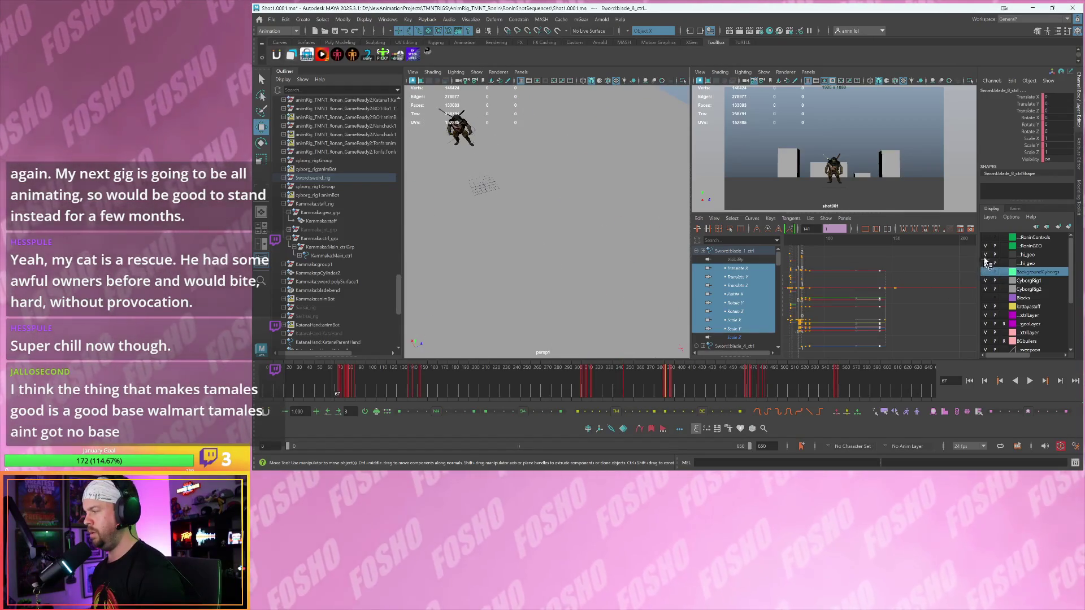
{"action": "left_click", "coordinate": [463, 132]}
{"action": "key", "text": "f"}
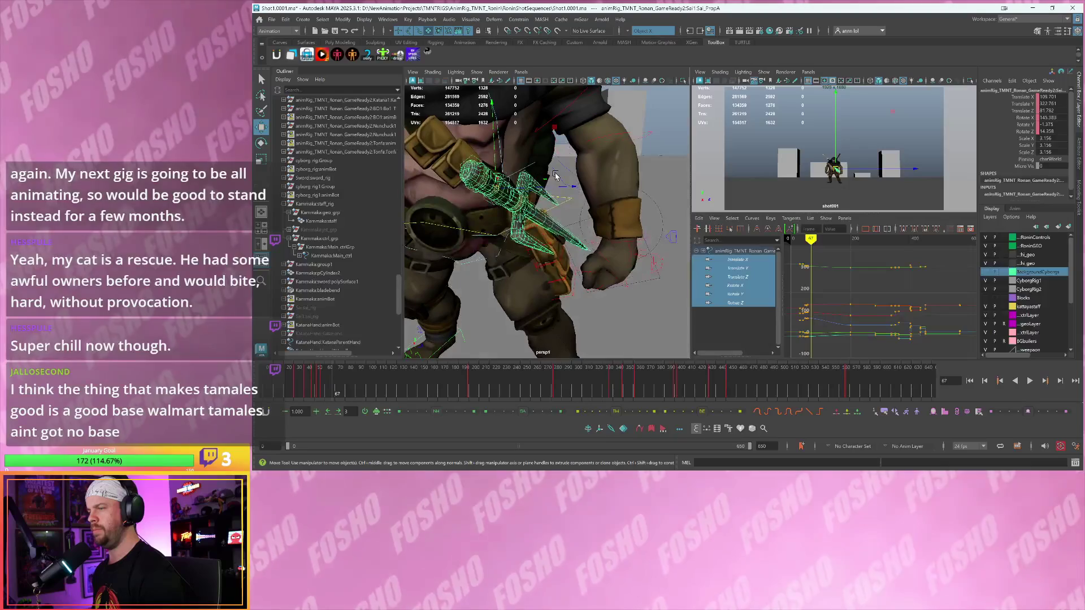
- Toggle a display layer off and on, then select the Sai and its parent Sai1:group1
{"action": "left_click", "coordinate": [985, 237]}
{"action": "left_click", "coordinate": [986, 238]}
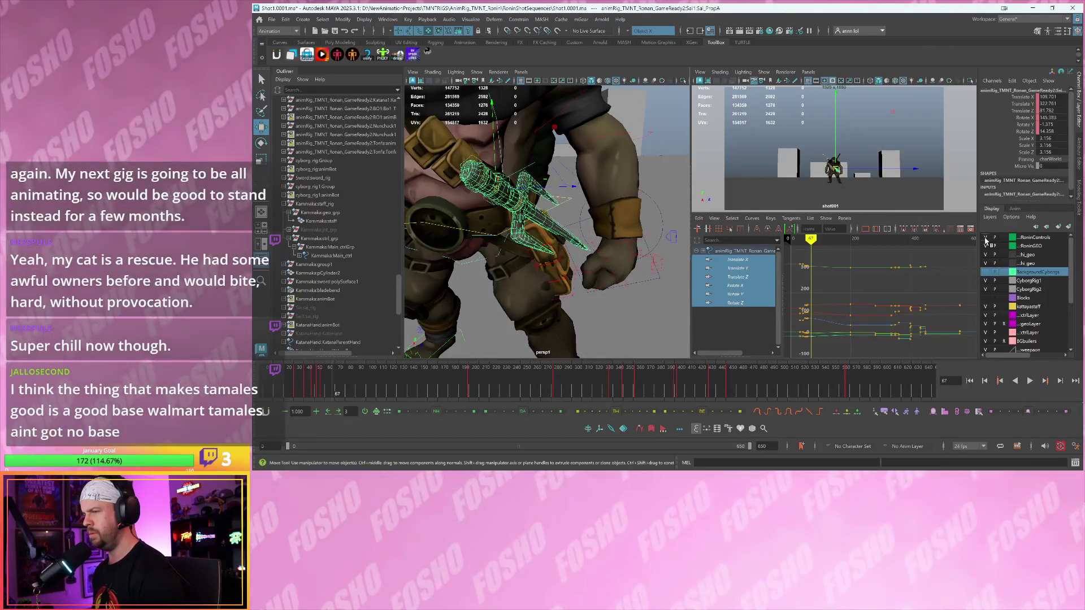
{"action": "left_click", "coordinate": [527, 207]}
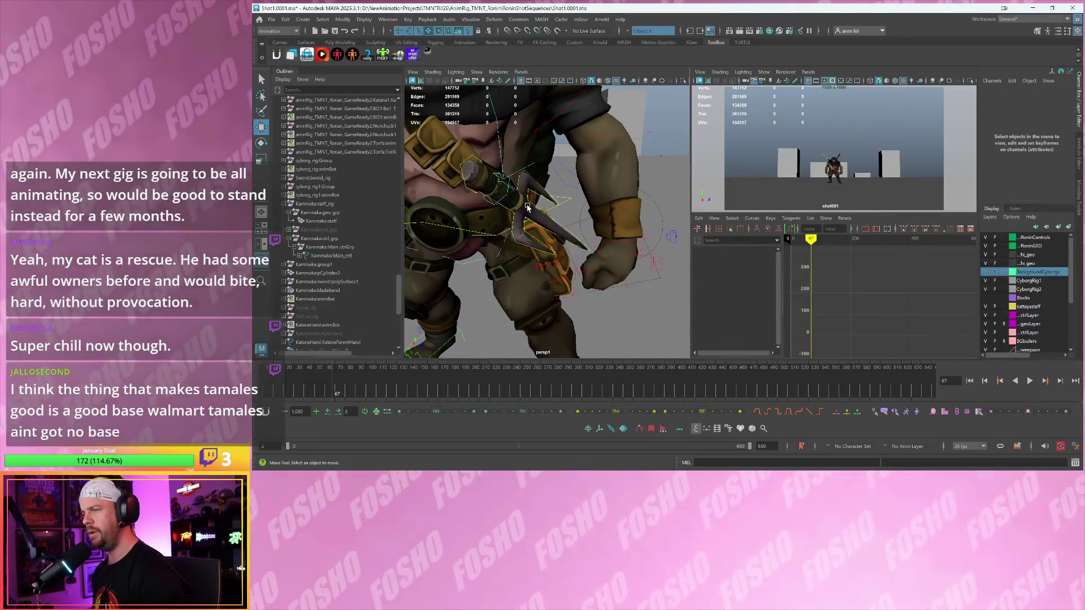
{"action": "left_click", "coordinate": [527, 207]}
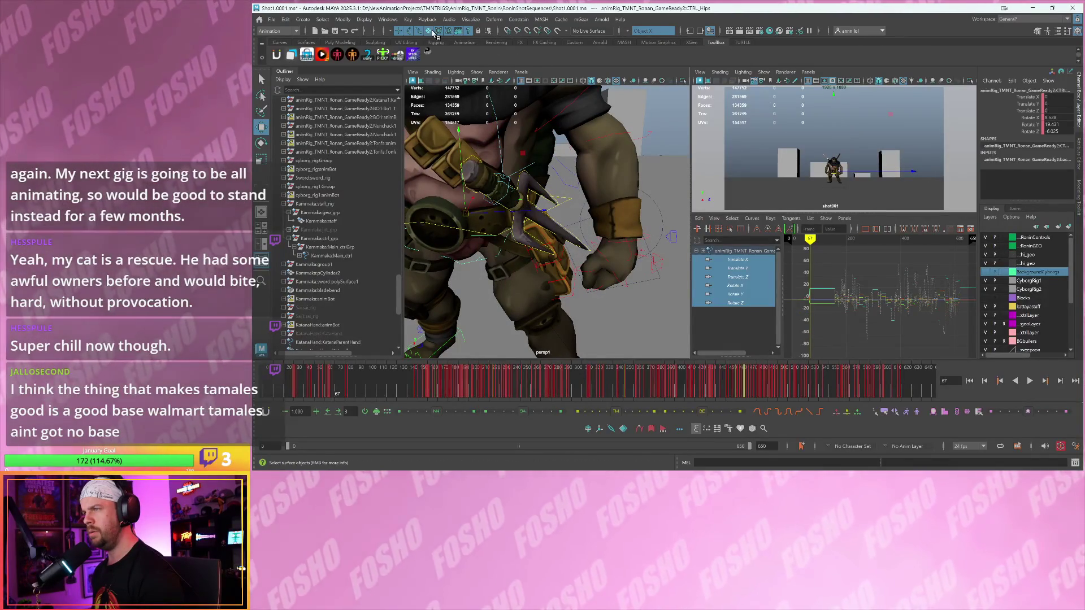
{"action": "left_click", "coordinate": [443, 44]}
{"action": "left_click", "coordinate": [521, 208]}
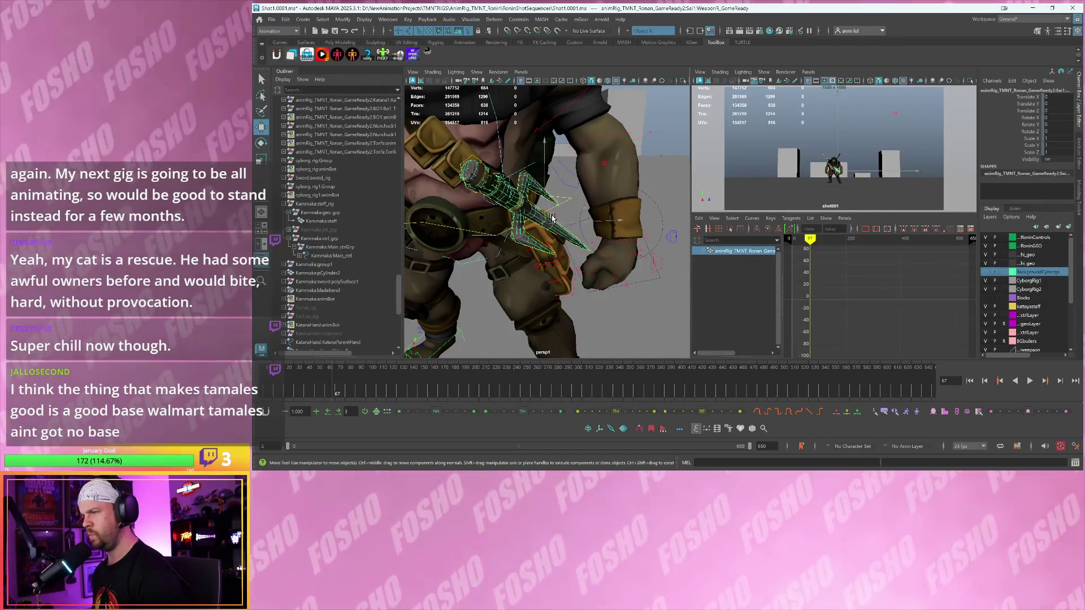
{"action": "key", "text": "Up"}
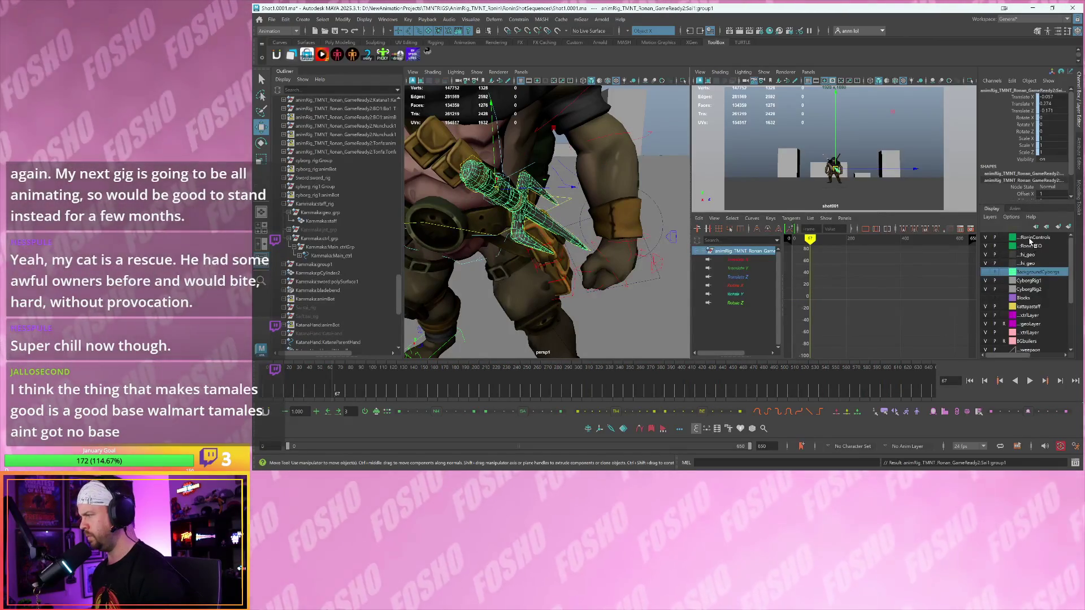
- Check the RoninControls display layer's options and settings without changing them
{"action": "right_click", "coordinate": [1029, 242]}
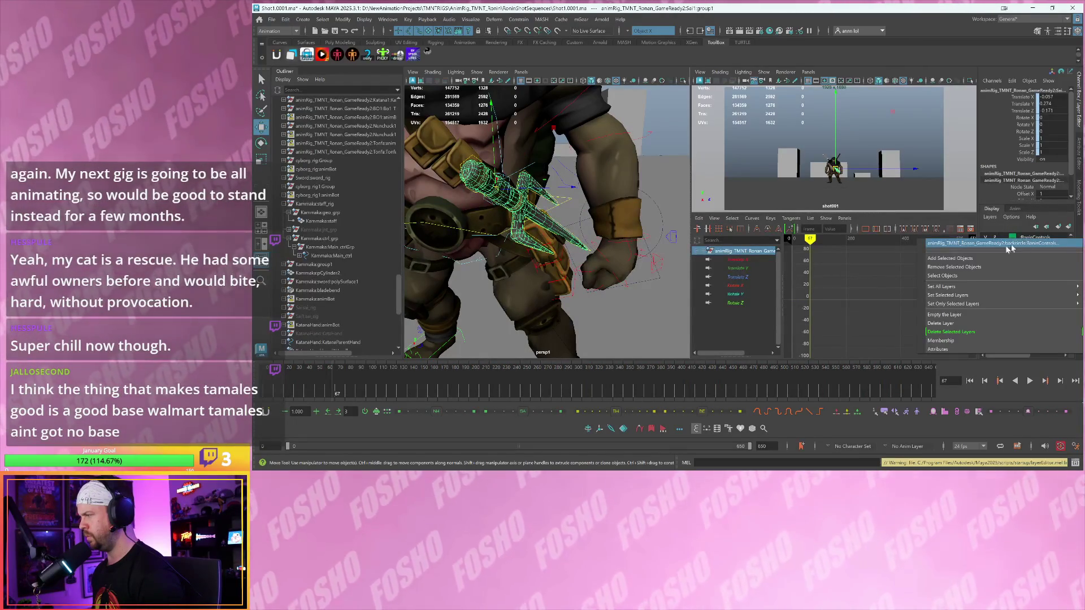
{"action": "left_click", "coordinate": [994, 267]}
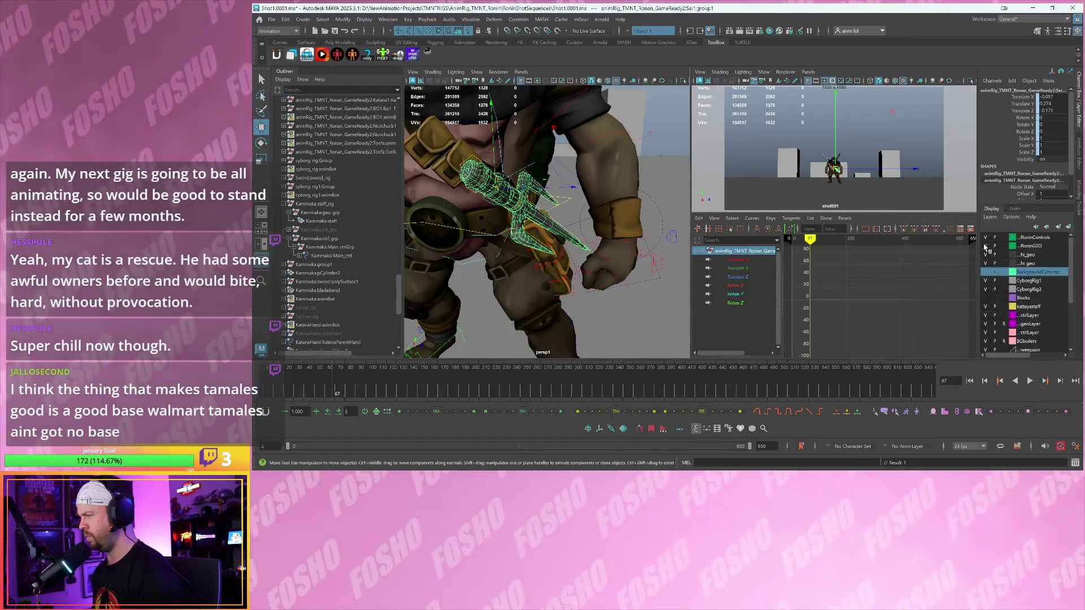
{"action": "left_click_drag", "start_coordinate": [568, 210], "coordinate": [593, 210], "text": "alt"}
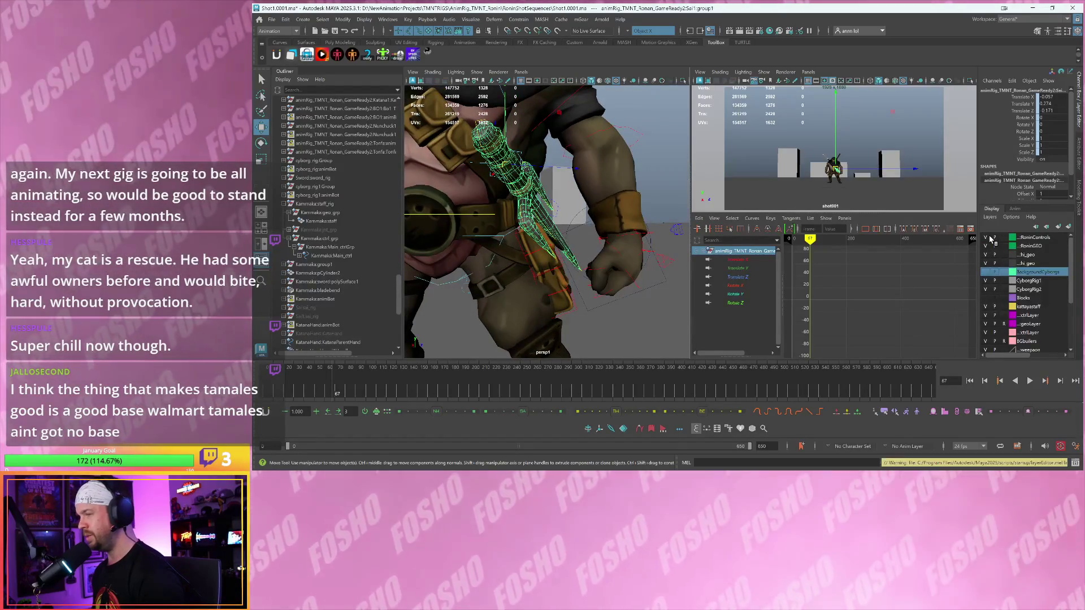
{"action": "double_click", "coordinate": [990, 240]}
{"action": "left_click", "coordinate": [654, 239]}
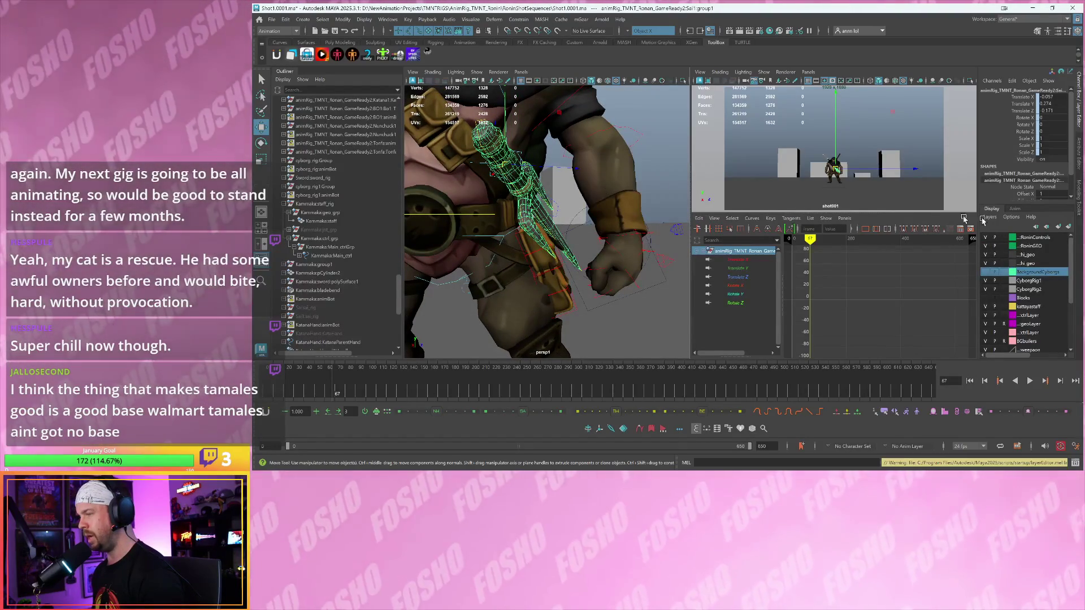
- Turn off the weapon group's Visibility and remove it from the display layer
{"action": "left_click", "coordinate": [1025, 159]}
{"action": "middle_click_drag", "start_coordinate": [565, 195], "coordinate": [620, 204]}
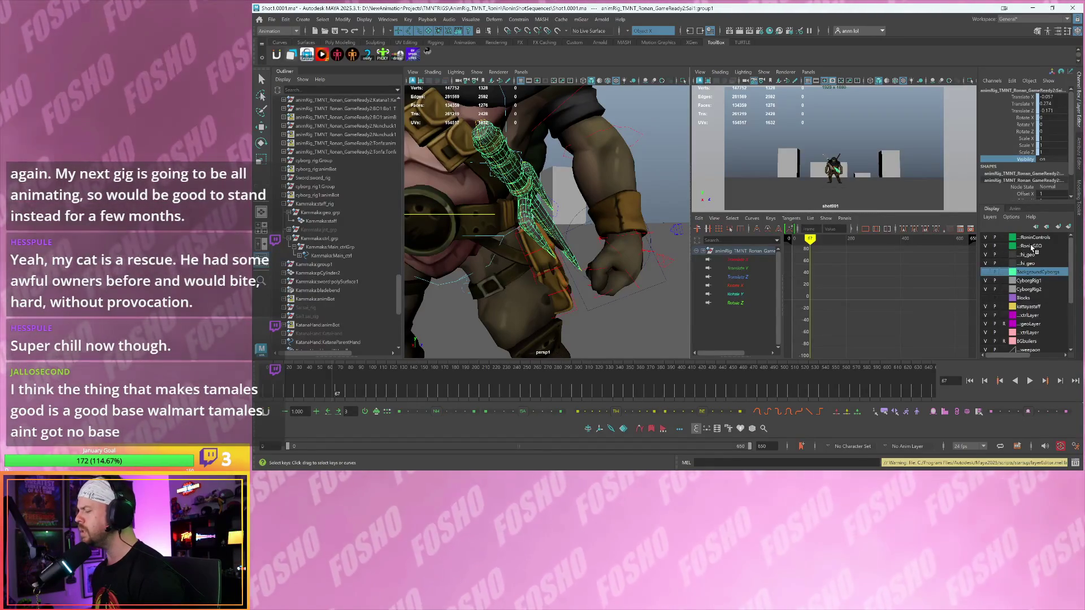
{"action": "right_click", "coordinate": [1032, 246]}
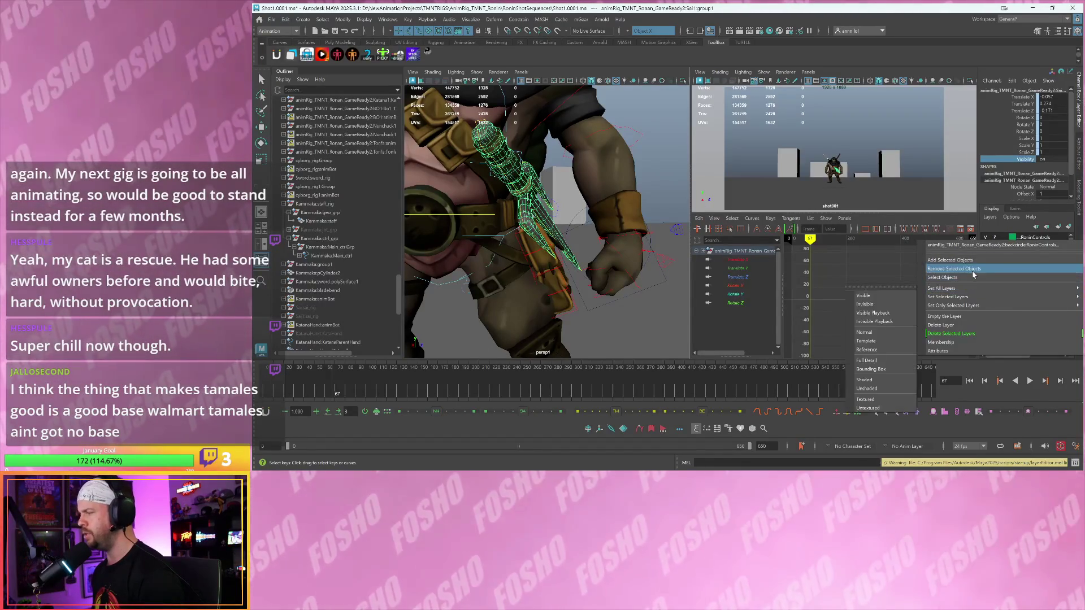
{"action": "left_click", "coordinate": [972, 271]}
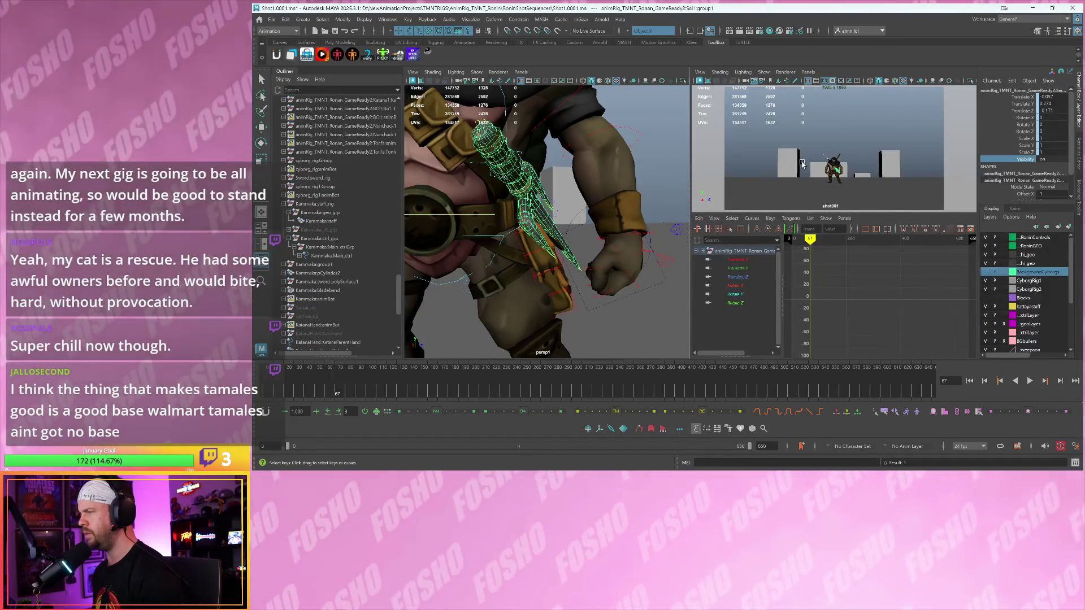
{"action": "key", "text": "space"}
- Play the shot in the maximized camera view, restarting from the range start and stopping at frame 128
{"action": "key", "text": "alt+v"}
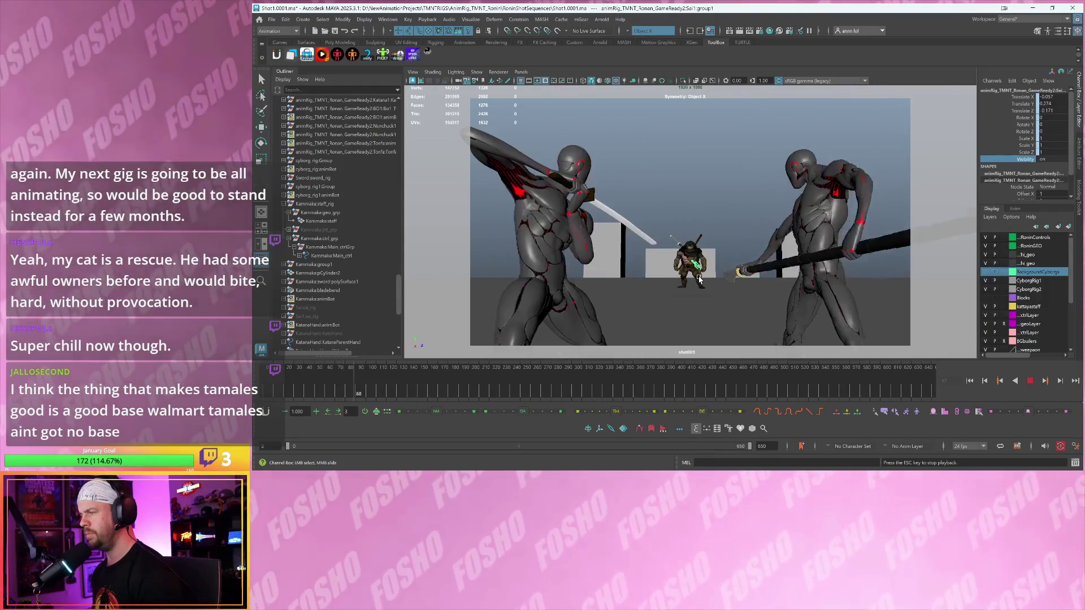
{"action": "key", "text": "w"}
{"action": "left_click", "coordinate": [706, 238]}
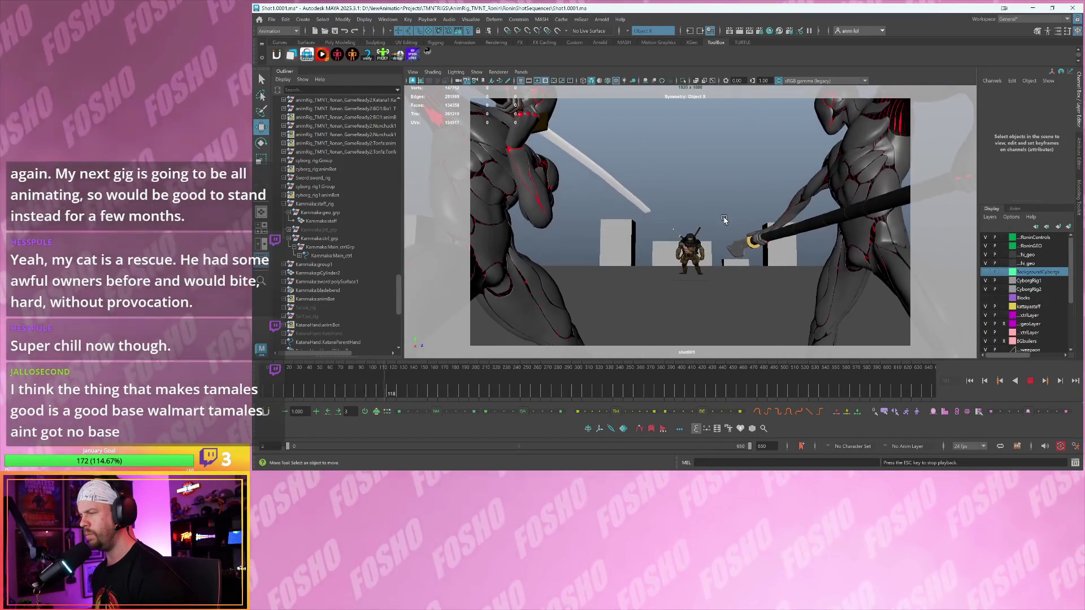
{"action": "key", "text": "alt+v"}
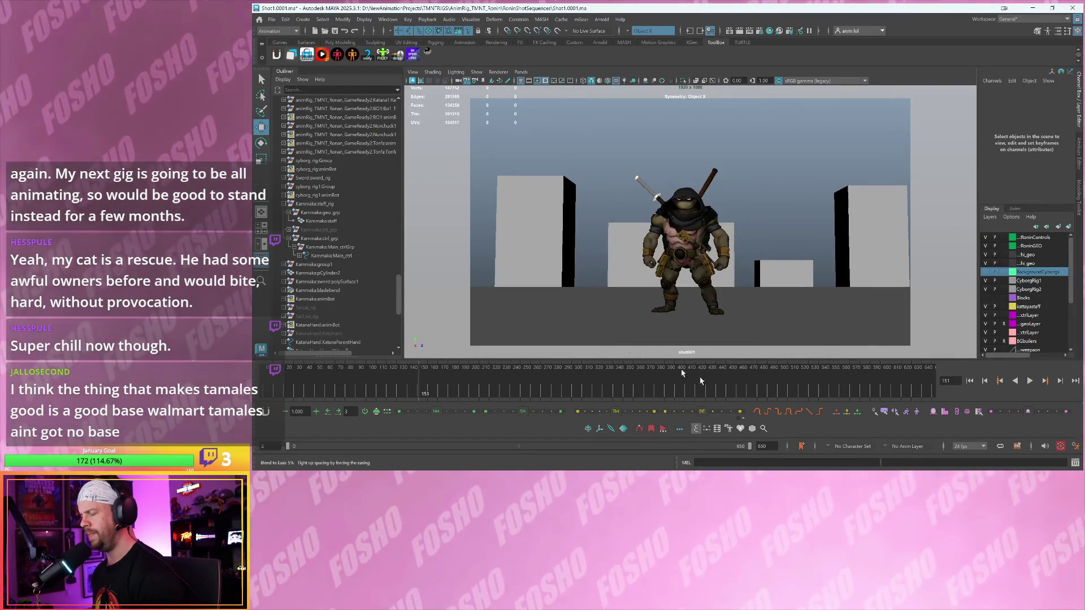
{"action": "left_click", "coordinate": [289, 395]}
{"action": "key", "text": "alt+v"}
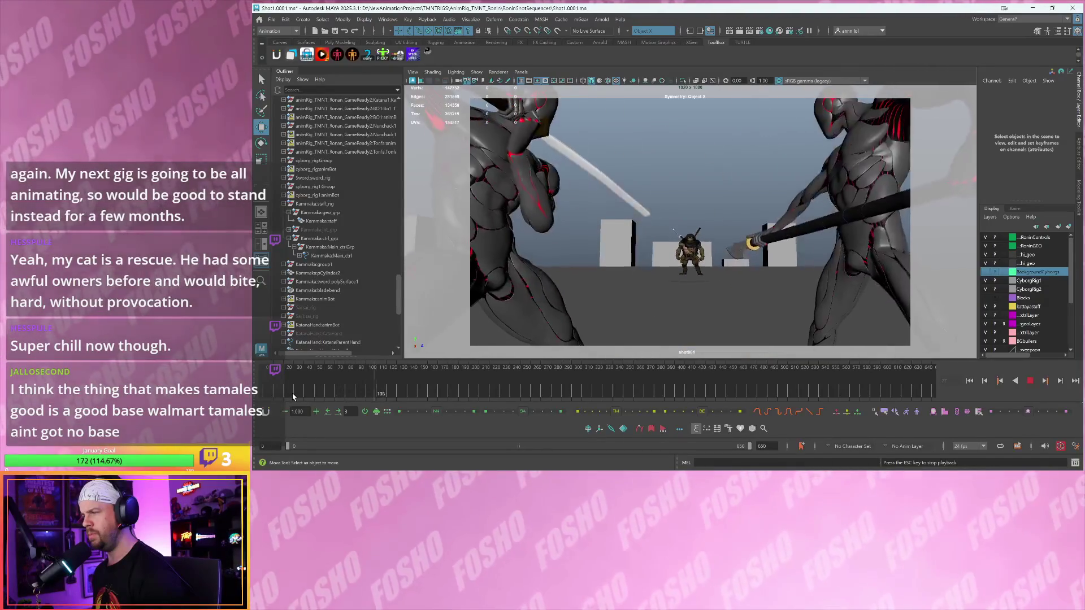
{"action": "key", "text": "Escape"}
- Back in the multi-pane layout, tumble in on the turtle's torso and select its hood
{"action": "key", "text": "space"}
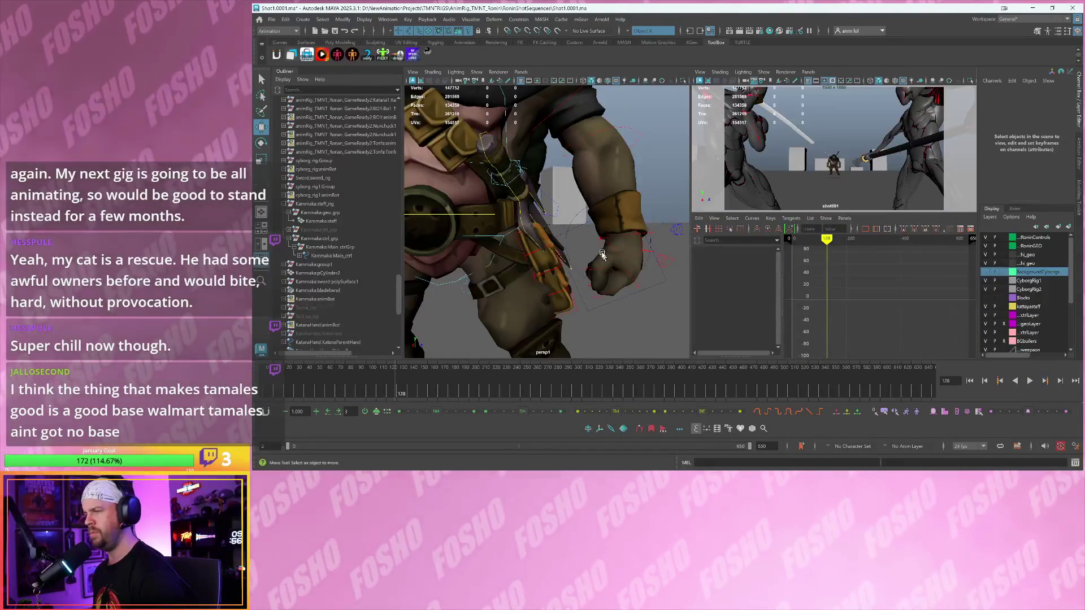
{"action": "scroll", "coordinate": [599, 235], "scroll_direction": "down", "scroll_amount": 5}
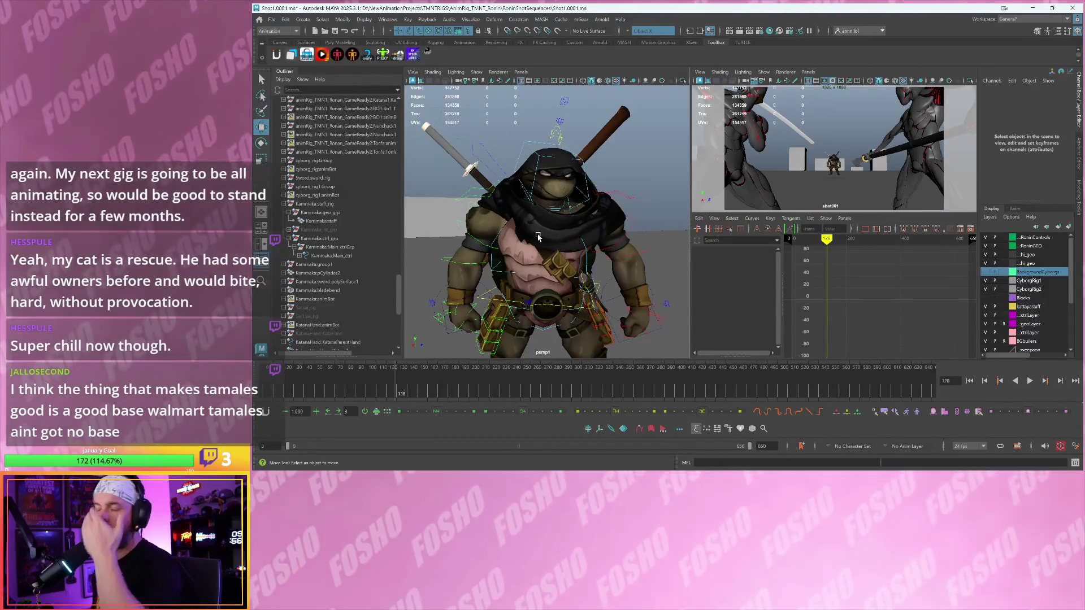
{"action": "left_click_drag", "start_coordinate": [561, 240], "coordinate": [606, 236], "text": "alt"}
{"action": "left_click", "coordinate": [618, 239]}
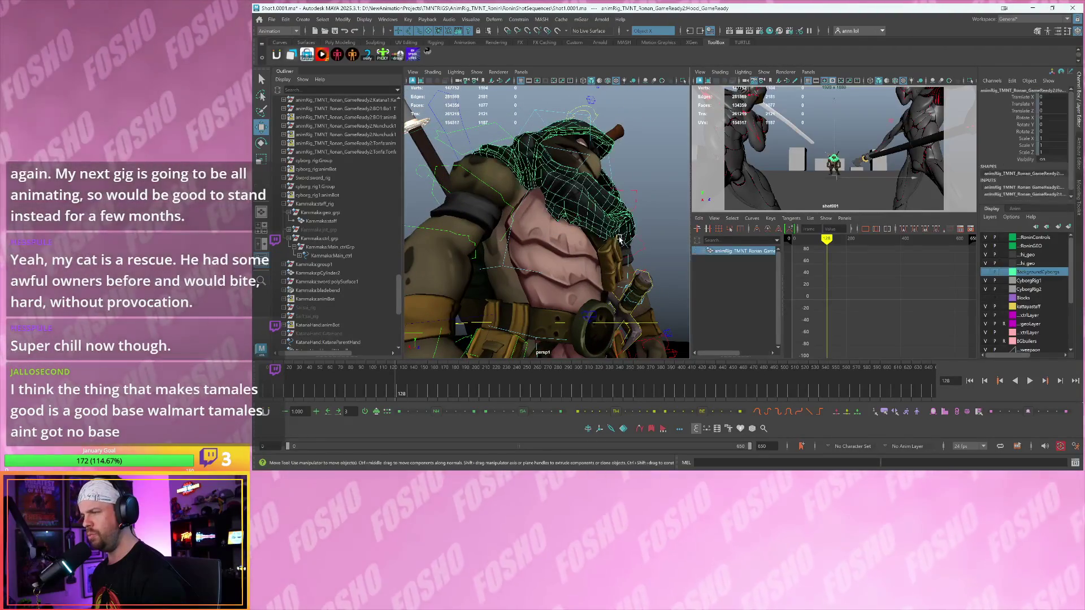
- Select the chest control and display all its animation curves
{"action": "left_click", "coordinate": [621, 235]}
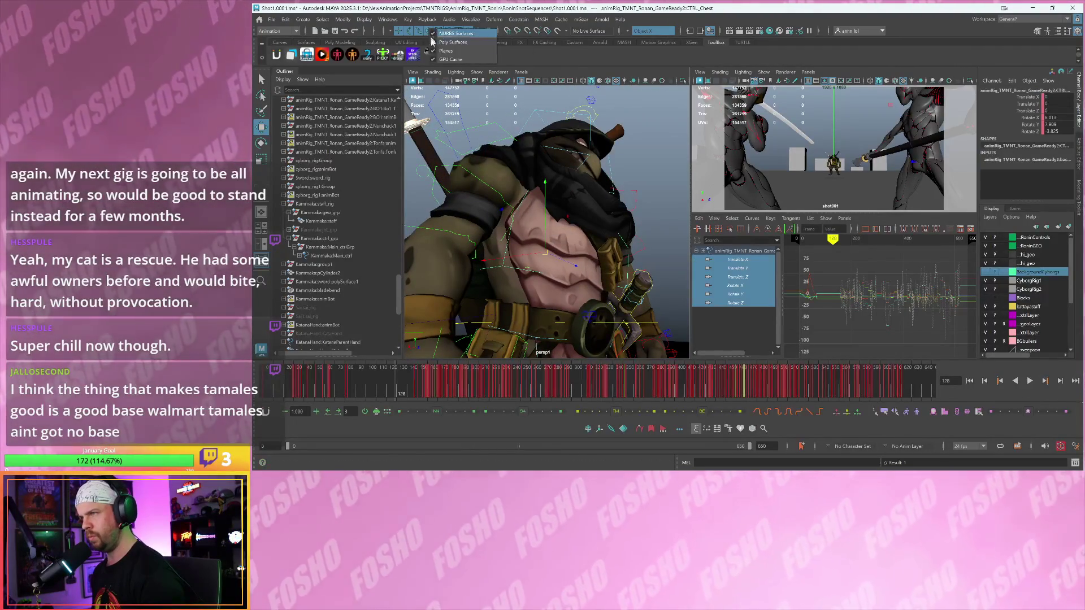
{"action": "left_click", "coordinate": [614, 240]}
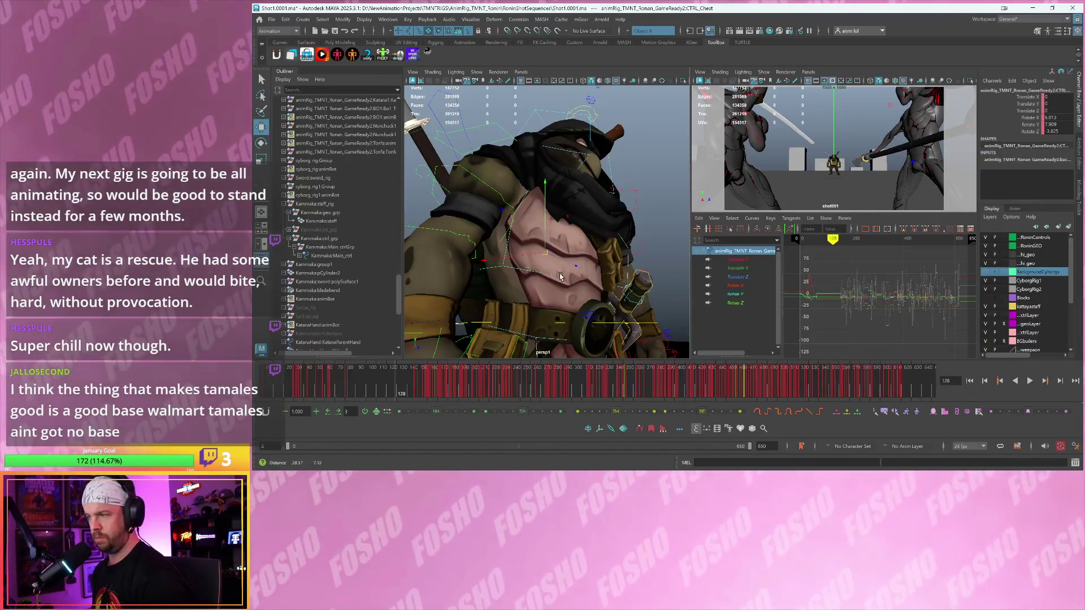
{"action": "key", "text": "space"}
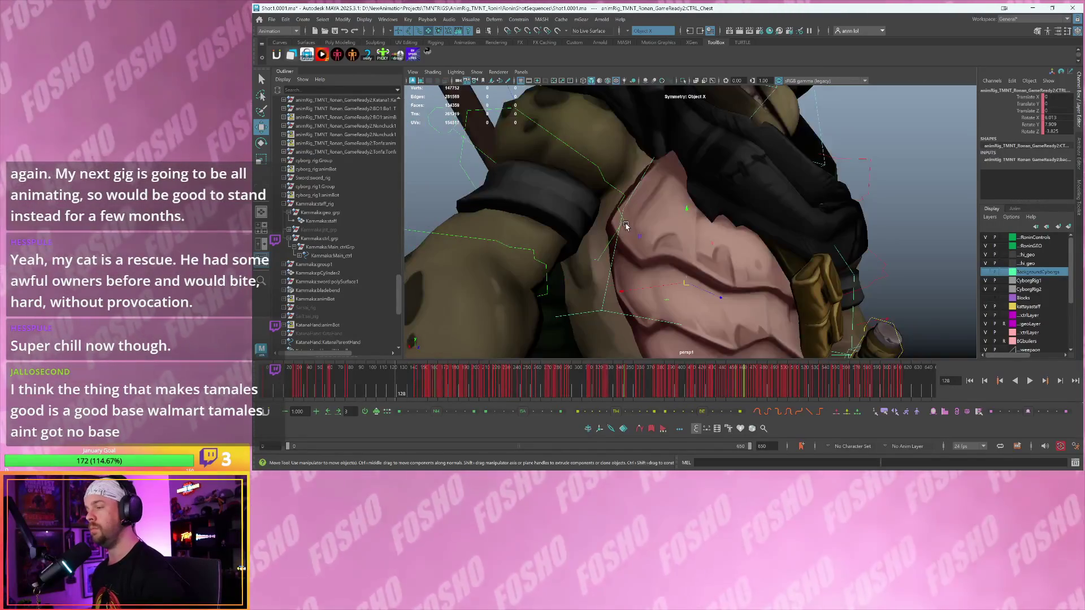
{"action": "key", "text": "space"}
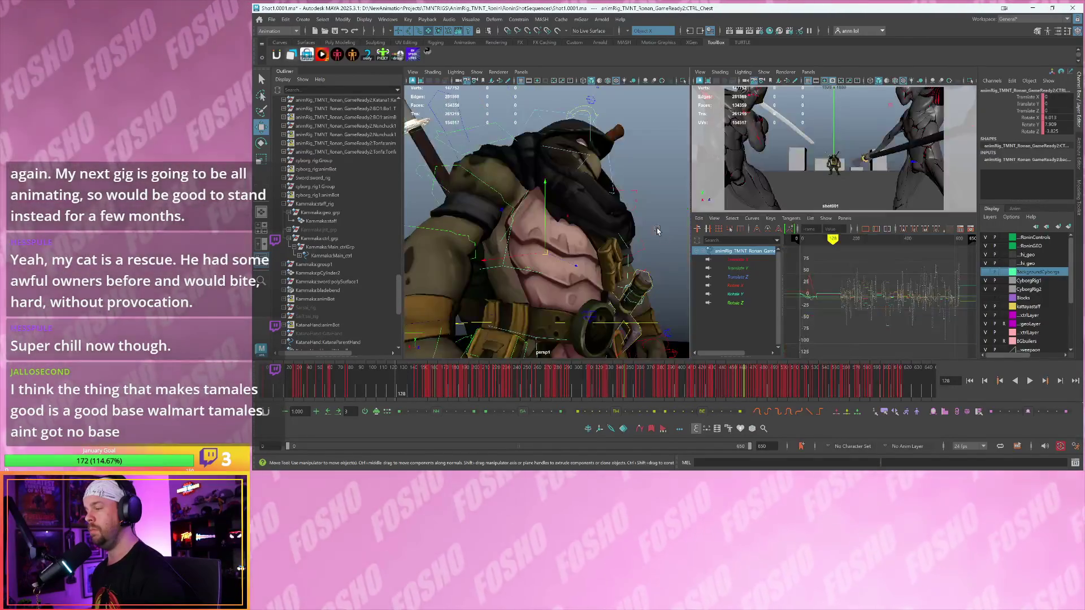
{"action": "key", "text": "space"}
- Hide rig controls, restore the persp/shot001/Graph Editor layout, deselect and orbit to a frontal full-body view
{"action": "left_click_drag", "start_coordinate": [691, 239], "coordinate": [600, 232], "text": "alt"}
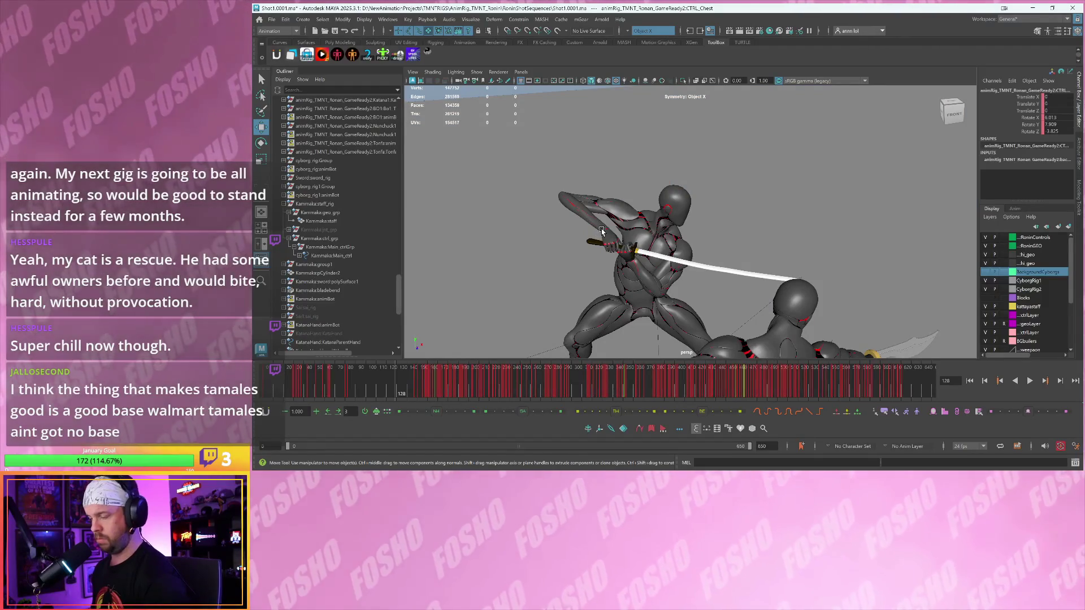
{"action": "key", "text": "alt+1"}
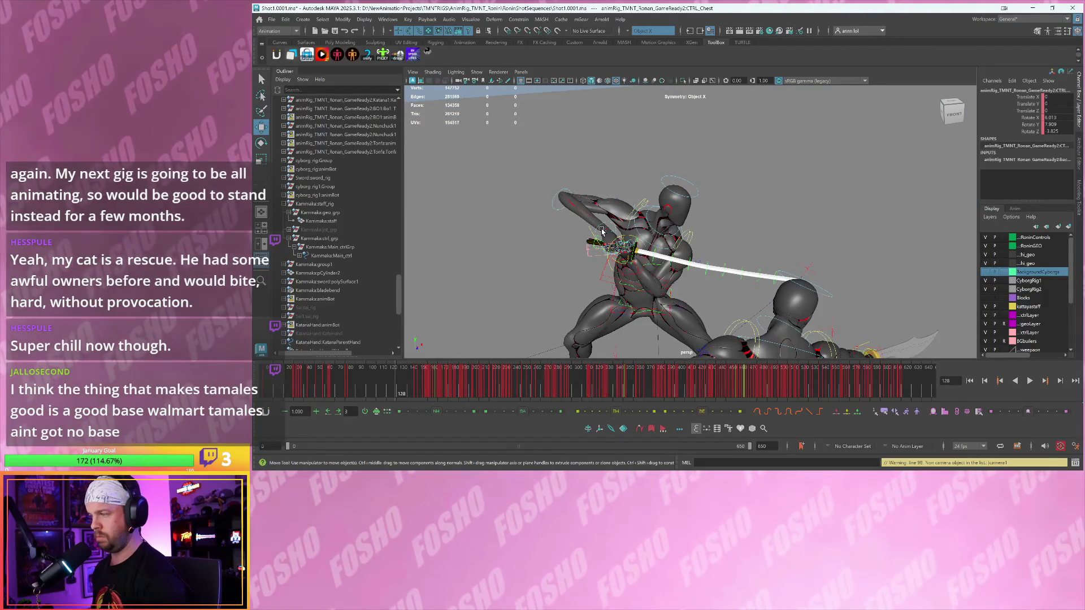
{"action": "key", "text": "alt+1"}
{"action": "key", "text": "space"}
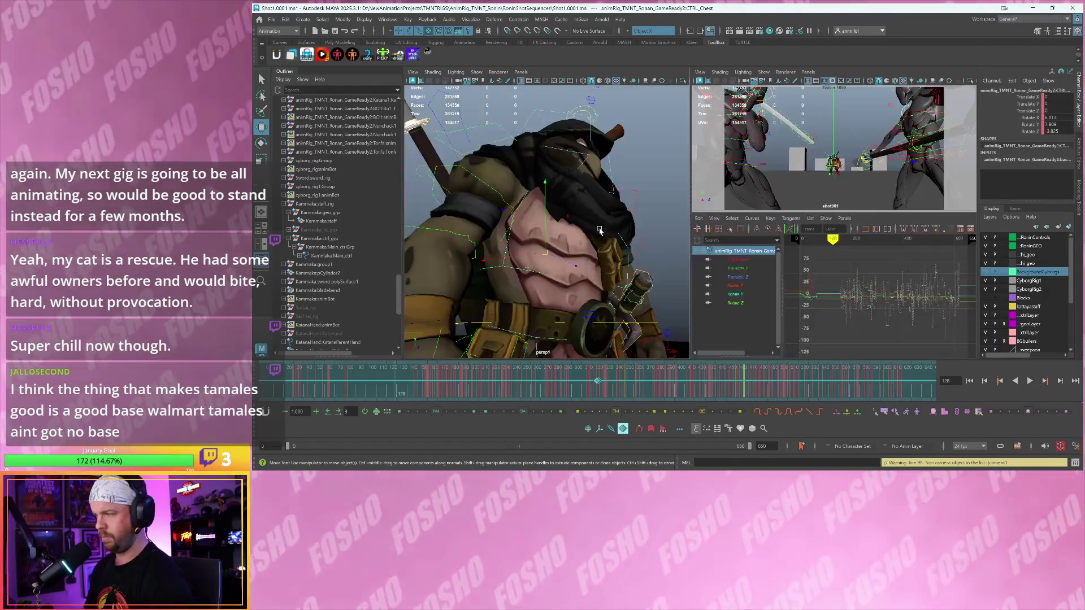
{"action": "left_click", "coordinate": [674, 334]}
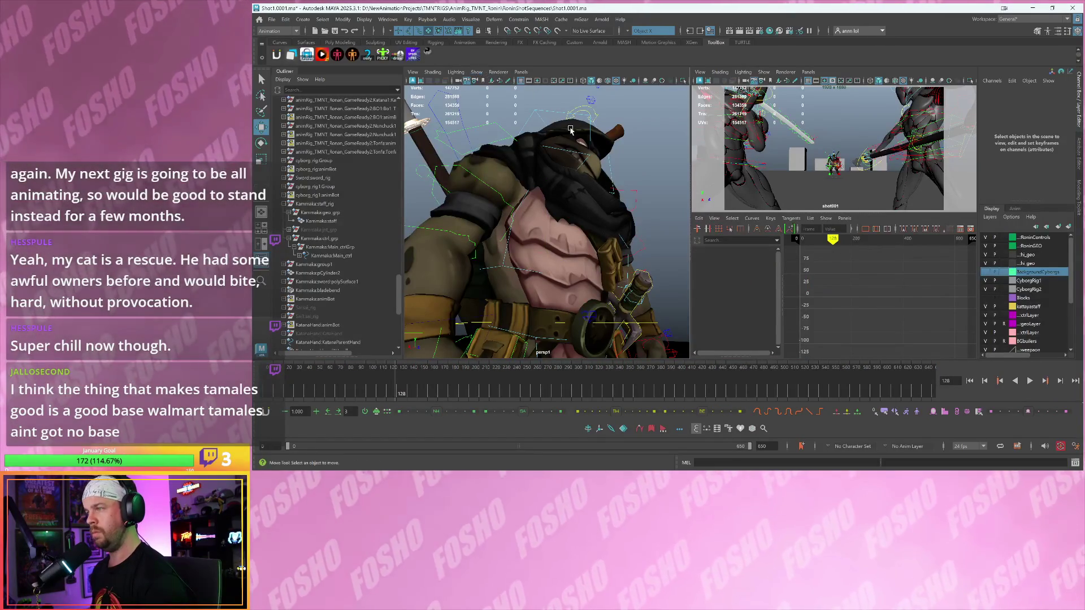
{"action": "mouse_move", "coordinate": [552, 188]}
{"action": "left_mouse_down", "text": "alt"}
{"action": "mouse_move", "coordinate": [565, 210]}
{"action": "mouse_move", "coordinate": [556, 257]}
{"action": "mouse_move", "coordinate": [489, 297]}
{"action": "left_mouse_up", "text": "alt"}
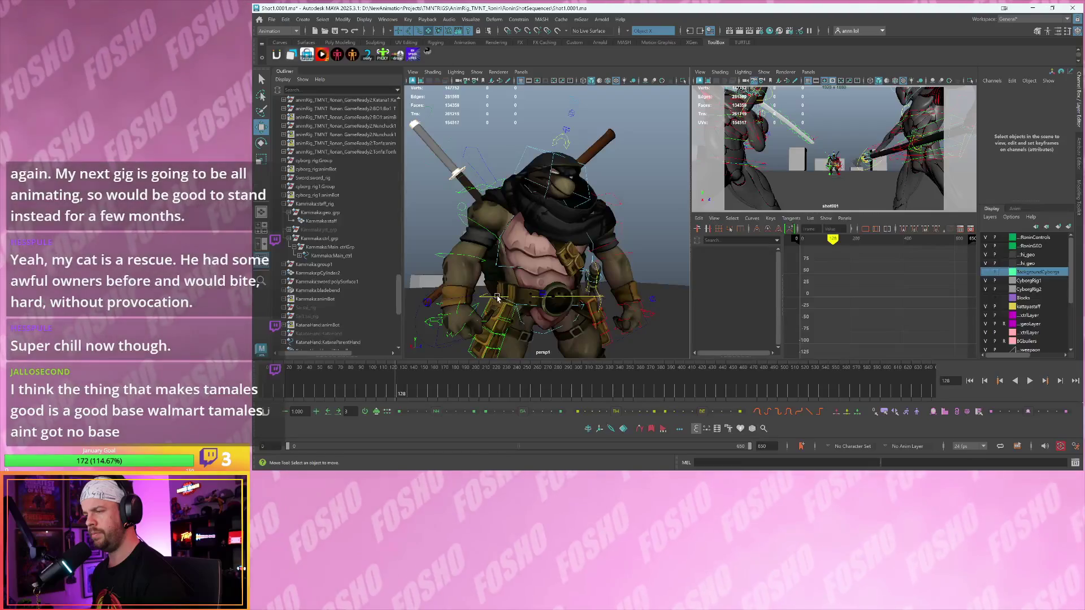
- Select the CTRL_Body control and review its curves, then clear the selection
{"action": "left_click", "coordinate": [499, 297]}
{"action": "scroll", "coordinate": [516, 299], "scroll_direction": "up", "scroll_amount": 3}
{"action": "scroll", "coordinate": [610, 271], "scroll_direction": "up", "scroll_amount": 2}
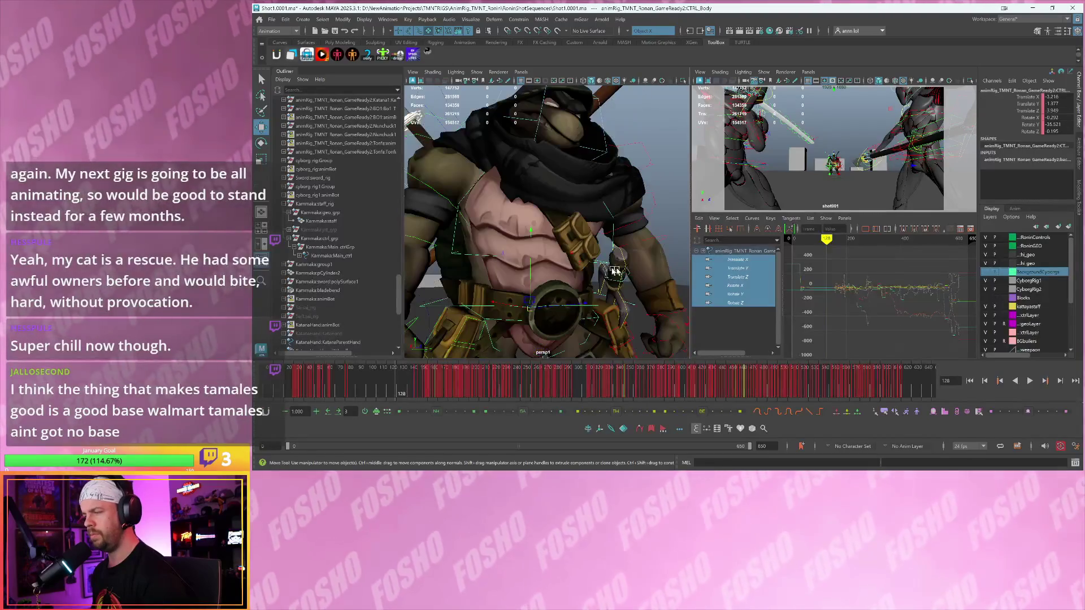
{"action": "left_click", "coordinate": [675, 235]}
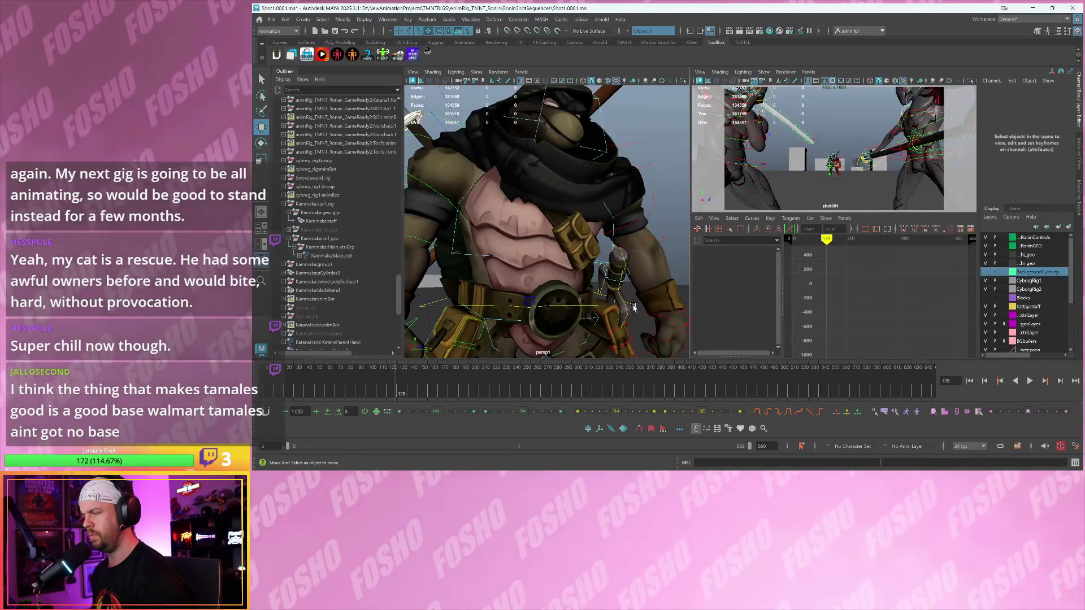
{"action": "left_click", "coordinate": [633, 307]}
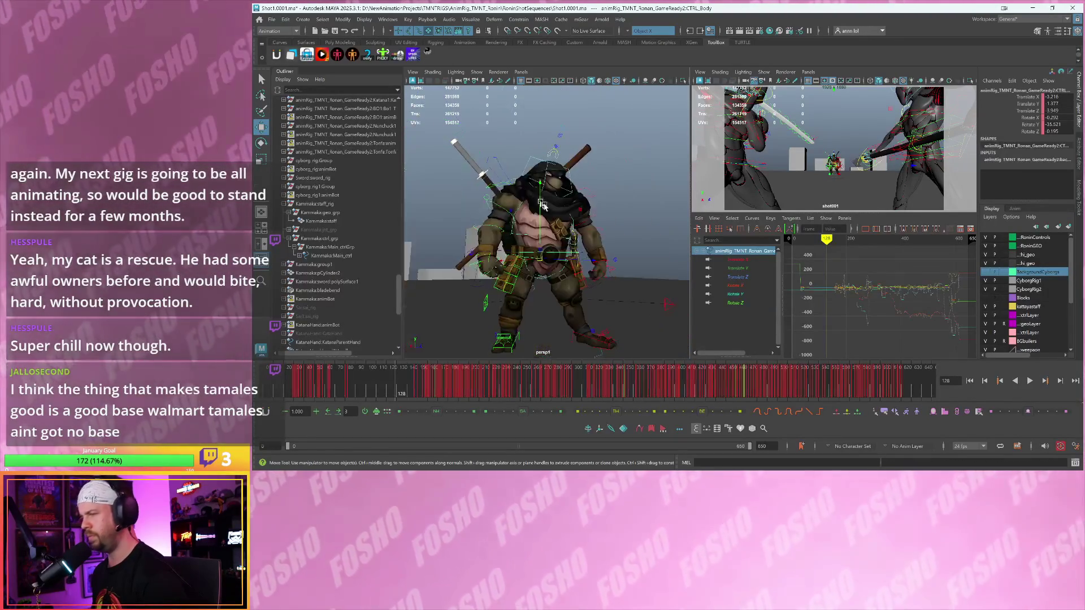
{"action": "scroll", "coordinate": [542, 226], "scroll_direction": "down", "scroll_amount": 4}
{"action": "left_click_drag", "start_coordinate": [446, 138], "coordinate": [587, 265]}
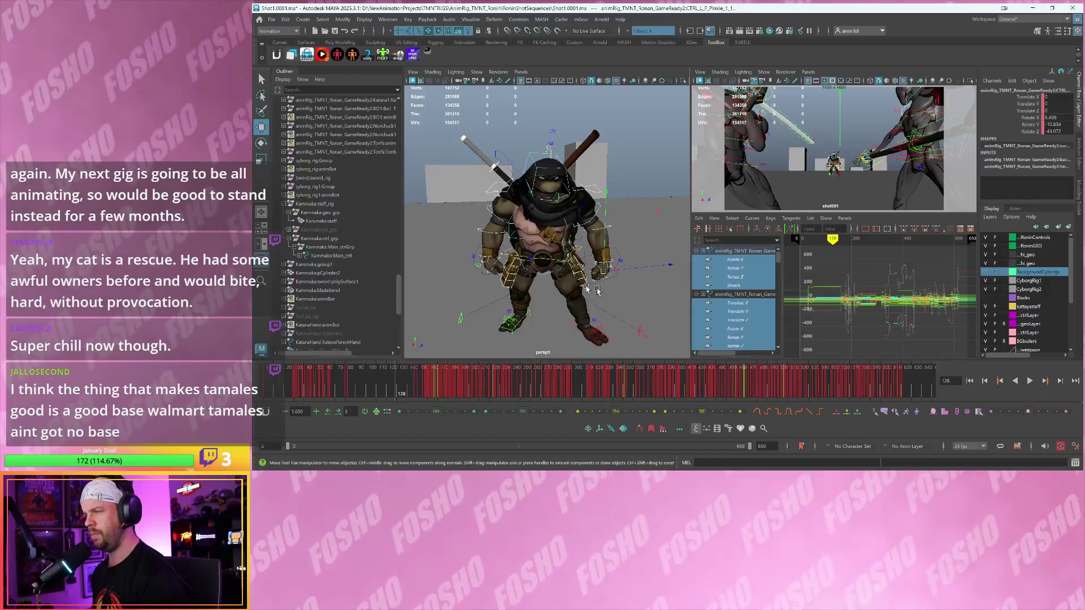
{"action": "scroll", "coordinate": [631, 305], "scroll_direction": "up", "scroll_amount": 3}
{"action": "left_click", "coordinate": [635, 202]}
- Select CTRL_Chest to review its keys, then bring the YouTube browser window over the scene
{"action": "scroll", "coordinate": [627, 206], "scroll_direction": "up", "scroll_amount": 2}
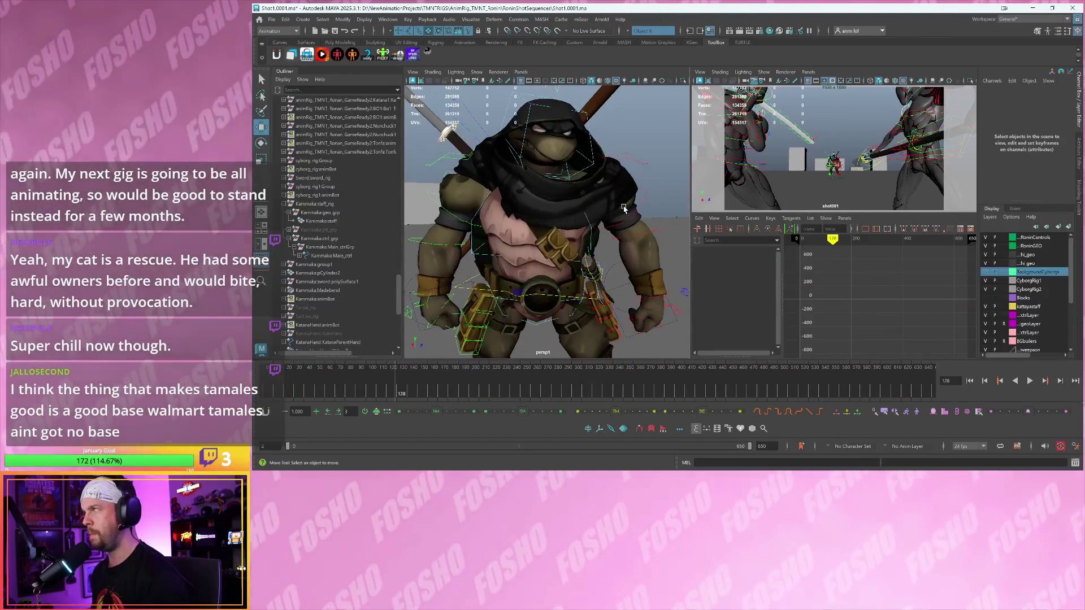
{"action": "scroll", "coordinate": [629, 220], "scroll_direction": "up", "scroll_amount": 2}
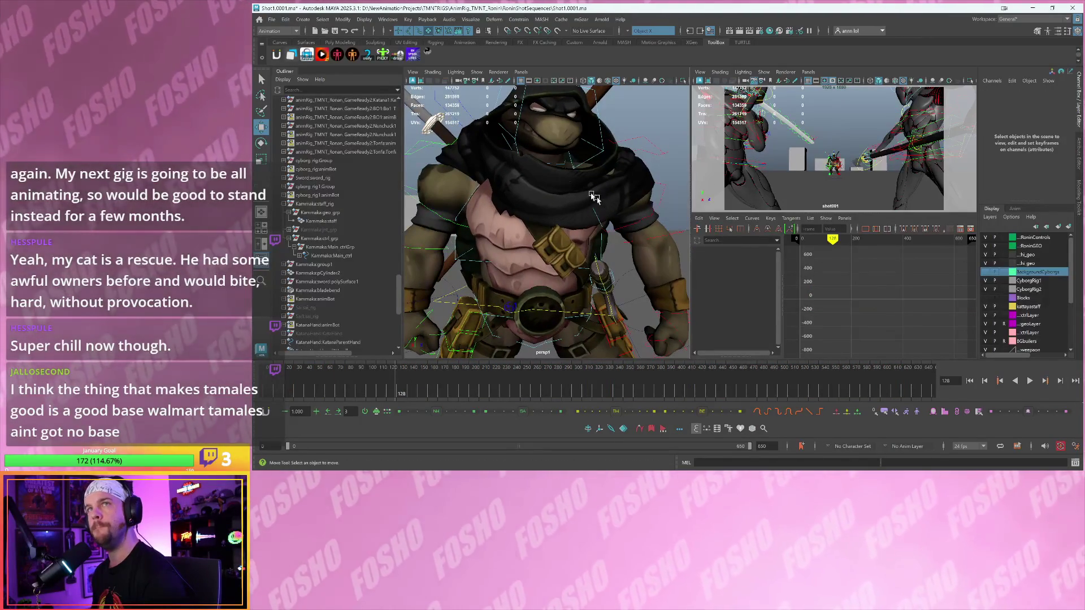
{"action": "left_click", "coordinate": [601, 220]}
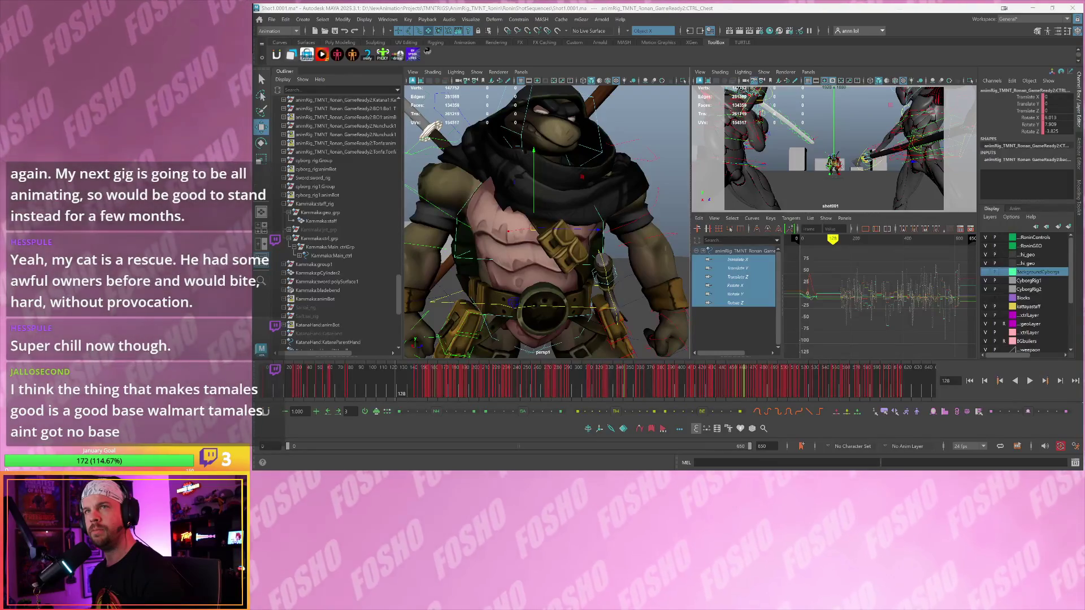
{"action": "key", "text": "alt+Tab"}
{"action": "left_click_drag", "start_coordinate": [529, 17], "coordinate": [562, 24]}
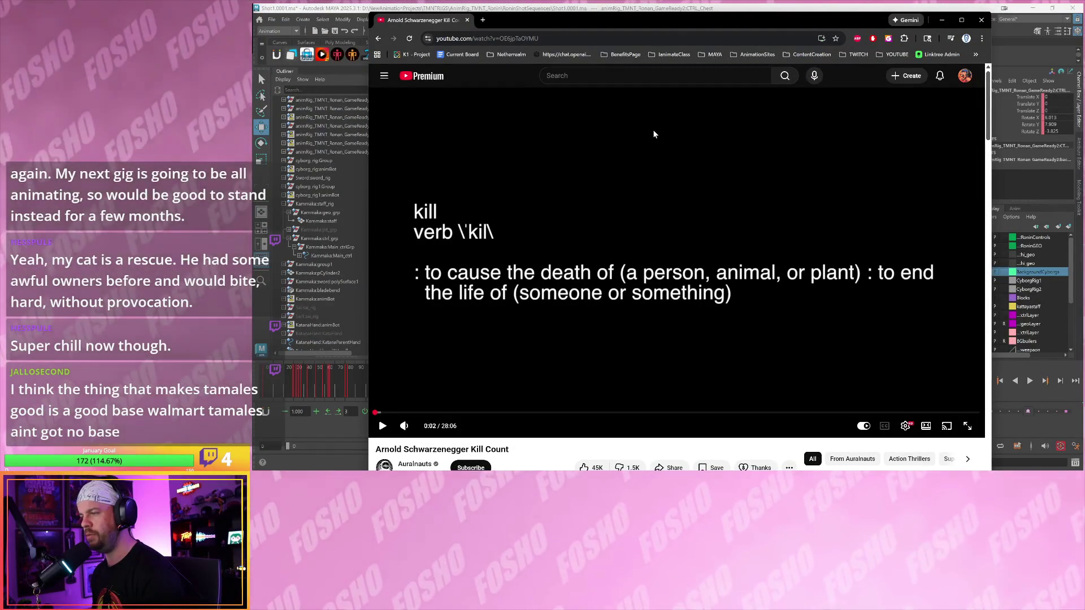
- Play the video briefly, pause at 0:05 and shrink the browser to reveal Maya
{"action": "left_click", "coordinate": [654, 134]}
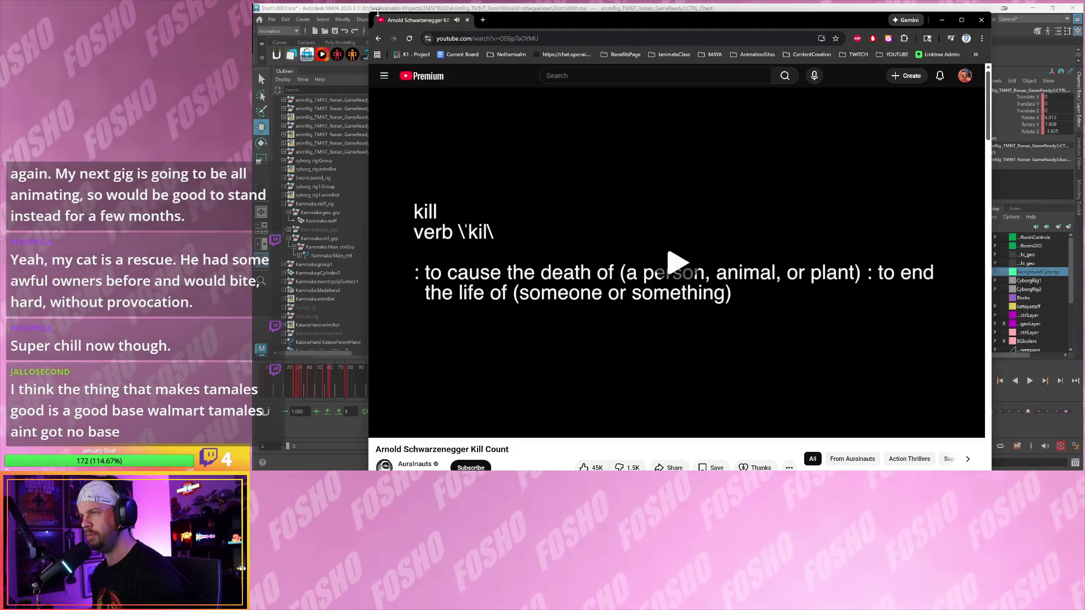
{"action": "left_click", "coordinate": [502, 339]}
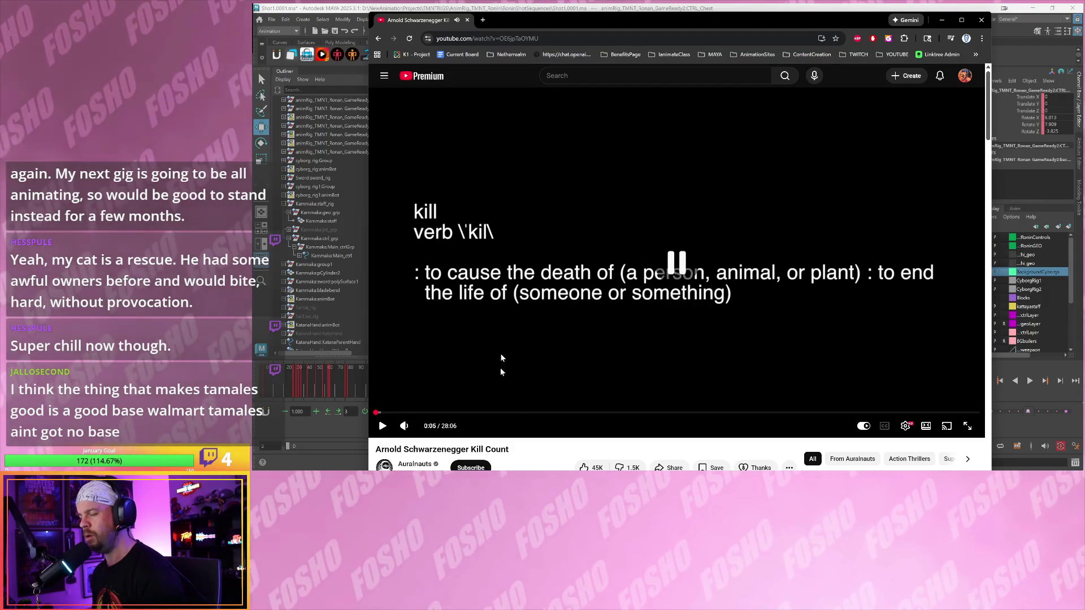
{"action": "scroll", "coordinate": [509, 411], "scroll_direction": "down", "scroll_amount": 3}
{"action": "scroll", "coordinate": [581, 316], "scroll_direction": "up", "scroll_amount": 3}
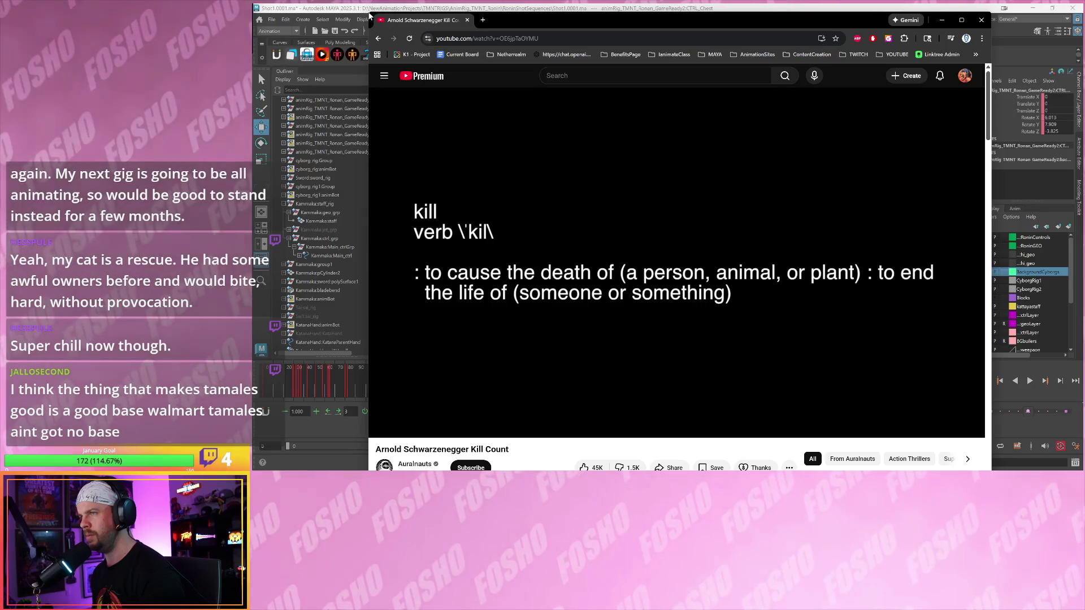
{"action": "mouse_move", "coordinate": [367, 9]}
{"action": "left_mouse_down"}
{"action": "mouse_move", "coordinate": [686, 123]}
{"action": "mouse_move", "coordinate": [643, 65]}
{"action": "left_mouse_up"}
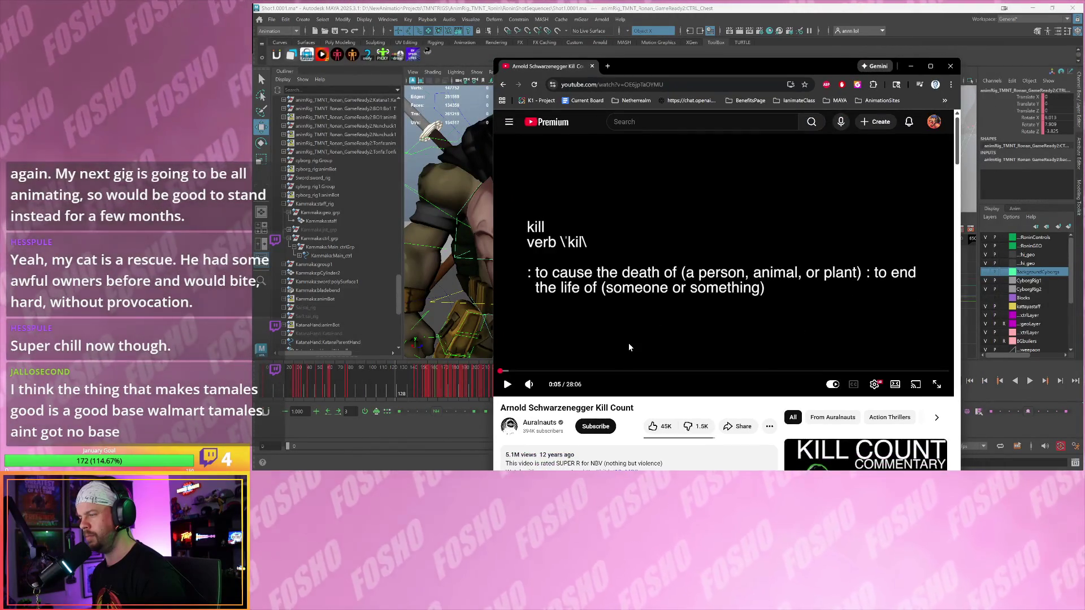
{"action": "scroll", "coordinate": [628, 347], "scroll_direction": "down", "scroll_amount": 2}
{"action": "scroll", "coordinate": [610, 347], "scroll_direction": "up", "scroll_amount": 2}
- Play the video from 7:16, pausing at 8:52, then unmute and skip ahead ten seconds
{"action": "left_click", "coordinate": [615, 371]}
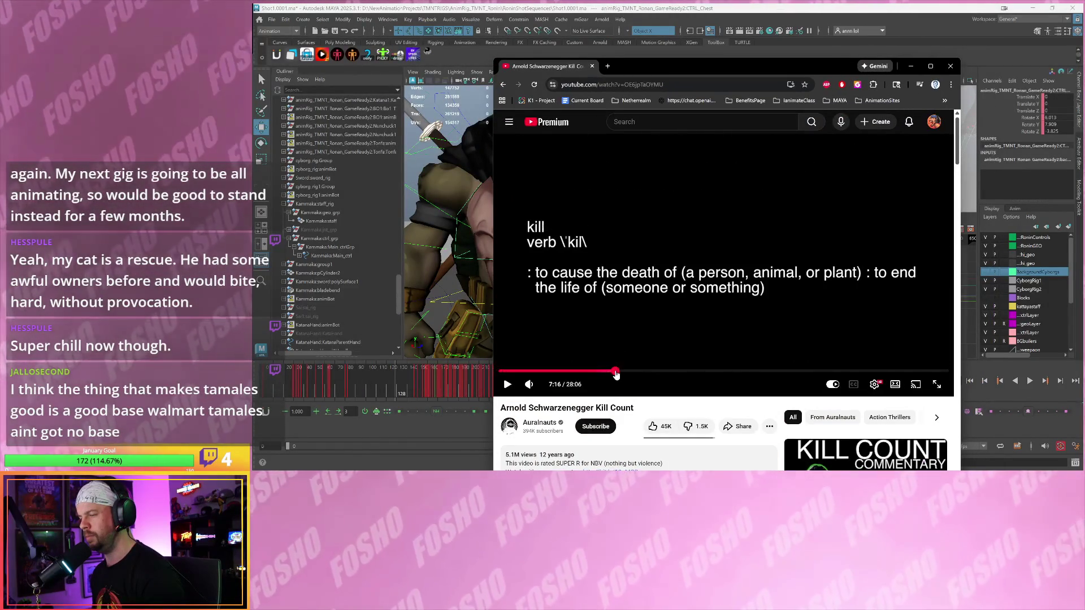
{"action": "left_click", "coordinate": [642, 357]}
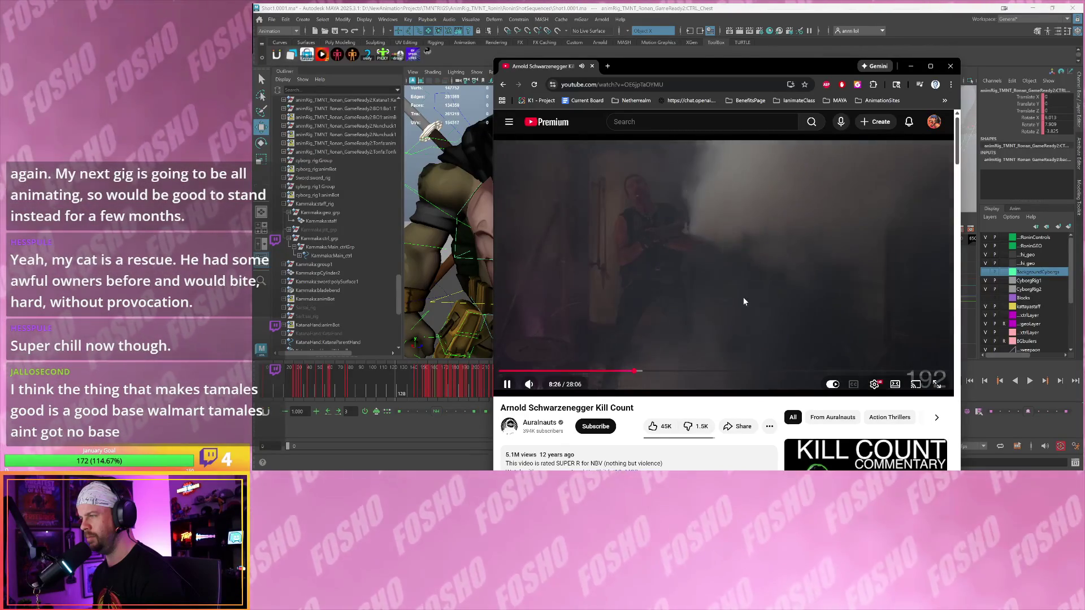
{"action": "left_click", "coordinate": [725, 287]}
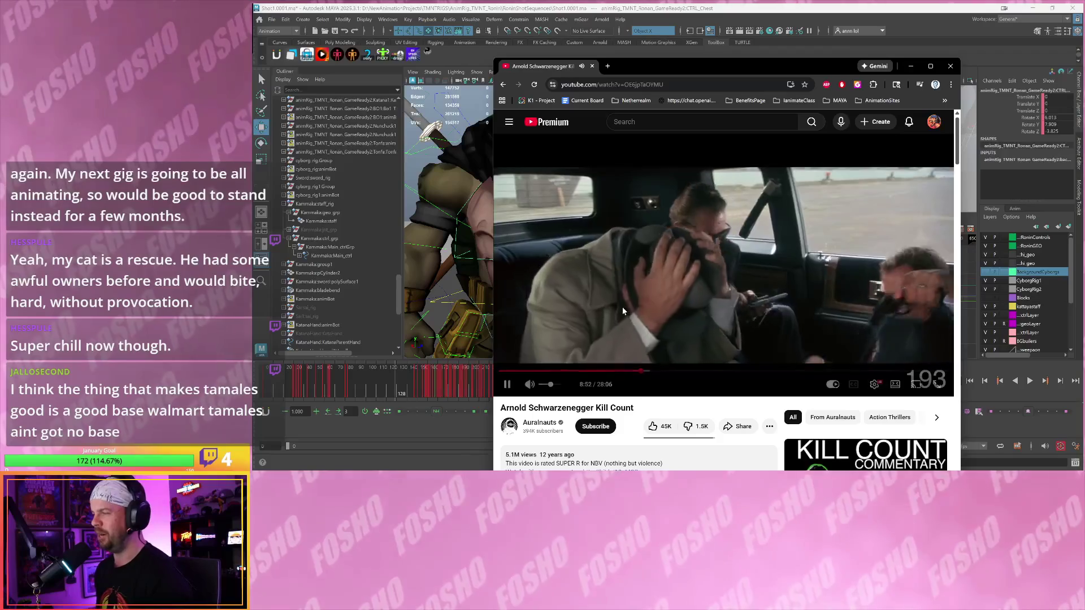
{"action": "left_click", "coordinate": [622, 309]}
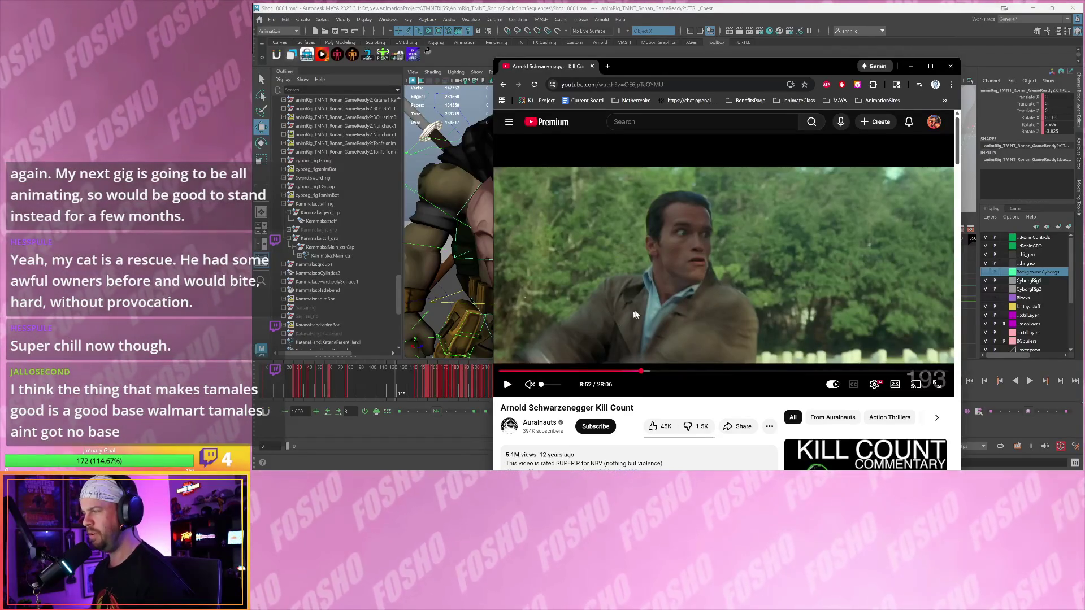
{"action": "left_click", "coordinate": [649, 312]}
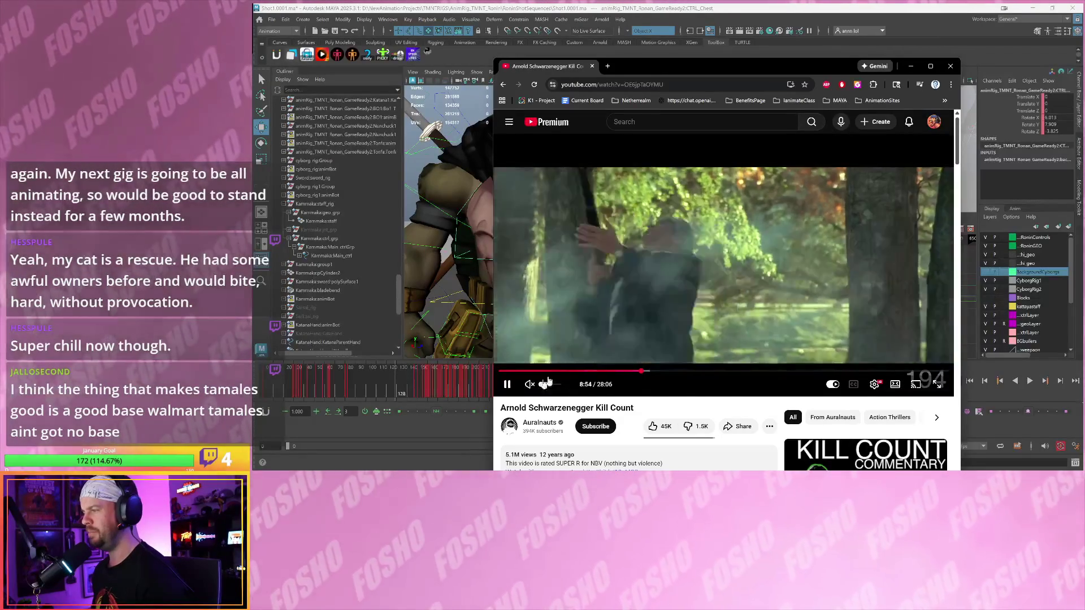
{"action": "left_click", "coordinate": [531, 384]}
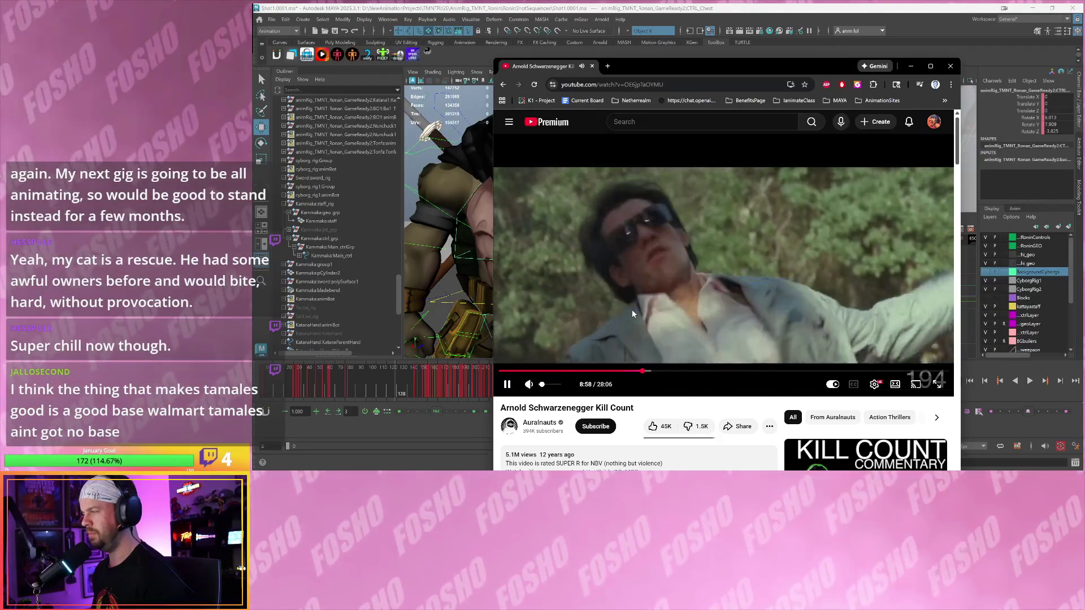
{"action": "key", "text": "l"}
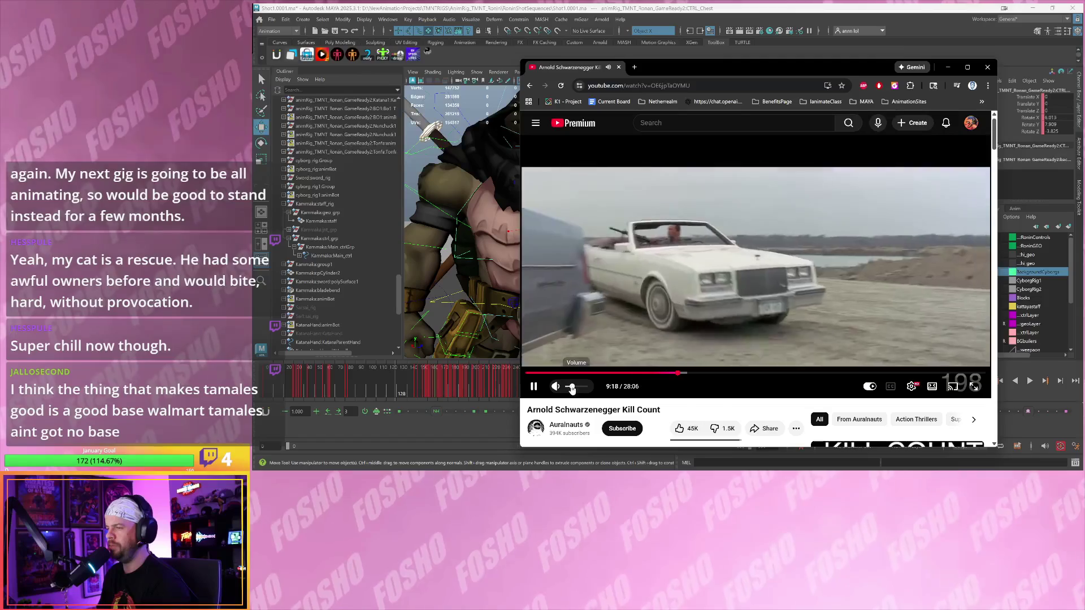
- Adjust the volume and keep watching past 10:00 and 10:18, pausing and resuming as needed
{"action": "left_click", "coordinate": [571, 386]}
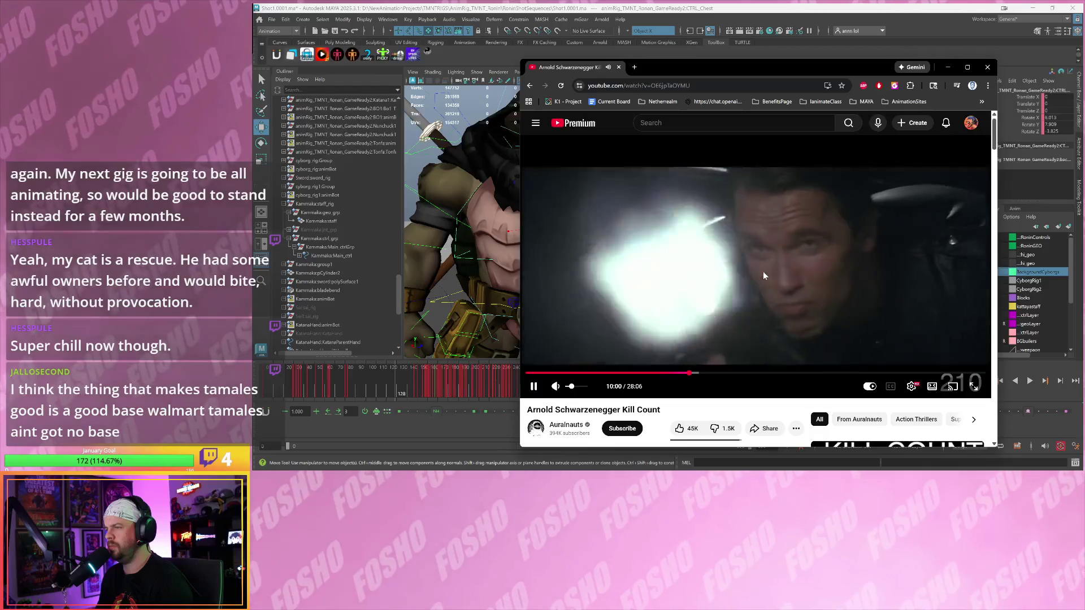
{"action": "left_click", "coordinate": [769, 271]}
{"action": "left_click", "coordinate": [778, 272]}
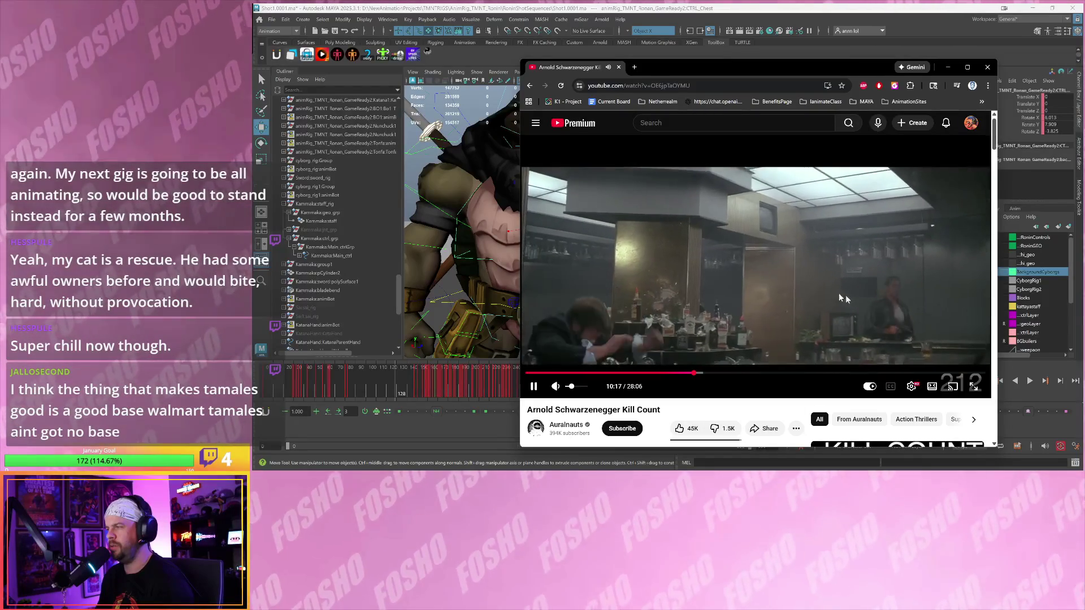
{"action": "left_click", "coordinate": [744, 295]}
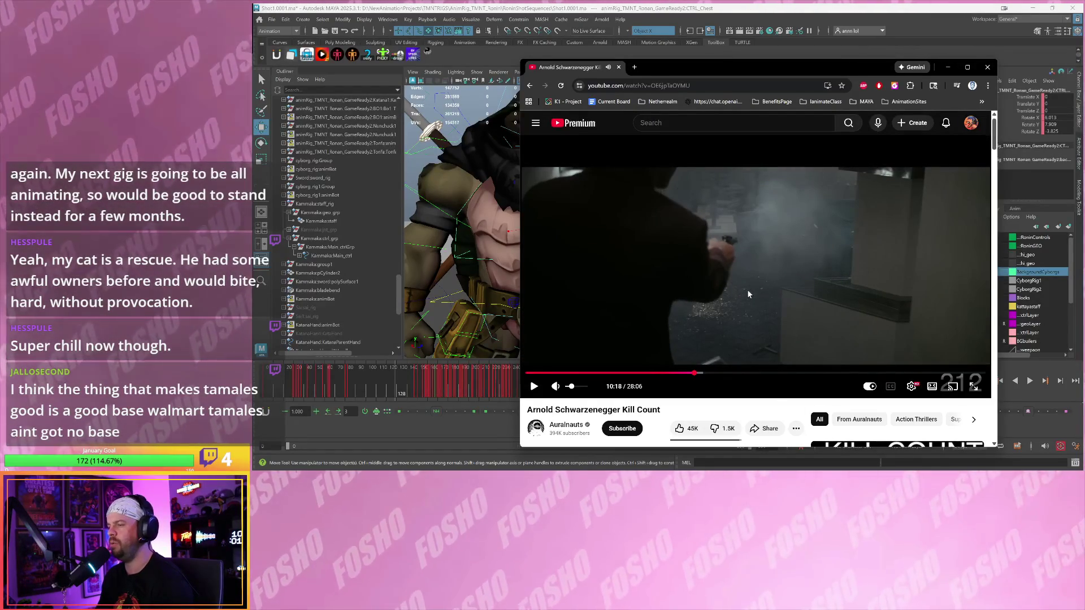
{"action": "left_click", "coordinate": [747, 289]}
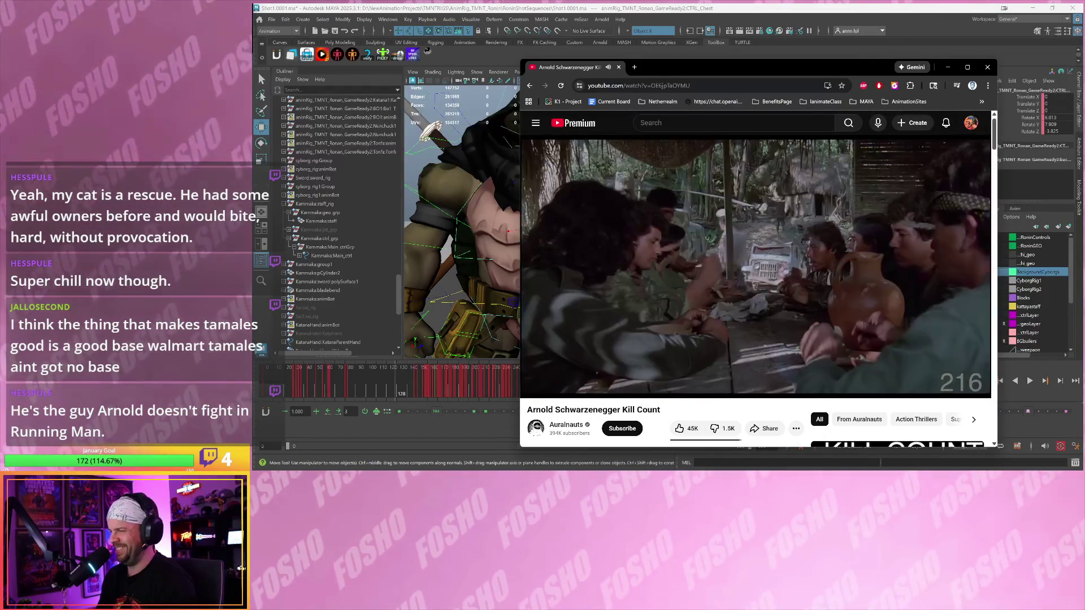
{"action": "left_click", "coordinate": [853, 263]}
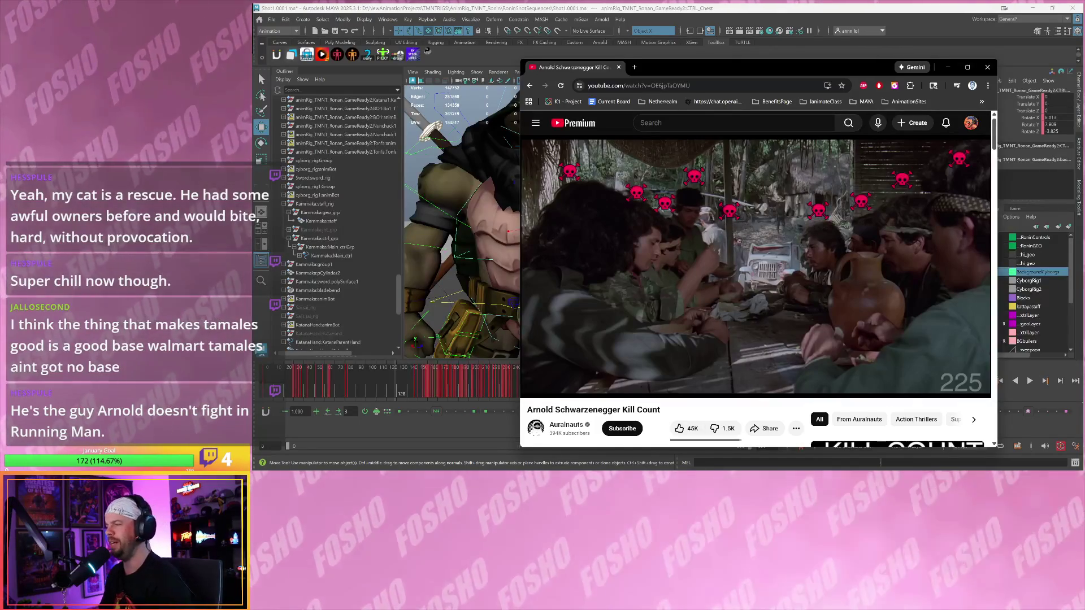
{"action": "left_click", "coordinate": [853, 263]}
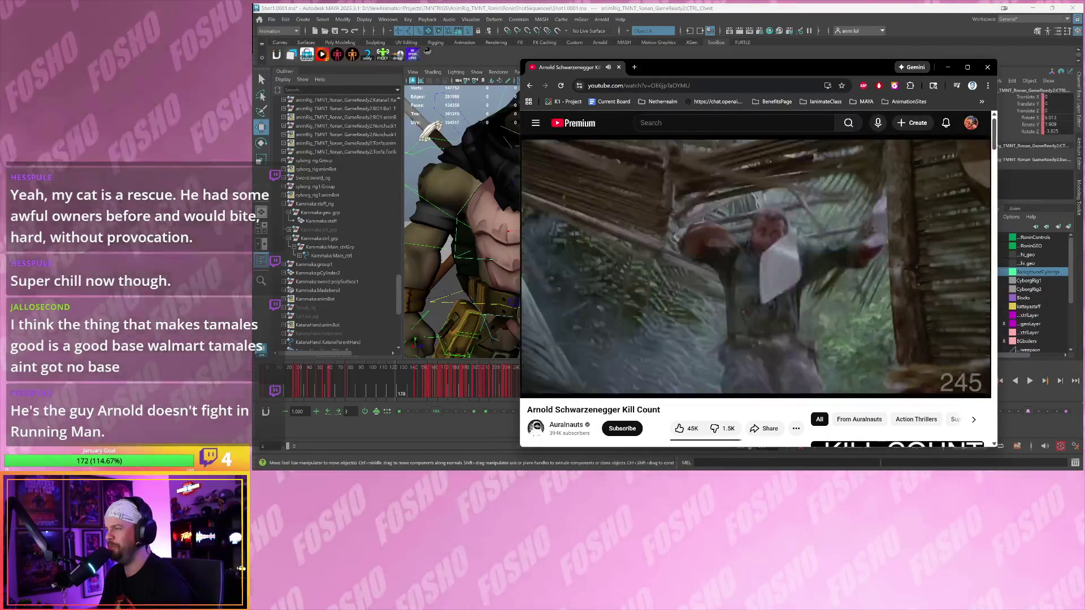
- Pause on the hut scene and step frame by frame between the Arnold close-up and papers burst
{"action": "left_click", "coordinate": [853, 262]}
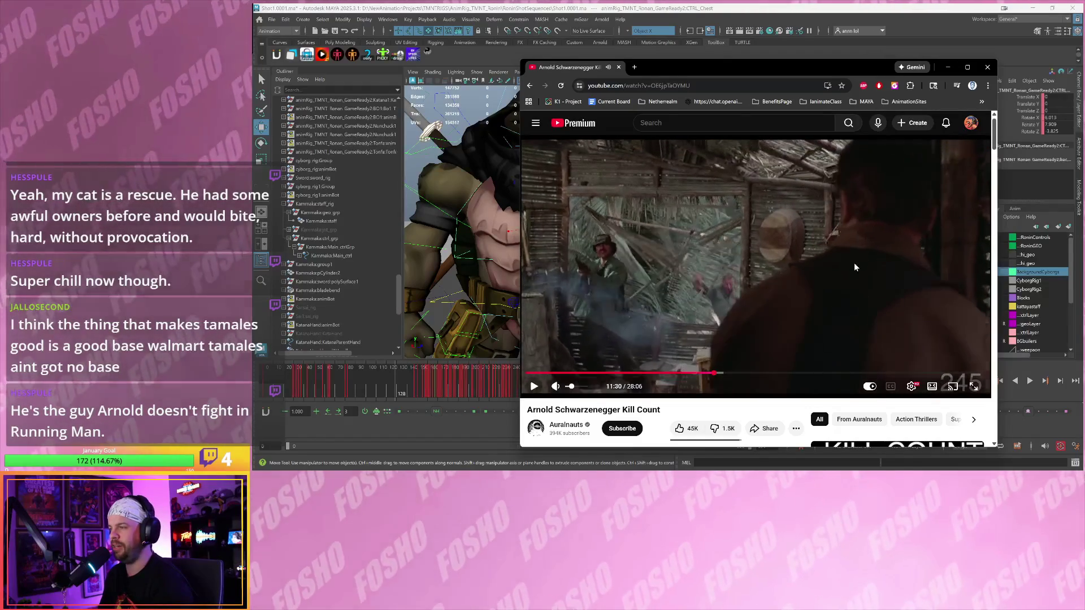
{"action": "key", "text": "comma"}
{"action": "key", "text": "comma"}
{"action": "key", "text": "comma"}
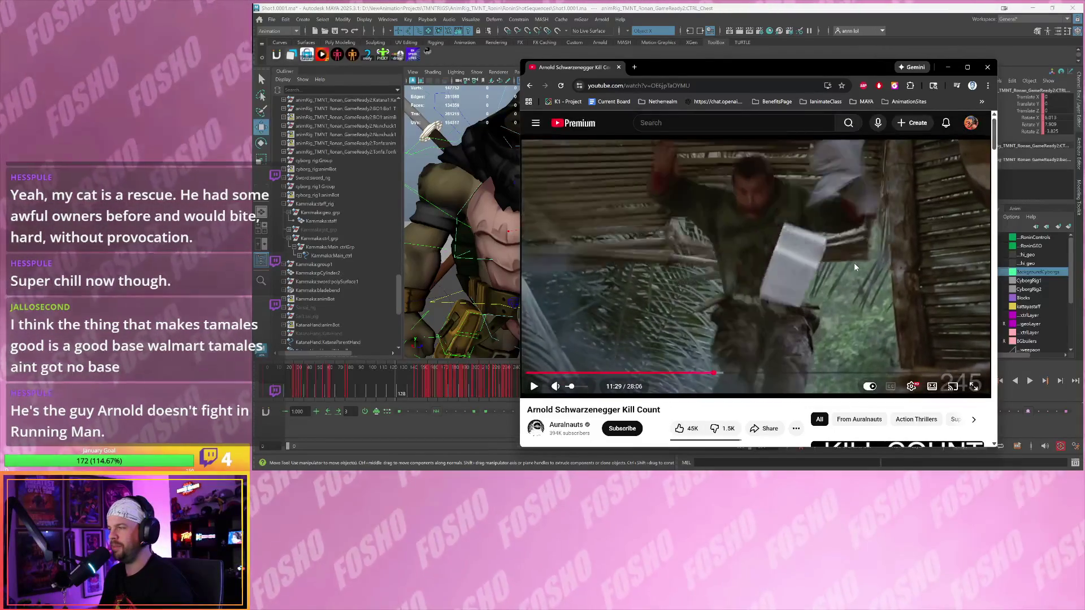
{"action": "key", "text": "comma"}
{"action": "key", "text": "comma"}
{"action": "key", "text": "comma"}
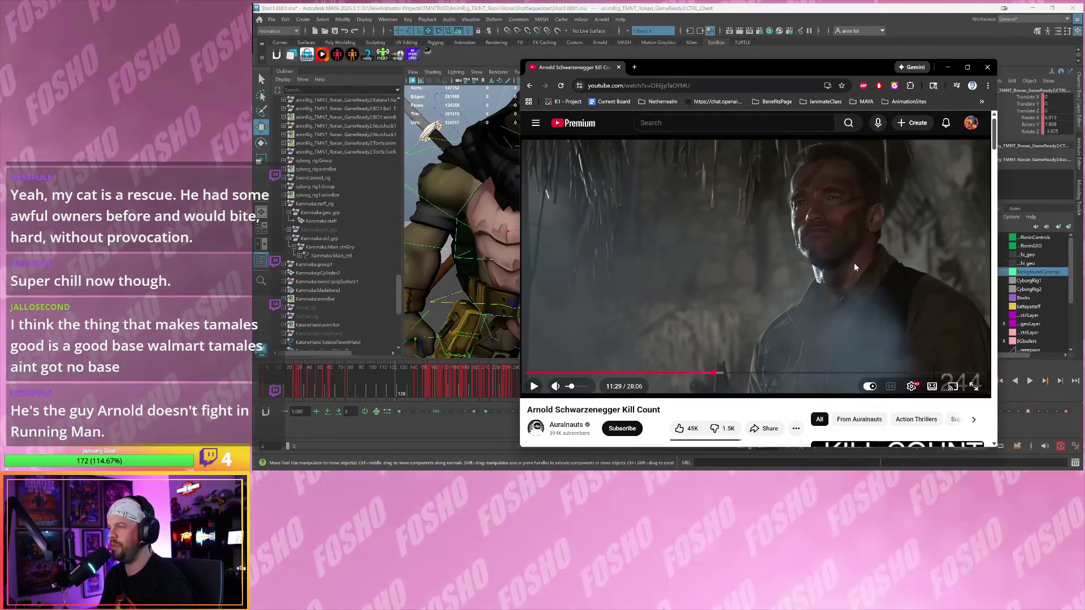
{"action": "key", "text": "period"}
{"action": "key", "text": "period"}
{"action": "key", "text": "period"}
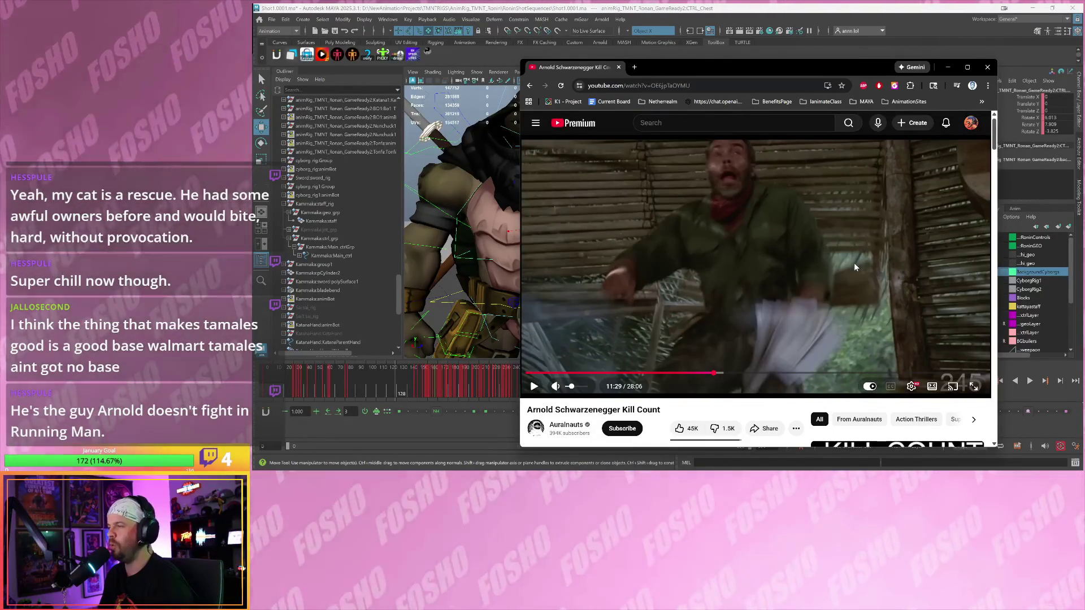
{"action": "key", "text": "period"}
{"action": "key", "text": "period"}
{"action": "key", "text": "period"}
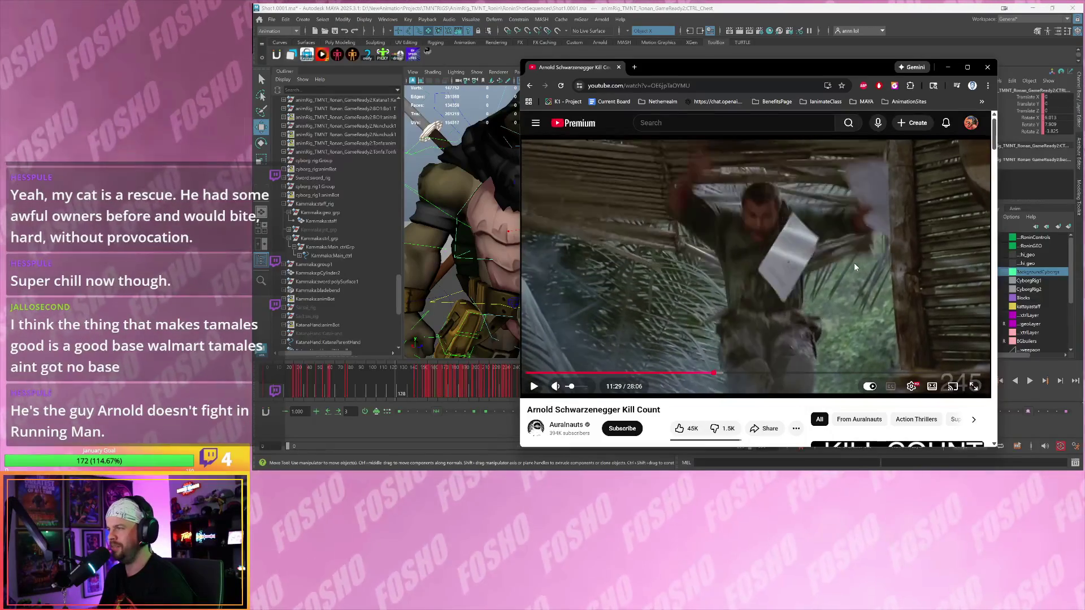
{"action": "key", "text": "comma"}
{"action": "key", "text": "comma"}
{"action": "key", "text": "comma"}
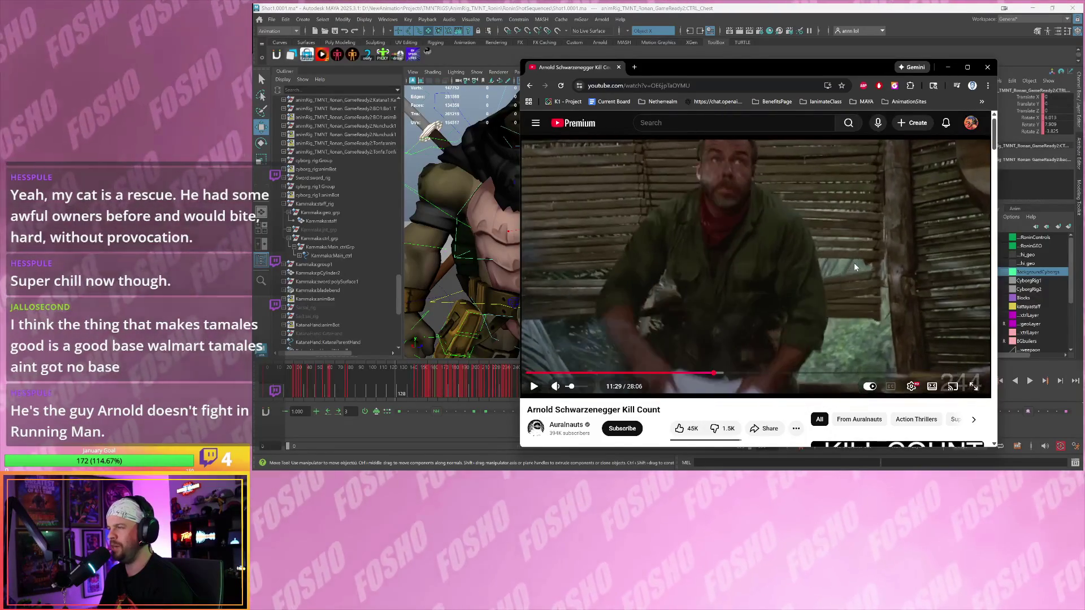
{"action": "key", "text": "comma"}
{"action": "key", "text": "comma"}
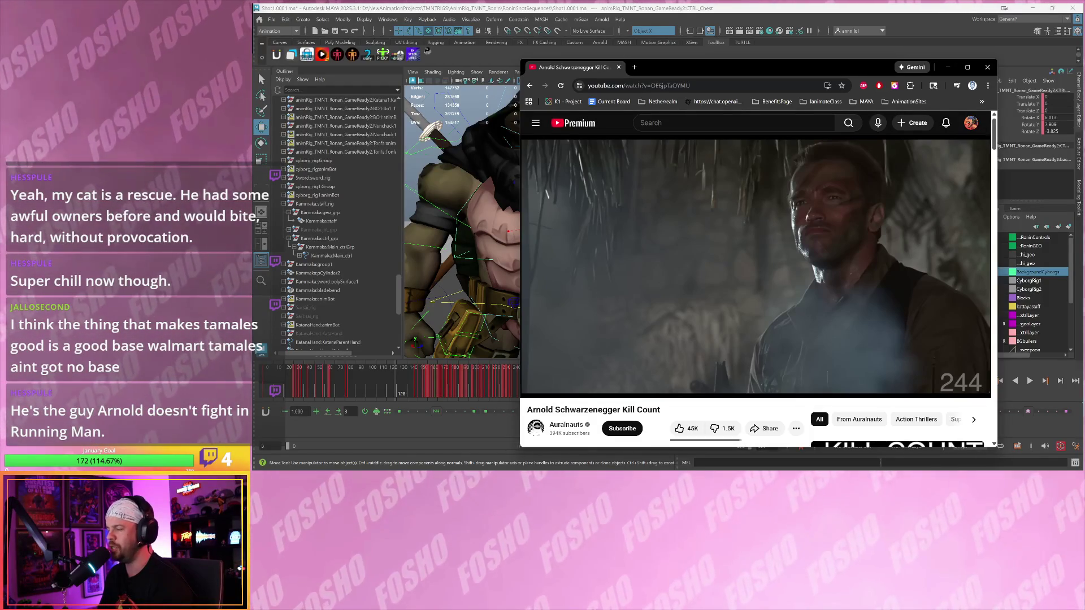
- Play on until 11:50, leave the video paused there and return to Maya
{"action": "left_click", "coordinate": [853, 267]}
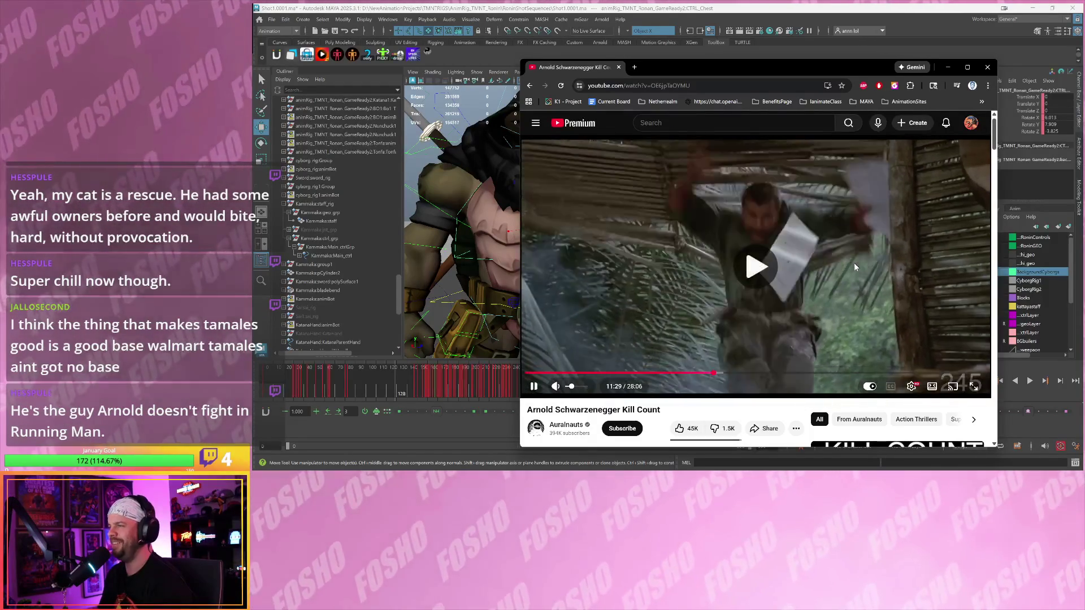
{"action": "left_click", "coordinate": [854, 264]}
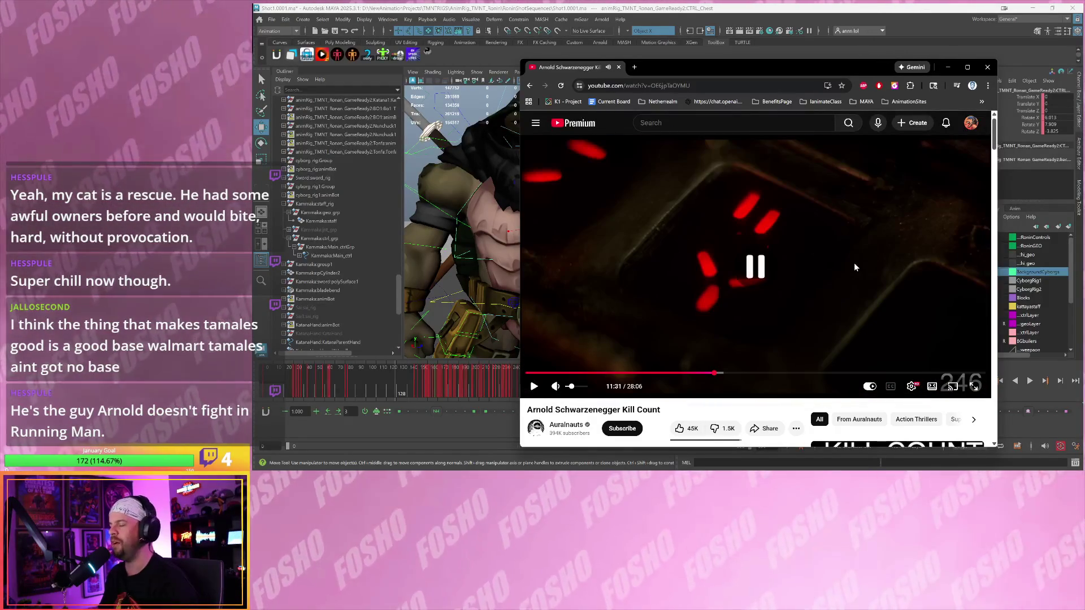
{"action": "left_click", "coordinate": [854, 267]}
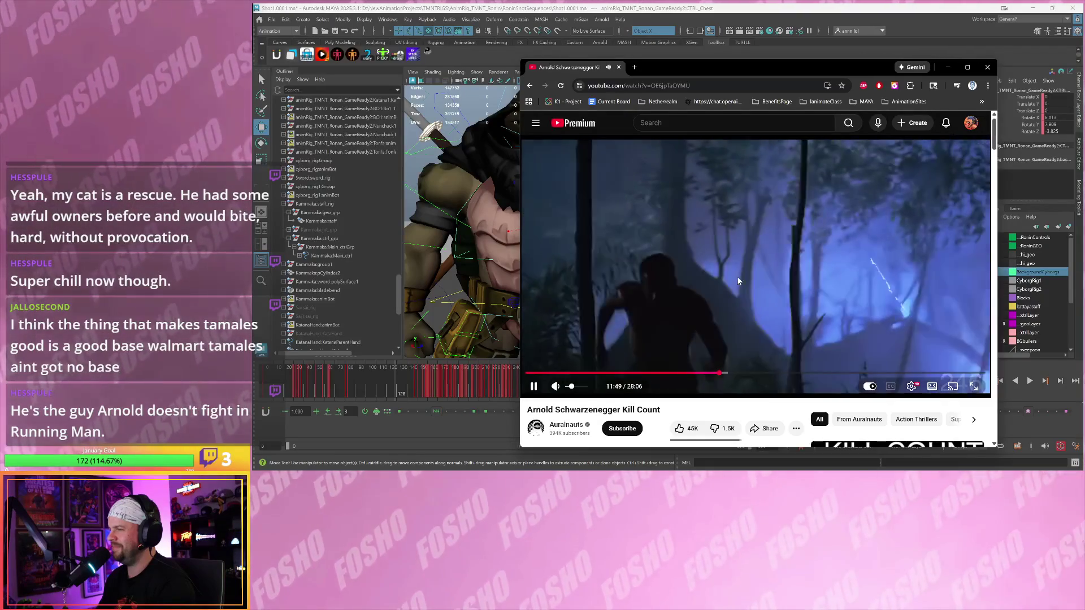
{"action": "left_click", "coordinate": [738, 281]}
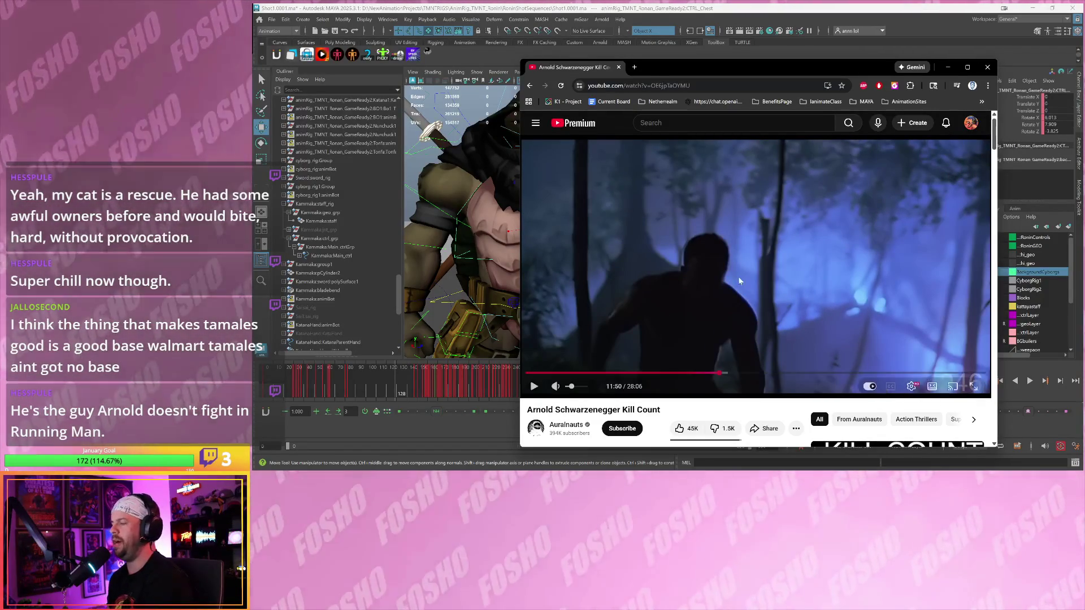
{"action": "left_click", "coordinate": [738, 279]}
{"action": "left_click", "coordinate": [732, 283]}
{"action": "left_click", "coordinate": [733, 282]}
{"action": "key", "text": "alt+Tab"}
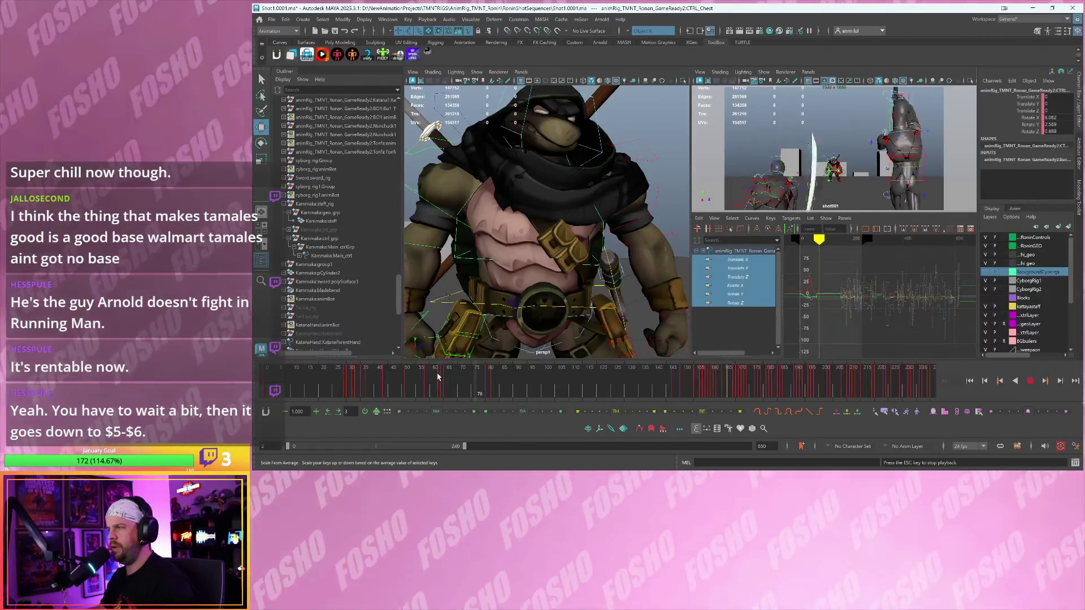
- Play the shot to frame 91, enlarge the shot camera pane and orbit the persp view
{"action": "key", "text": "alt+v"}
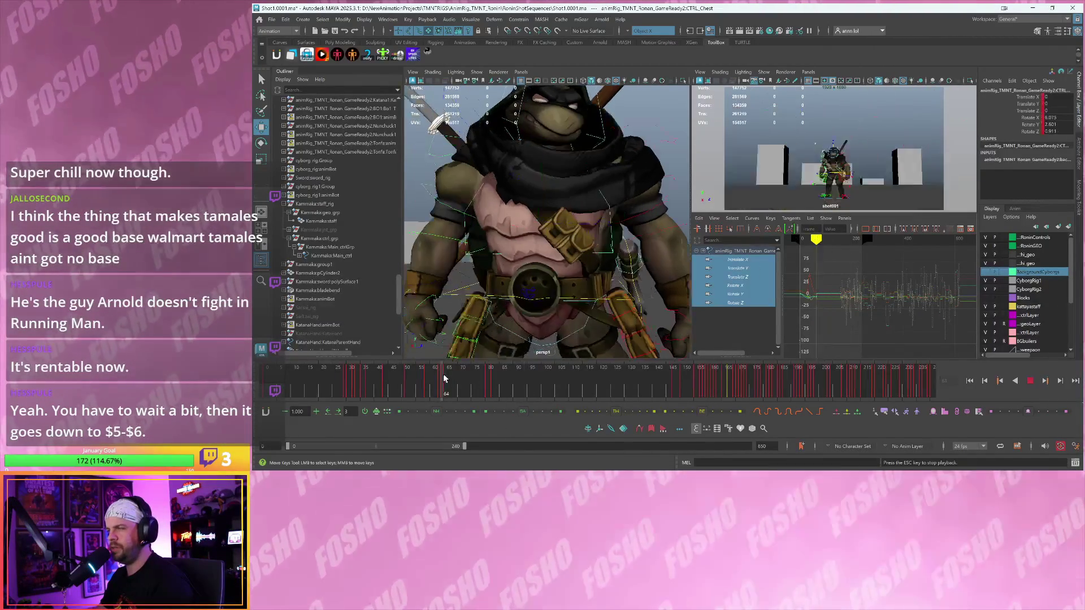
{"action": "key", "text": "Escape"}
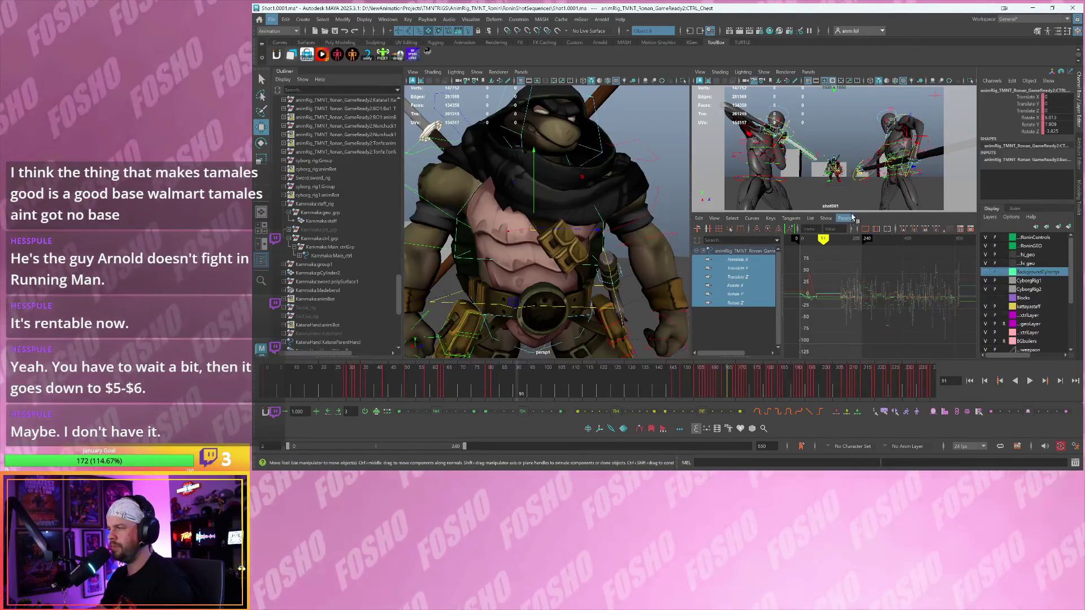
{"action": "left_click_drag", "start_coordinate": [851, 213], "coordinate": [845, 224]}
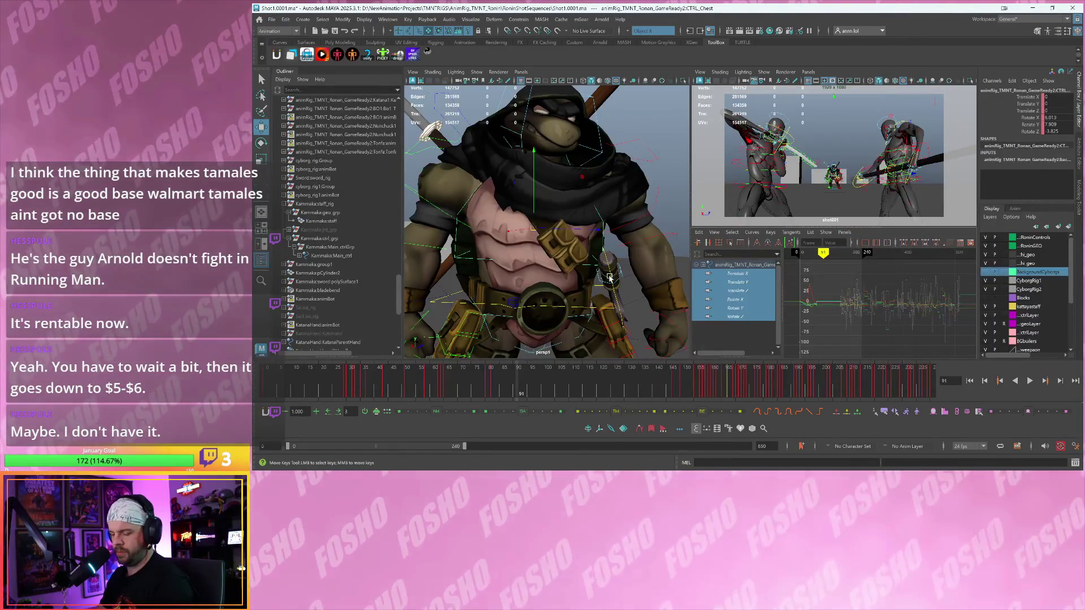
{"action": "left_click_drag", "start_coordinate": [585, 238], "coordinate": [621, 187], "text": "alt"}
- Select the turtle's chest control and pull back to view the whole turtle from above
{"action": "left_click", "coordinate": [620, 188]}
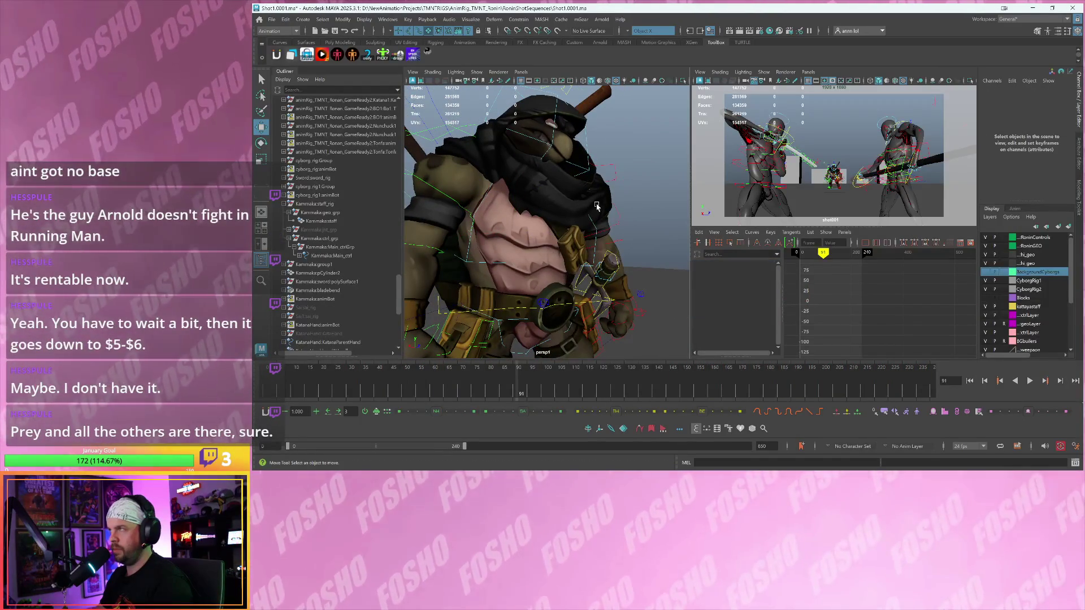
{"action": "left_click", "coordinate": [593, 226]}
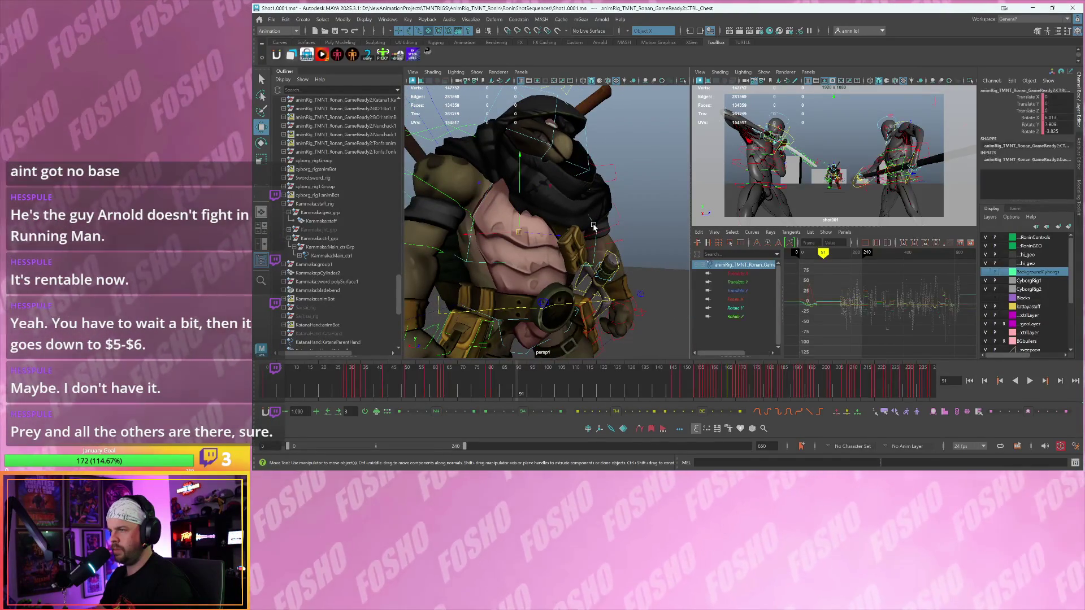
{"action": "left_click_drag", "start_coordinate": [599, 249], "coordinate": [561, 237], "text": "alt"}
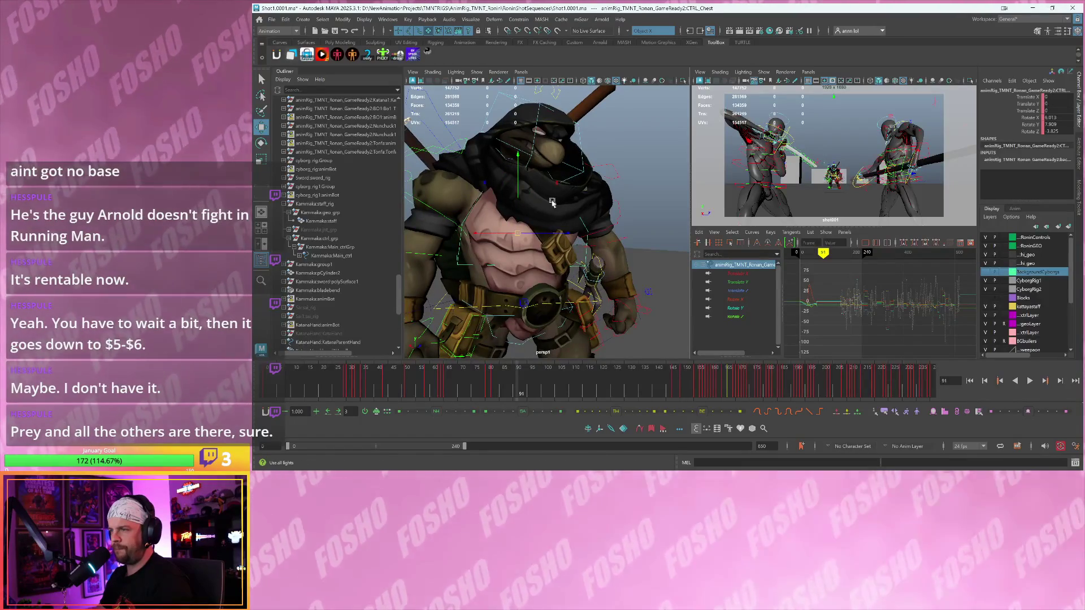
{"action": "scroll", "coordinate": [553, 202], "scroll_direction": "down", "scroll_amount": 5}
{"action": "left_click_drag", "start_coordinate": [553, 203], "coordinate": [558, 188], "text": "alt"}
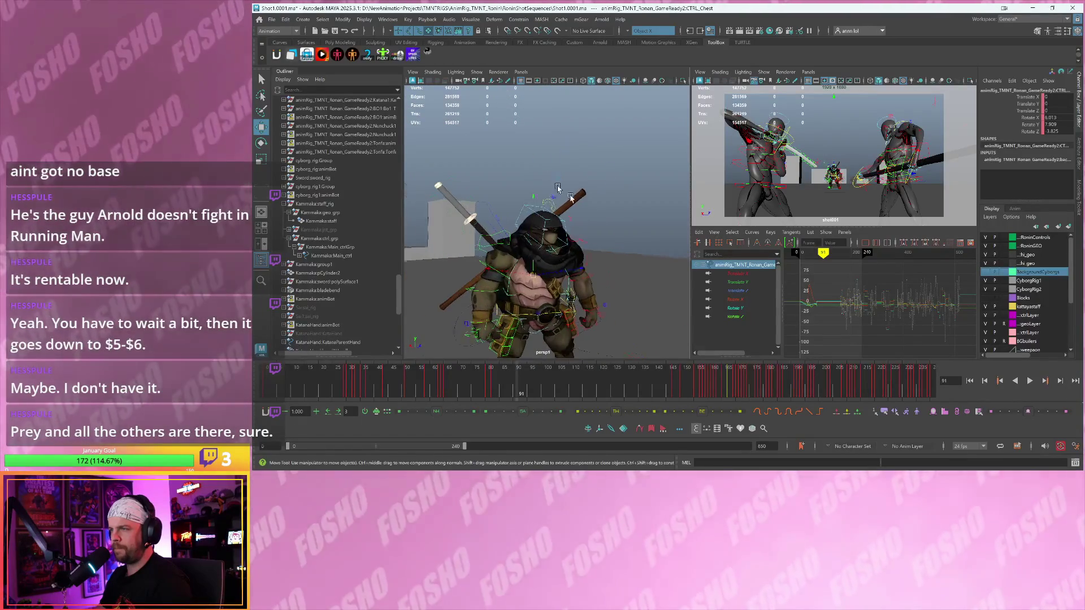
{"action": "scroll", "coordinate": [558, 188], "scroll_direction": "up", "scroll_amount": 3}
- Inspect the rig visibility, mesh visibility and head pinner controls
{"action": "left_click", "coordinate": [579, 146]}
{"action": "scroll", "coordinate": [1024, 164], "scroll_direction": "down", "scroll_amount": 4}
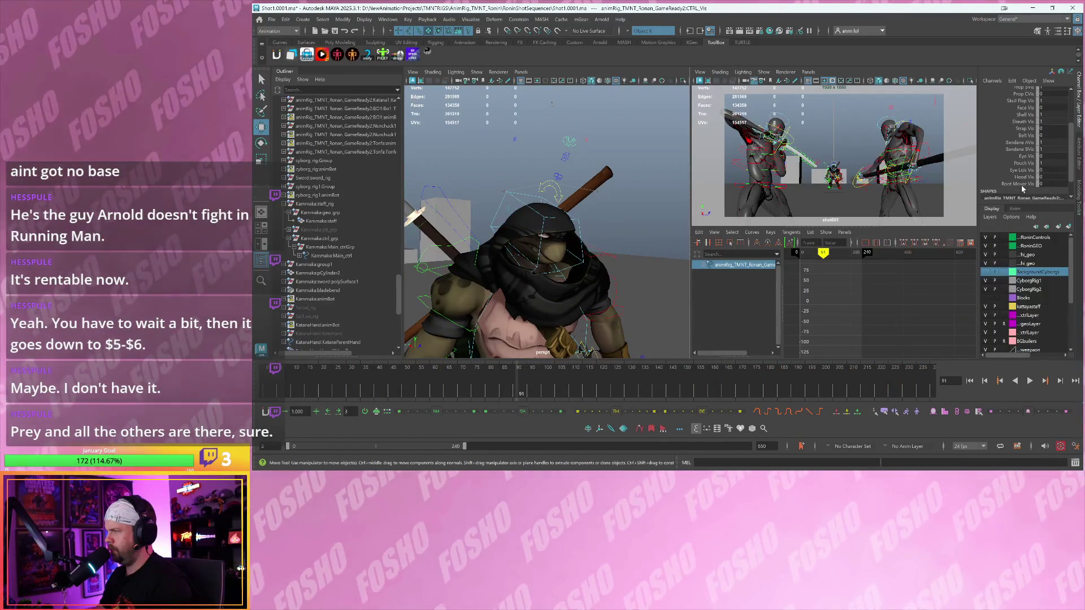
{"action": "scroll", "coordinate": [1021, 185], "scroll_direction": "up", "scroll_amount": 4}
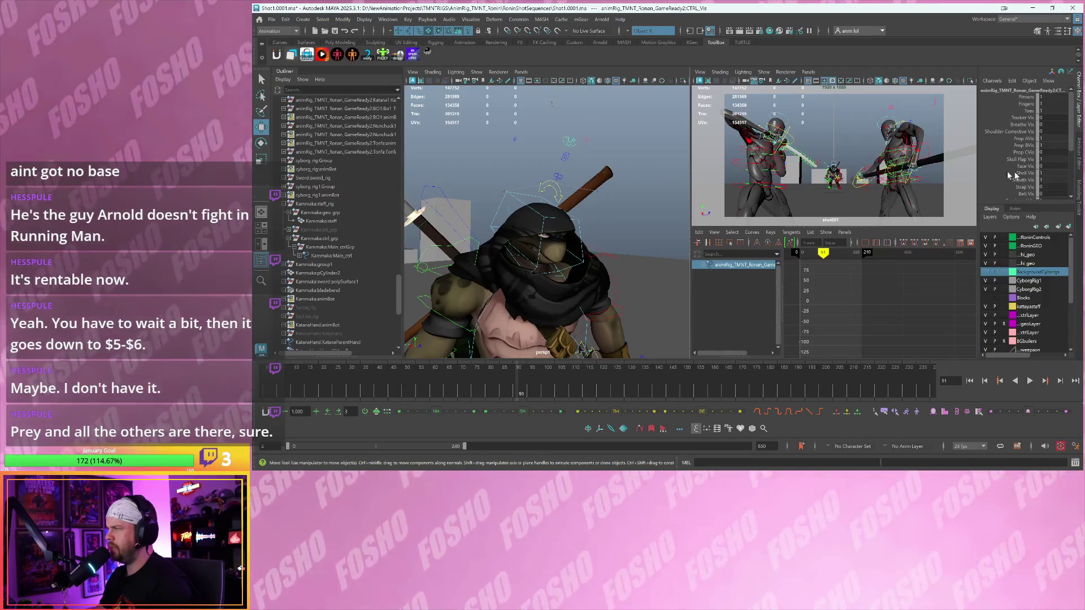
{"action": "left_click", "coordinate": [565, 156]}
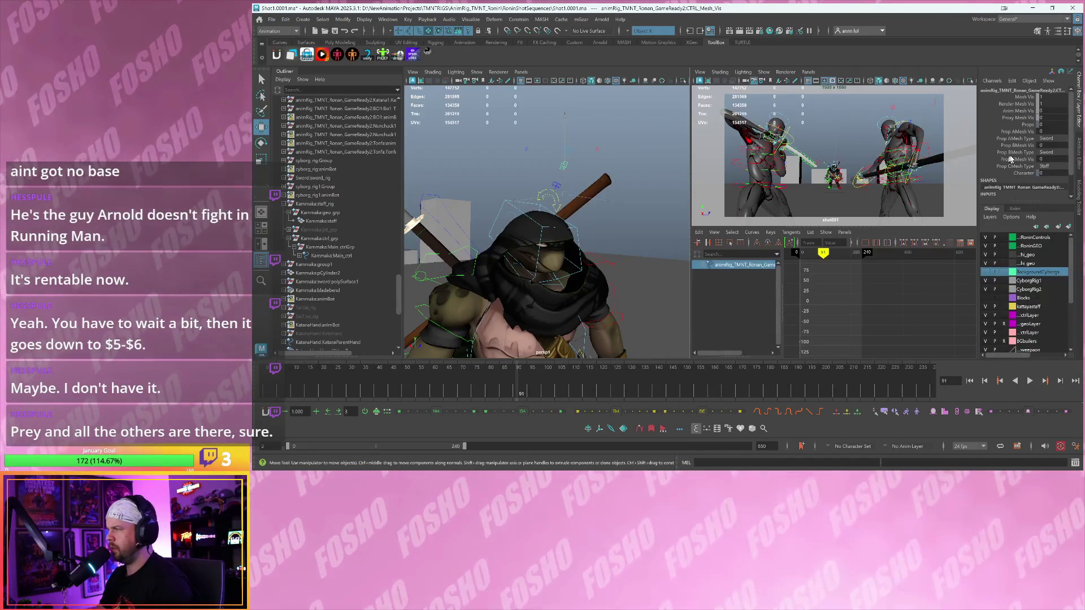
{"action": "left_click", "coordinate": [561, 187]}
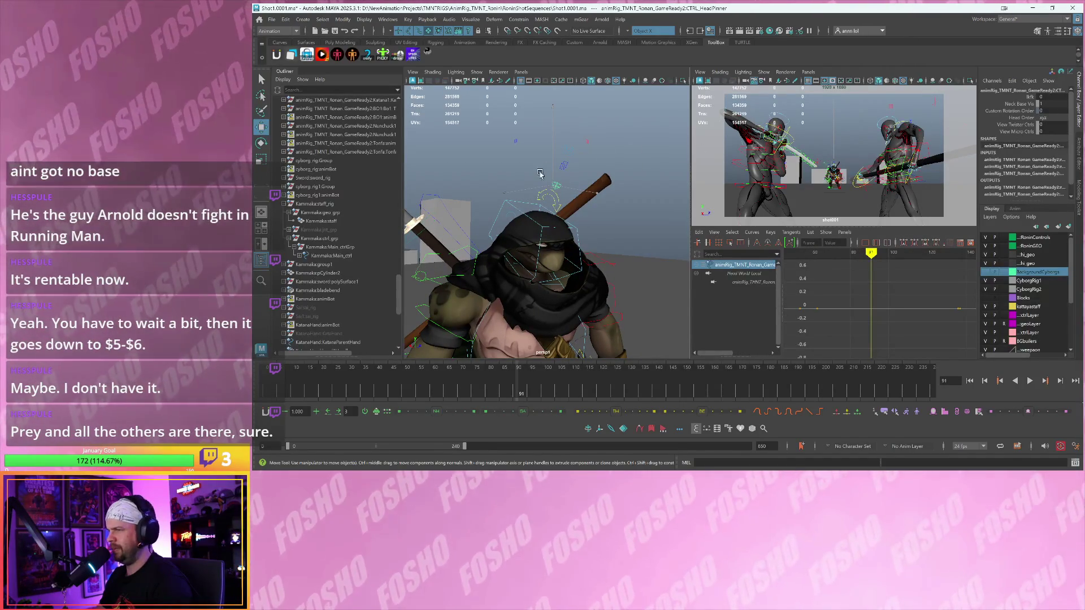
{"action": "mouse_move", "coordinate": [584, 84]}
{"action": "left_mouse_down", "text": "alt"}
{"action": "mouse_move", "coordinate": [633, 221]}
{"action": "mouse_move", "coordinate": [594, 208]}
{"action": "left_mouse_up", "text": "alt"}
- Reselect the chest control using X-ray shading, restore opaque shading and switch to the Scale tool
{"action": "key", "text": "alt+a"}
{"action": "left_click", "coordinate": [597, 206]}
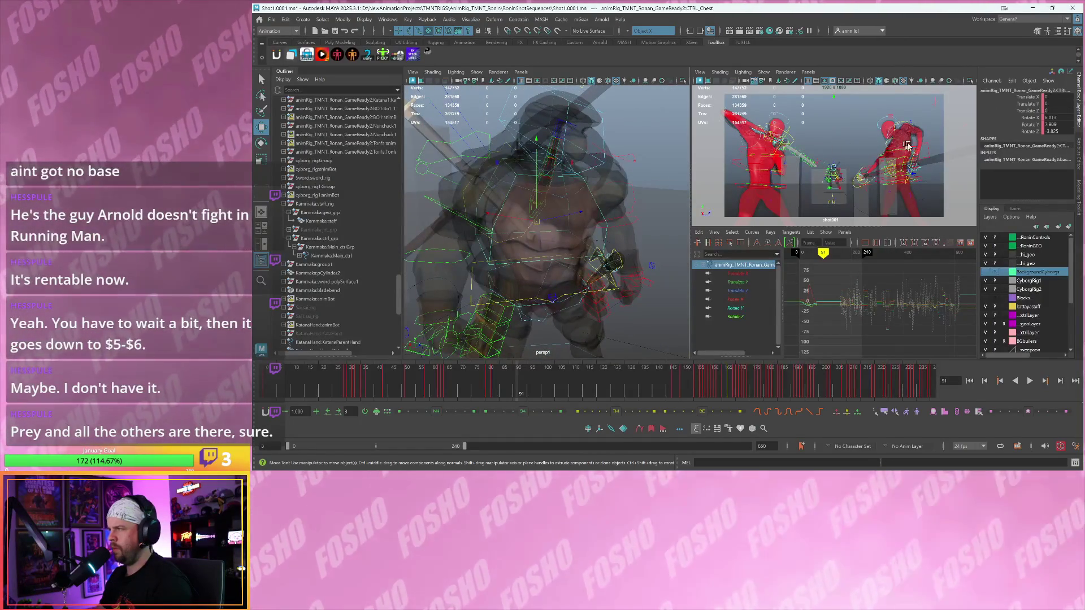
{"action": "key", "text": "alt+a"}
{"action": "key", "text": "r"}
{"action": "mouse_move", "coordinate": [588, 209]}
{"action": "left_mouse_down", "text": "alt"}
{"action": "mouse_move", "coordinate": [555, 222]}
{"action": "mouse_move", "coordinate": [563, 226]}
{"action": "mouse_move", "coordinate": [534, 252]}
{"action": "left_mouse_up", "text": "alt"}
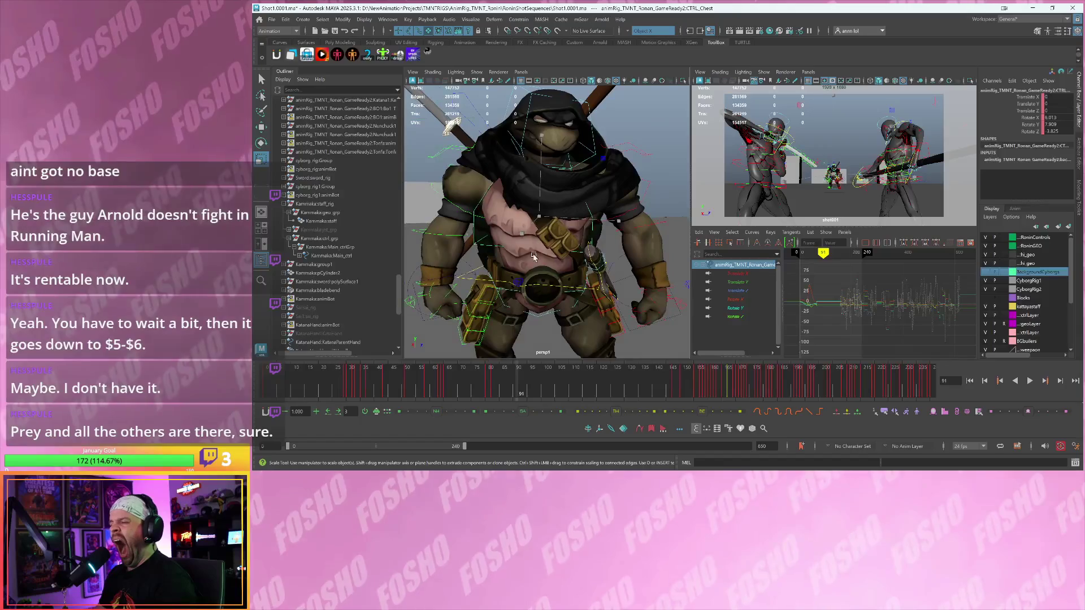
- Select the waist body control, the right and left collar controls, then the mesh visibility control
{"action": "left_click", "coordinate": [475, 271]}
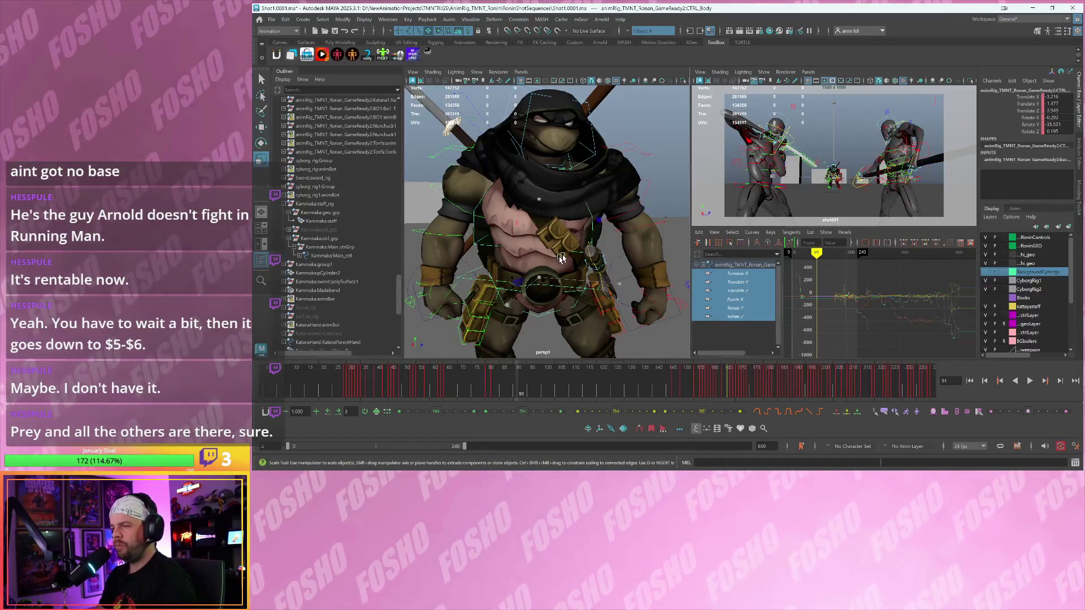
{"action": "left_click_drag", "start_coordinate": [600, 236], "coordinate": [565, 230], "text": "alt"}
{"action": "left_click", "coordinate": [469, 187]}
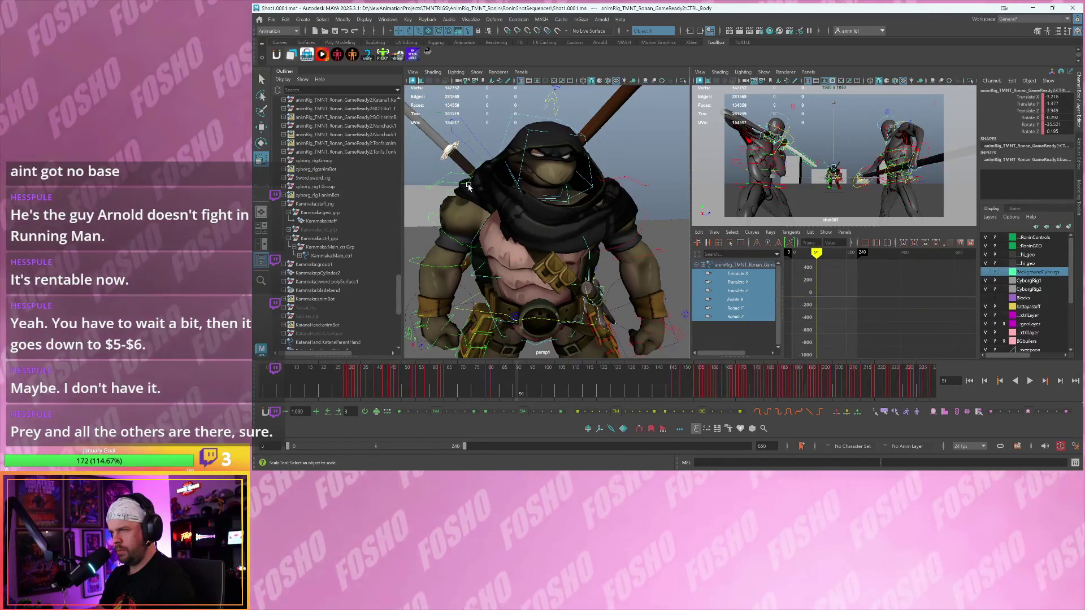
{"action": "left_click", "coordinate": [619, 179]}
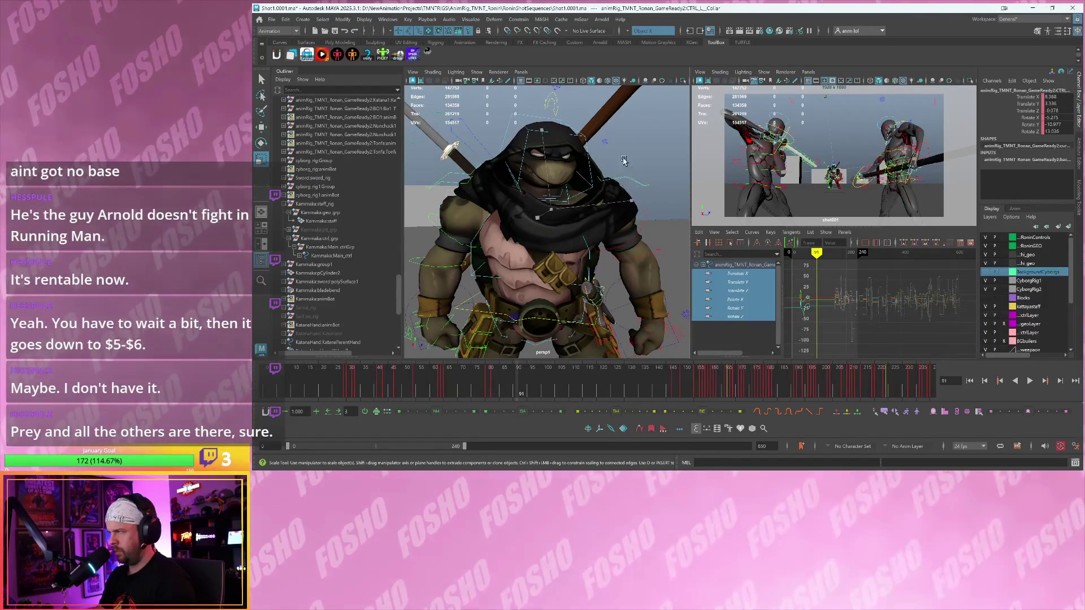
{"action": "left_click_drag", "start_coordinate": [621, 165], "coordinate": [576, 160], "text": "alt"}
{"action": "left_click", "coordinate": [563, 120]}
{"action": "left_click_drag", "start_coordinate": [563, 120], "coordinate": [559, 185], "text": "alt"}
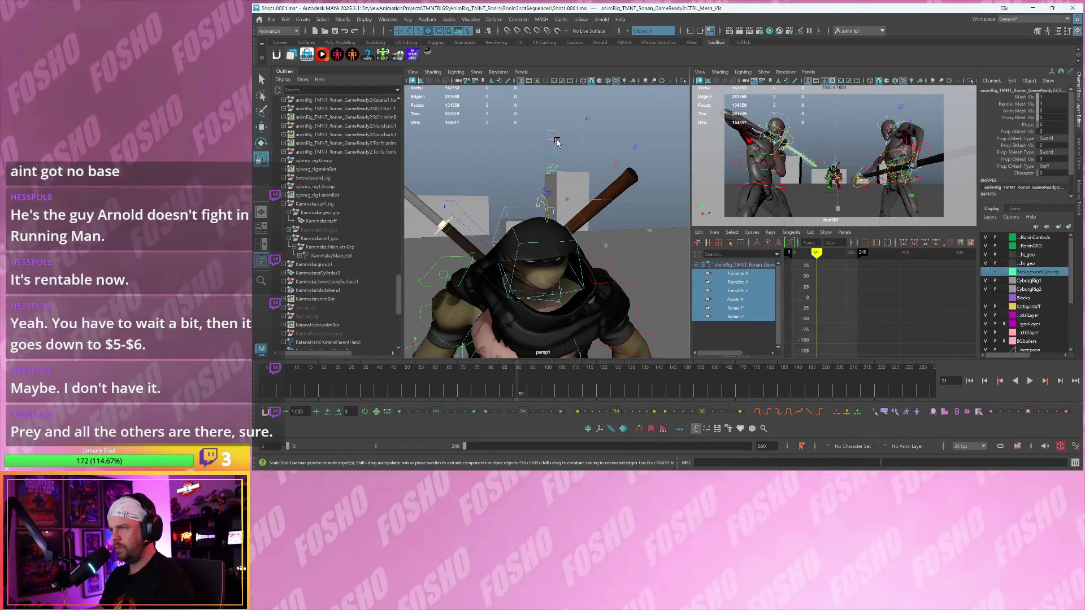
- Select the rig's visibility control and highlight its Eye, Strap, Face, Prop A and Breathe Vis attributes
{"action": "left_click", "coordinate": [555, 147]}
{"action": "scroll", "coordinate": [1005, 180], "scroll_direction": "down", "scroll_amount": 5}
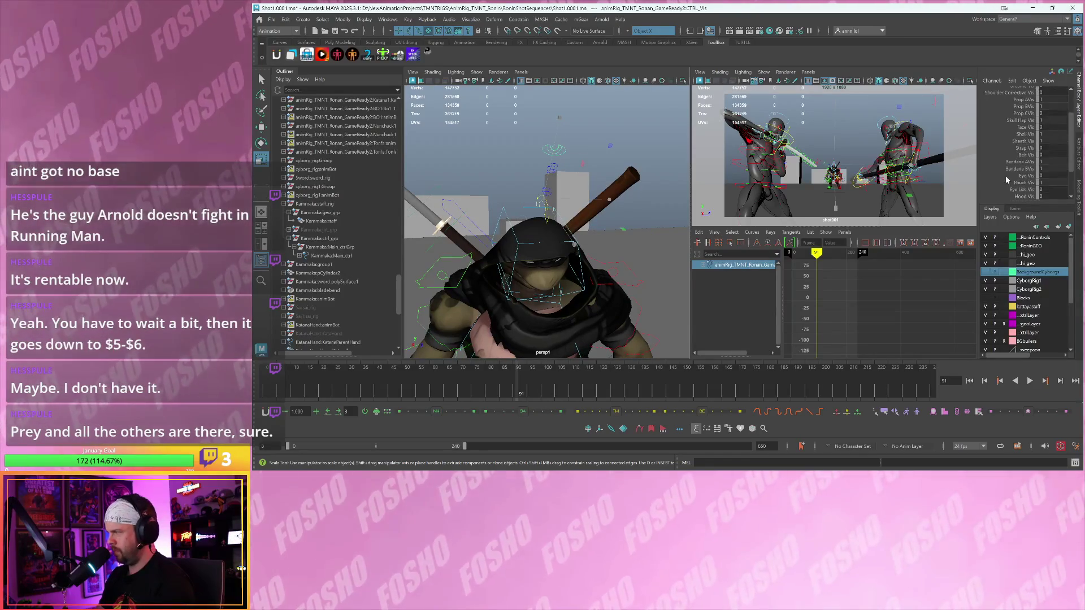
{"action": "scroll", "coordinate": [1005, 179], "scroll_direction": "down", "scroll_amount": 3}
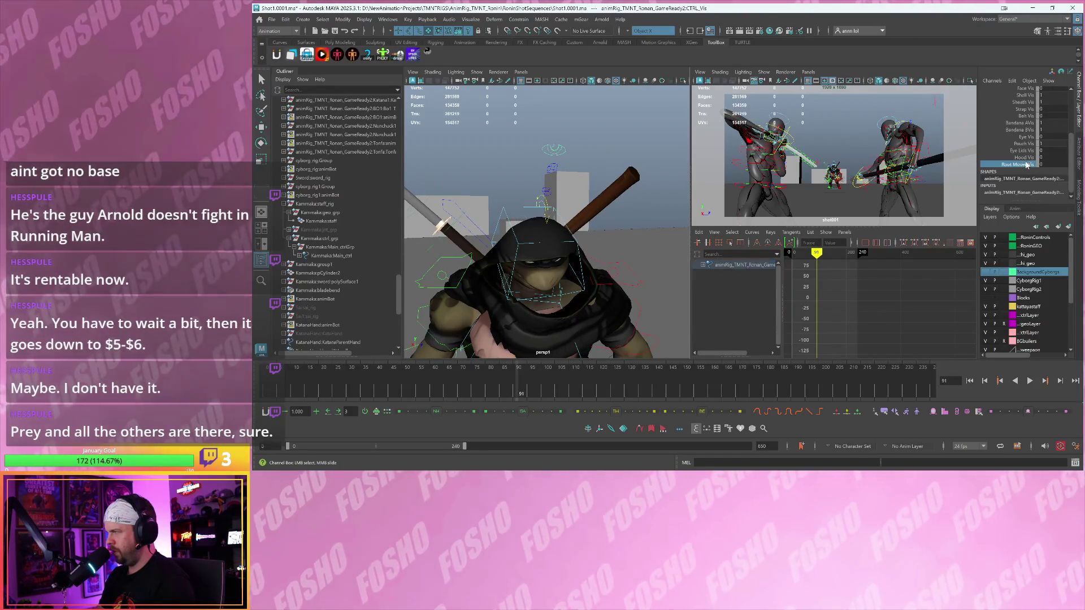
{"action": "left_click", "coordinate": [1031, 137]}
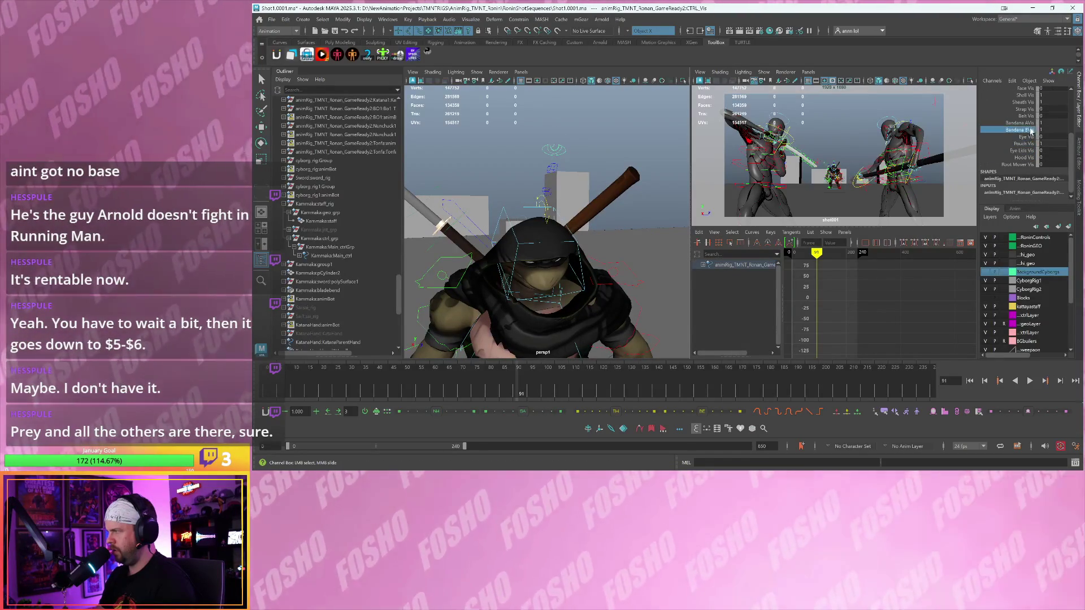
{"action": "scroll", "coordinate": [1025, 133], "scroll_direction": "up", "scroll_amount": 3}
{"action": "left_click", "coordinate": [1028, 128]}
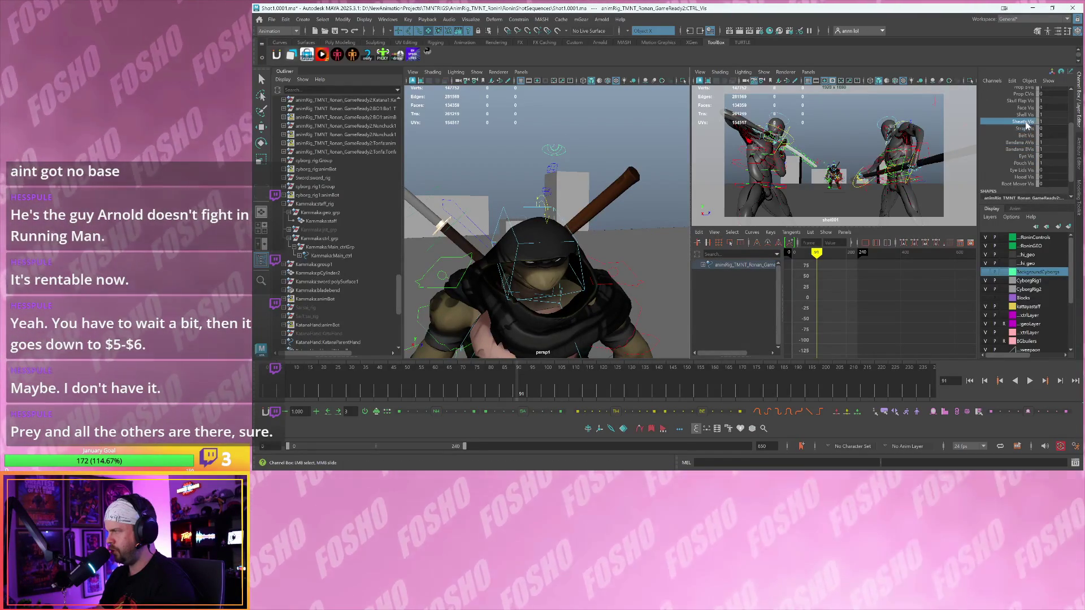
{"action": "scroll", "coordinate": [1028, 129], "scroll_direction": "up", "scroll_amount": 2}
{"action": "left_click", "coordinate": [1021, 147]}
{"action": "left_click_drag", "start_coordinate": [1022, 148], "coordinate": [1024, 105]}
{"action": "left_click_drag", "start_coordinate": [564, 226], "coordinate": [588, 227], "text": "alt"}
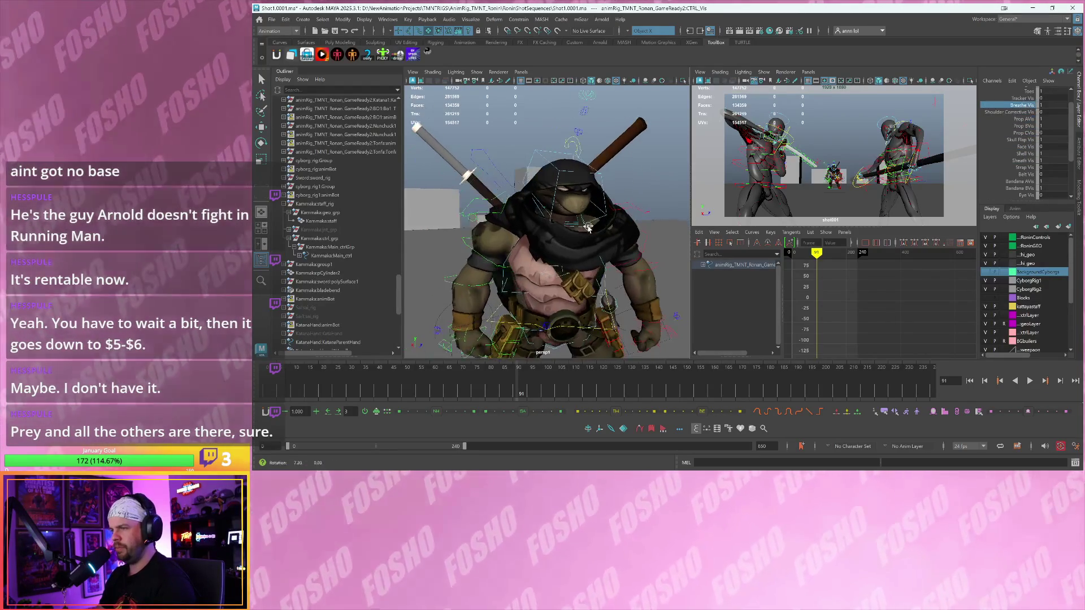
- Select the chest breathe control, test a Translate Z push of 6.541, then undo it
{"action": "left_click", "coordinate": [567, 275]}
{"action": "left_click_drag", "start_coordinate": [567, 276], "coordinate": [587, 287], "text": "alt"}
{"action": "key", "text": "r"}
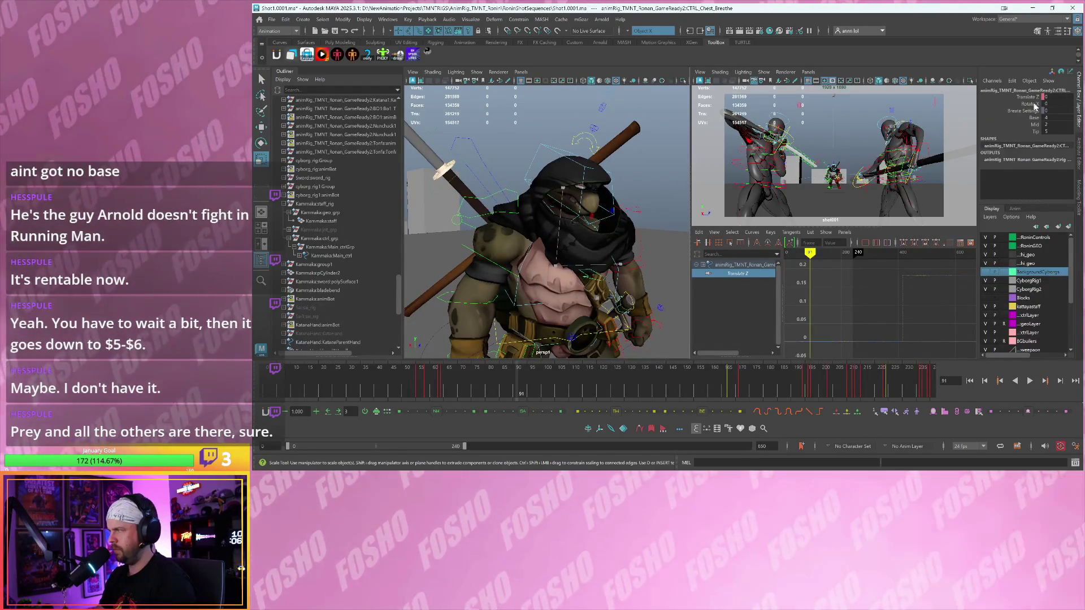
{"action": "key", "text": "w"}
{"action": "left_click", "coordinate": [1037, 97]}
{"action": "middle_click_drag", "start_coordinate": [615, 190], "coordinate": [627, 192]}
{"action": "key", "text": "ctrl+z"}
{"action": "left_click_drag", "start_coordinate": [627, 192], "coordinate": [623, 220], "text": "alt"}
{"action": "right_click_drag", "start_coordinate": [622, 221], "coordinate": [621, 235], "text": "alt"}
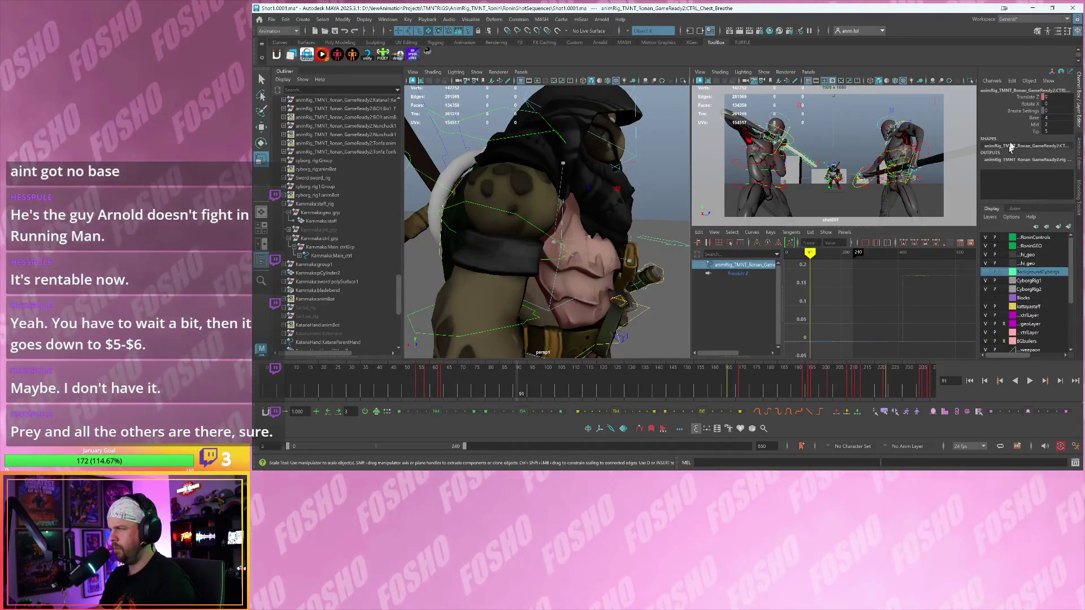
- Experiment with the chest control's Base at 5.2, 13.9 and 0.3, settling on Base 4
{"action": "left_click", "coordinate": [1031, 118]}
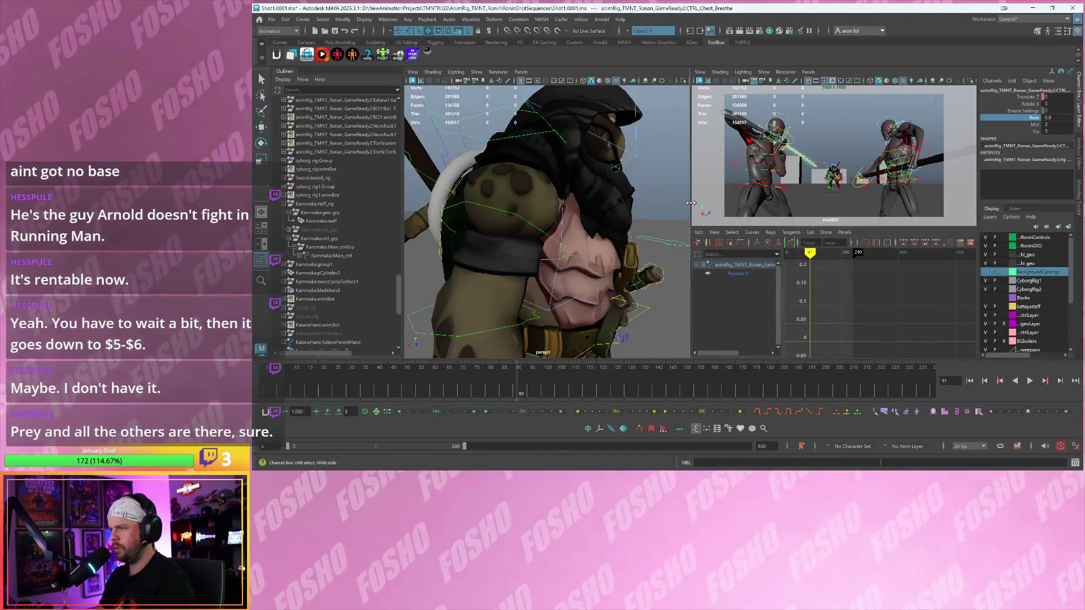
{"action": "mouse_move", "coordinate": [654, 197]}
{"action": "middle_mouse_down"}
{"action": "mouse_move", "coordinate": [665, 197]}
{"action": "mouse_move", "coordinate": [633, 191]}
{"action": "mouse_move", "coordinate": [679, 178]}
{"action": "mouse_move", "coordinate": [638, 184]}
{"action": "middle_mouse_up"}
{"action": "left_click", "coordinate": [1029, 104]}
{"action": "key", "text": "ctrl+z"}
{"action": "key", "text": "ctrl+z"}
{"action": "key", "text": "r"}
{"action": "left_click", "coordinate": [1025, 96]}
{"action": "left_click", "coordinate": [1028, 117]}
{"action": "mouse_move", "coordinate": [627, 187]}
{"action": "left_mouse_down", "text": "alt"}
{"action": "mouse_move", "coordinate": [618, 189]}
{"action": "mouse_move", "coordinate": [695, 187]}
{"action": "left_mouse_up", "text": "alt"}
{"action": "mouse_move", "coordinate": [695, 187]}
{"action": "middle_mouse_down"}
{"action": "mouse_move", "coordinate": [667, 178]}
{"action": "mouse_move", "coordinate": [761, 162]}
{"action": "middle_mouse_up"}
{"action": "key", "text": "ctrl+z"}
{"action": "left_click", "coordinate": [1028, 124]}
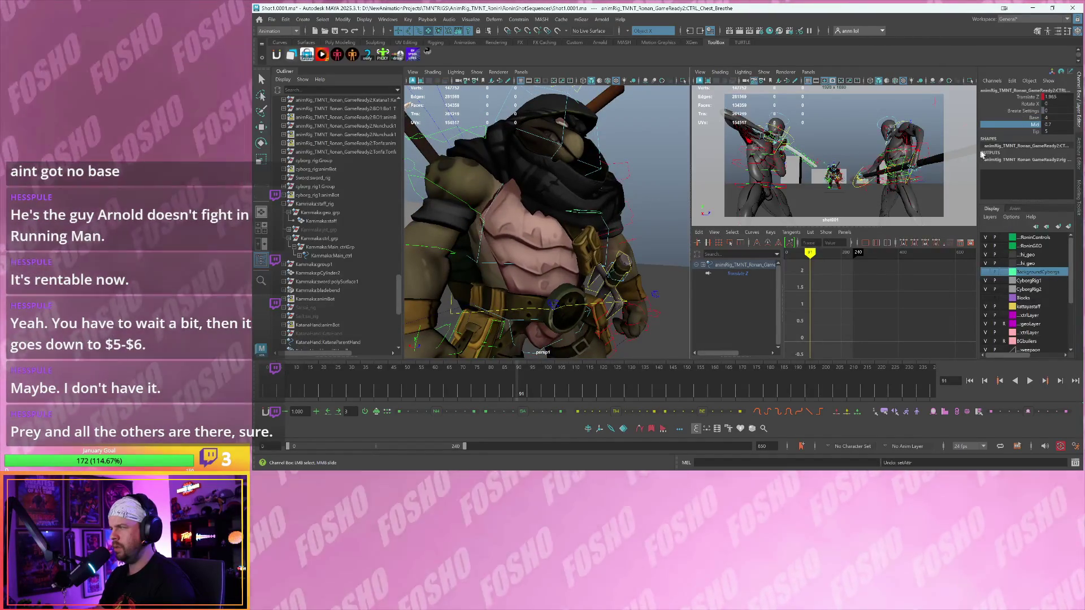
- Test chest Tip at 27, return it to 5, and set Translate Z to 0
{"action": "left_click", "coordinate": [1027, 132]}
{"action": "mouse_move", "coordinate": [608, 170]}
{"action": "middle_mouse_down"}
{"action": "mouse_move", "coordinate": [651, 169]}
{"action": "mouse_move", "coordinate": [628, 174]}
{"action": "mouse_move", "coordinate": [642, 182]}
{"action": "middle_mouse_up"}
{"action": "left_click_drag", "start_coordinate": [636, 194], "coordinate": [850, 175], "text": "alt"}
{"action": "left_click", "coordinate": [1028, 97]}
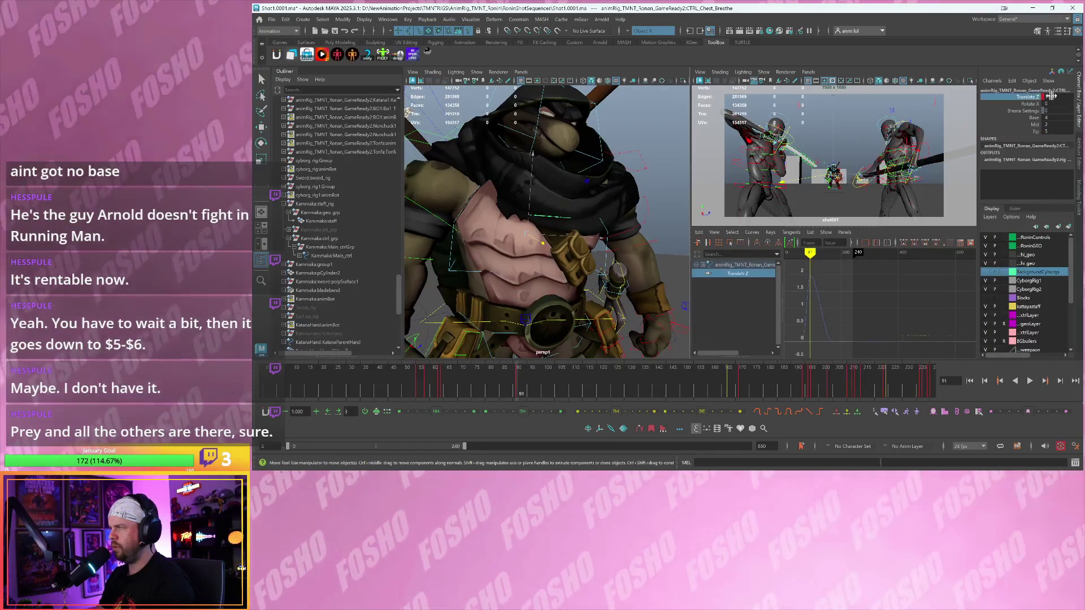
{"action": "left_click", "coordinate": [1056, 97]}
{"action": "type", "text": "0"}
{"action": "key", "text": "Return"}
- Play the shot, stop at frame 57, and maximize the shot camera scrubbed back to frame 50
{"action": "left_click", "coordinate": [469, 392]}
{"action": "key", "text": "r"}
{"action": "key", "text": "alt+v"}
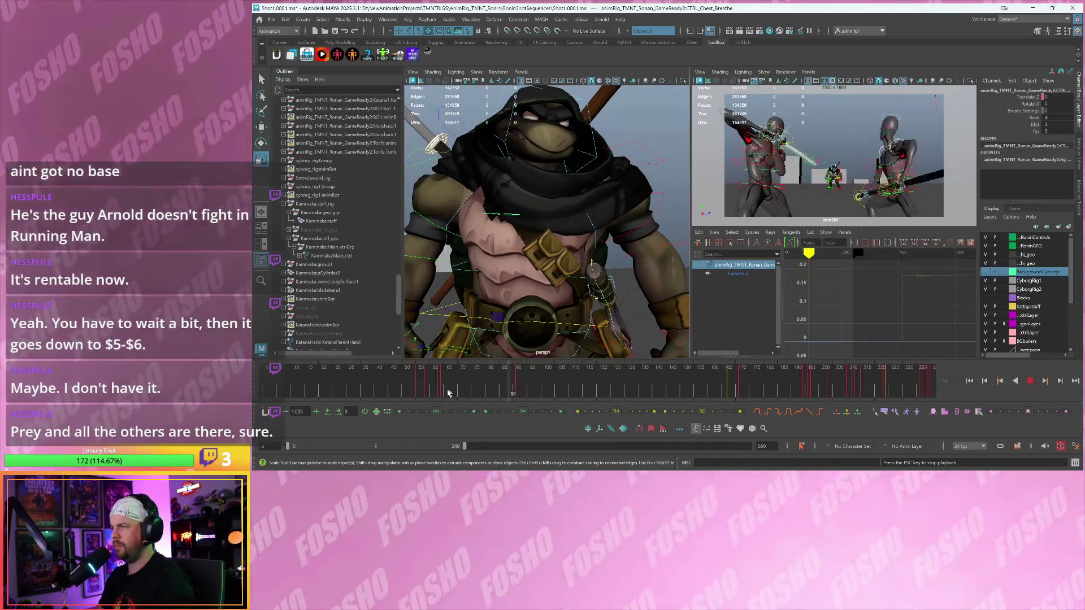
{"action": "key", "text": "Escape"}
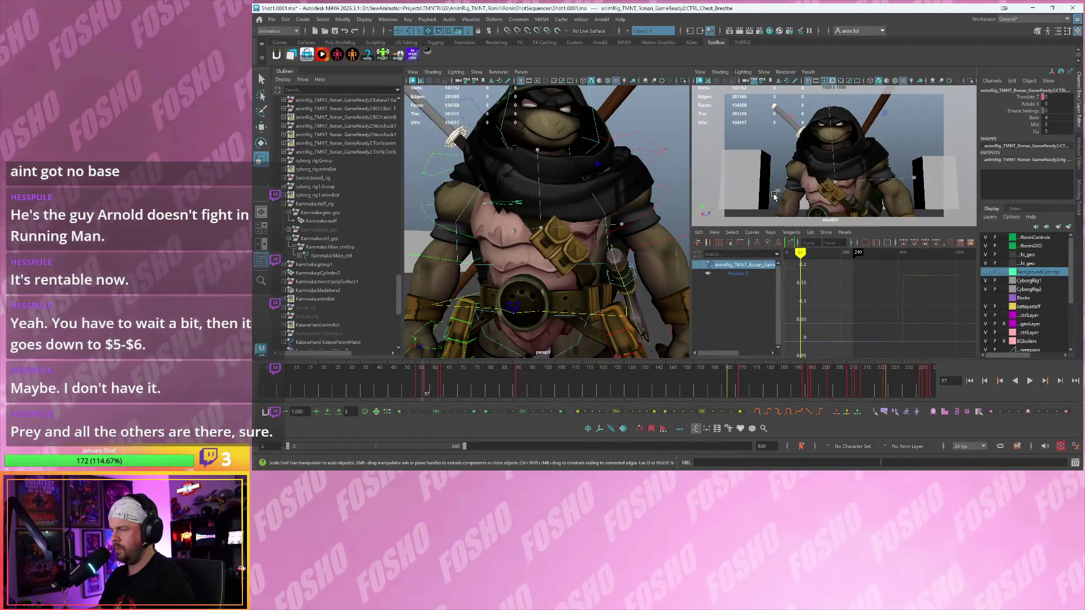
{"action": "key", "text": "space"}
{"action": "left_click_drag", "start_coordinate": [423, 376], "coordinate": [407, 376]}
- Scrub to frame 58, play through the camera cut, and restore the multi-view layout
{"action": "left_click", "coordinate": [1031, 97]}
{"action": "key", "text": "w"}
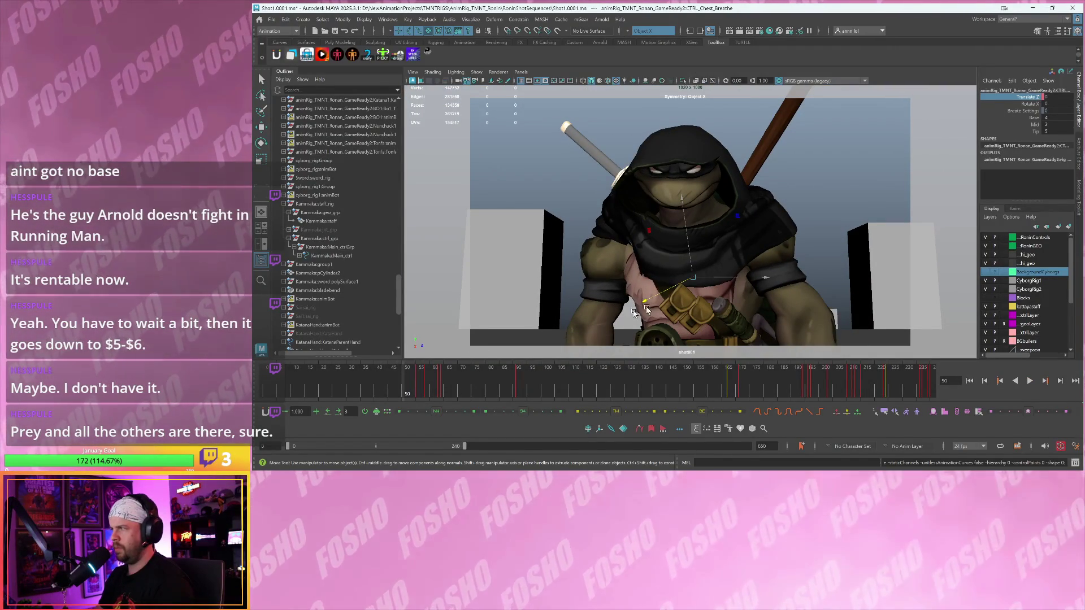
{"action": "left_click_drag", "start_coordinate": [414, 384], "coordinate": [431, 382]}
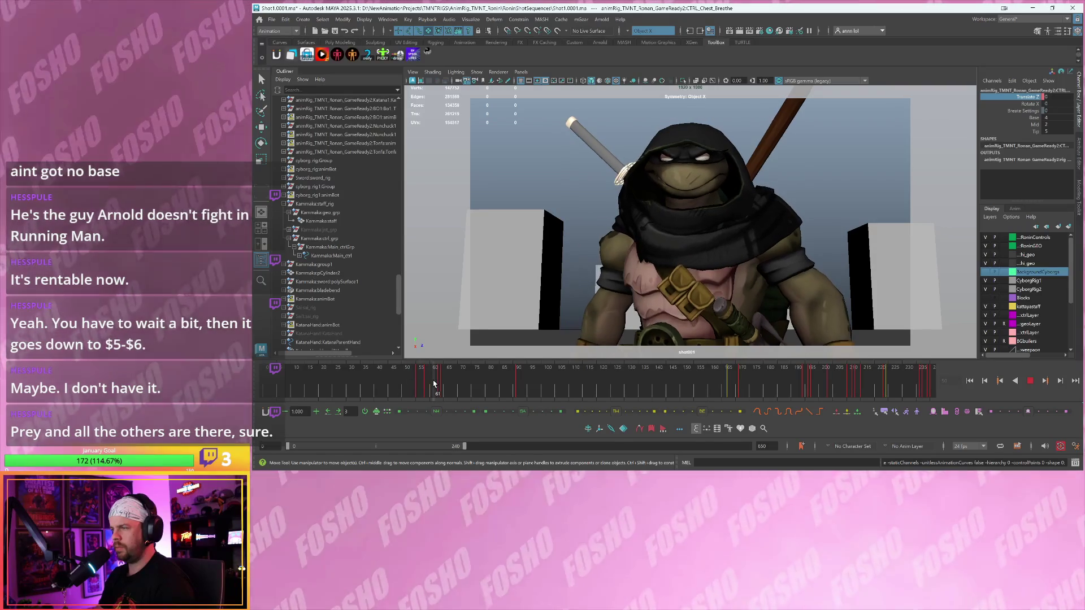
{"action": "left_click", "coordinate": [1040, 131]}
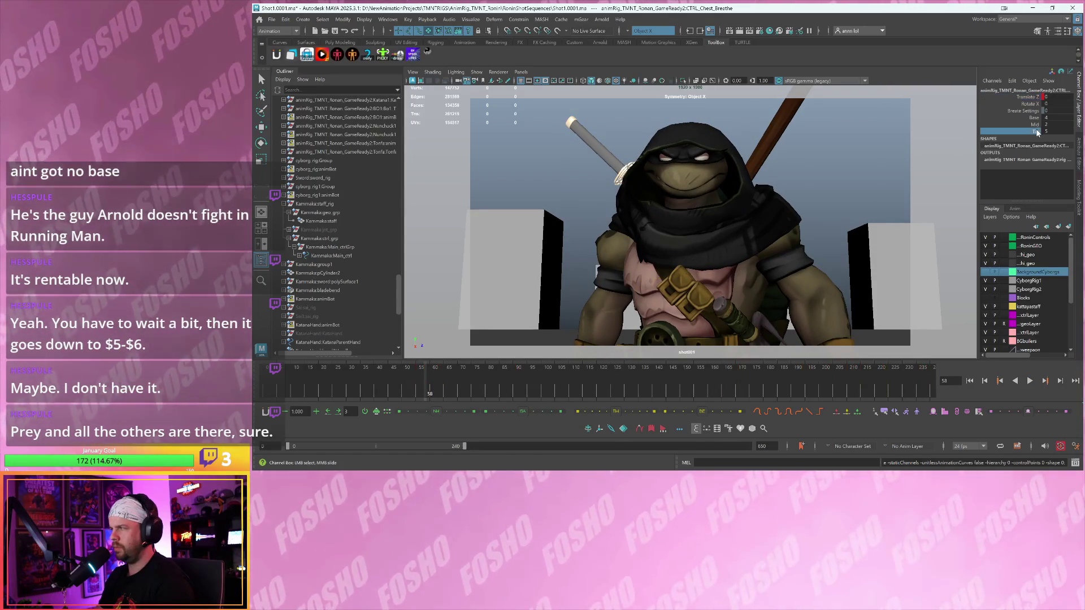
{"action": "right_click", "coordinate": [1024, 146]}
{"action": "left_click", "coordinate": [1018, 147]}
{"action": "key", "text": "alt+v"}
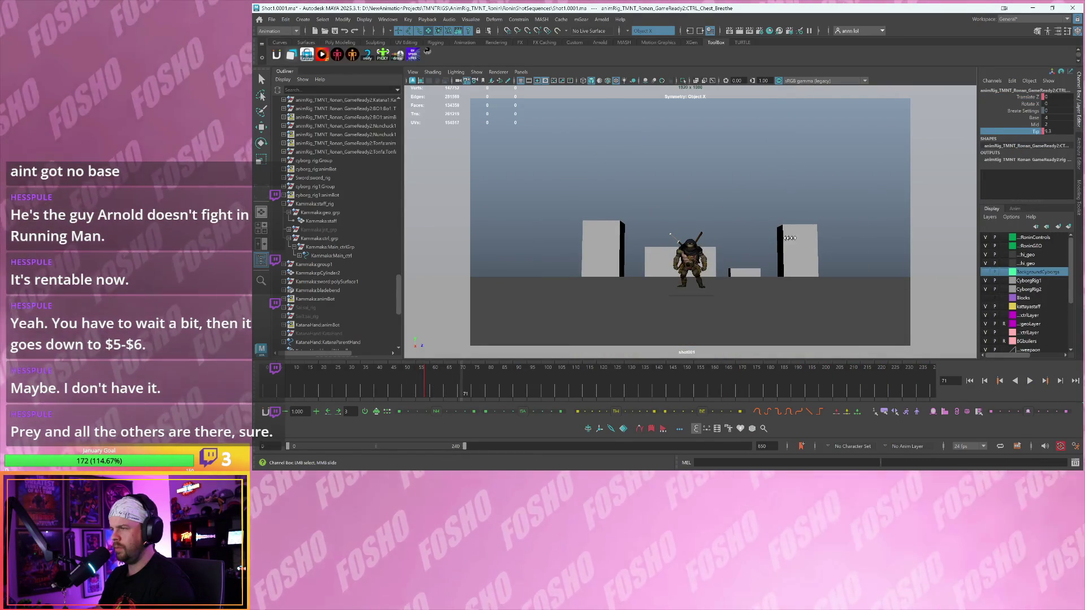
{"action": "key", "text": "space"}
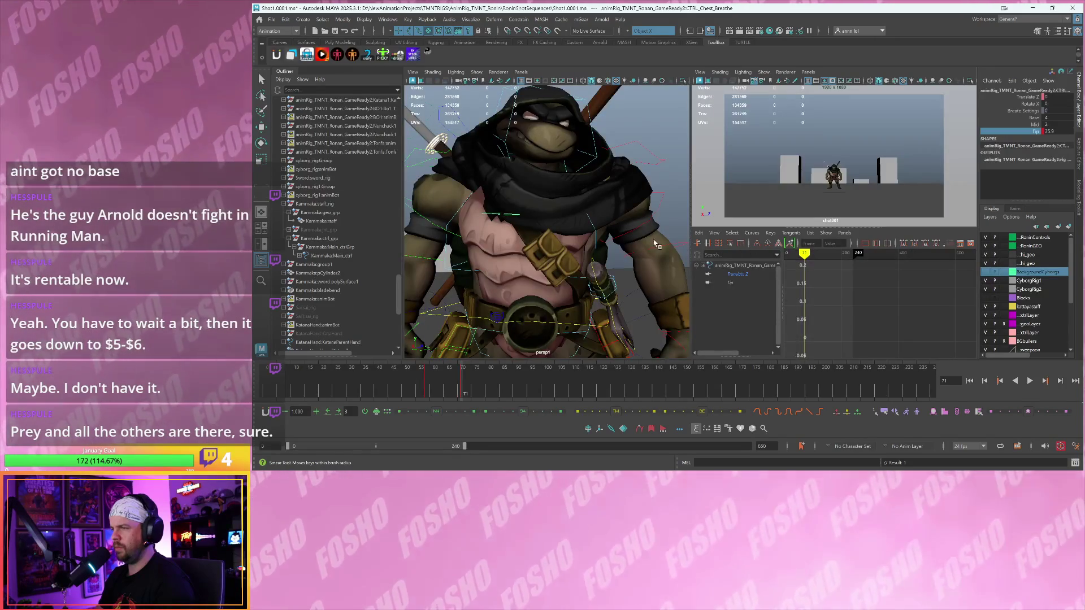
- Nudge the chest's Translate Z and try Tip at 30.1 and 70.6, undoing the exaggerated value
{"action": "left_click", "coordinate": [1025, 97]}
{"action": "middle_click_drag", "start_coordinate": [612, 181], "coordinate": [606, 182]}
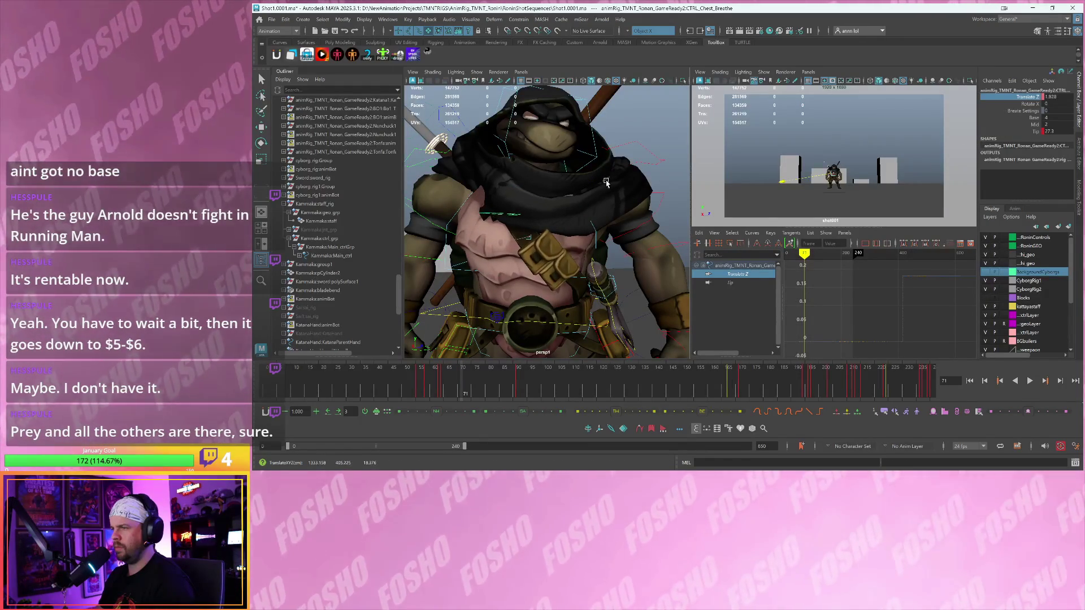
{"action": "key", "text": "r"}
{"action": "left_click", "coordinate": [1025, 132]}
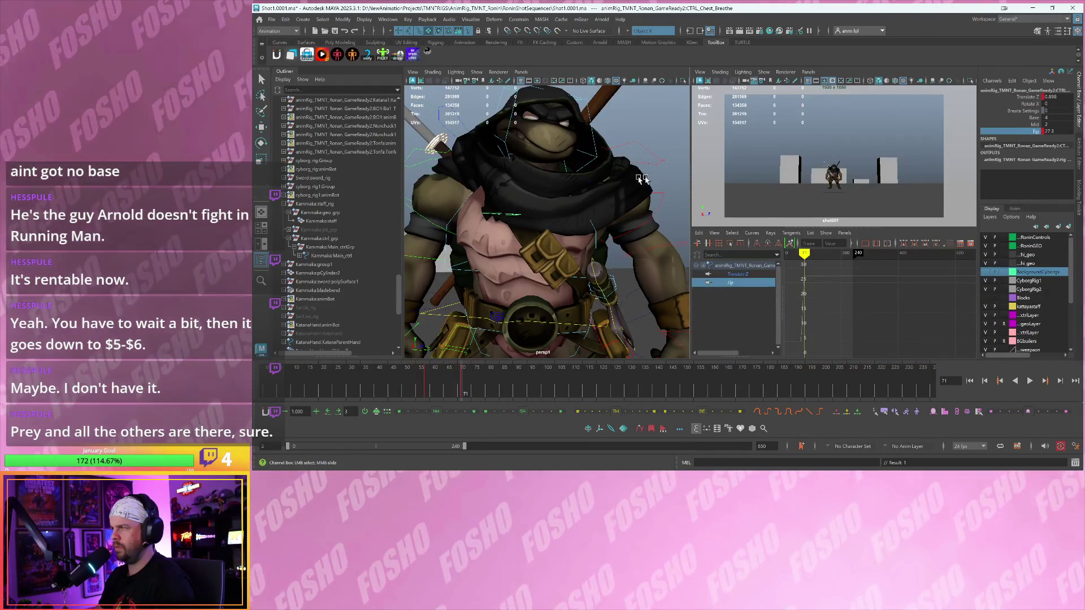
{"action": "middle_click_drag", "start_coordinate": [590, 182], "coordinate": [537, 185]}
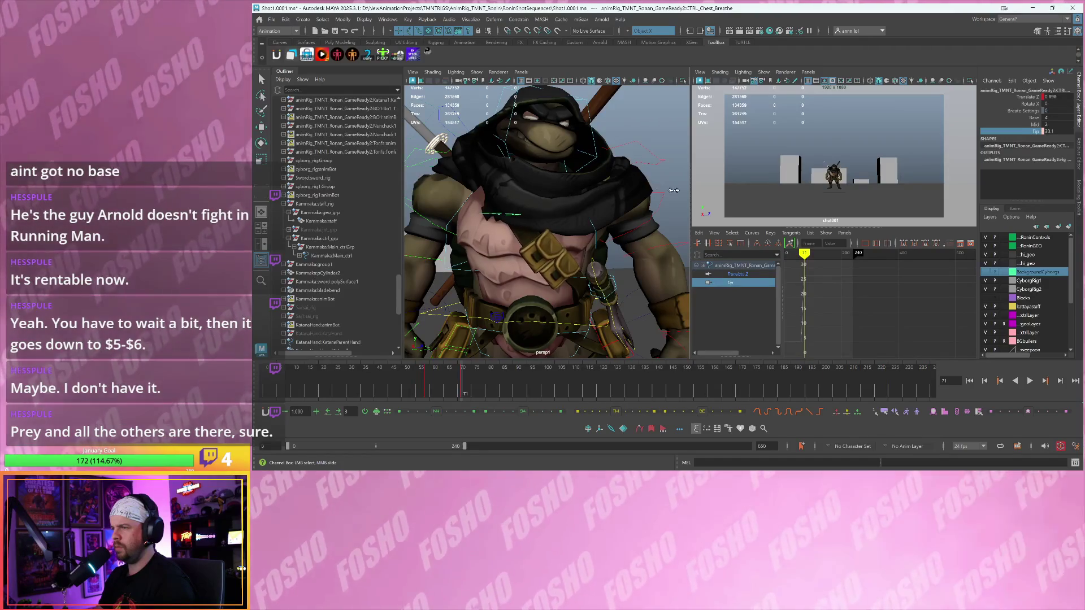
{"action": "middle_click_drag", "start_coordinate": [667, 190], "coordinate": [689, 191]}
{"action": "key", "text": "ctrl+z"}
{"action": "key", "text": "f"}
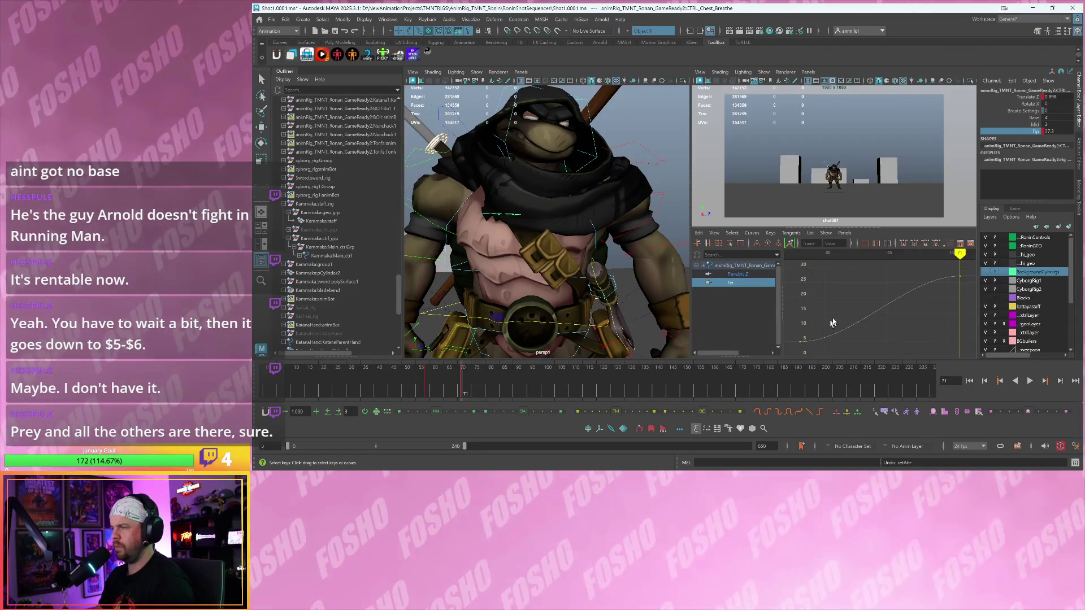
{"action": "key", "text": "alt+v"}
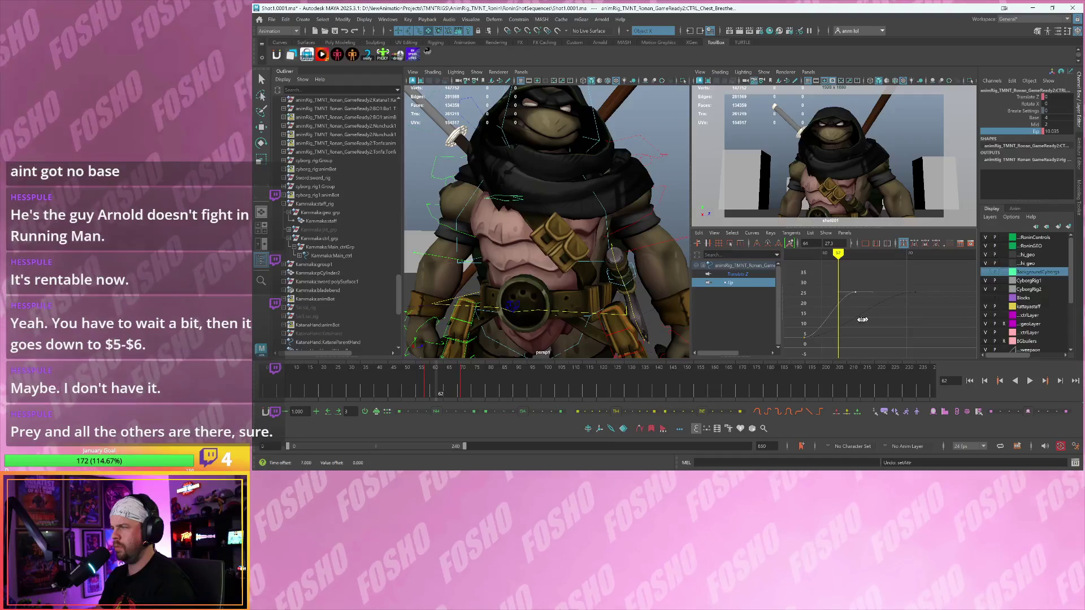
- Ease the Translate Z curve near its first key and replay the breathing around frames 66–82
{"action": "left_click", "coordinate": [1021, 97]}
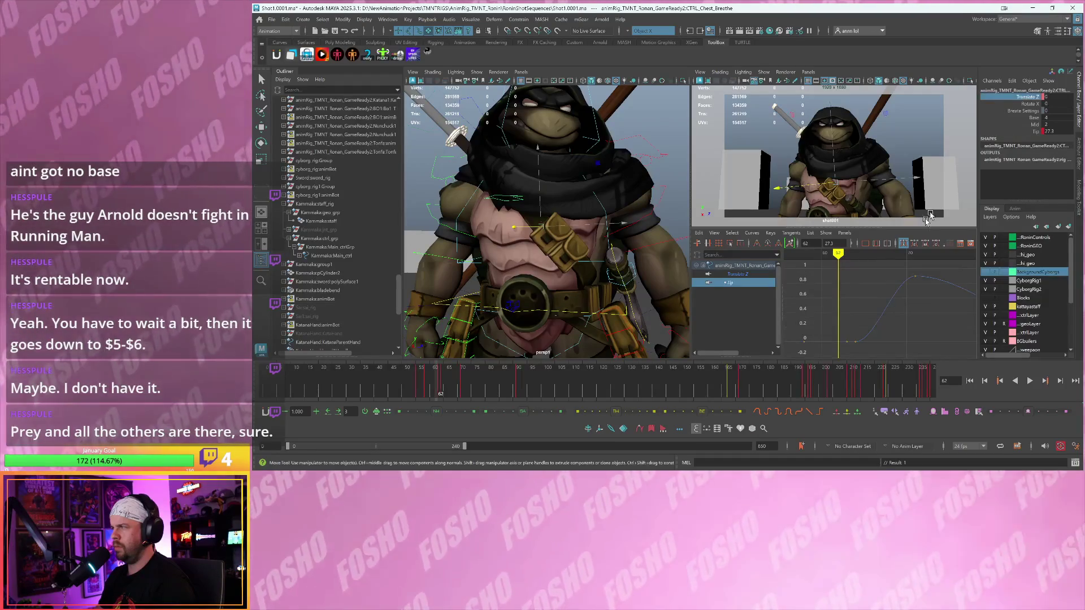
{"action": "left_click_drag", "start_coordinate": [847, 345], "coordinate": [889, 270]}
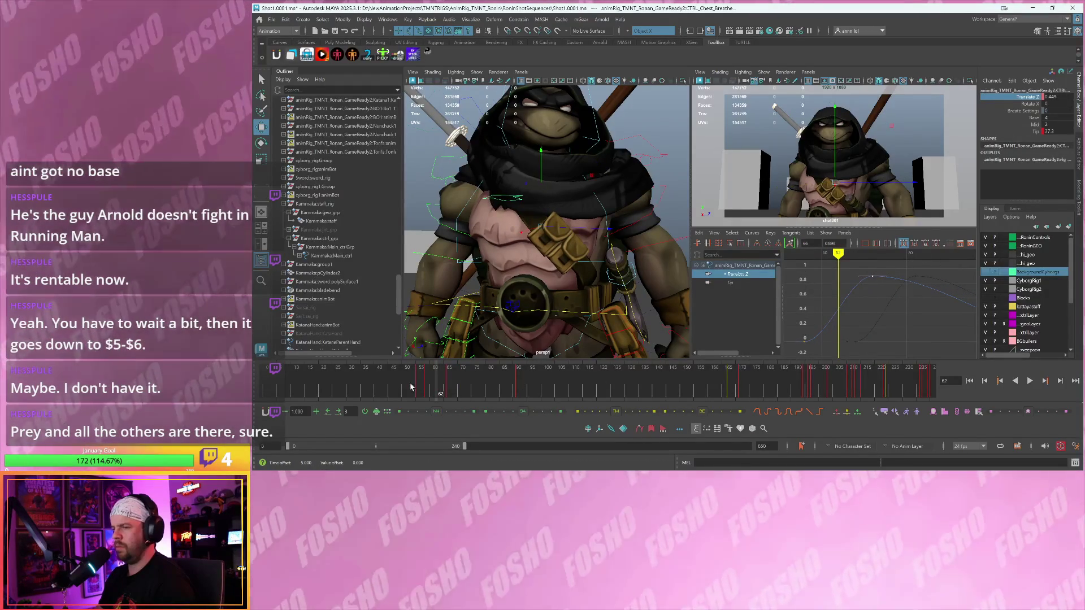
{"action": "key", "text": "alt+v"}
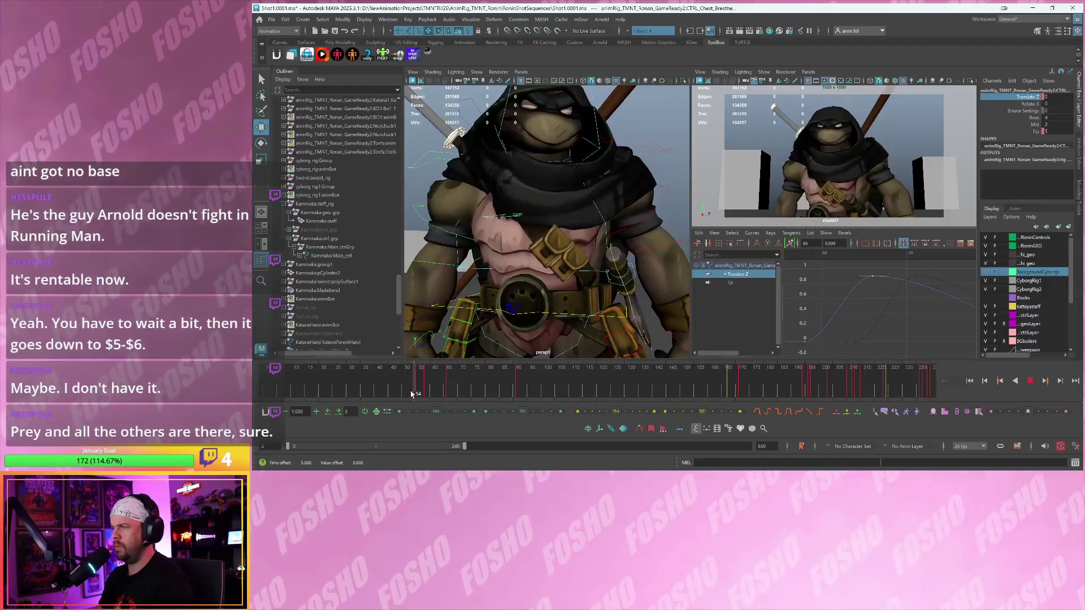
{"action": "left_click", "coordinate": [454, 388]}
{"action": "left_click_drag", "start_coordinate": [439, 389], "coordinate": [455, 388]}
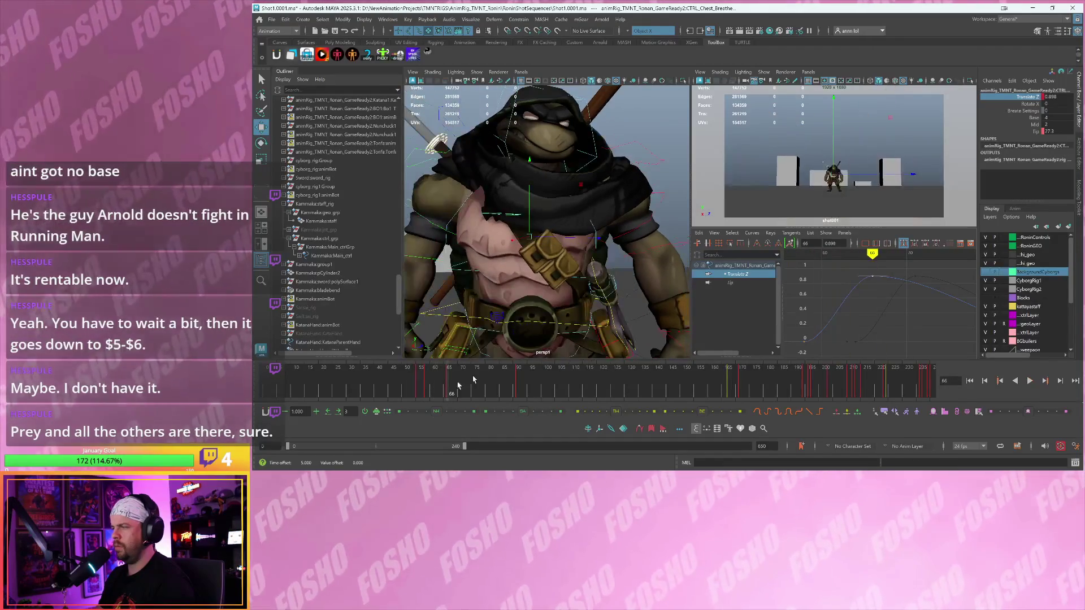
{"action": "left_click", "coordinate": [1038, 131]}
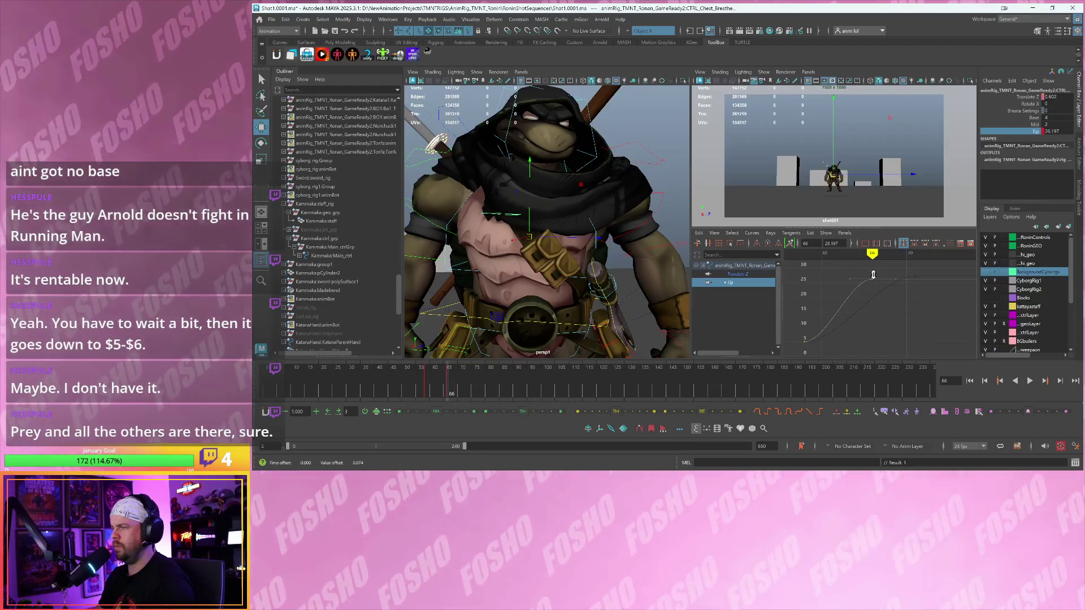
{"action": "key", "text": "alt+v"}
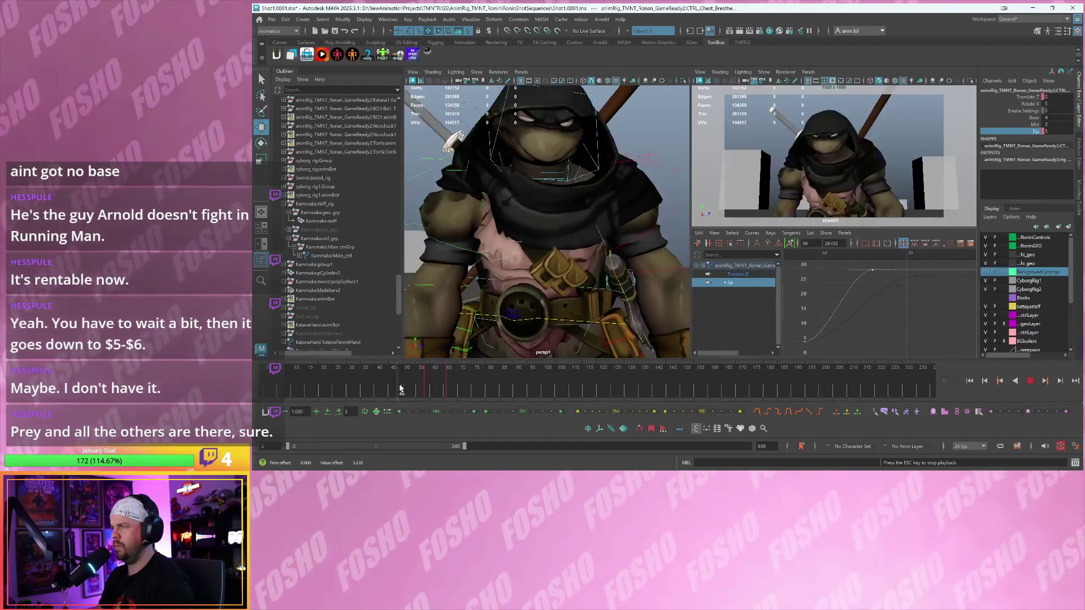
{"action": "mouse_move", "coordinate": [428, 387]}
{"action": "left_mouse_down"}
{"action": "mouse_move", "coordinate": [712, 385]}
{"action": "mouse_move", "coordinate": [423, 389]}
{"action": "left_mouse_up"}
- Select CTRL_Chest_Breathe at frame 56, isolate its Translate Z curve, and play back to frame 92
{"action": "left_click", "coordinate": [602, 305]}
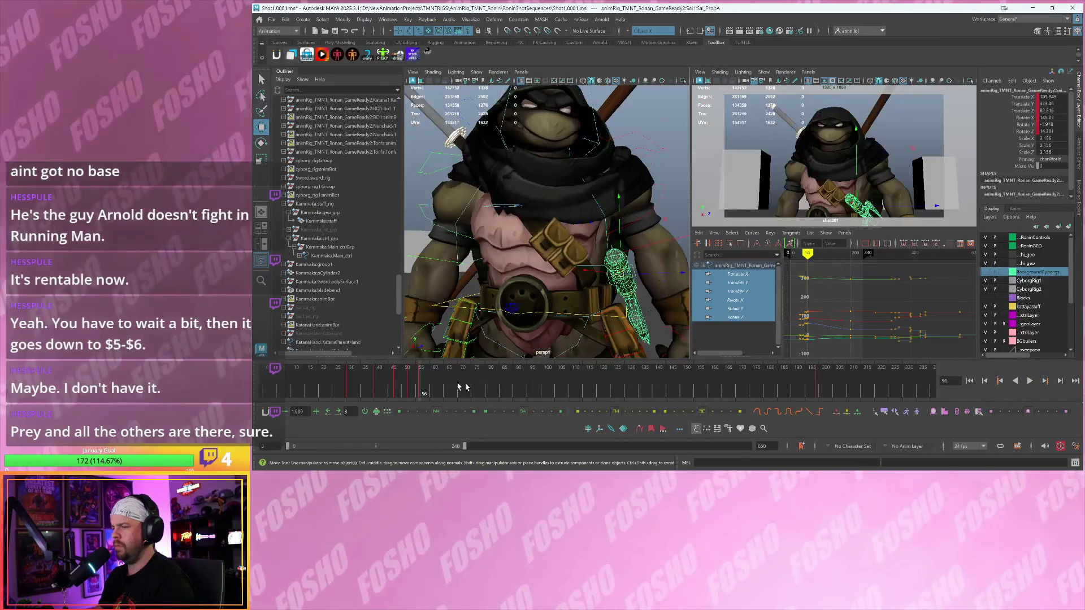
{"action": "left_click_drag", "start_coordinate": [816, 366], "coordinate": [444, 387]}
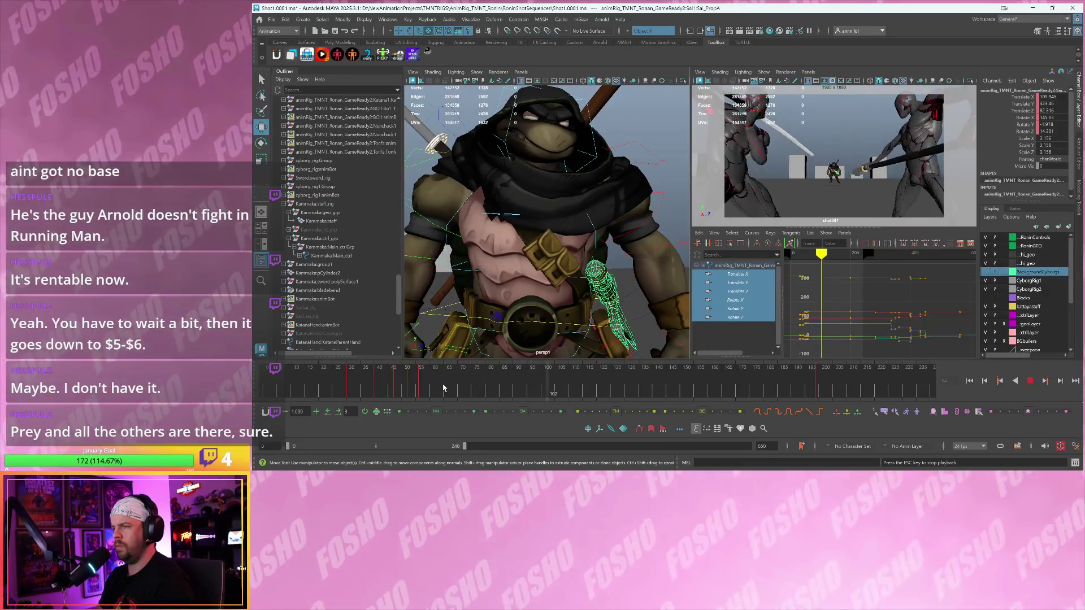
{"action": "key", "text": "comma"}
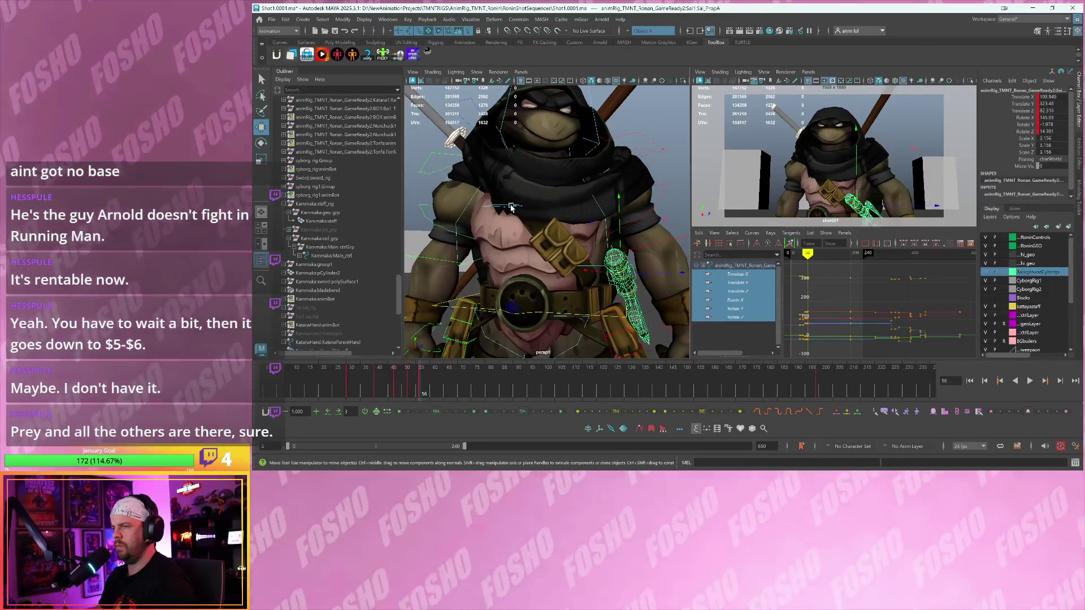
{"action": "left_click", "coordinate": [509, 208]}
{"action": "left_click", "coordinate": [742, 282]}
{"action": "mouse_move", "coordinate": [861, 296]}
{"action": "right_mouse_down", "text": "alt"}
{"action": "mouse_move", "coordinate": [898, 308]}
{"action": "mouse_move", "coordinate": [889, 307]}
{"action": "right_mouse_up", "text": "alt"}
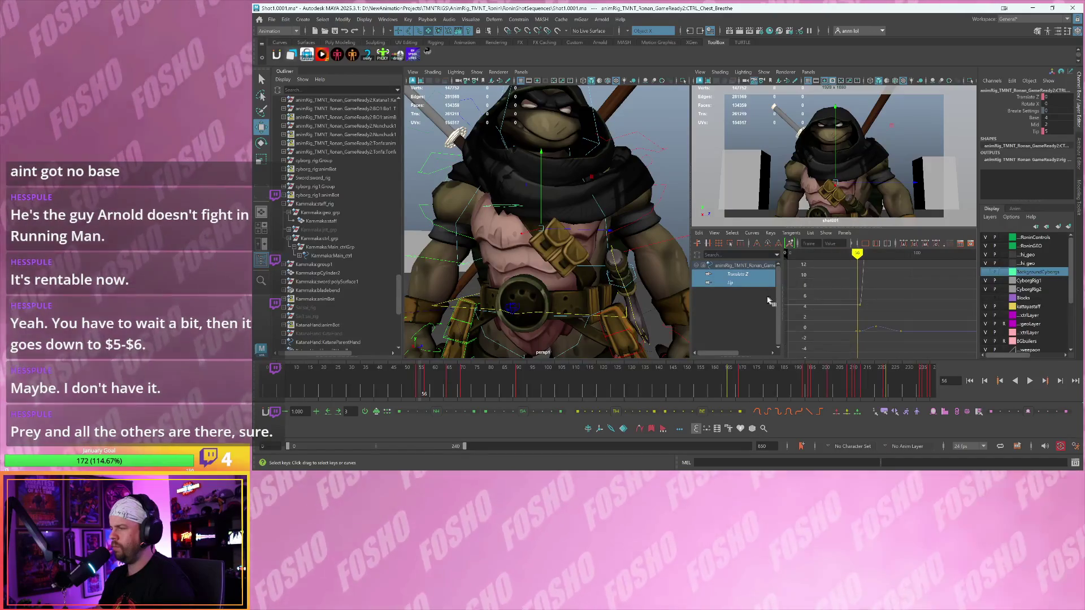
{"action": "left_click", "coordinate": [745, 283]}
{"action": "left_click", "coordinate": [757, 274]}
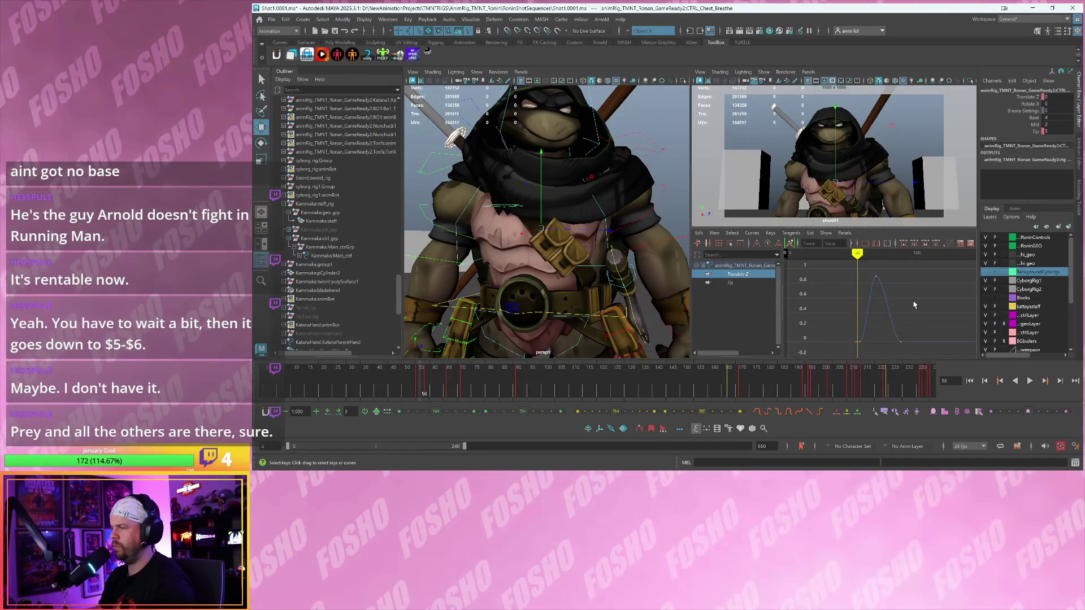
{"action": "key", "text": "alt+v"}
{"action": "middle_click_drag", "start_coordinate": [907, 309], "coordinate": [858, 315], "text": "alt"}
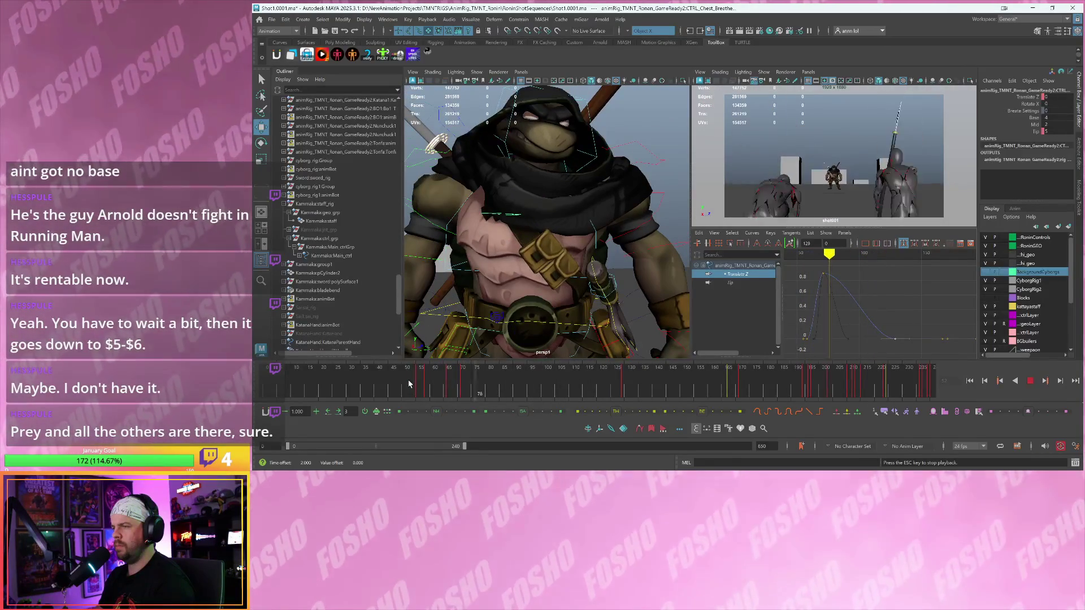
{"action": "key", "text": "Escape"}
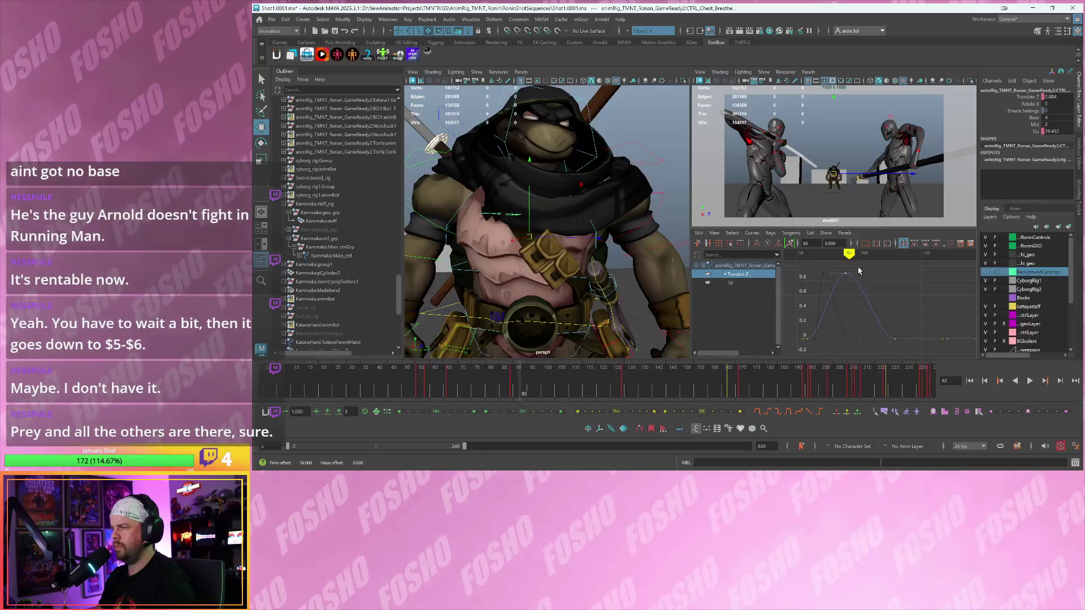
- Make the Translate Z curve's tangents non-weighted, zoom in on the turtle at frame 86, and hide the Outliner
{"action": "left_click", "coordinate": [751, 232]}
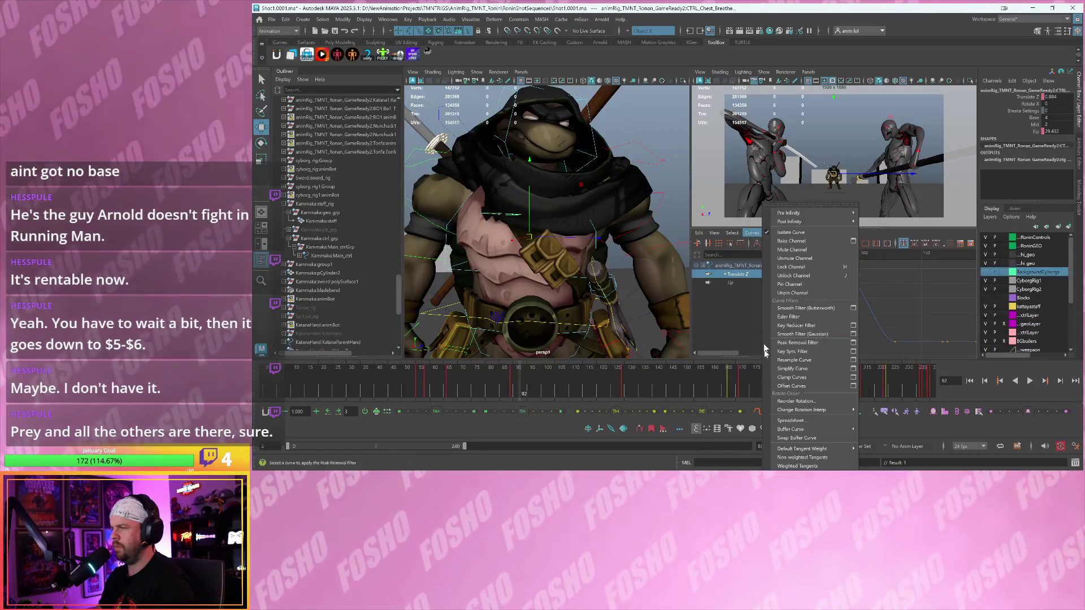
{"action": "left_click", "coordinate": [790, 457]}
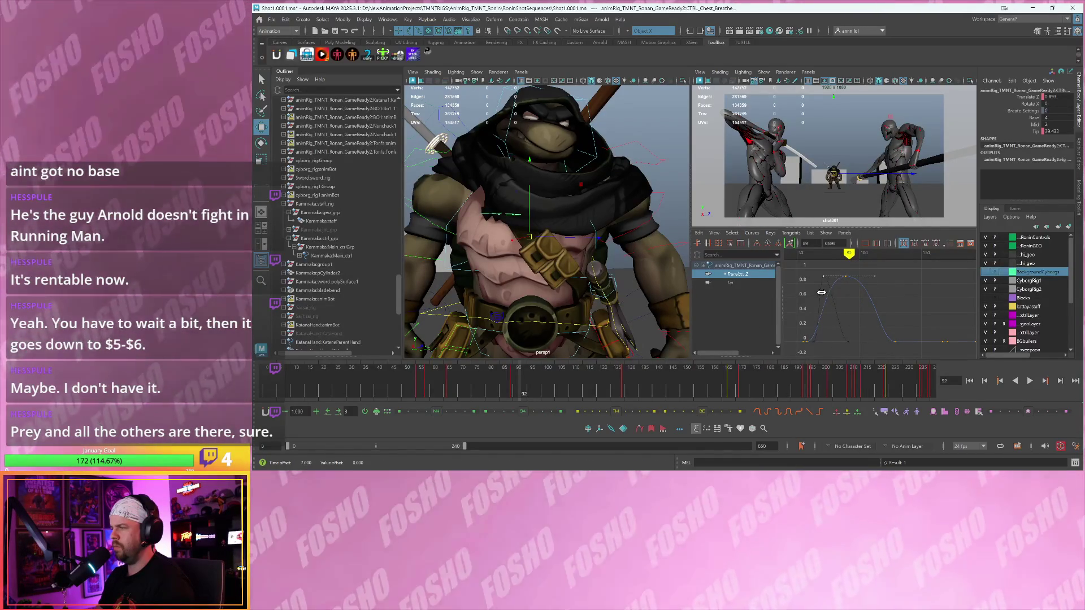
{"action": "key", "text": "Escape"}
{"action": "scroll", "coordinate": [871, 179], "scroll_direction": "up", "scroll_amount": 3}
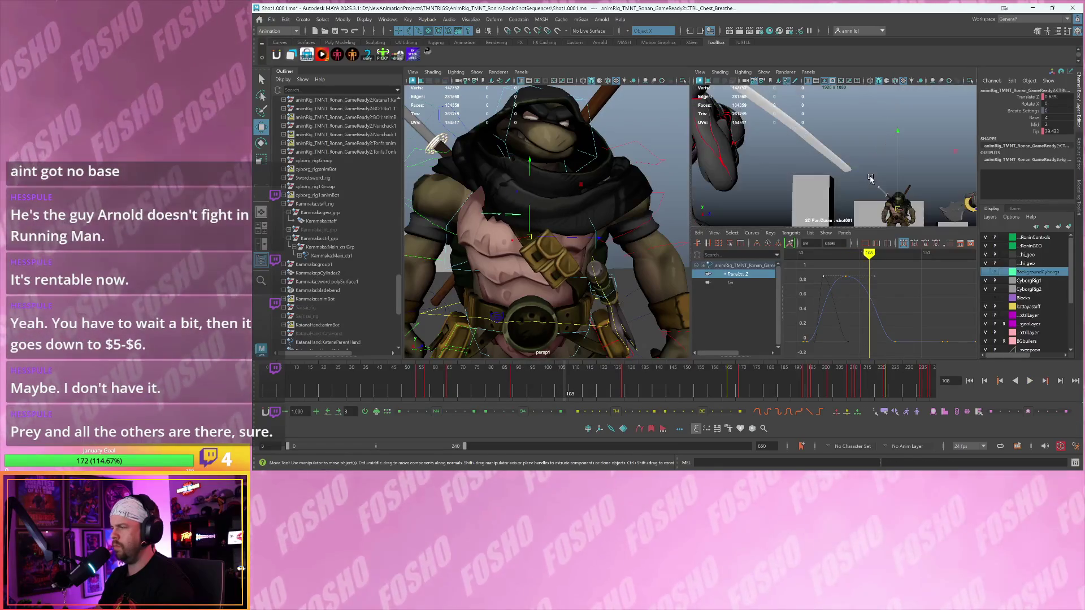
{"action": "scroll", "coordinate": [887, 180], "scroll_direction": "up", "scroll_amount": 5}
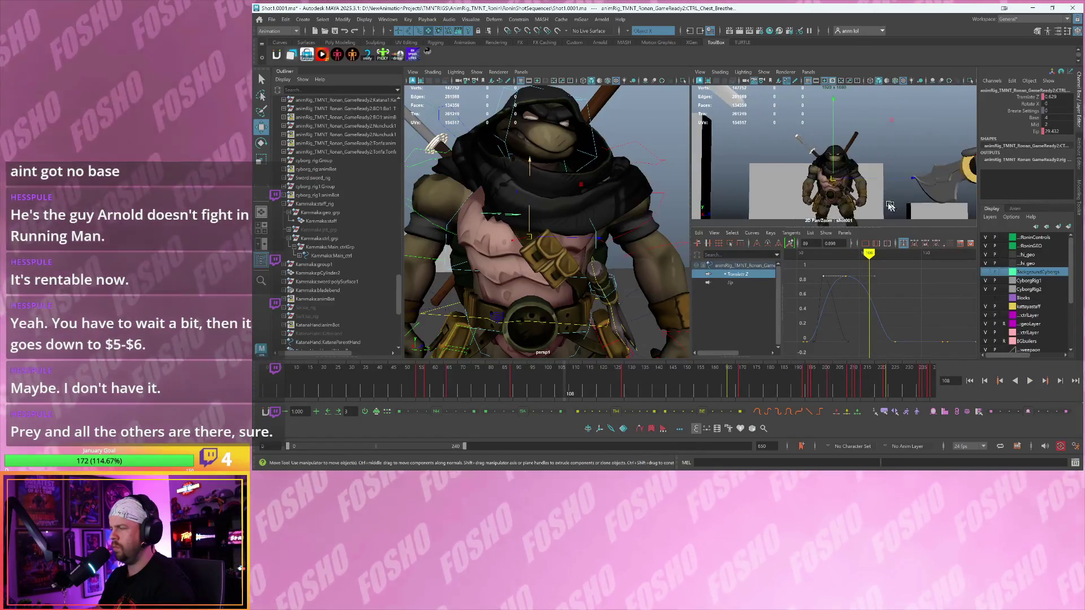
{"action": "right_click_drag", "start_coordinate": [877, 173], "coordinate": [931, 210], "text": "alt"}
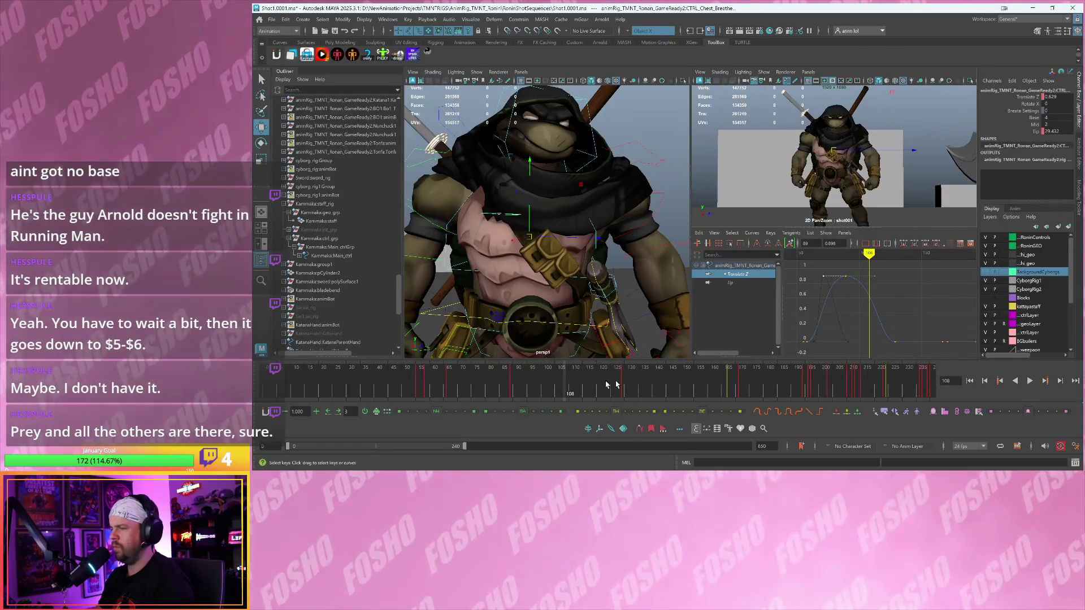
{"action": "left_click_drag", "start_coordinate": [616, 384], "coordinate": [508, 386]}
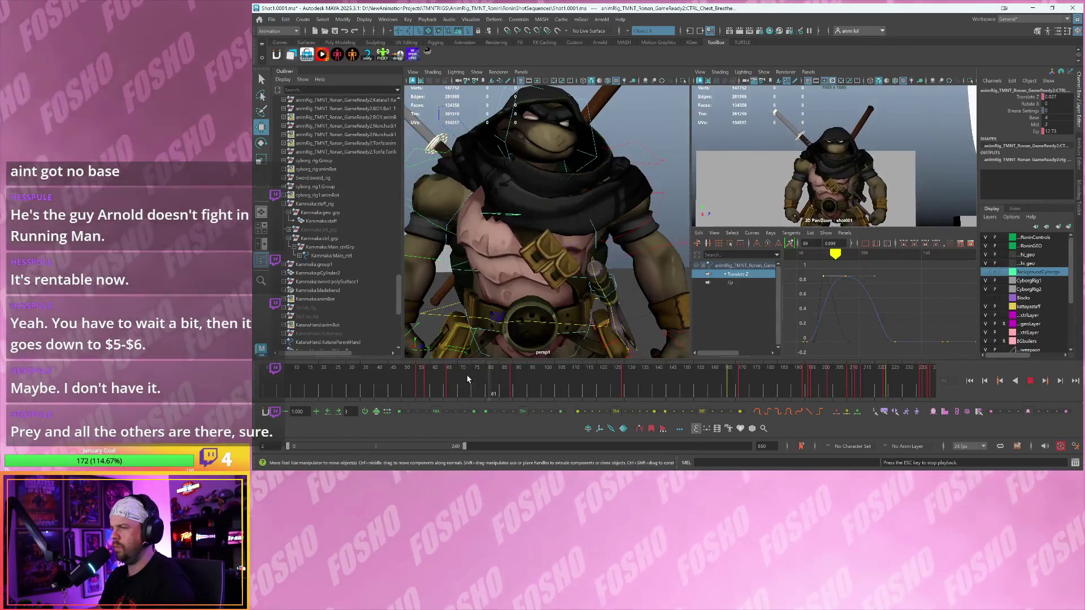
{"action": "left_click", "coordinate": [277, 72]}
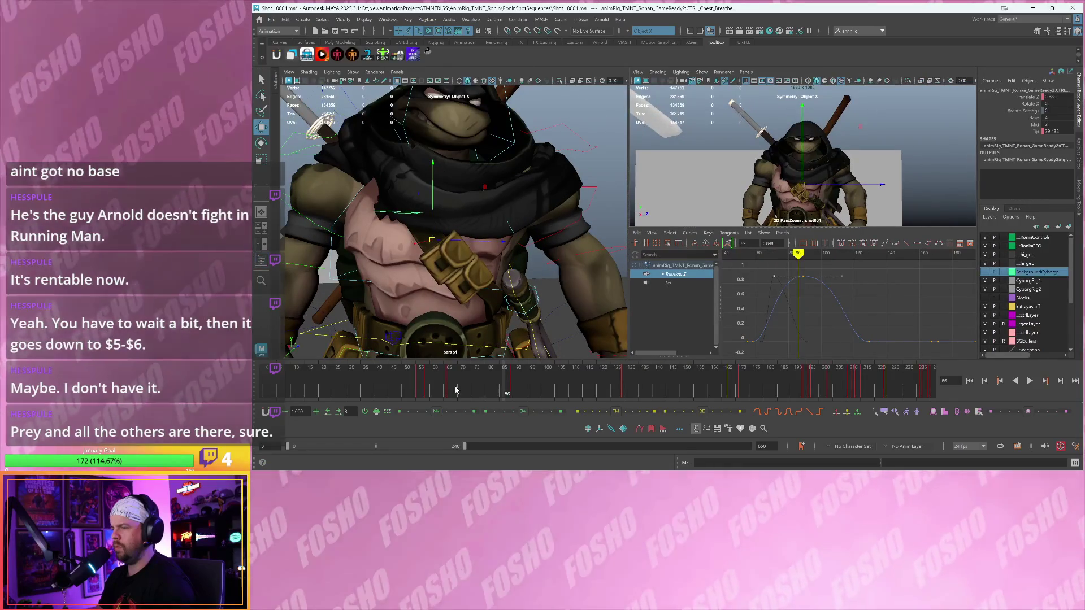
- Replay the breathing from around frame 53 while reframing the curve's peak, stopping at frame 146
{"action": "left_click", "coordinate": [455, 390]}
{"action": "key", "text": "alt+v"}
{"action": "left_click", "coordinate": [405, 391]}
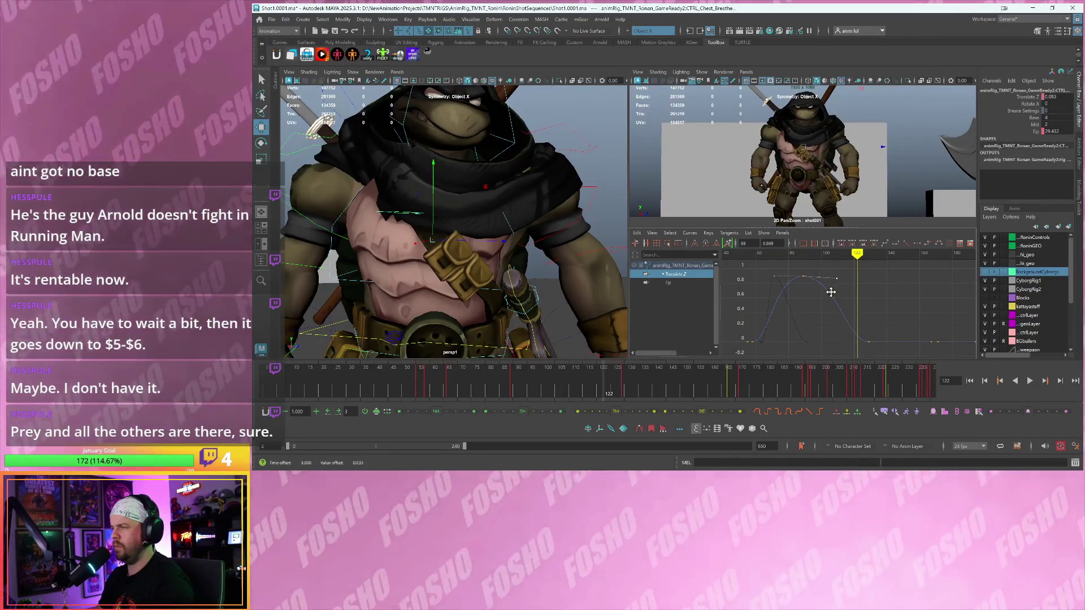
{"action": "middle_click_drag", "start_coordinate": [855, 326], "coordinate": [845, 324], "text": "alt"}
{"action": "left_click_drag", "start_coordinate": [854, 319], "coordinate": [905, 358]}
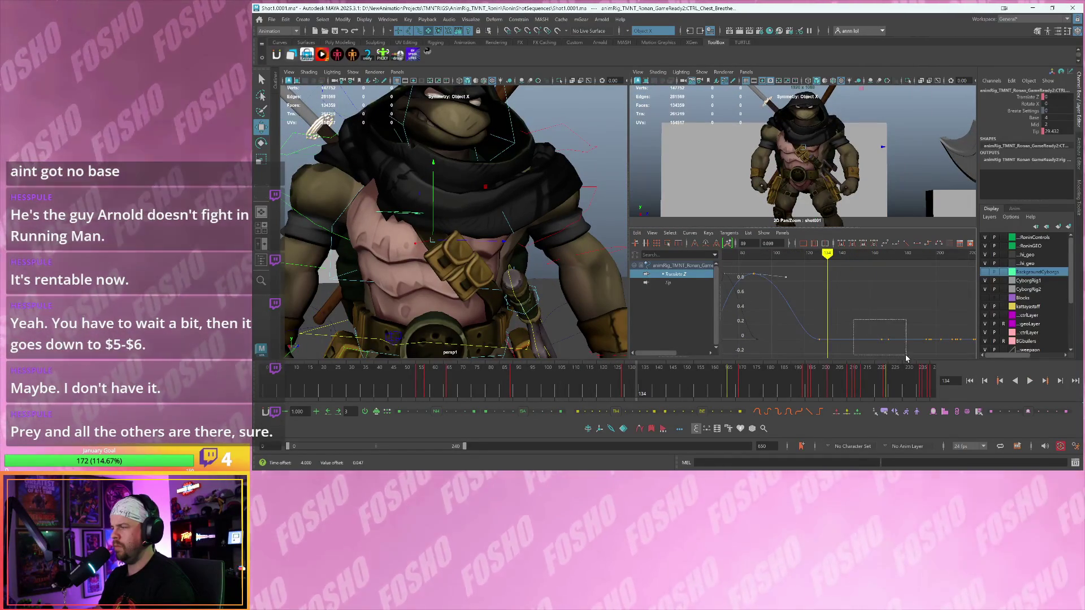
{"action": "right_click_drag", "start_coordinate": [830, 340], "coordinate": [818, 311], "text": "alt"}
{"action": "left_click_drag", "start_coordinate": [880, 344], "coordinate": [891, 349], "text": "ctrl+alt"}
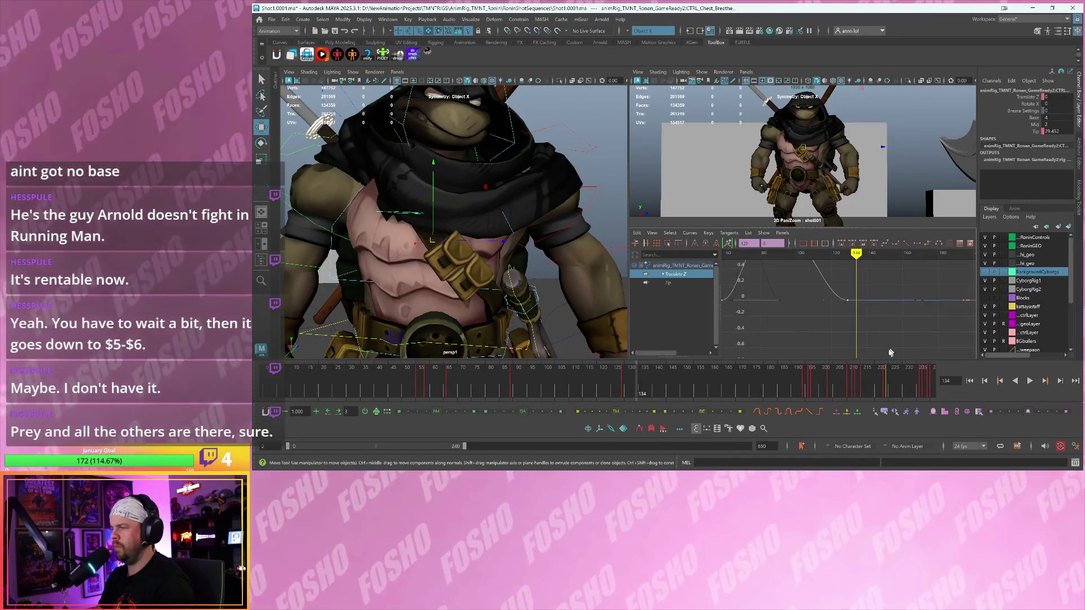
{"action": "middle_click_drag", "start_coordinate": [863, 343], "coordinate": [835, 366], "text": "alt"}
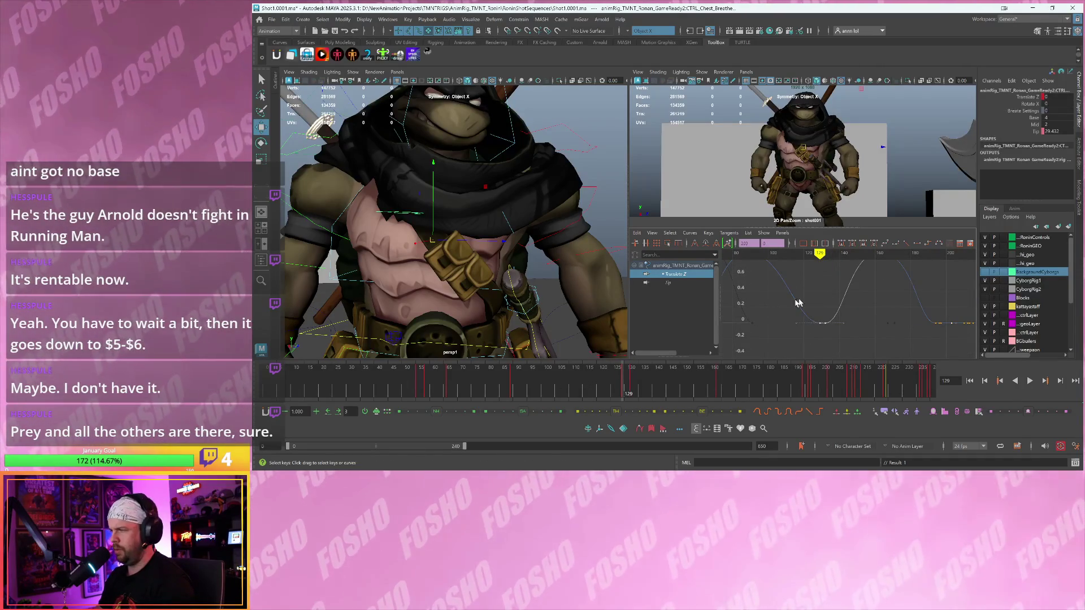
{"action": "key", "text": "Escape"}
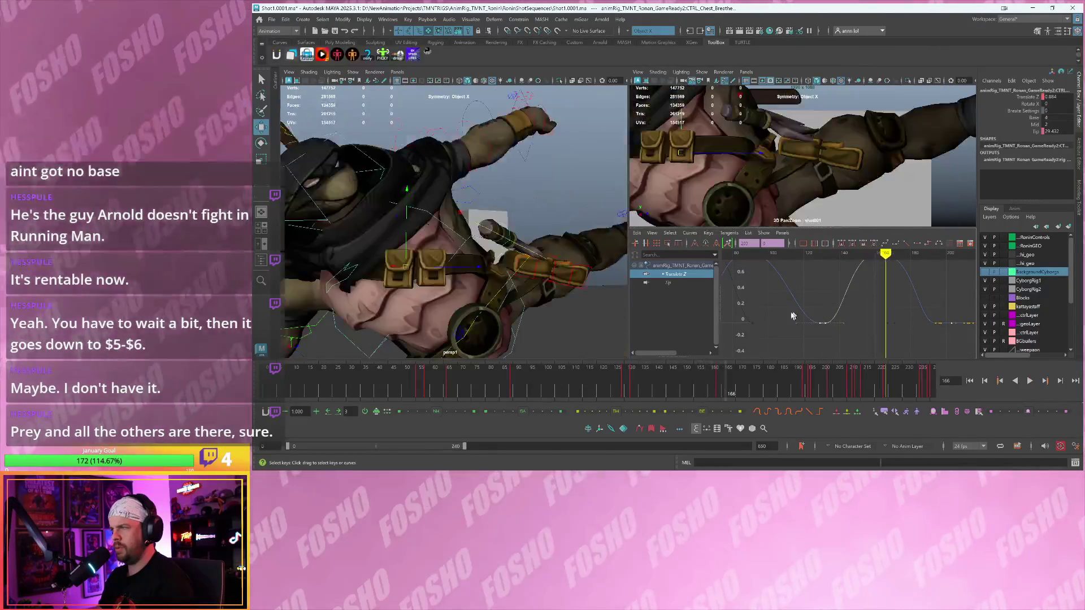
{"action": "left_click", "coordinate": [472, 390]}
{"action": "key", "text": "alt+v"}
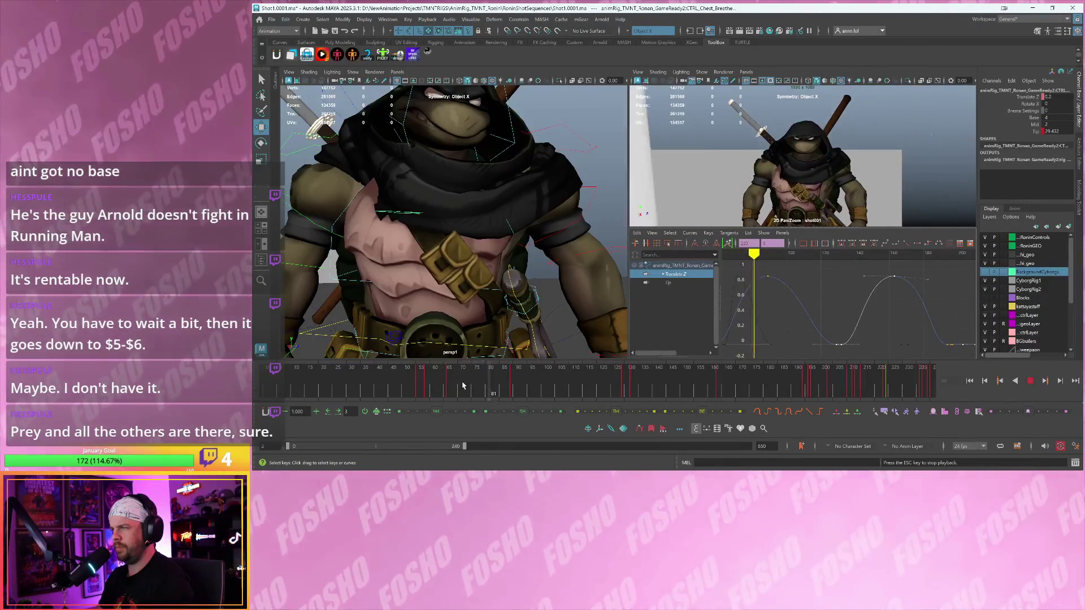
{"action": "key", "text": "Escape"}
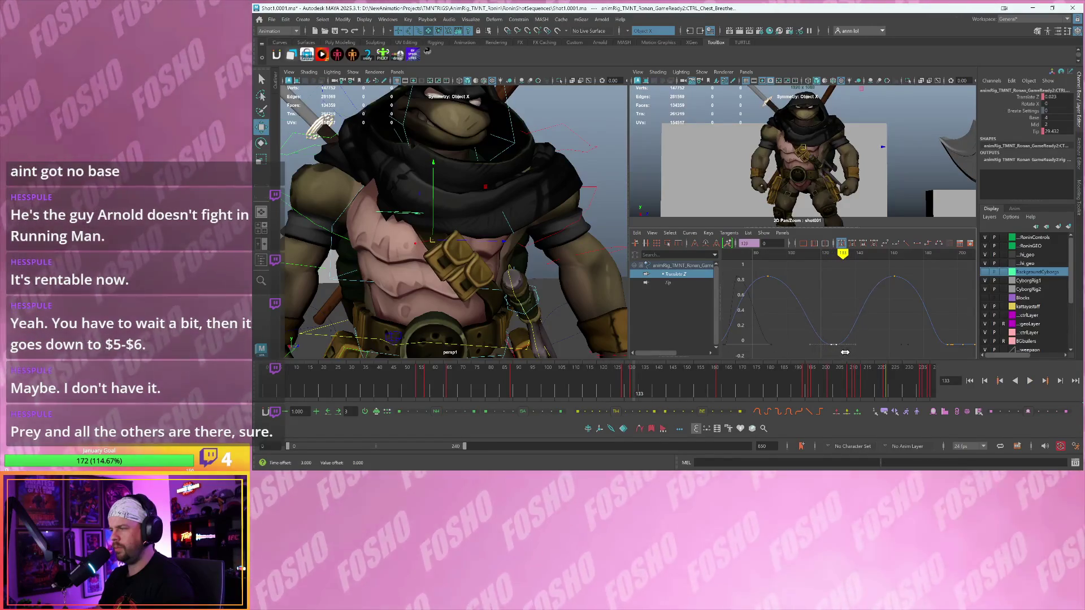
{"action": "key", "text": "Escape"}
- Slide the zero Translate Z key after the peak earlier to frame 157 and replay the timing
{"action": "left_click", "coordinate": [882, 276]}
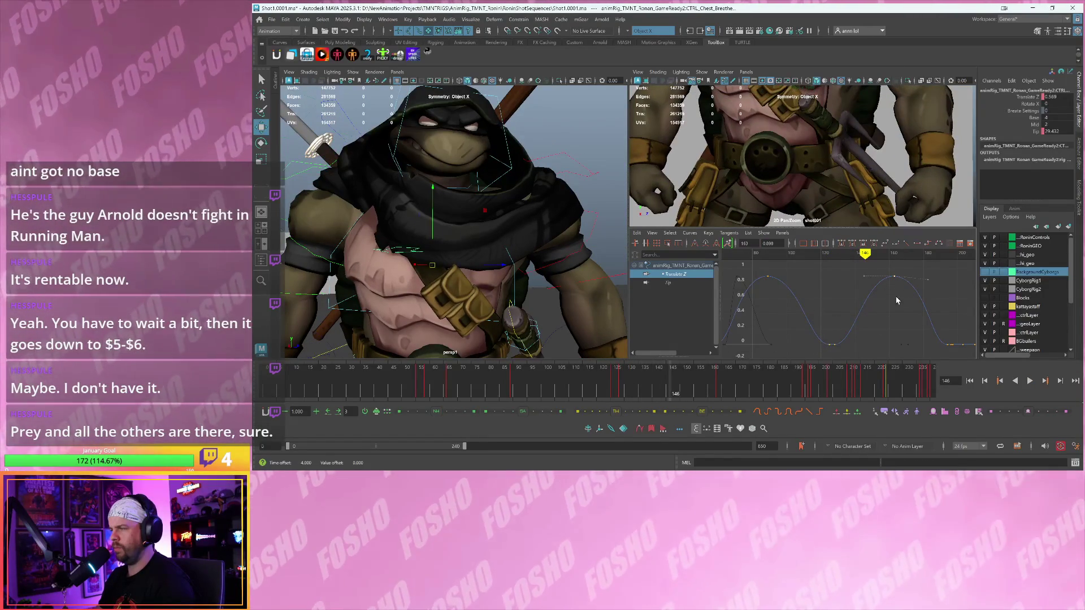
{"action": "left_click_drag", "start_coordinate": [880, 300], "coordinate": [900, 315]}
{"action": "left_click", "coordinate": [949, 345]}
{"action": "middle_click_drag", "start_coordinate": [949, 357], "coordinate": [884, 357], "text": "shift"}
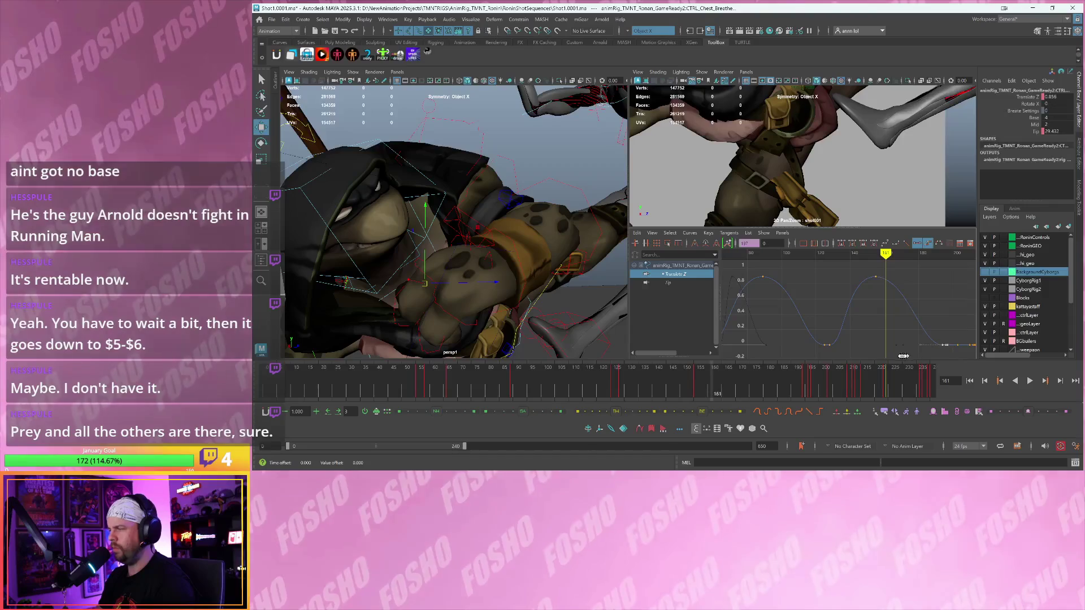
{"action": "left_click", "coordinate": [489, 371]}
{"action": "key", "text": "alt+v"}
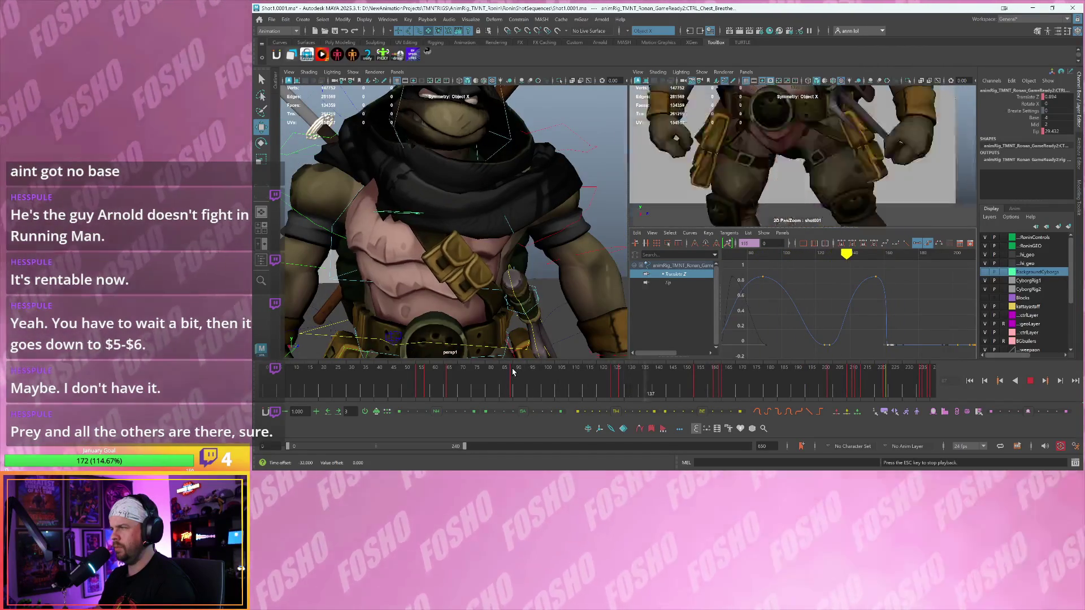
{"action": "left_click", "coordinate": [455, 372]}
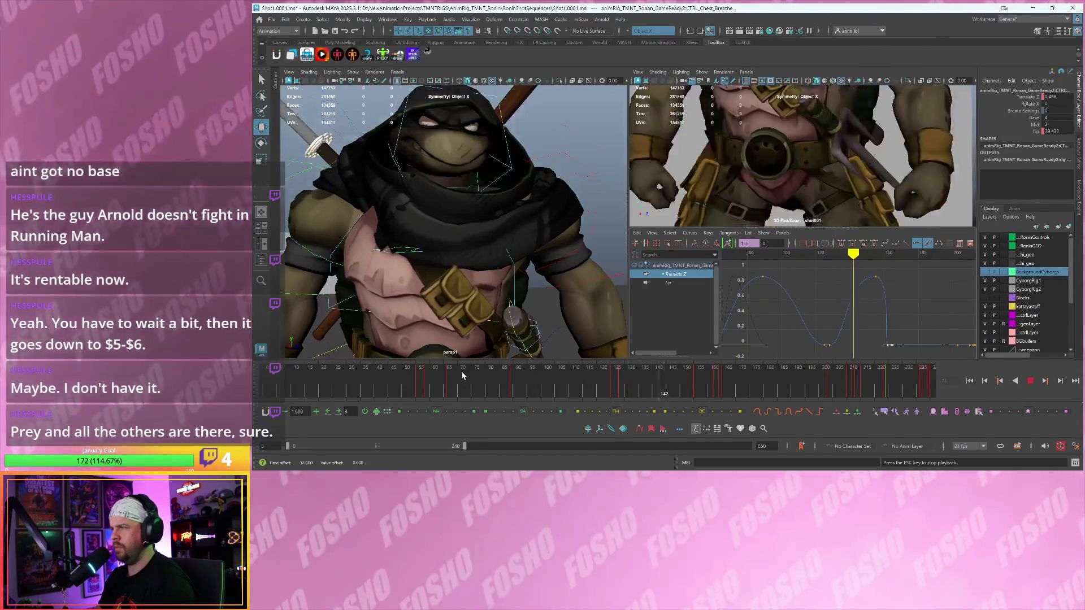
{"action": "left_click", "coordinate": [468, 376]}
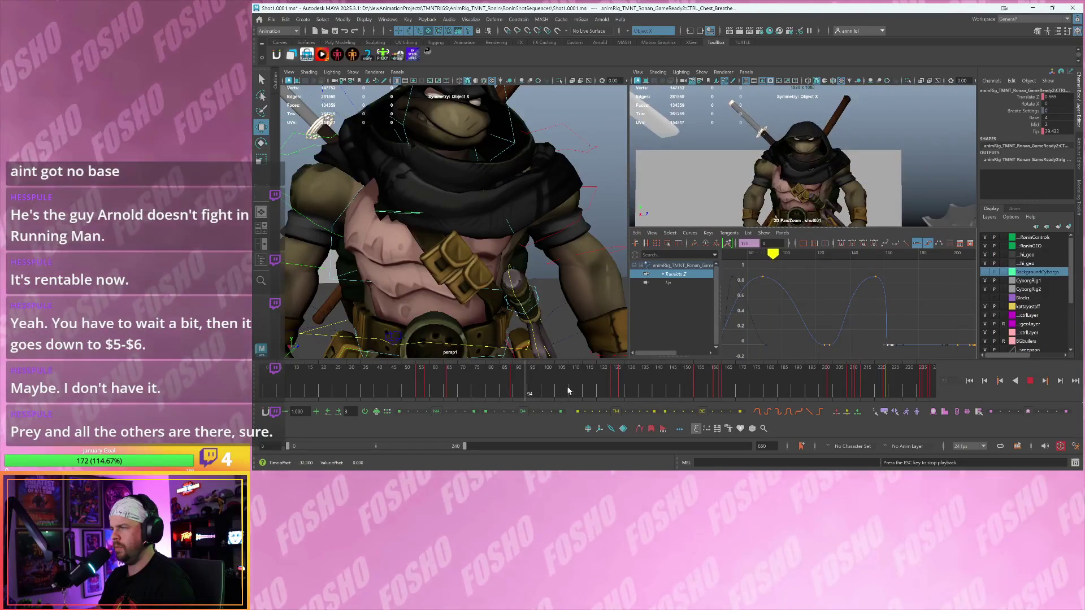
- Maximize the shot camera view and replay the shot from frame 132 to 146
{"action": "key", "text": "space"}
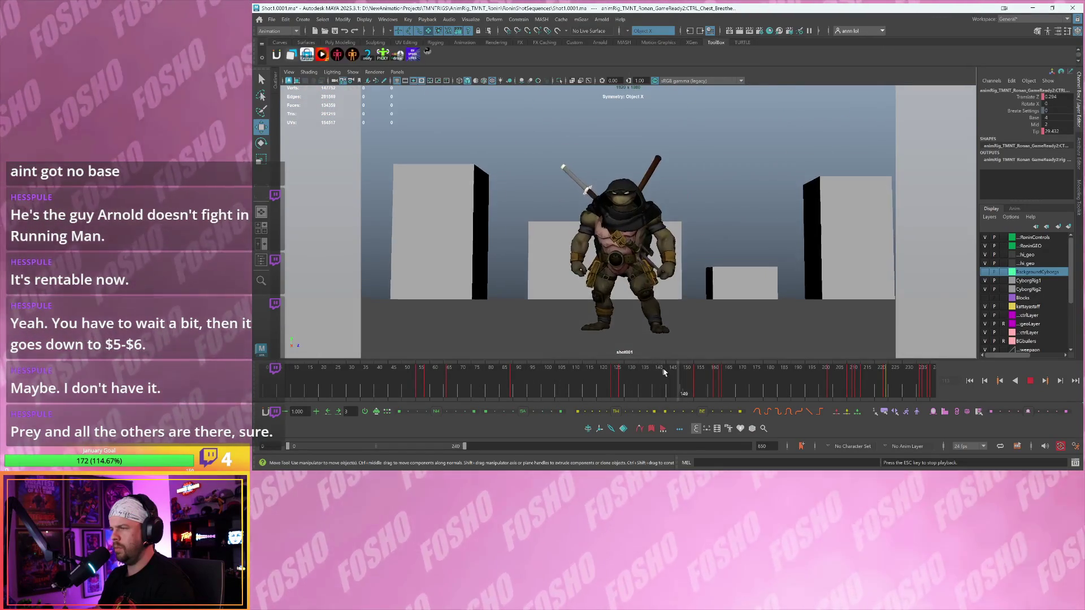
{"action": "key", "text": "Escape"}
{"action": "key", "text": "alt+v"}
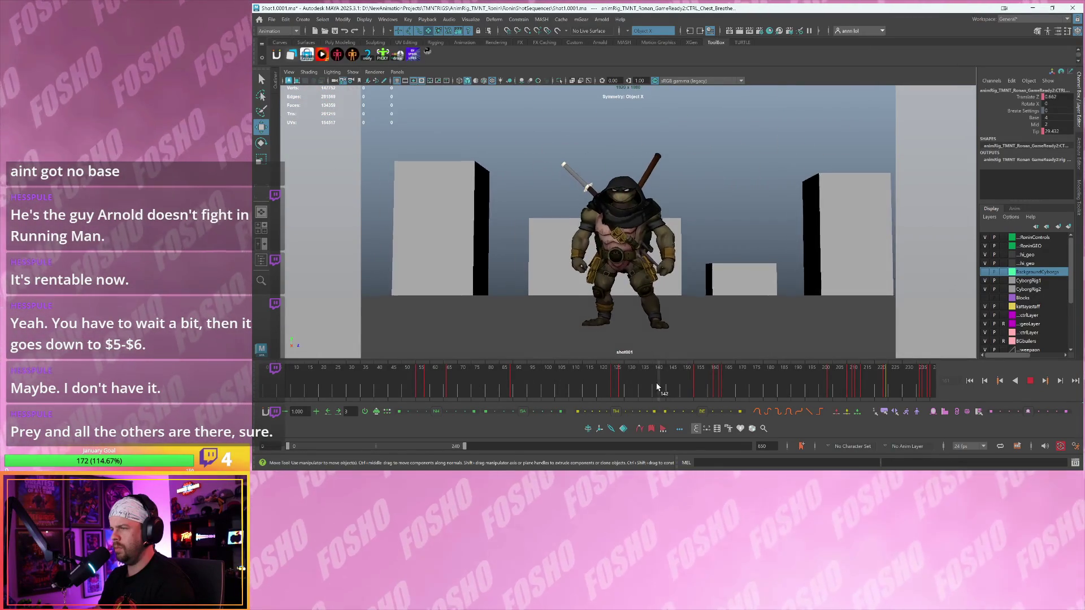
{"action": "left_click", "coordinate": [639, 391]}
{"action": "key", "text": "Escape"}
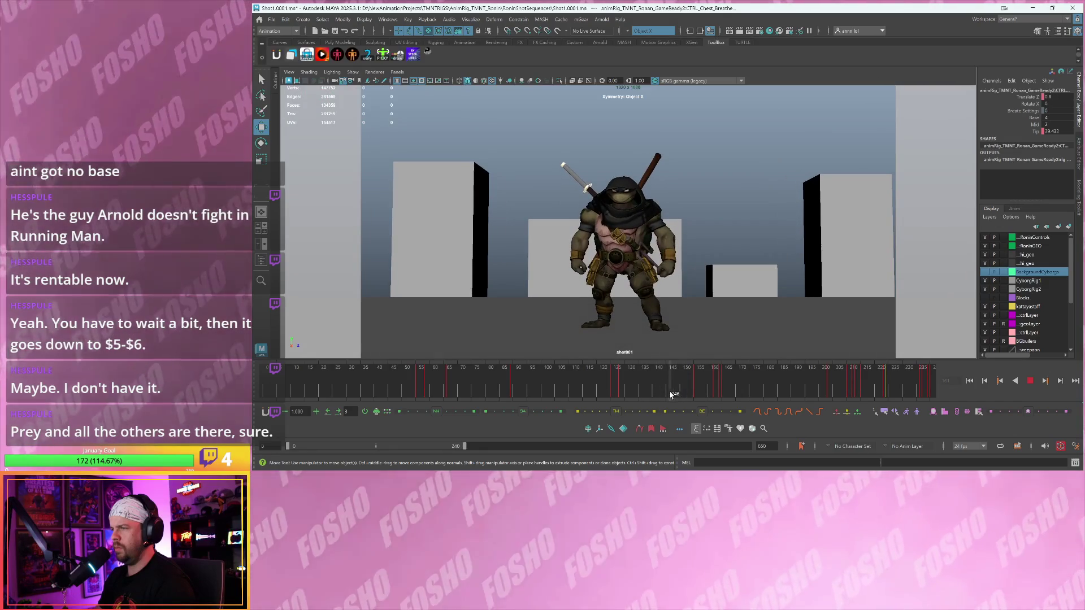
{"action": "key", "text": "ctrl+z"}
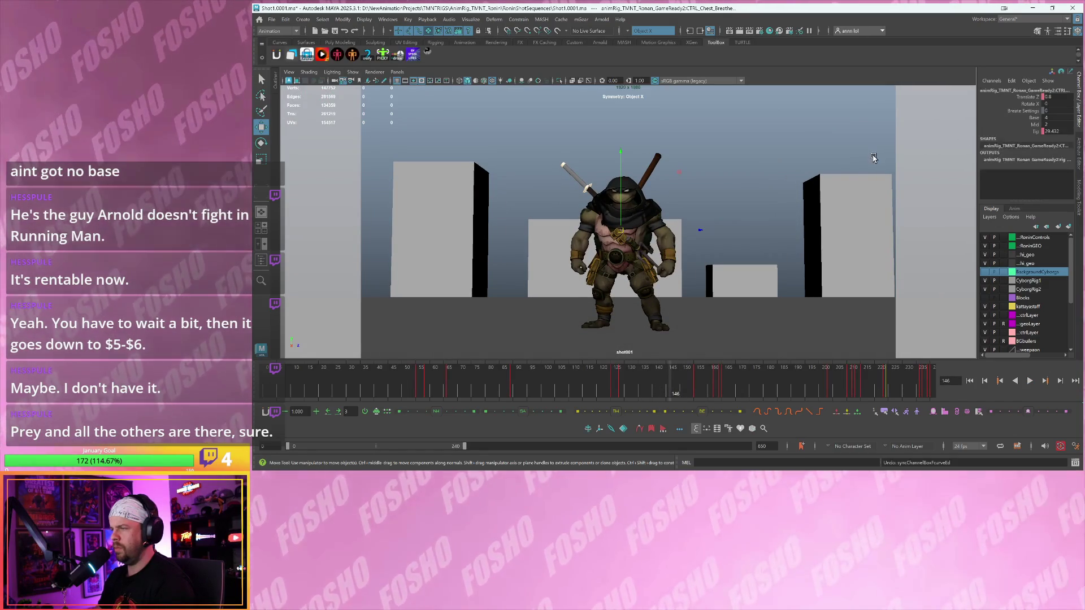
{"action": "key", "text": "s"}
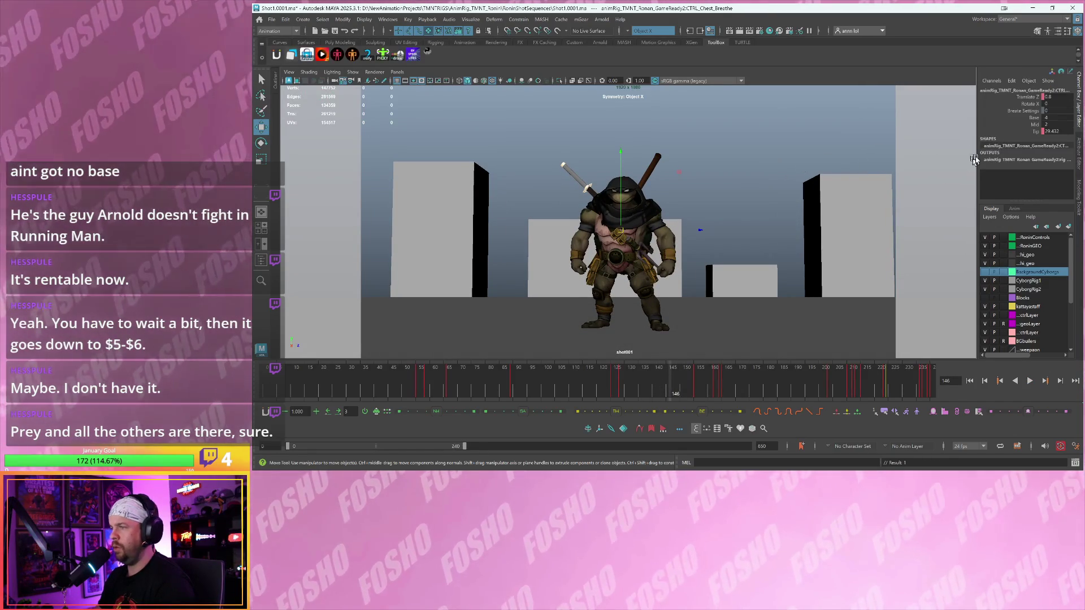
- Try a lower Mid value and undo it, then raise Base to 22.9 and key it
{"action": "left_click", "coordinate": [1034, 125]}
{"action": "middle_click_drag", "start_coordinate": [779, 189], "coordinate": [774, 188]}
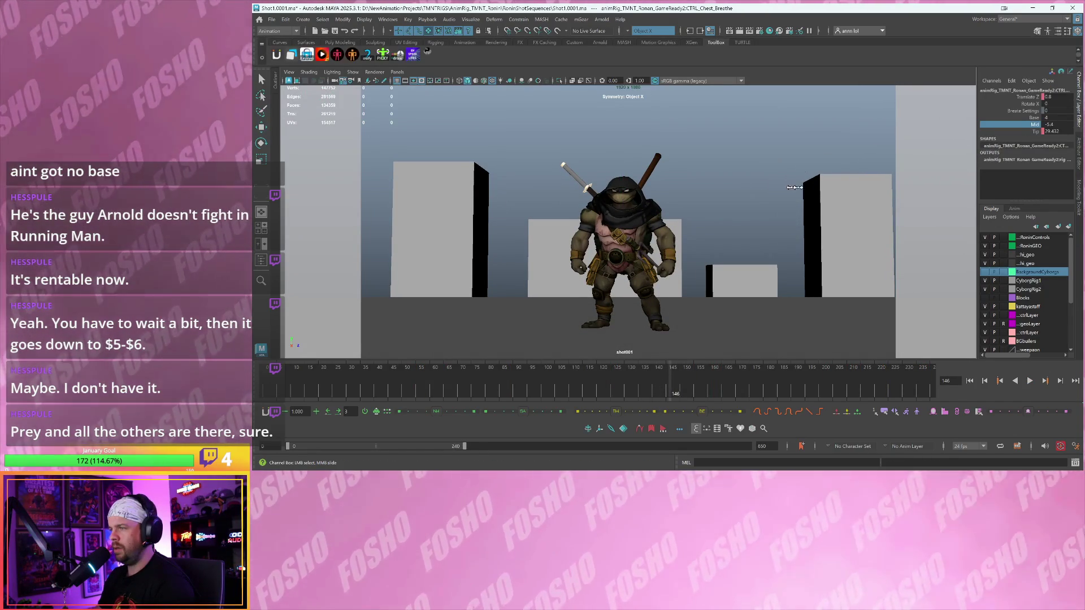
{"action": "key", "text": "ctrl+z"}
{"action": "left_click", "coordinate": [1028, 118]}
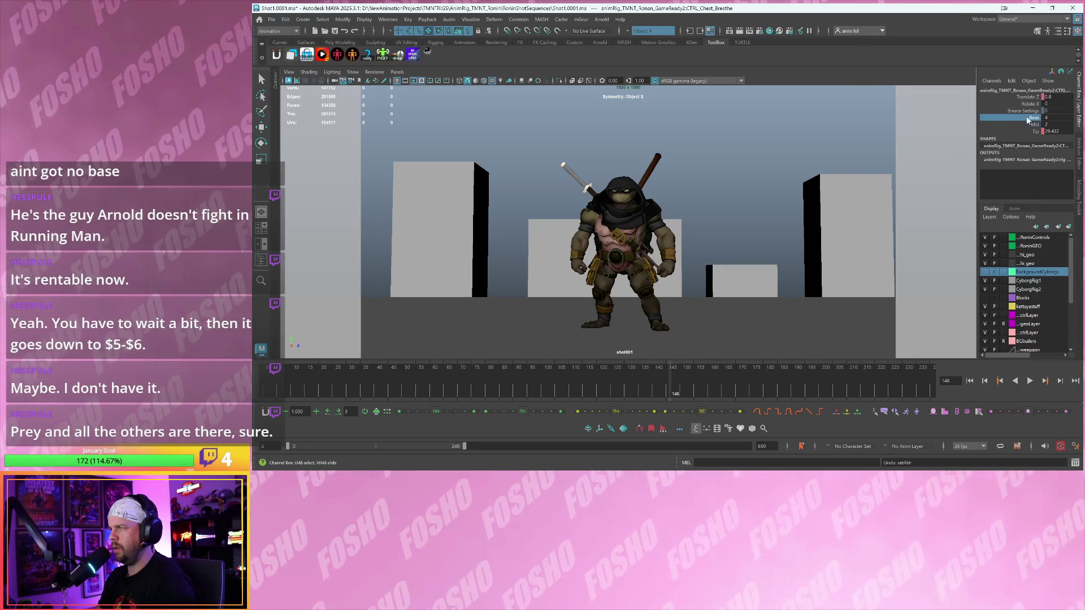
{"action": "key", "text": "ctrl+z"}
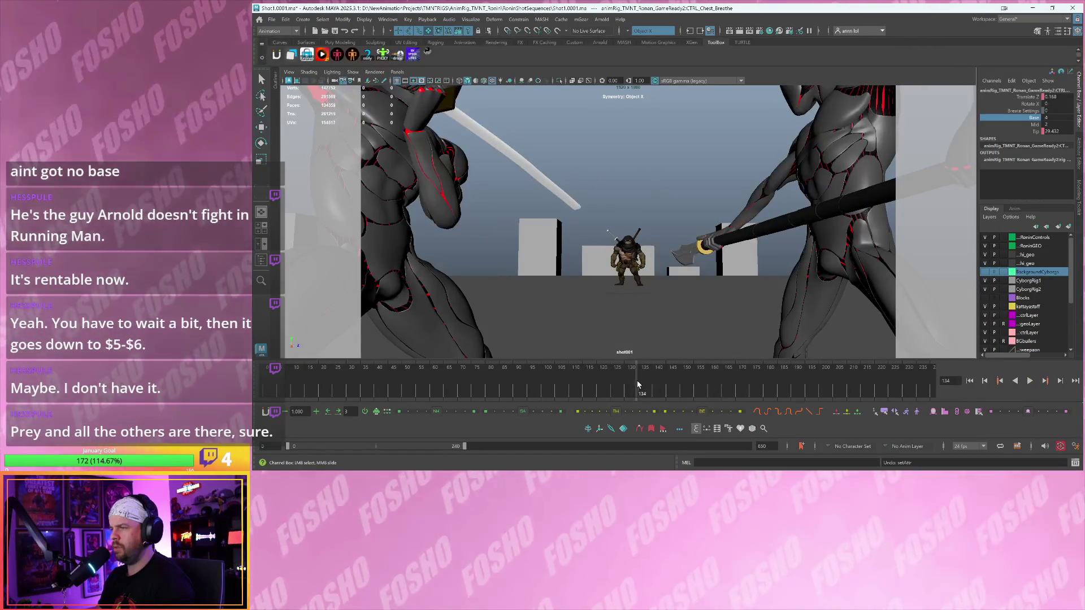
{"action": "right_click", "coordinate": [1009, 138]}
{"action": "left_click", "coordinate": [1017, 145]}
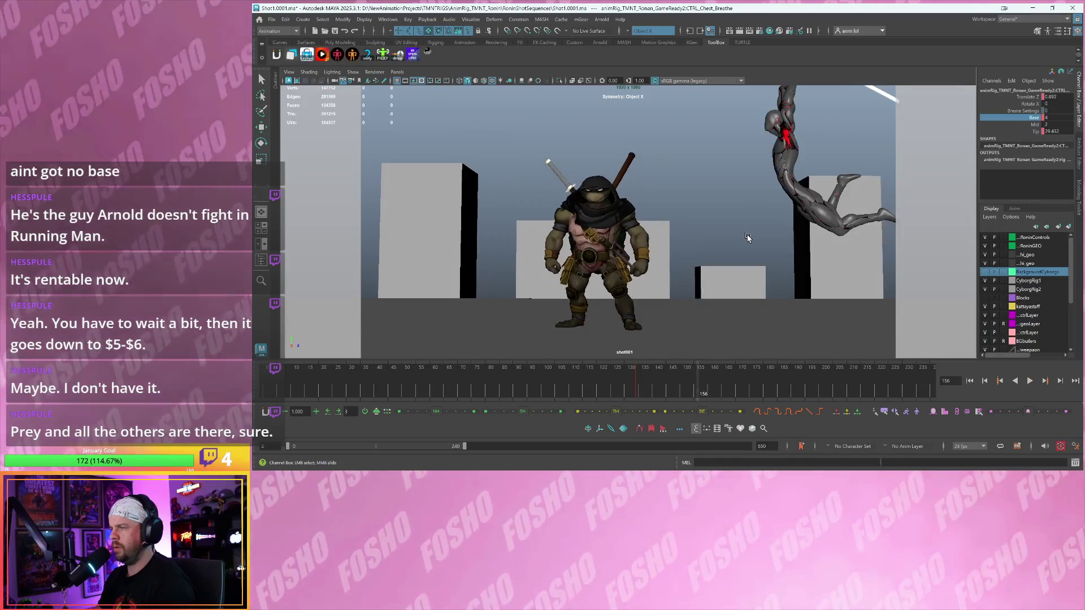
{"action": "key", "text": "Escape"}
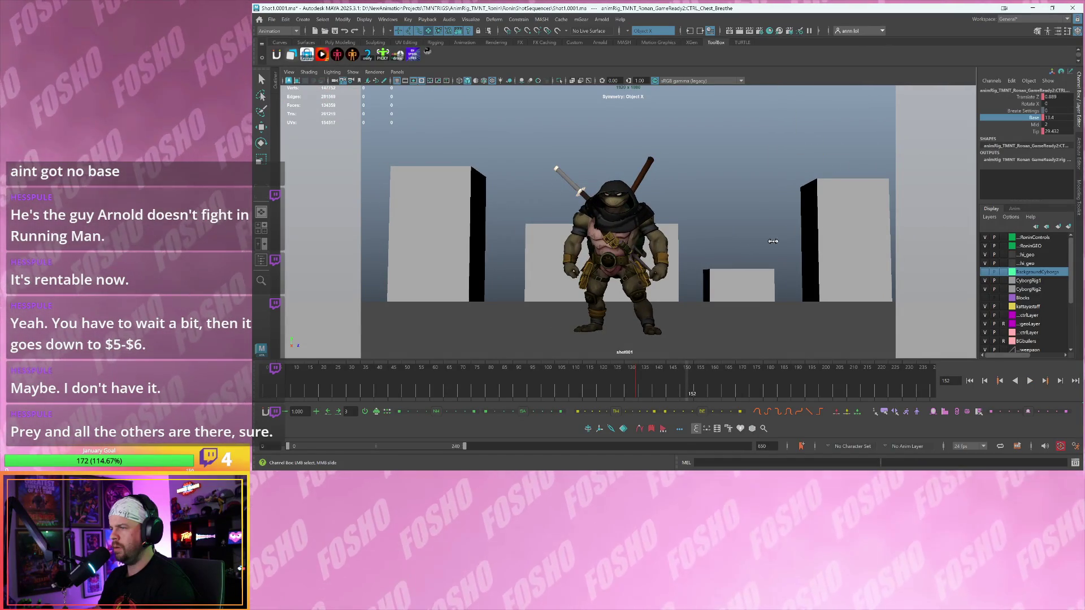
{"action": "middle_click_drag", "start_coordinate": [782, 242], "coordinate": [791, 241]}
{"action": "key", "text": "s"}
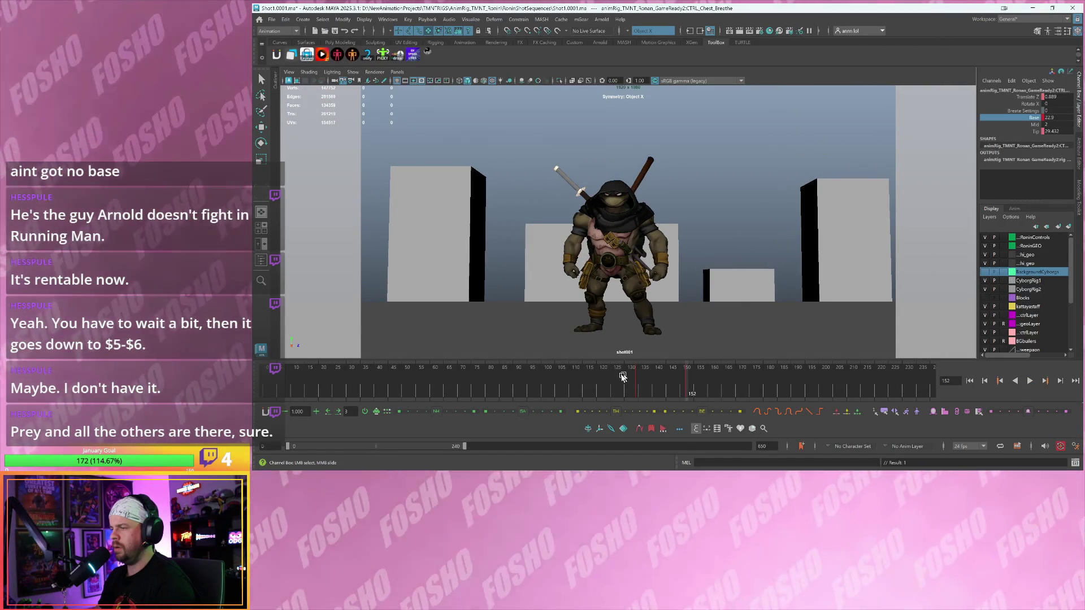
- Play through the sequence shots, hold at frame 154, and select the turtle's katana control
{"action": "key", "text": "alt+v"}
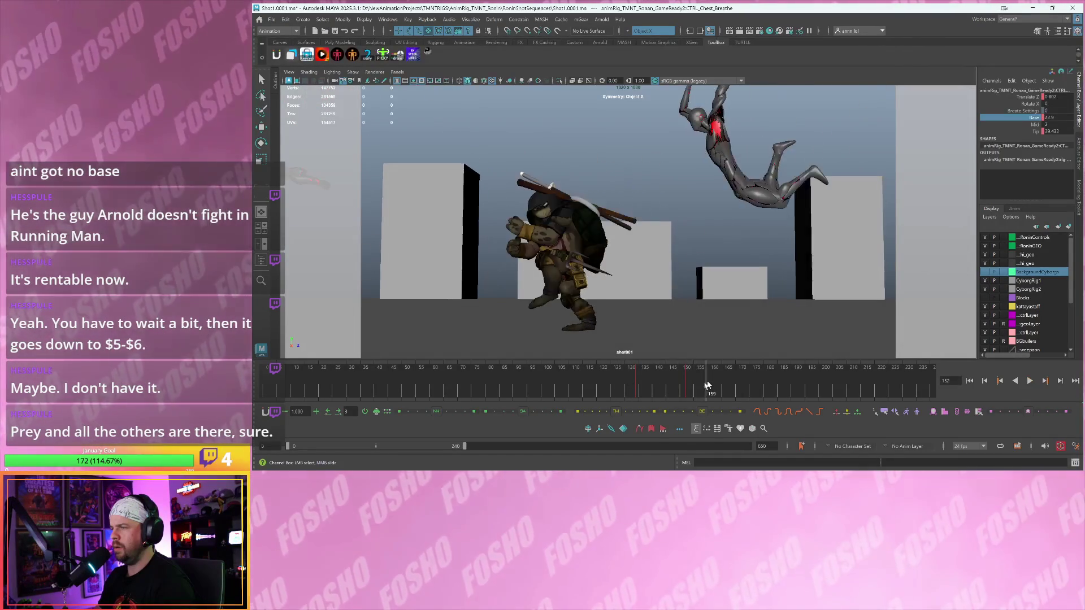
{"action": "key", "text": "alt+period"}
{"action": "key", "text": "alt+period"}
{"action": "key", "text": "alt+period"}
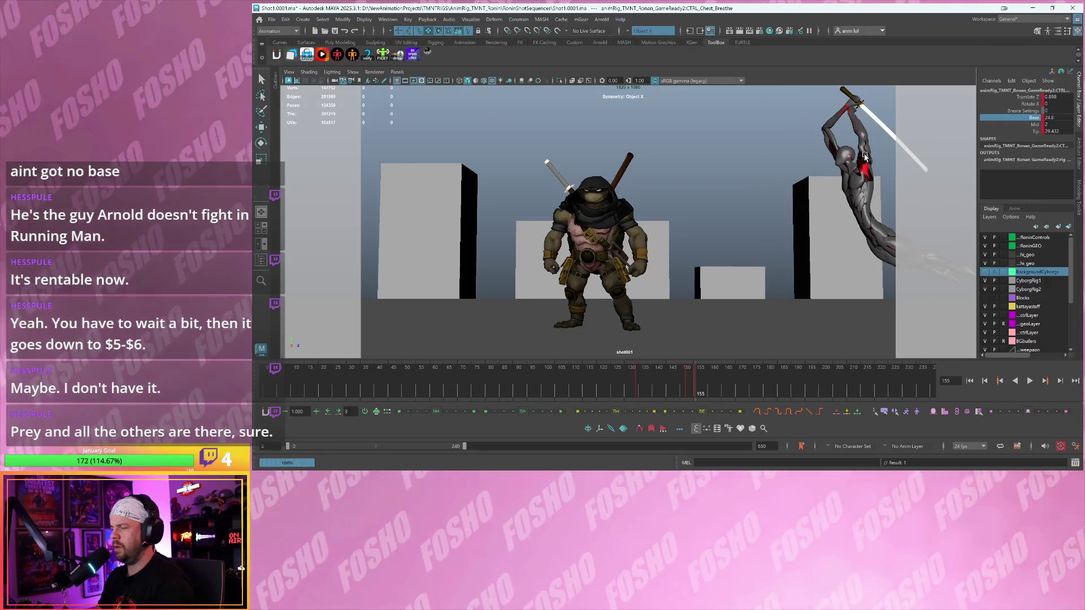
{"action": "left_click", "coordinate": [600, 380]}
{"action": "key", "text": "alt+v"}
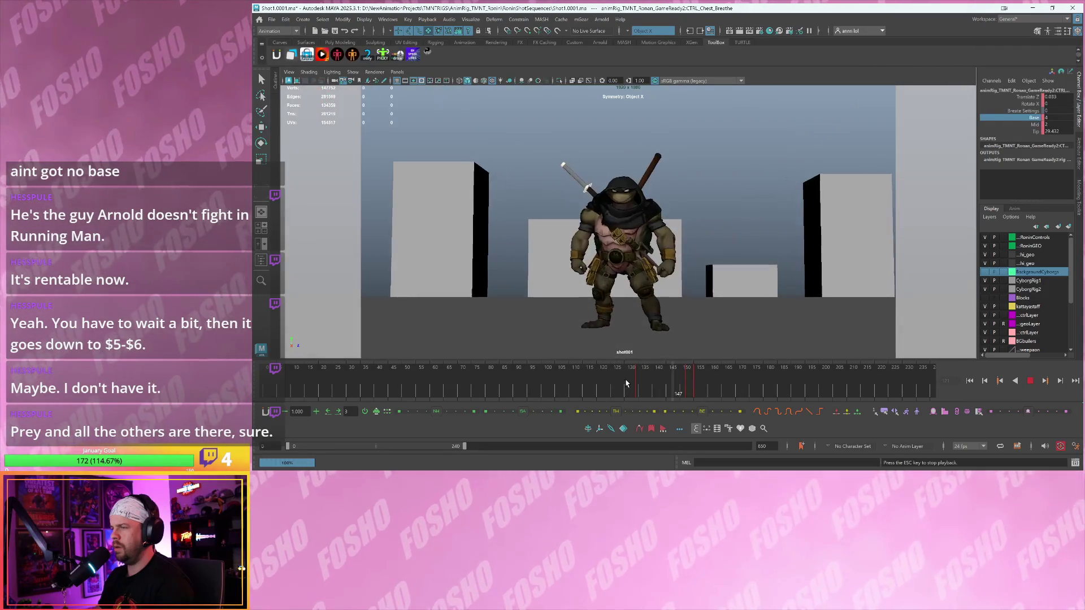
{"action": "left_click", "coordinate": [696, 386]}
{"action": "key", "text": "alt+comma"}
{"action": "key", "text": "alt+comma"}
{"action": "key", "text": "alt+comma"}
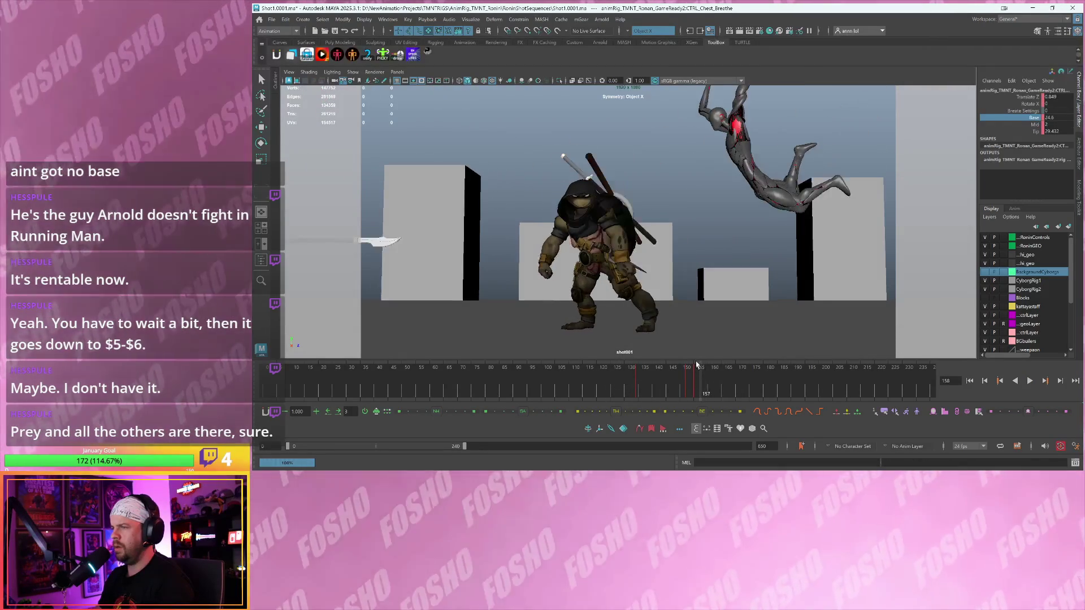
{"action": "key", "text": "alt+period"}
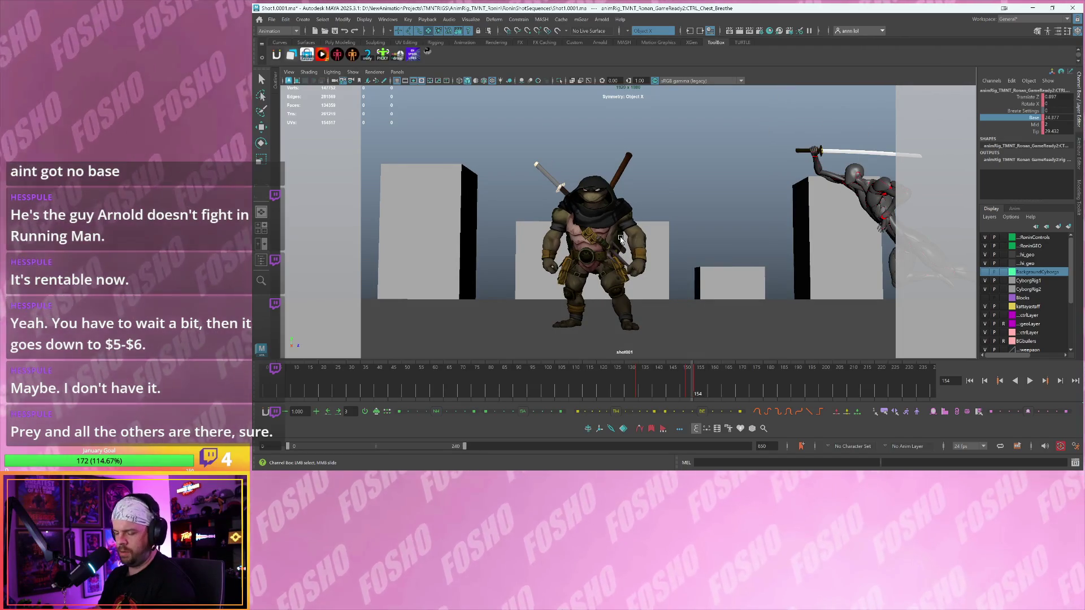
{"action": "left_click", "coordinate": [532, 164]}
- Step the shot to frame 156, play and stop it, then restore the persp/shot001/Graph Editor layout
{"action": "key", "text": "w"}
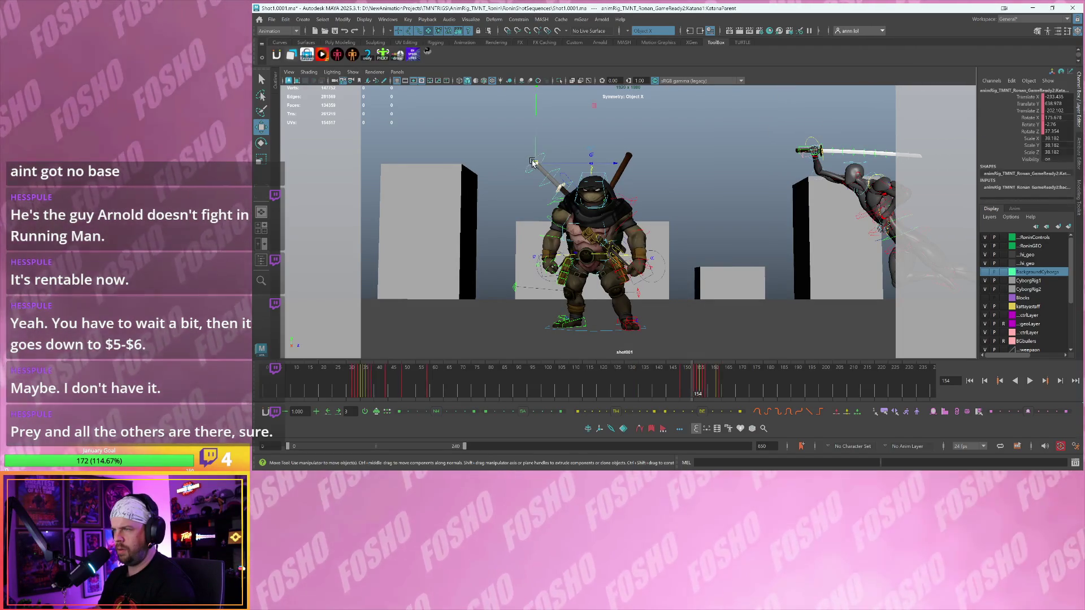
{"action": "key", "text": "alt+period"}
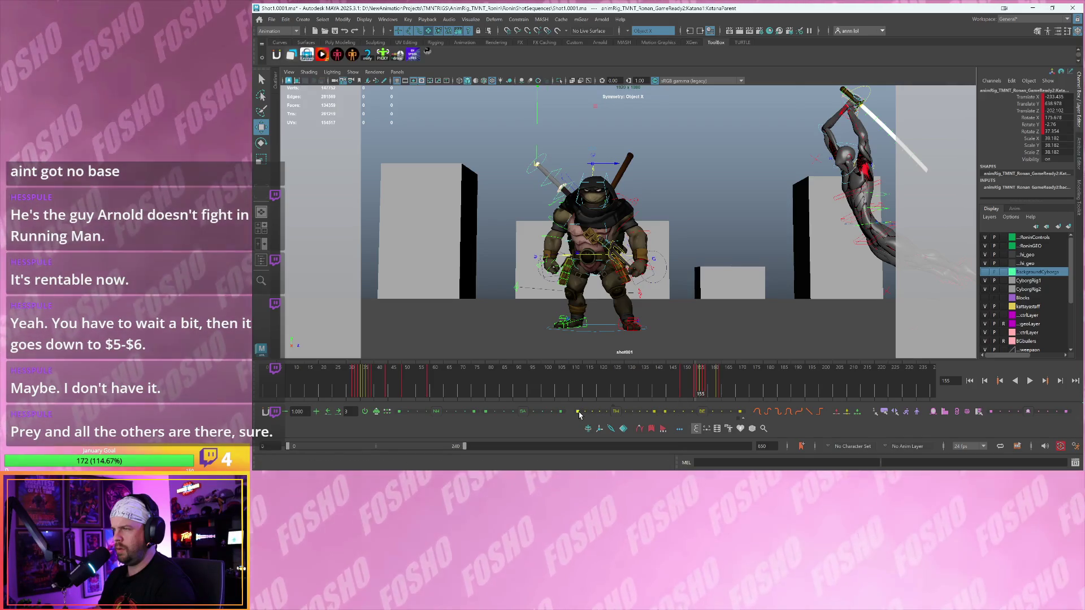
{"action": "key", "text": "alt+period"}
{"action": "key", "text": "alt+period"}
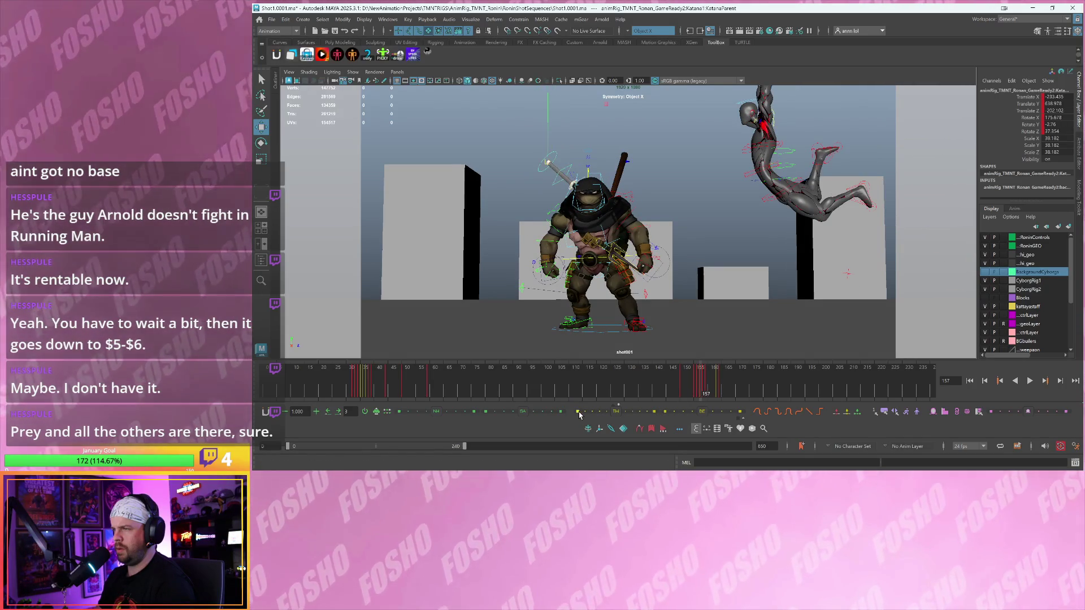
{"action": "key", "text": "alt+v"}
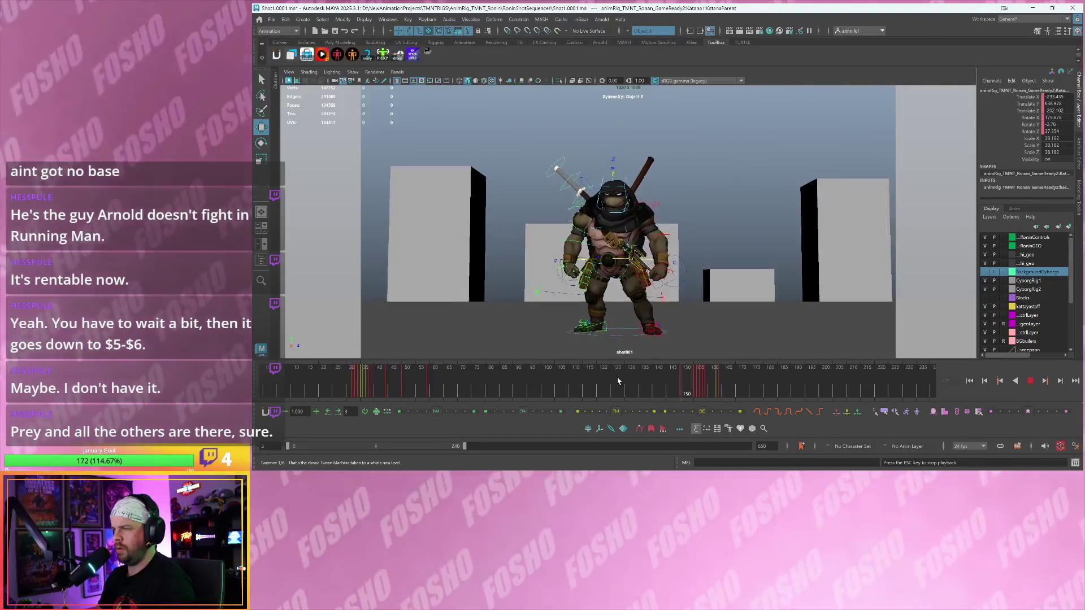
{"action": "key", "text": "Escape"}
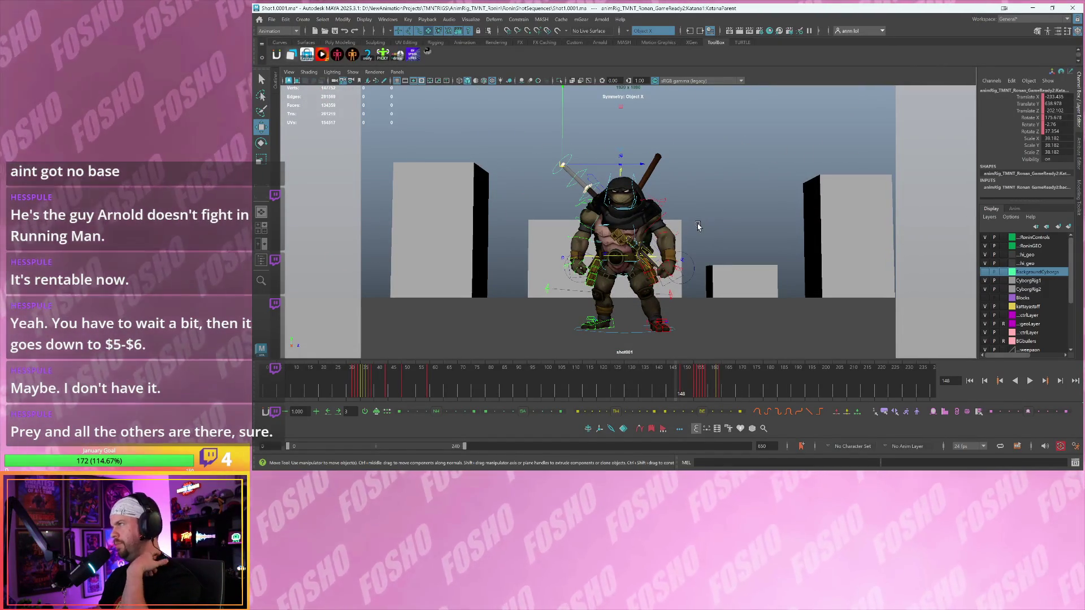
{"action": "key", "text": "space"}
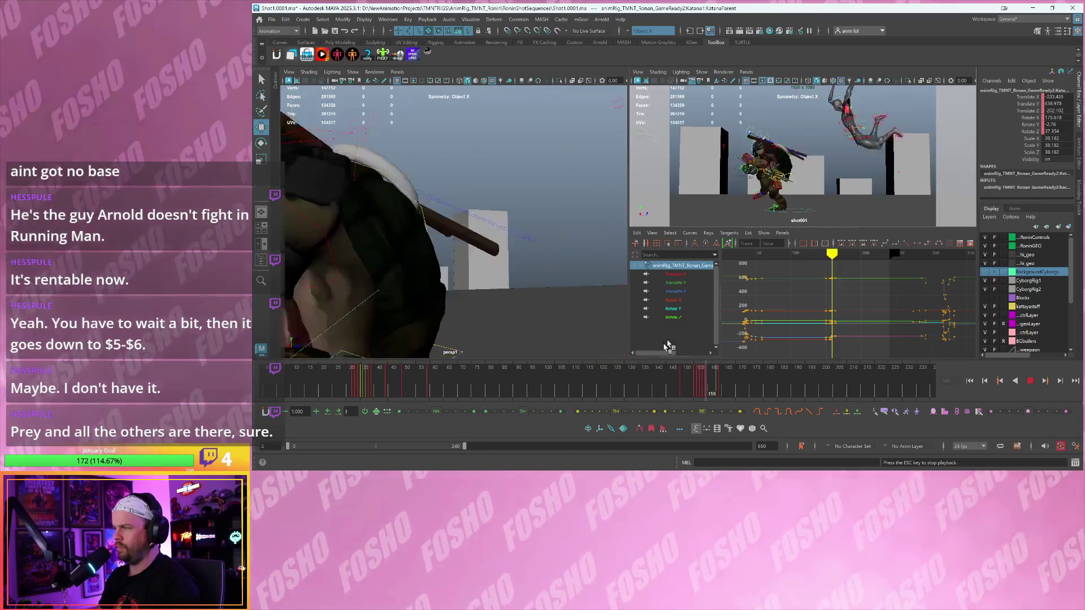
- Review the turtle's motion by scrubbing frames 150–160 and playing the shot twice
{"action": "left_click_drag", "start_coordinate": [672, 383], "coordinate": [729, 389]}
{"action": "key", "text": "Escape"}
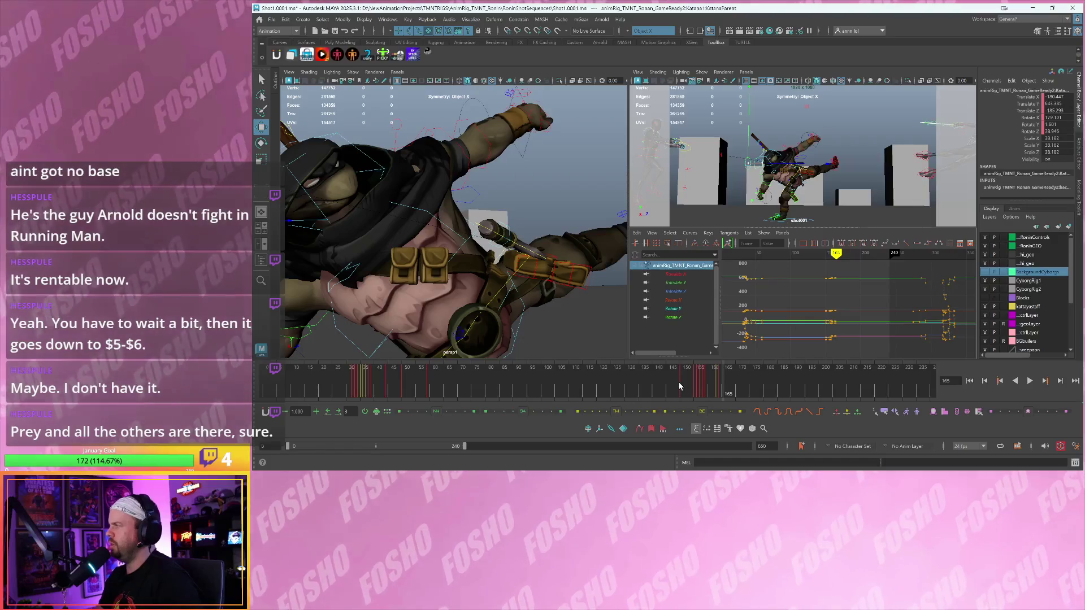
{"action": "key", "text": "alt+v"}
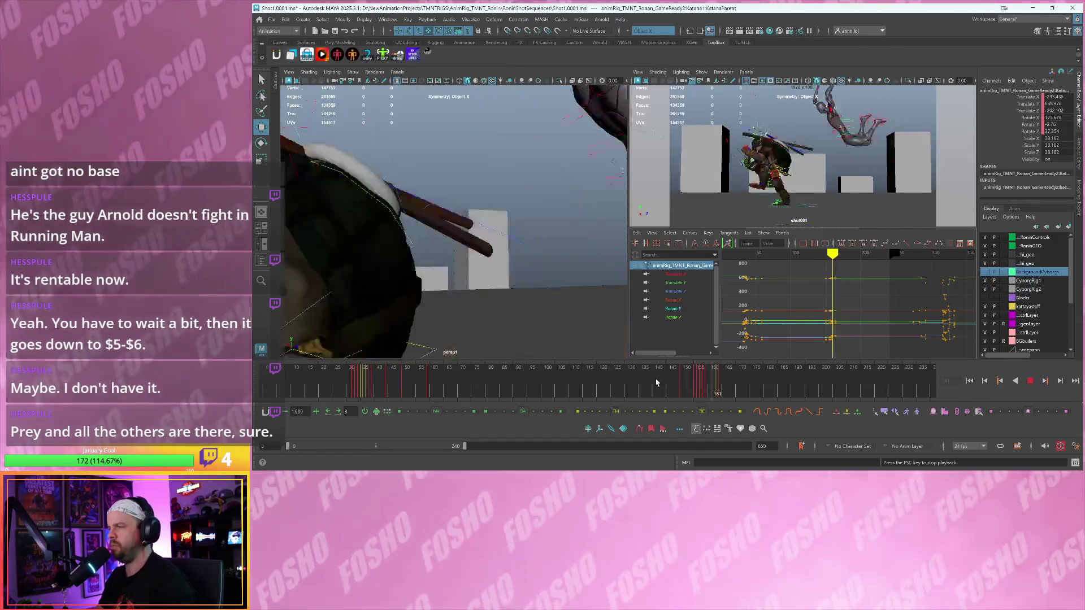
{"action": "key", "text": "Escape"}
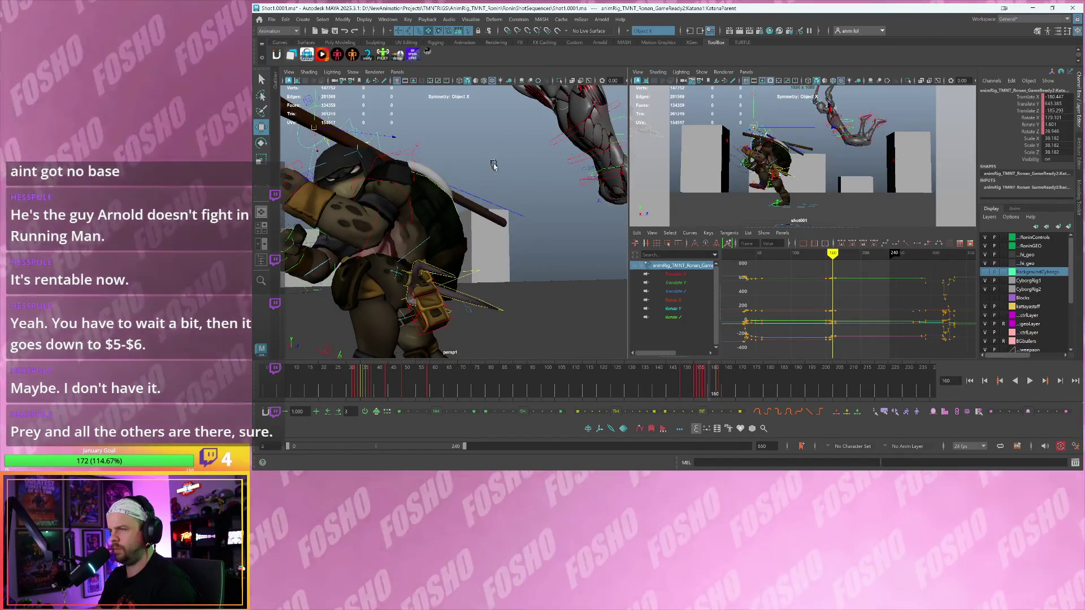
{"action": "key", "text": "alt+v"}
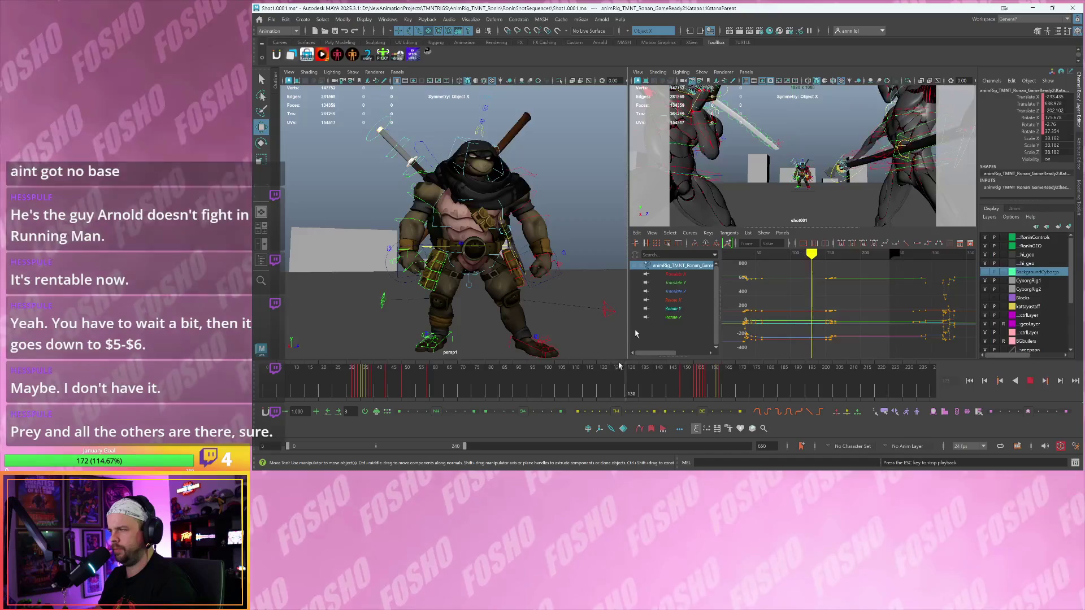
{"action": "key", "text": "Escape"}
- Orbit the view, scrub back to about frame 71, and select the left collar control
{"action": "left_click_drag", "start_coordinate": [526, 221], "coordinate": [547, 226], "text": "alt"}
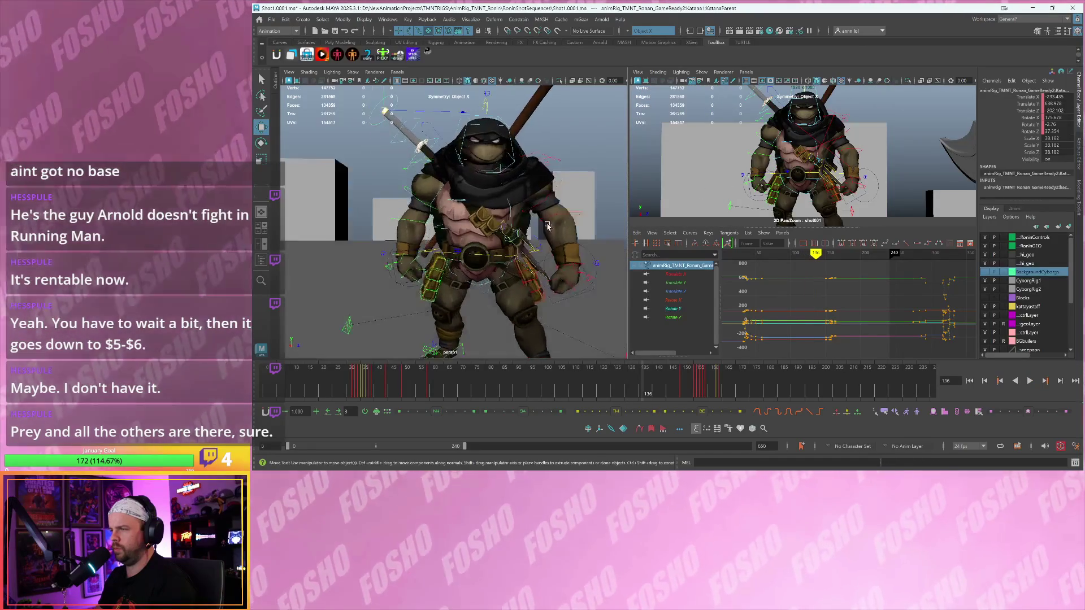
{"action": "mouse_move", "coordinate": [537, 387]}
{"action": "left_mouse_down"}
{"action": "mouse_move", "coordinate": [399, 388]}
{"action": "mouse_move", "coordinate": [462, 391]}
{"action": "left_mouse_up"}
{"action": "left_click", "coordinate": [573, 147]}
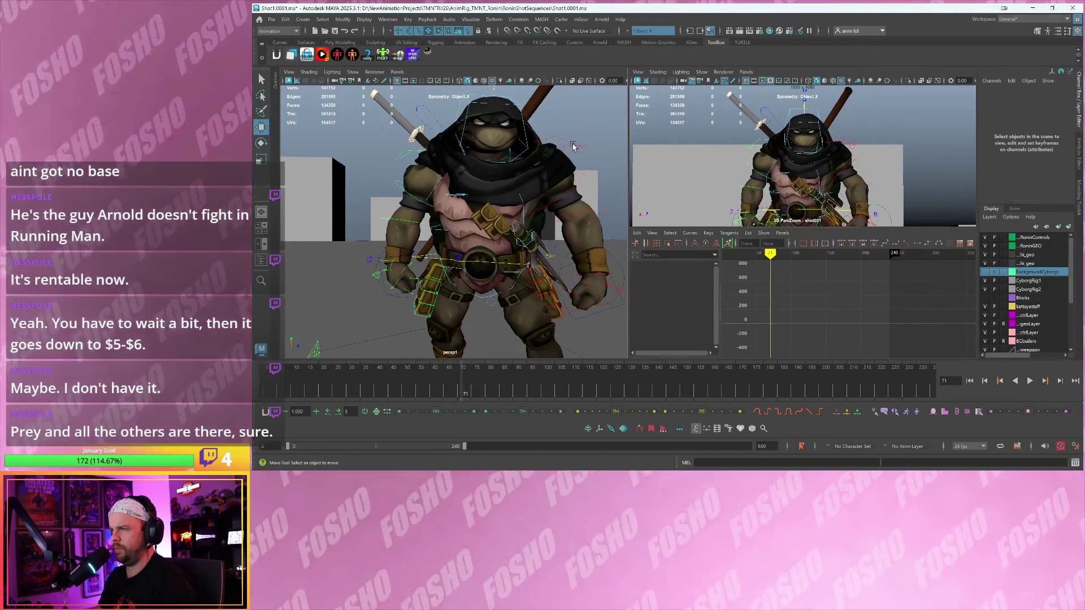
{"action": "left_click", "coordinate": [518, 223]}
- Rotate the left collar to a new angle, then add the right collar to the selection
{"action": "key", "text": "e"}
{"action": "mouse_move", "coordinate": [518, 222]}
{"action": "left_mouse_down"}
{"action": "mouse_move", "coordinate": [545, 236]}
{"action": "mouse_move", "coordinate": [505, 209]}
{"action": "left_mouse_up"}
{"action": "key", "text": "w"}
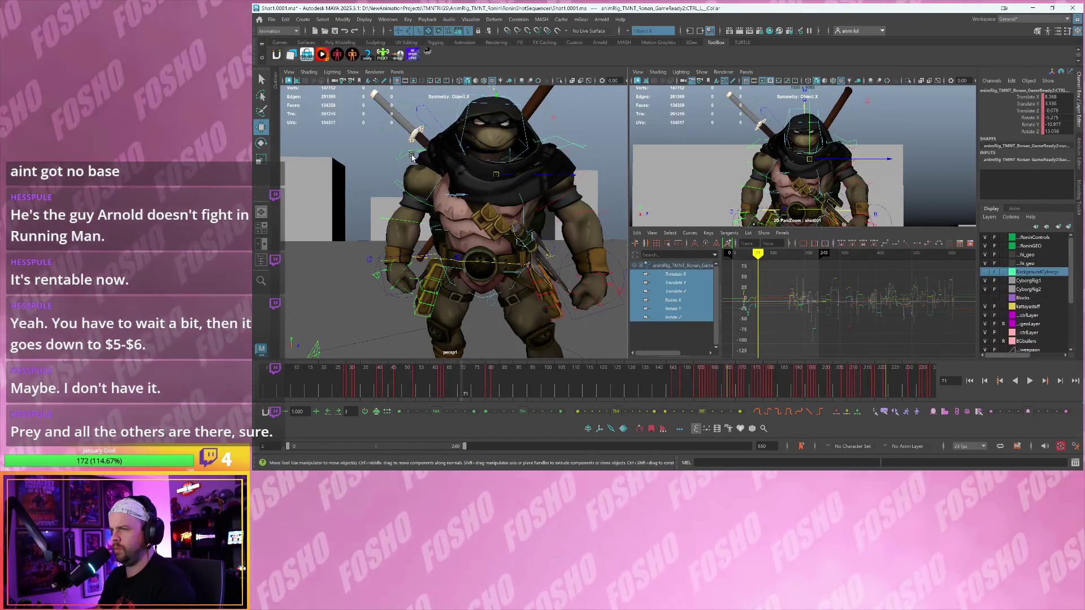
{"action": "left_click", "coordinate": [412, 157], "text": "shift"}
{"action": "key", "text": "comma"}
- Play the collars in the full camera framing, then zoom the curve view and go to frame 71
{"action": "key", "text": "alt+v"}
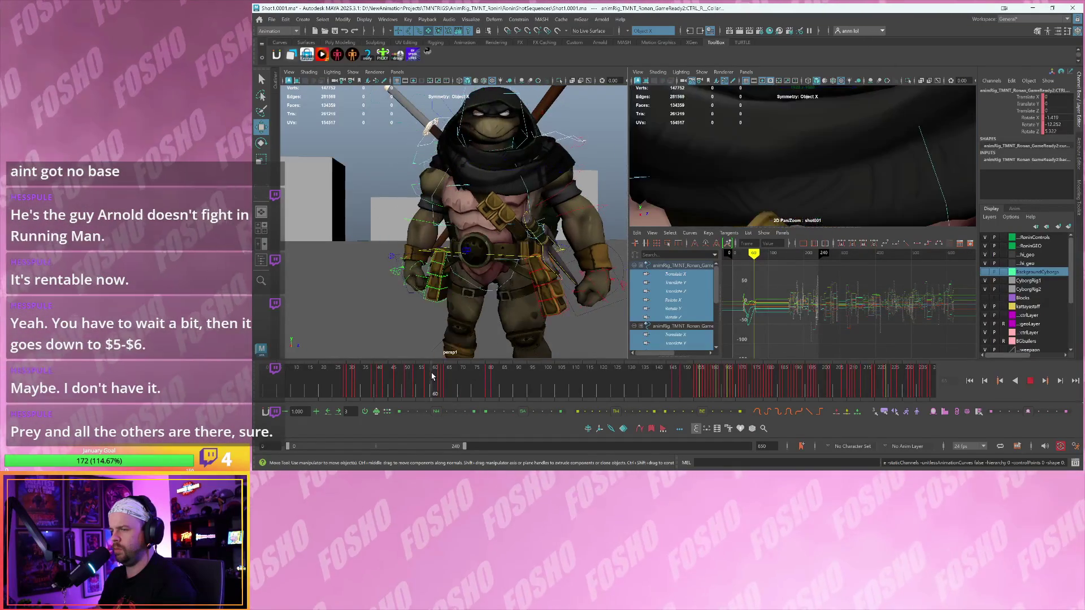
{"action": "key", "text": "backslash"}
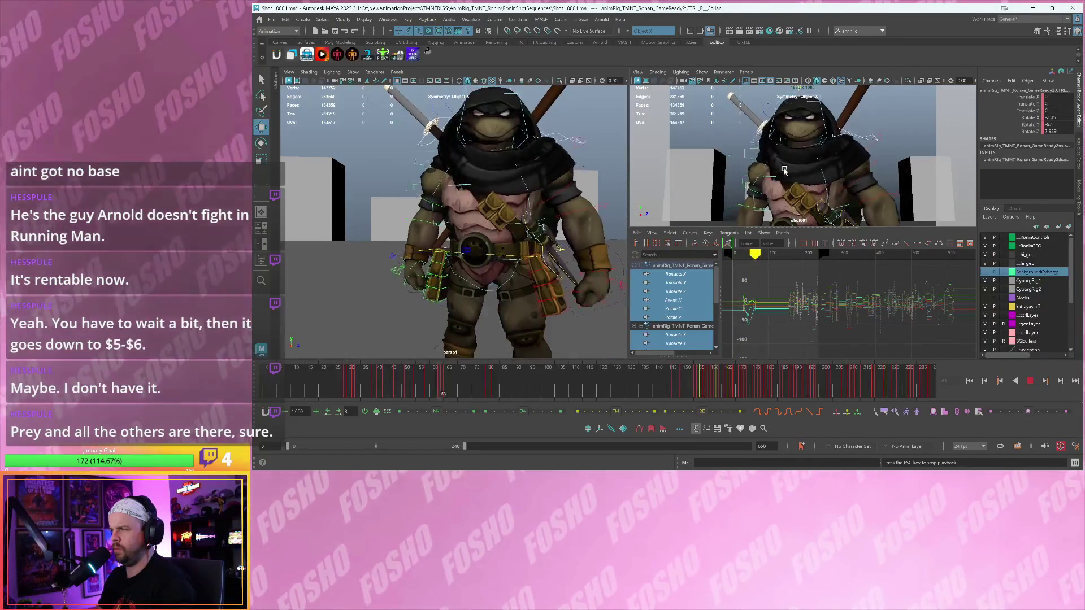
{"action": "key", "text": "Escape"}
{"action": "key", "text": "backslash"}
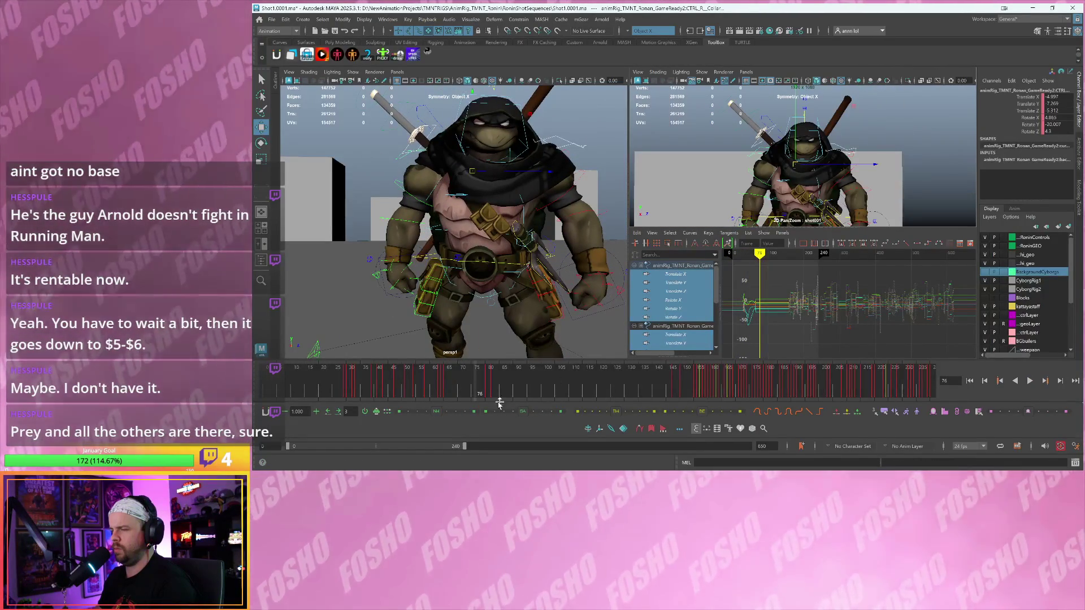
{"action": "key", "text": "comma"}
{"action": "right_click_drag", "start_coordinate": [808, 307], "coordinate": [853, 317], "text": "alt"}
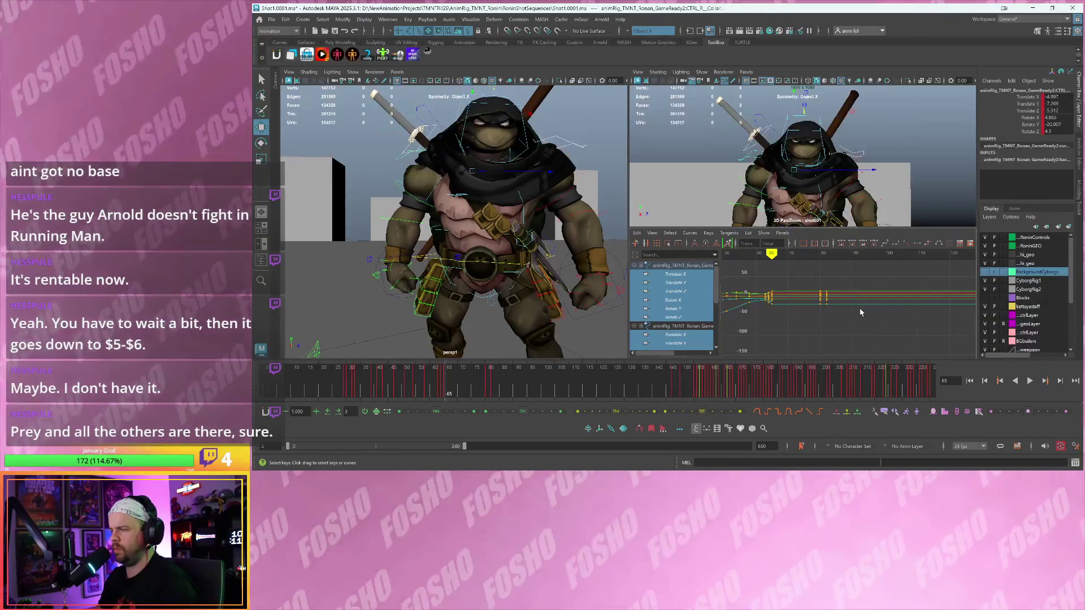
{"action": "left_click_drag", "start_coordinate": [451, 381], "coordinate": [490, 384]}
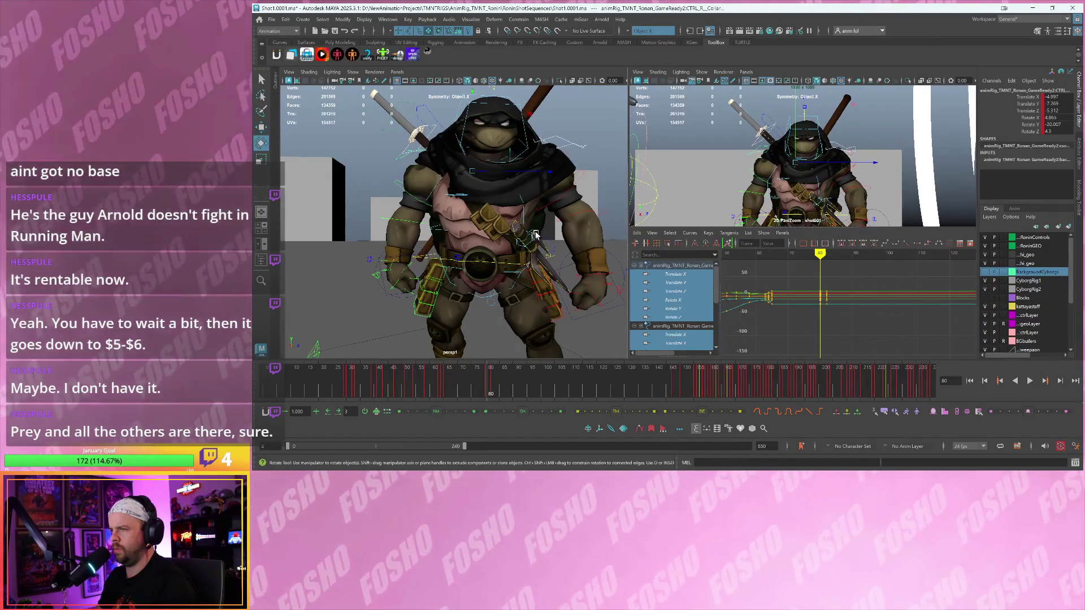
- Rotate the collar further at frame 71 and box-select nearby keys in the curve view
{"action": "key", "text": "e"}
{"action": "left_click_drag", "start_coordinate": [544, 202], "coordinate": [538, 209]}
{"action": "left_click_drag", "start_coordinate": [853, 285], "coordinate": [829, 307]}
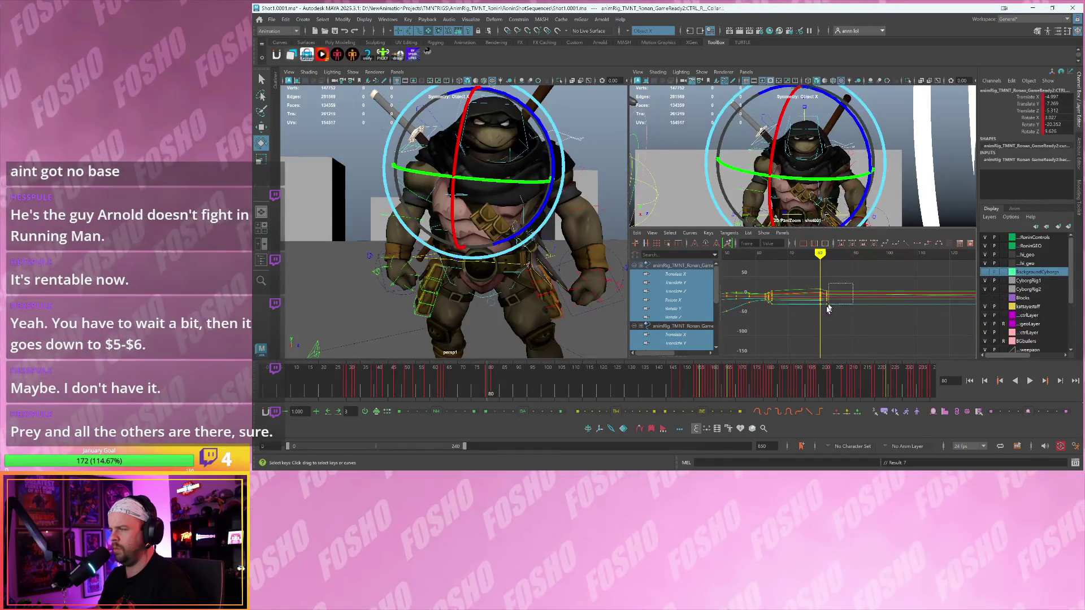
{"action": "left_click", "coordinate": [804, 328]}
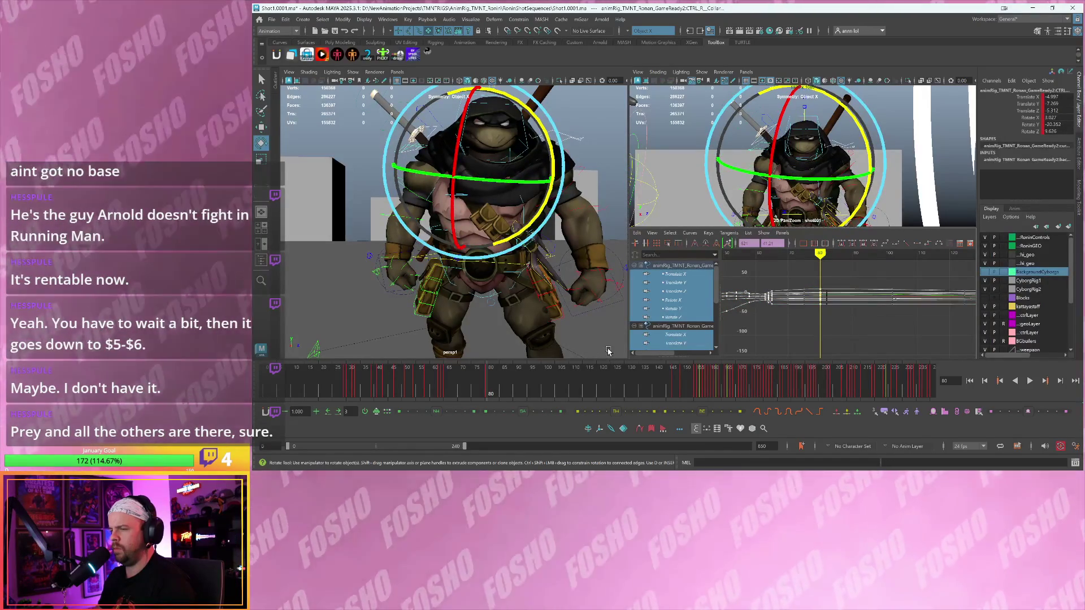
- Play the shot from frame 80 and adjust the collar's rotation at frame 98
{"action": "key", "text": "alt+v"}
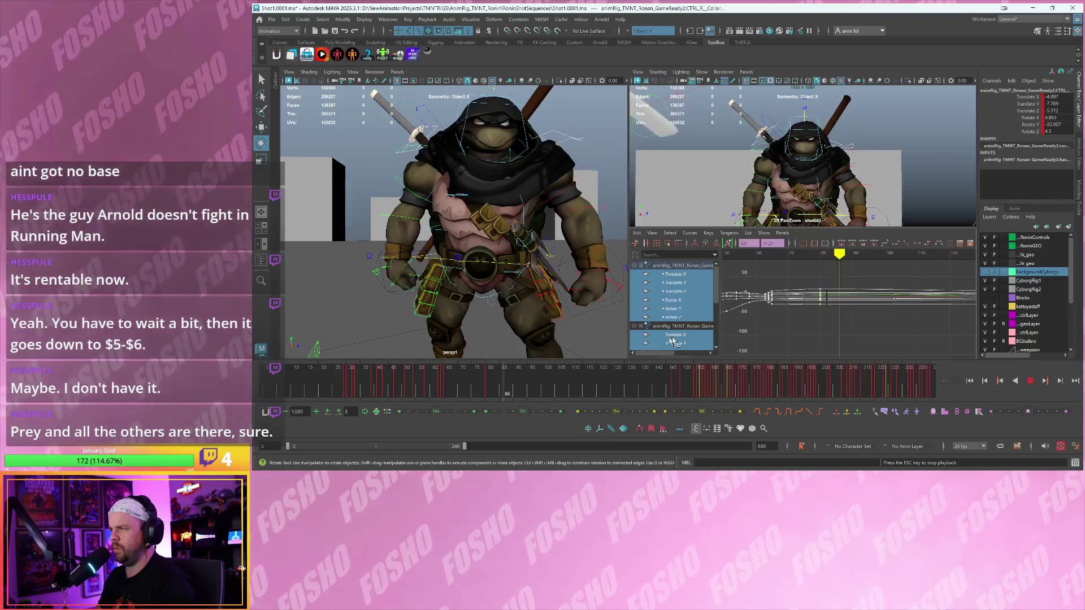
{"action": "key", "text": "alt+v"}
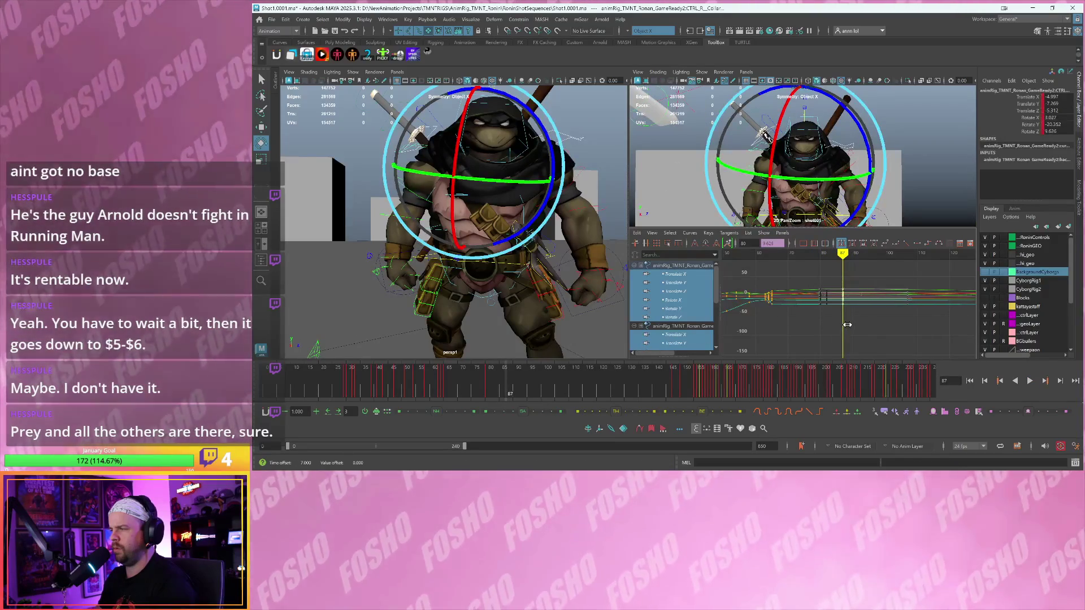
{"action": "key", "text": "alt+shift+v"}
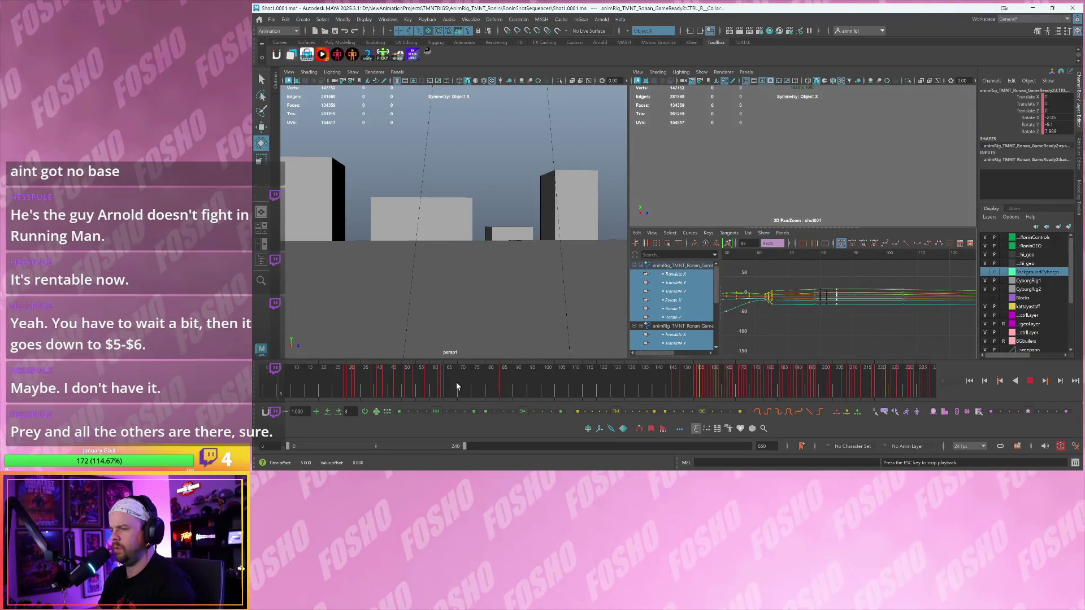
{"action": "left_click", "coordinate": [460, 387]}
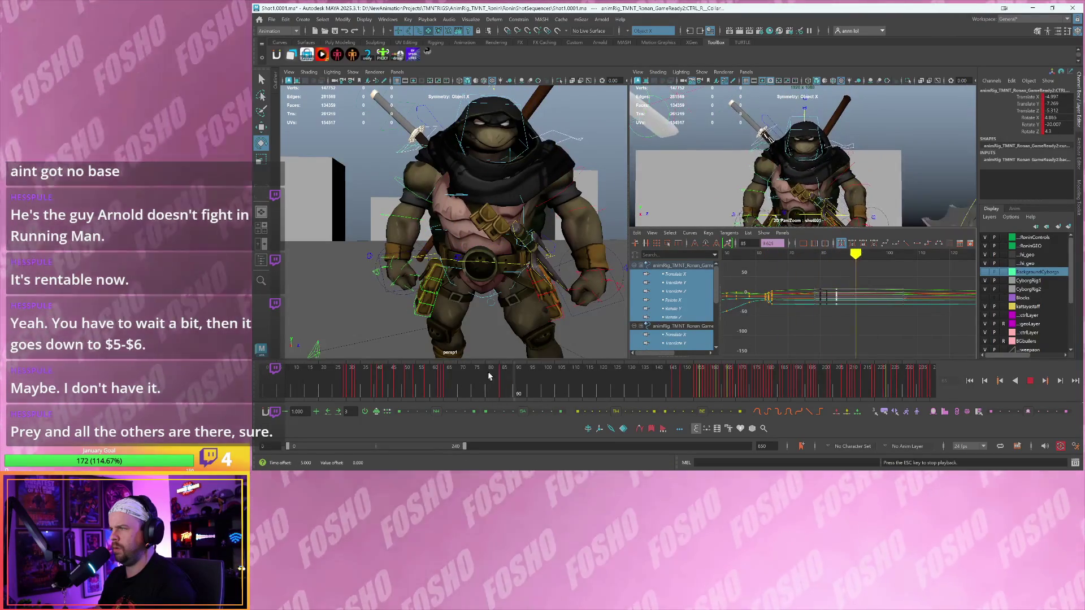
{"action": "key", "text": "alt+v"}
{"action": "left_click_drag", "start_coordinate": [871, 158], "coordinate": [868, 159]}
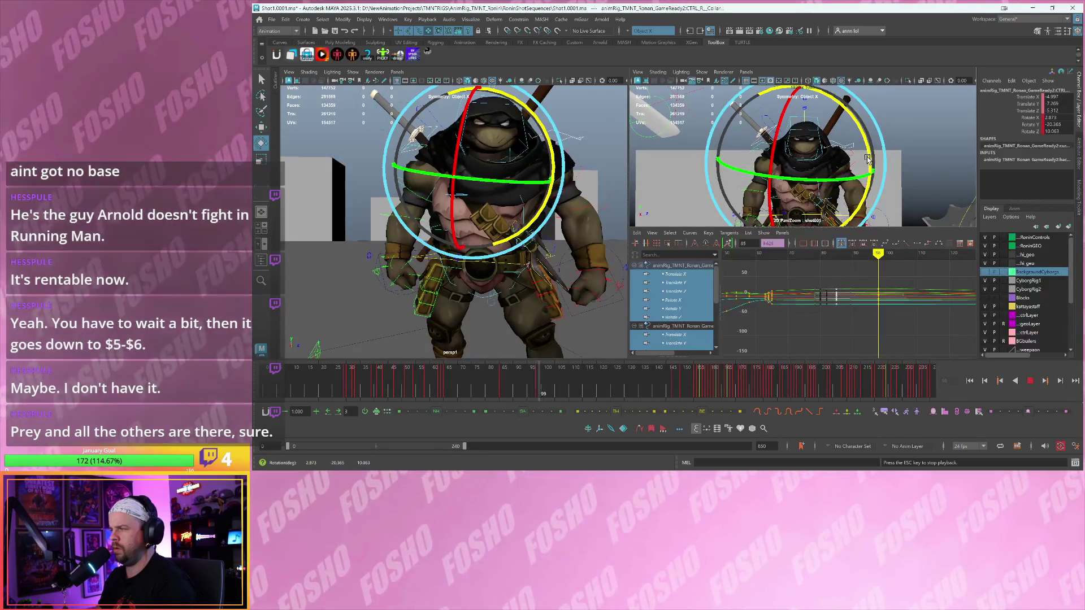
- Rotate the collar again at frame 129 and replay the shot to review it
{"action": "key", "text": "alt+v"}
{"action": "left_click_drag", "start_coordinate": [868, 159], "coordinate": [871, 151]}
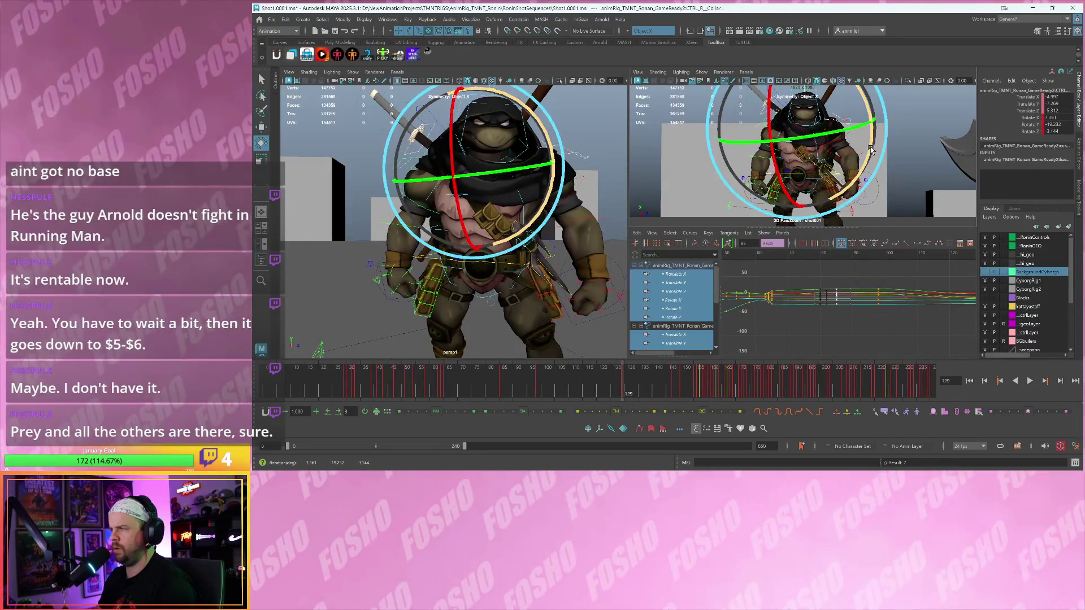
{"action": "key", "text": "alt+v"}
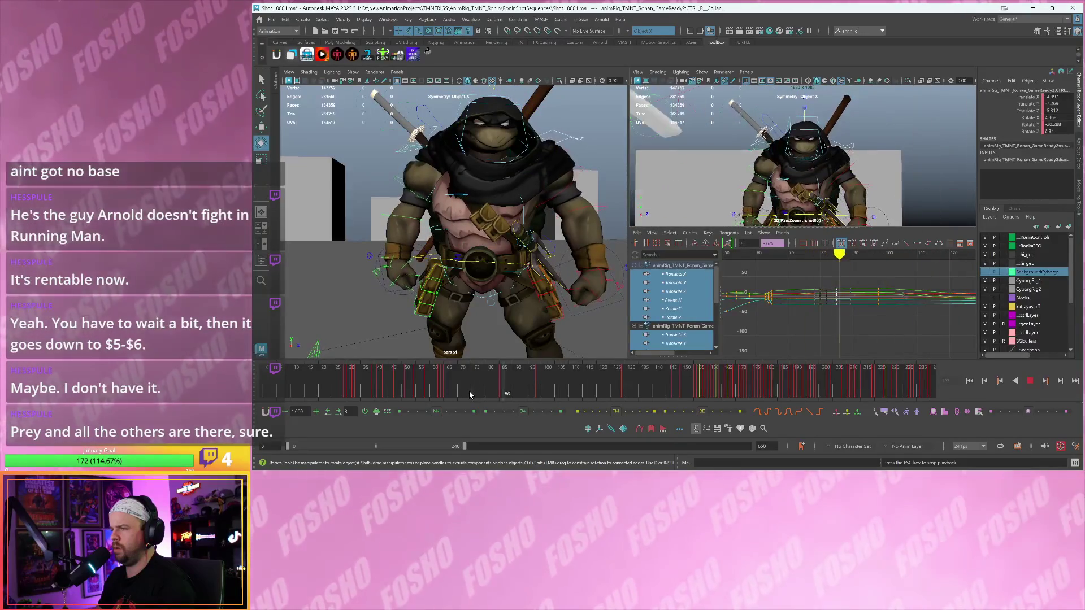
{"action": "left_click", "coordinate": [514, 388]}
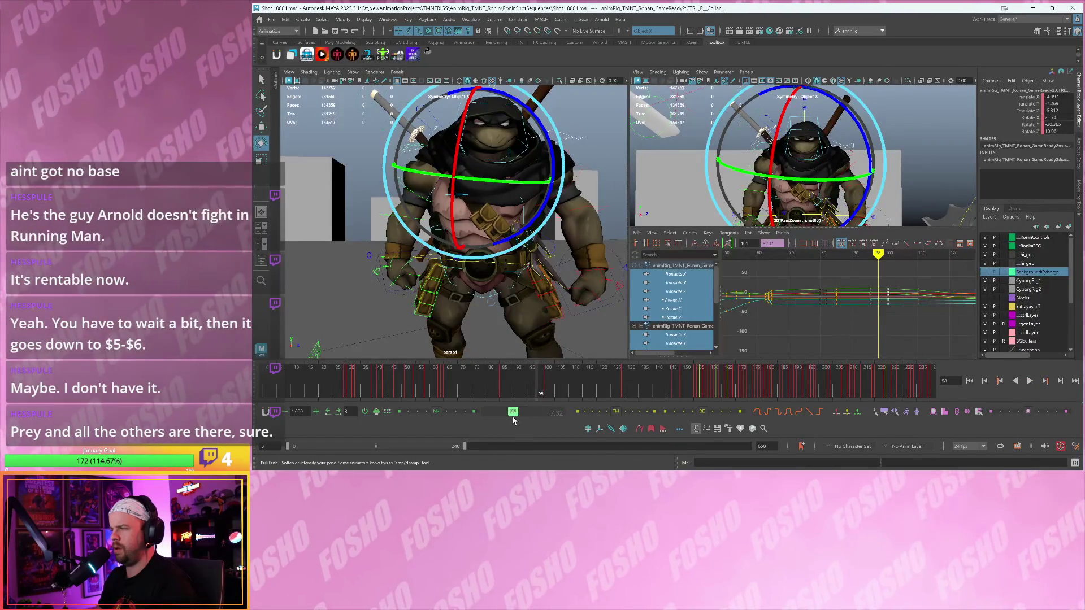
- Review collar motion from frame 98 to 107, then go to frame 129 and pan the curve view
{"action": "key", "text": "alt+v"}
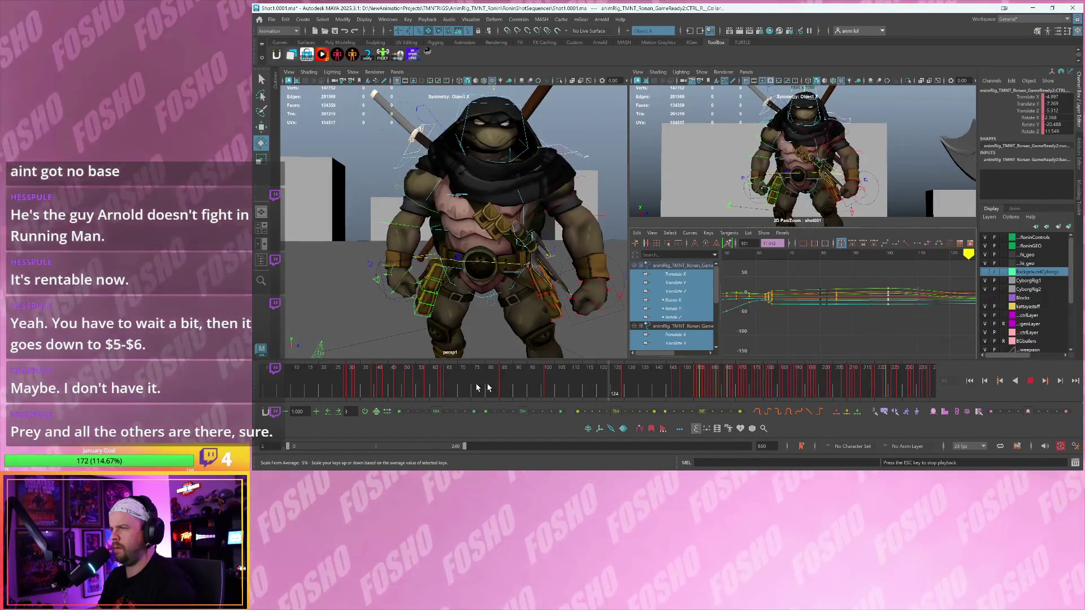
{"action": "key", "text": "Escape"}
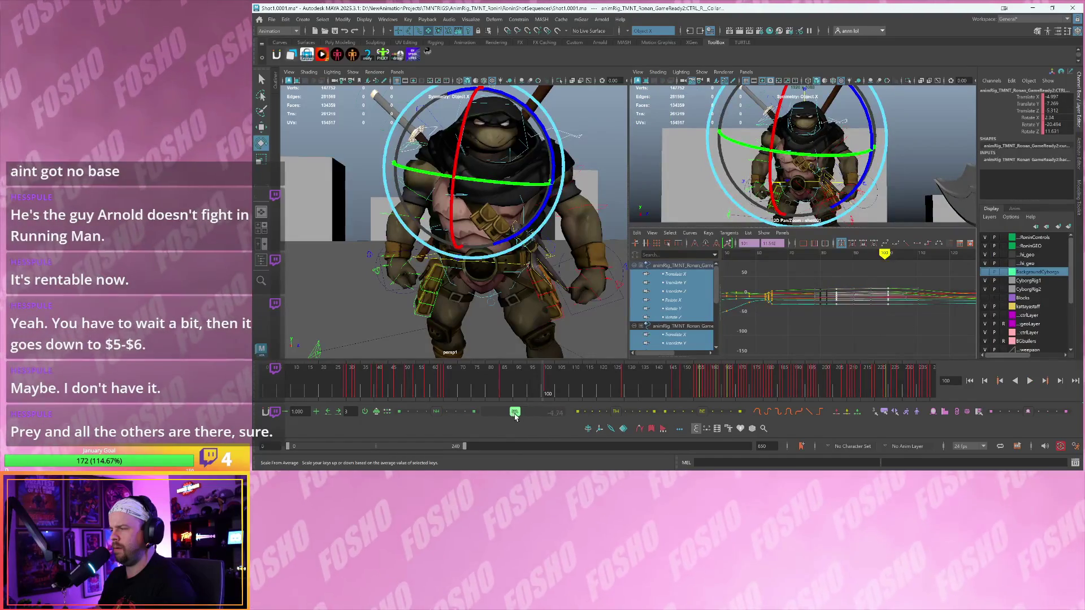
{"action": "key", "text": "alt+v"}
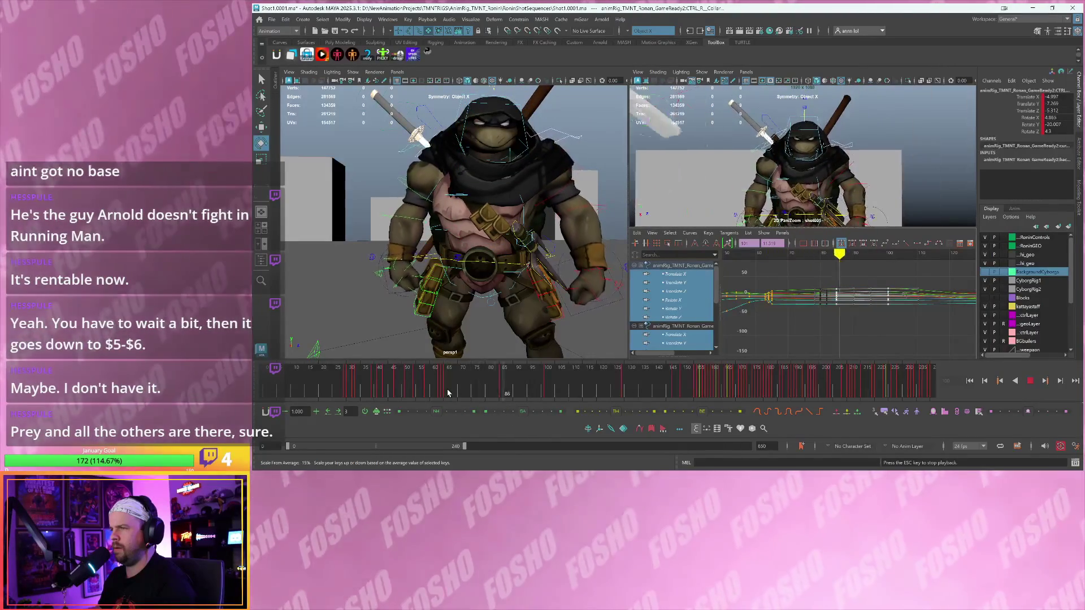
{"action": "key", "text": "Escape"}
{"action": "left_click_drag", "start_coordinate": [551, 390], "coordinate": [603, 390]}
{"action": "left_click", "coordinate": [627, 384]}
{"action": "middle_click_drag", "start_coordinate": [960, 294], "coordinate": [837, 309], "text": "alt"}
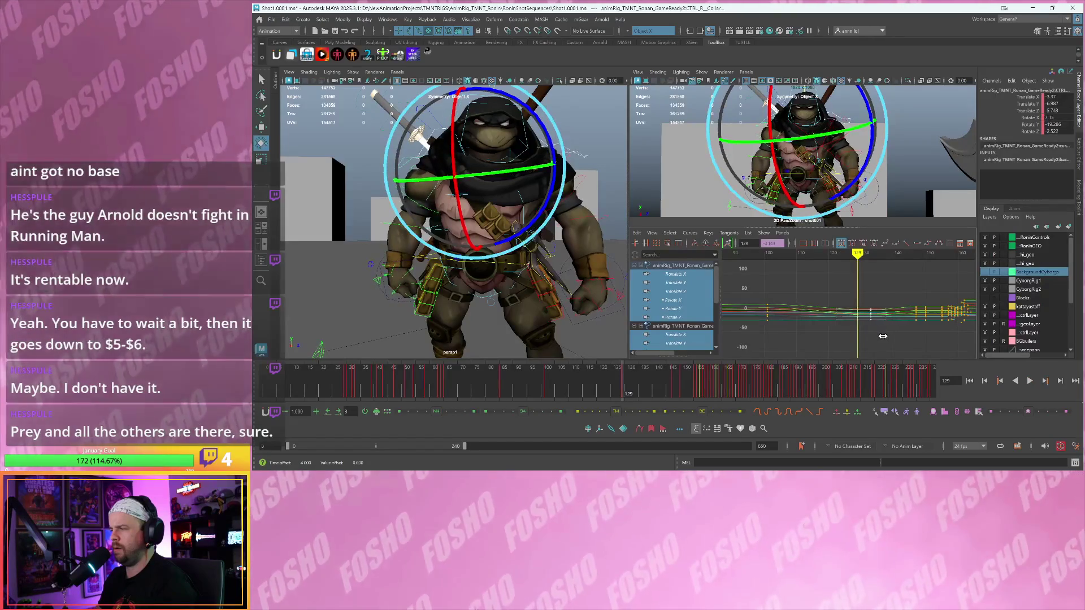
- Play from frame 129 to 151, select the collar keys there, and replay to check
{"action": "key", "text": "alt+v"}
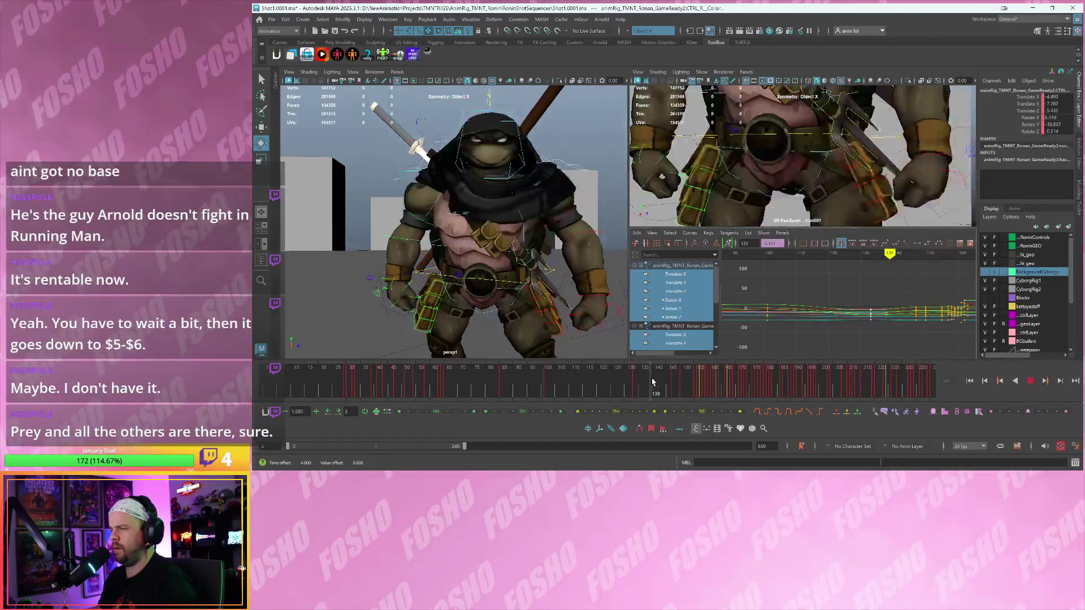
{"action": "key", "text": "alt+v"}
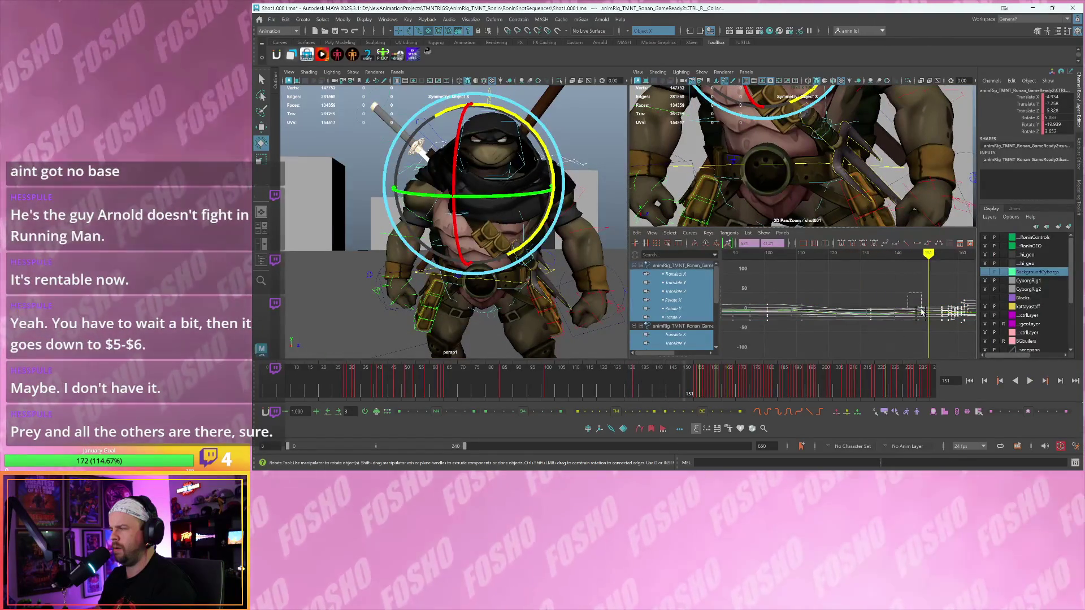
{"action": "left_click_drag", "start_coordinate": [943, 334], "coordinate": [939, 336]}
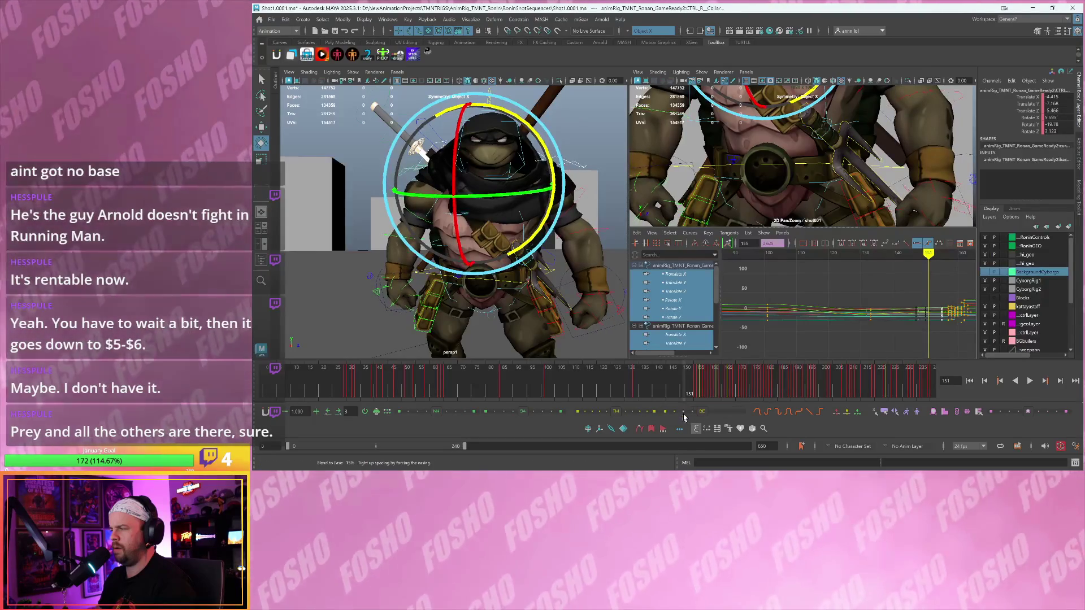
{"action": "key", "text": "alt+v"}
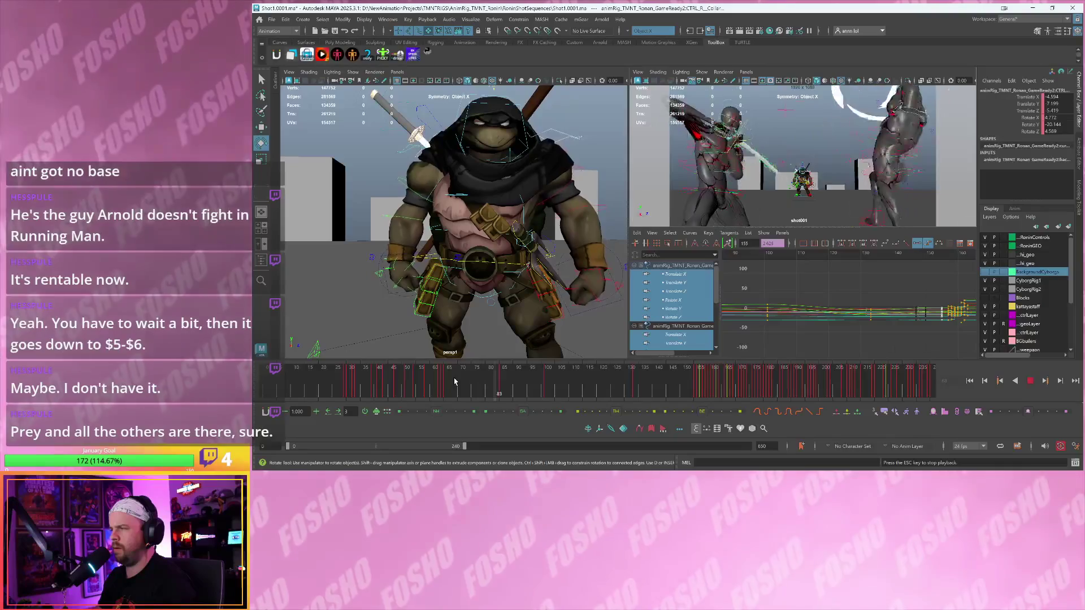
{"action": "key", "text": "Escape"}
{"action": "key", "text": "space"}
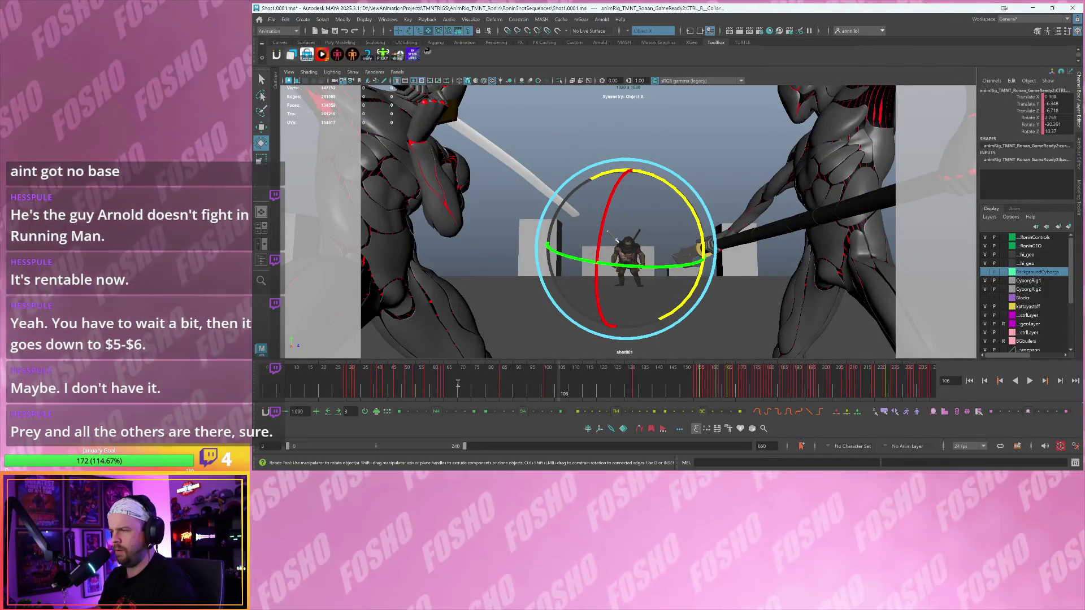
{"action": "key", "text": "alt+v"}
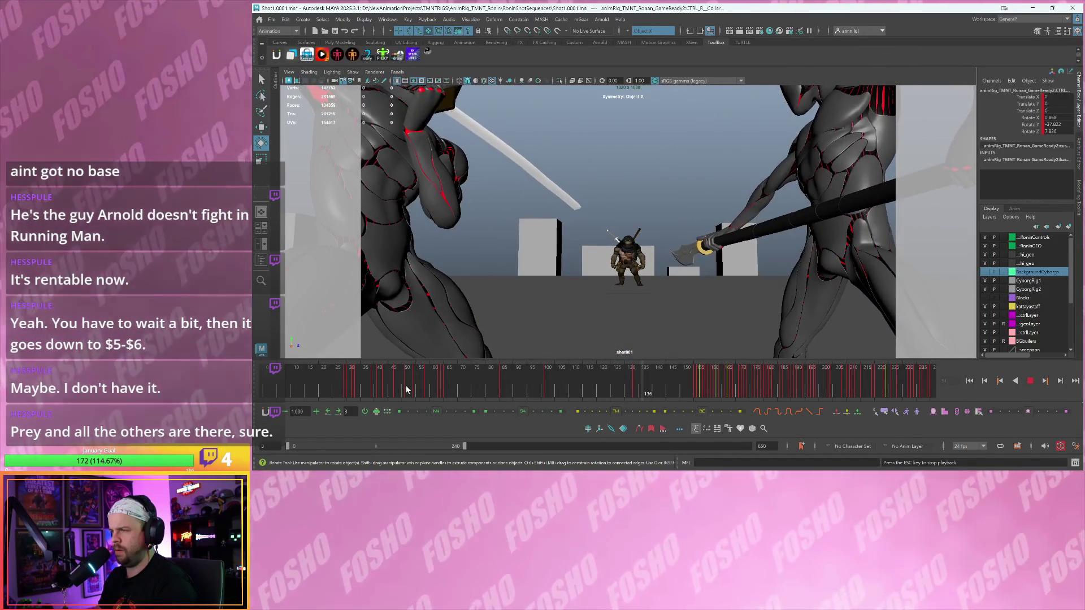
{"action": "left_click_drag", "start_coordinate": [405, 389], "coordinate": [499, 399]}
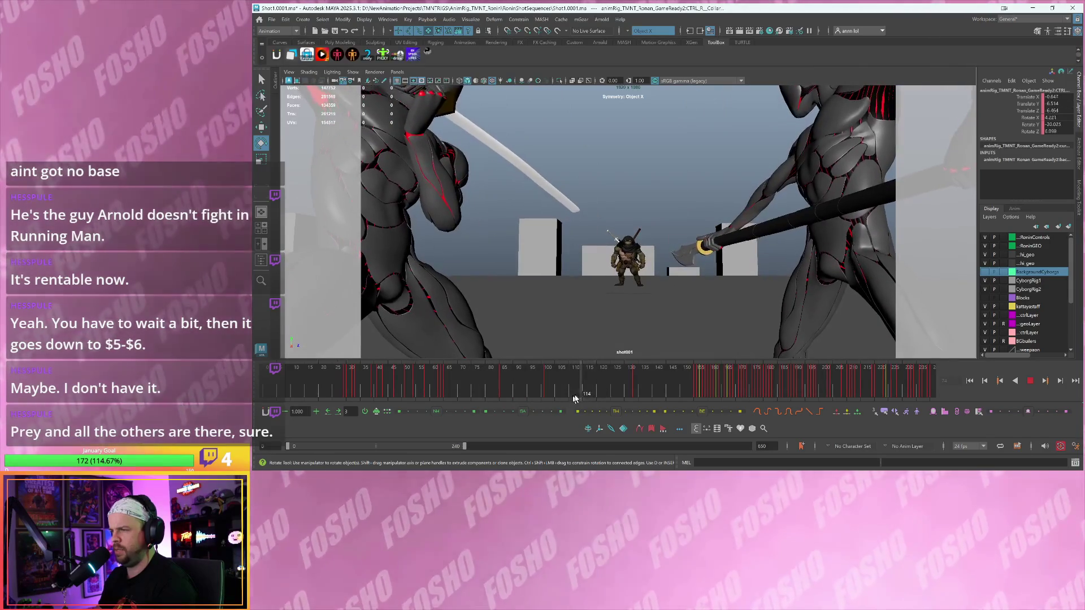
{"action": "key", "text": "Escape"}
{"action": "key", "text": "space"}
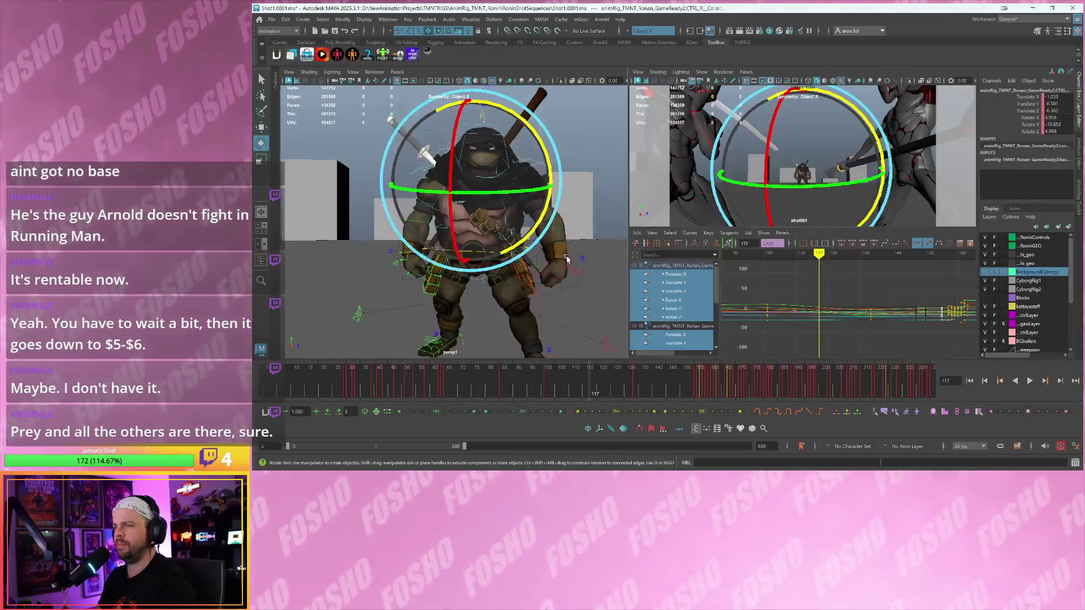
- Play the shot, stop near frame 91, and orbit closer to the turtle's back
{"action": "key", "text": "alt+v"}
{"action": "left_click", "coordinate": [499, 383]}
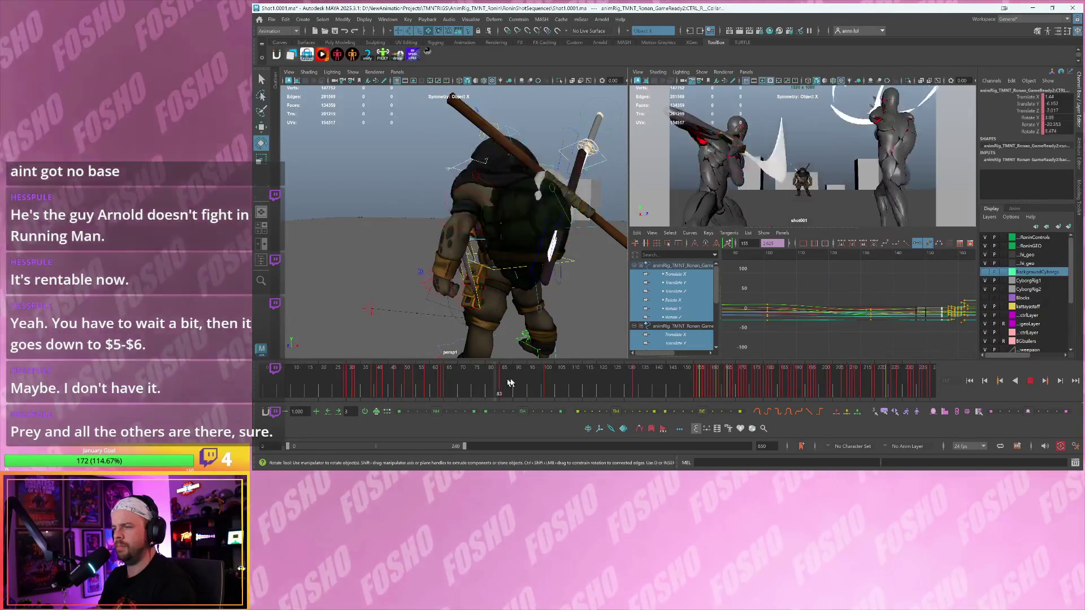
{"action": "left_click", "coordinate": [497, 382]}
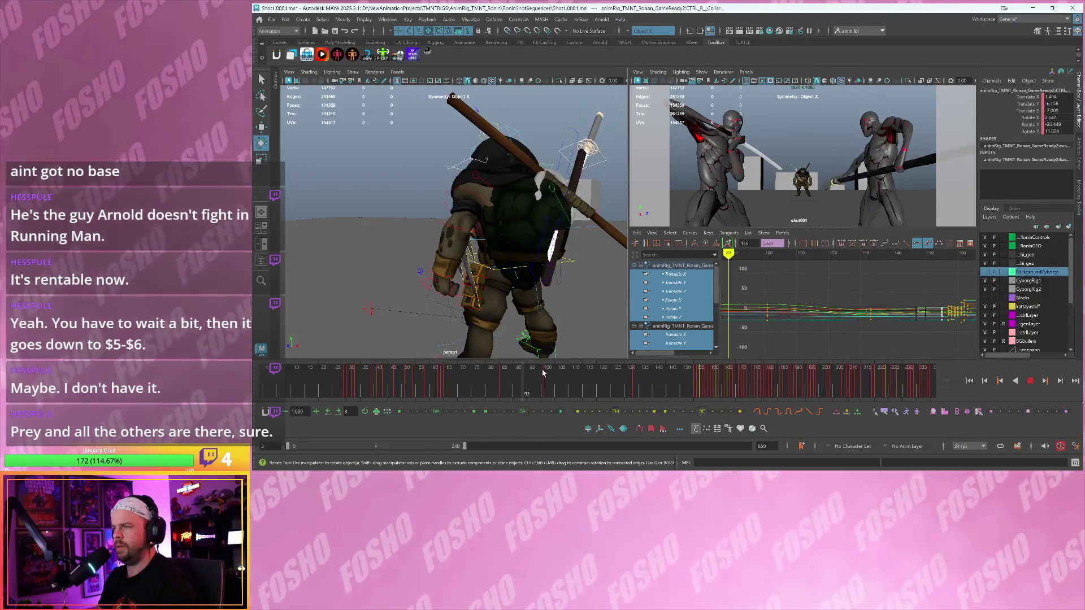
{"action": "key", "text": "Escape"}
{"action": "mouse_move", "coordinate": [542, 282]}
{"action": "left_mouse_down", "text": "alt"}
{"action": "mouse_move", "coordinate": [600, 246]}
{"action": "mouse_move", "coordinate": [564, 146]}
{"action": "left_mouse_up", "text": "alt"}
- Select the katana, step back through its keys to frame 37, and undo the stray rotation key
{"action": "left_click", "coordinate": [600, 246]}
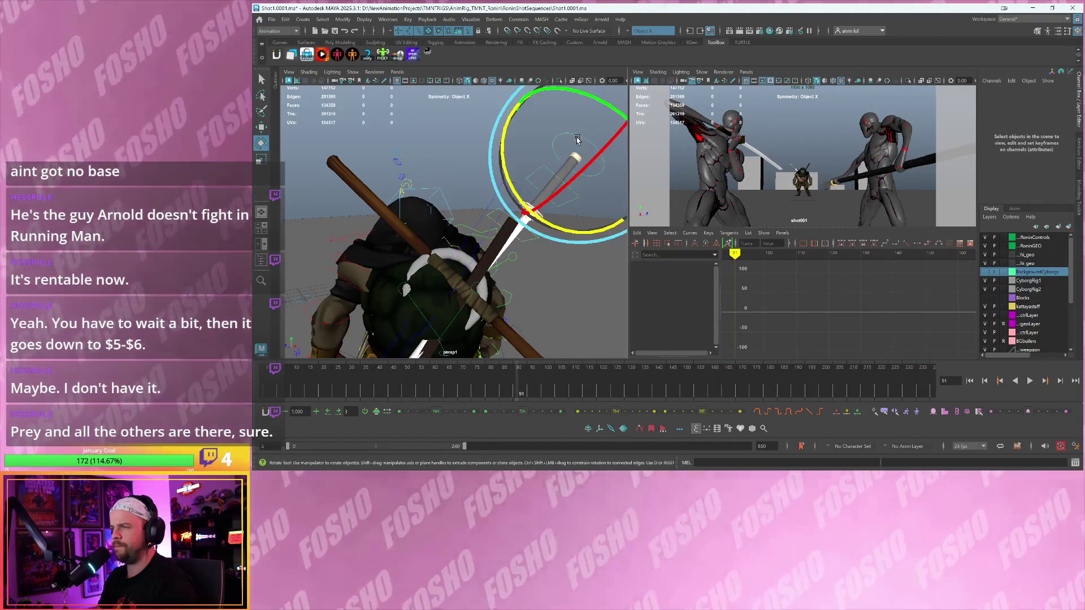
{"action": "left_click", "coordinate": [575, 159]}
{"action": "key", "text": "comma"}
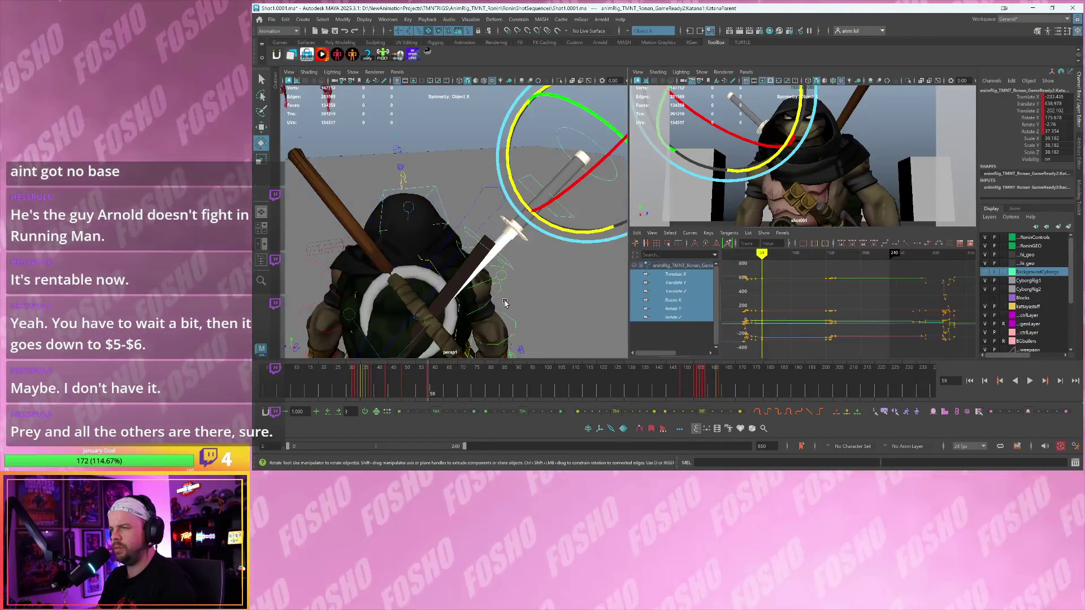
{"action": "key", "text": "alt+comma"}
{"action": "key", "text": "alt+comma"}
{"action": "key", "text": "alt+comma"}
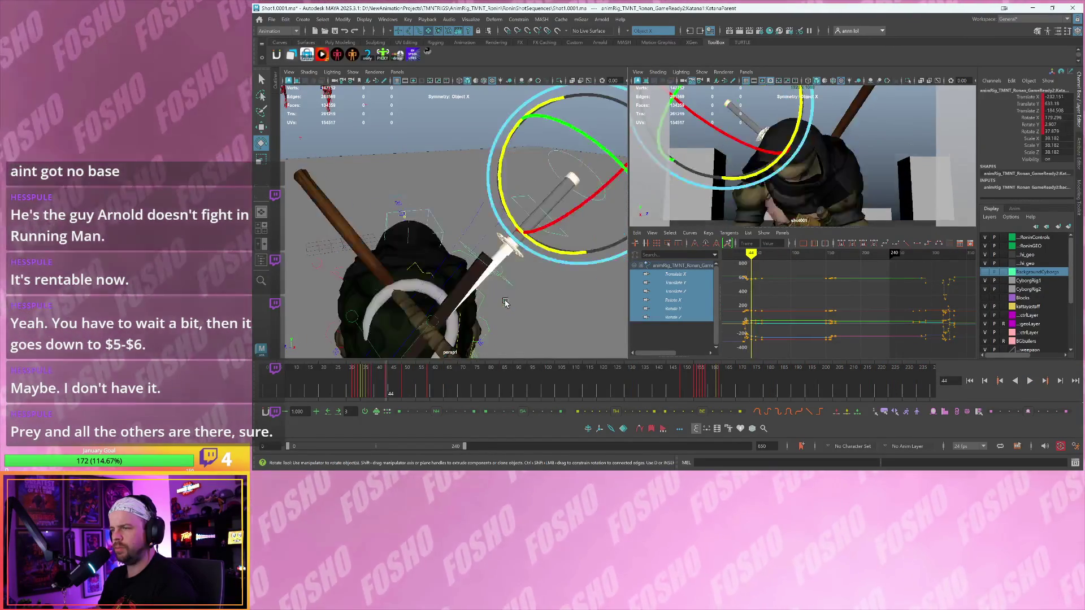
{"action": "key", "text": "alt+comma"}
{"action": "key", "text": "alt+comma"}
{"action": "key", "text": "alt+comma"}
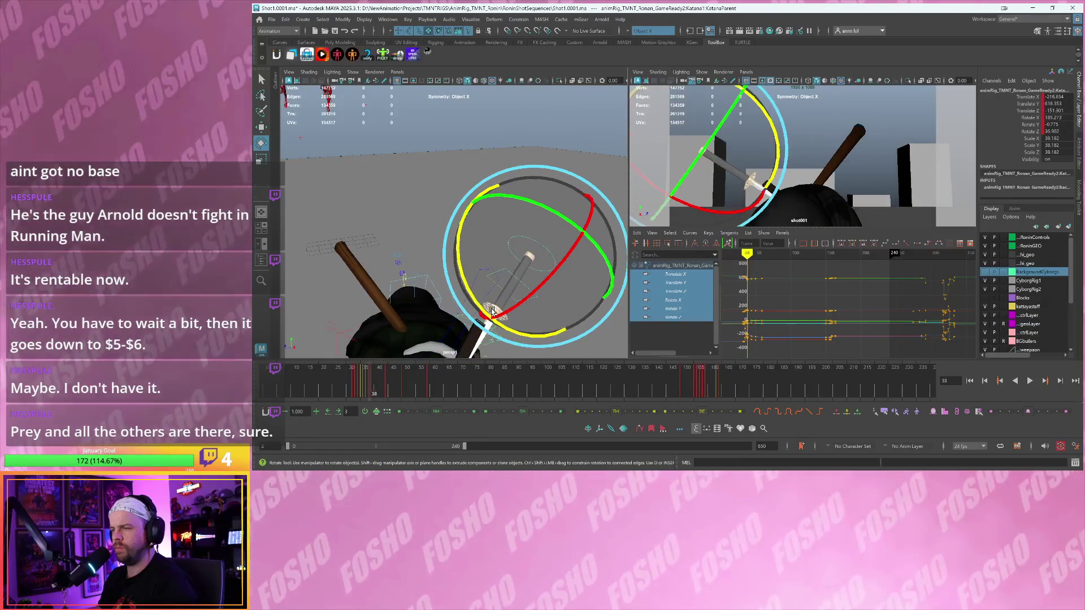
{"action": "key", "text": "ctrl+z"}
{"action": "key", "text": "ctrl+z"}
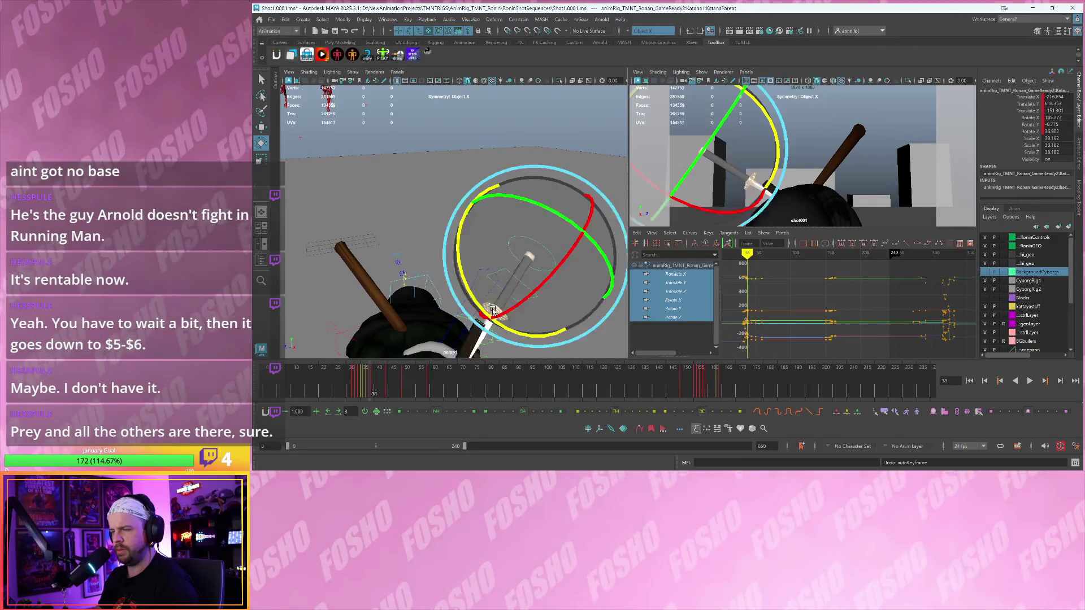
- Switch to the Move tool and select the katana's attach control
{"action": "left_click", "coordinate": [532, 280]}
{"action": "key", "text": "w"}
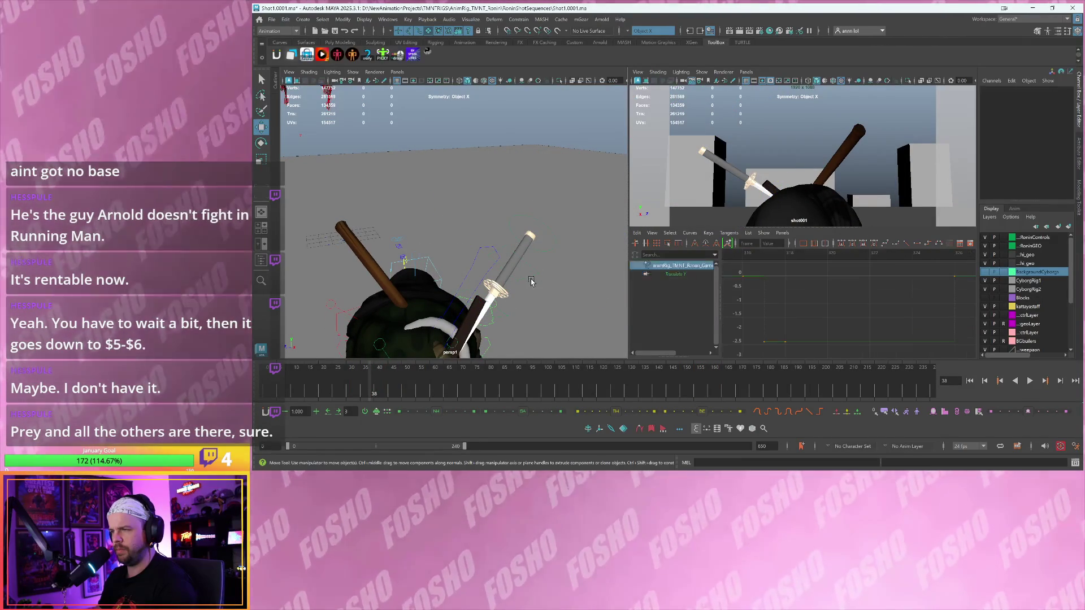
{"action": "left_click", "coordinate": [531, 280]}
{"action": "mouse_move", "coordinate": [531, 281]}
{"action": "left_mouse_down", "text": "alt"}
{"action": "mouse_move", "coordinate": [522, 291]}
{"action": "mouse_move", "coordinate": [517, 208]}
{"action": "mouse_move", "coordinate": [424, 280]}
{"action": "mouse_move", "coordinate": [464, 211]}
{"action": "mouse_move", "coordinate": [524, 247]}
{"action": "mouse_move", "coordinate": [592, 162]}
{"action": "left_mouse_up", "text": "alt"}
- Select the katana's scabbard attach control, undoing a test move
{"action": "left_click", "coordinate": [470, 222]}
{"action": "left_click", "coordinate": [593, 168]}
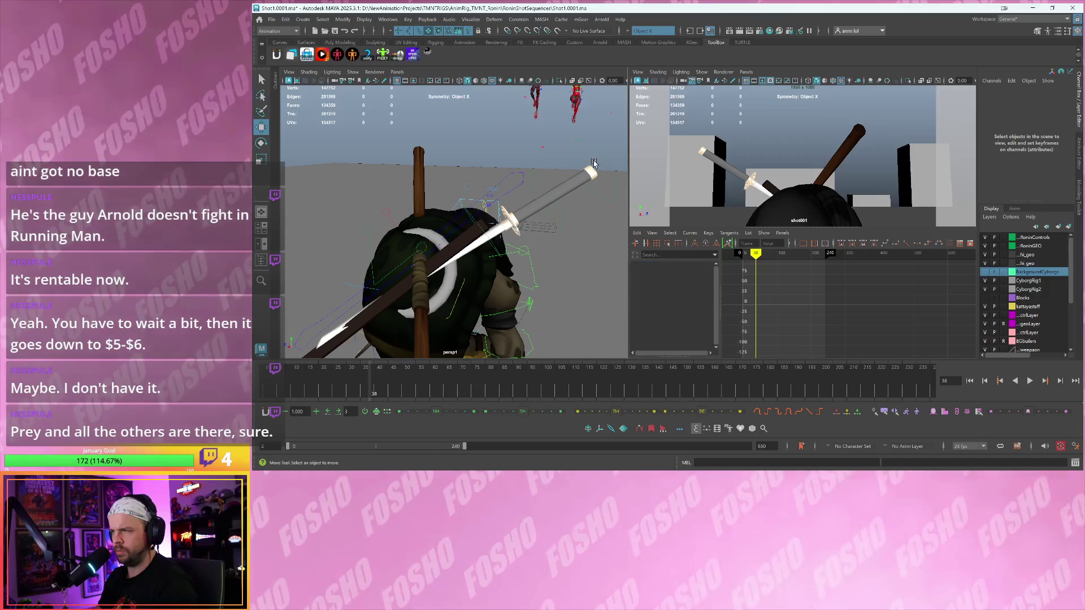
{"action": "left_click", "coordinate": [562, 216]}
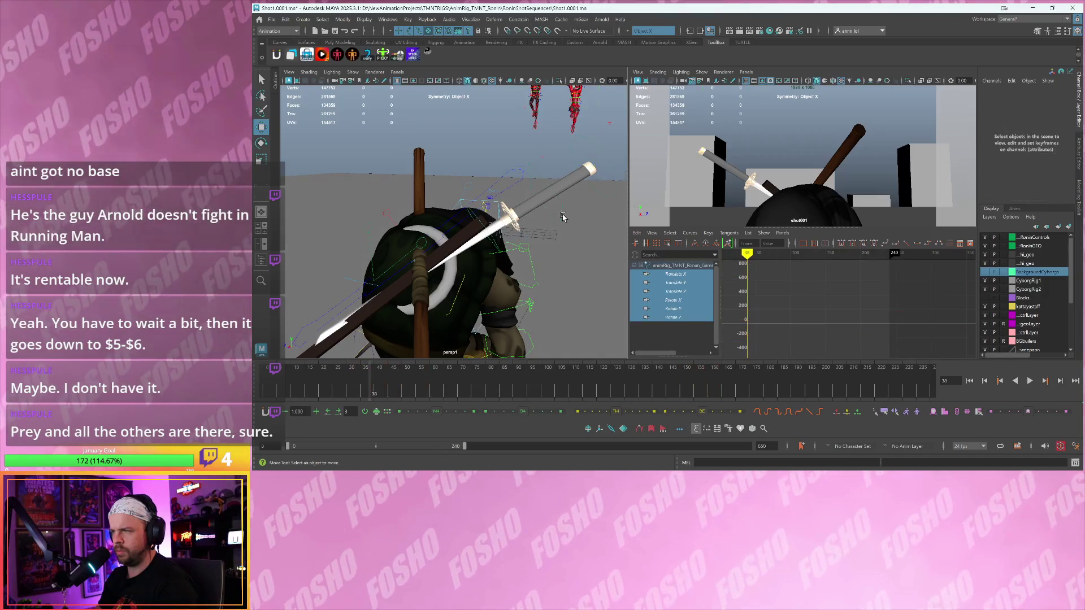
{"action": "left_click", "coordinate": [478, 219]}
{"action": "left_click_drag", "start_coordinate": [480, 223], "coordinate": [488, 228]}
{"action": "key", "text": "ctrl+z"}
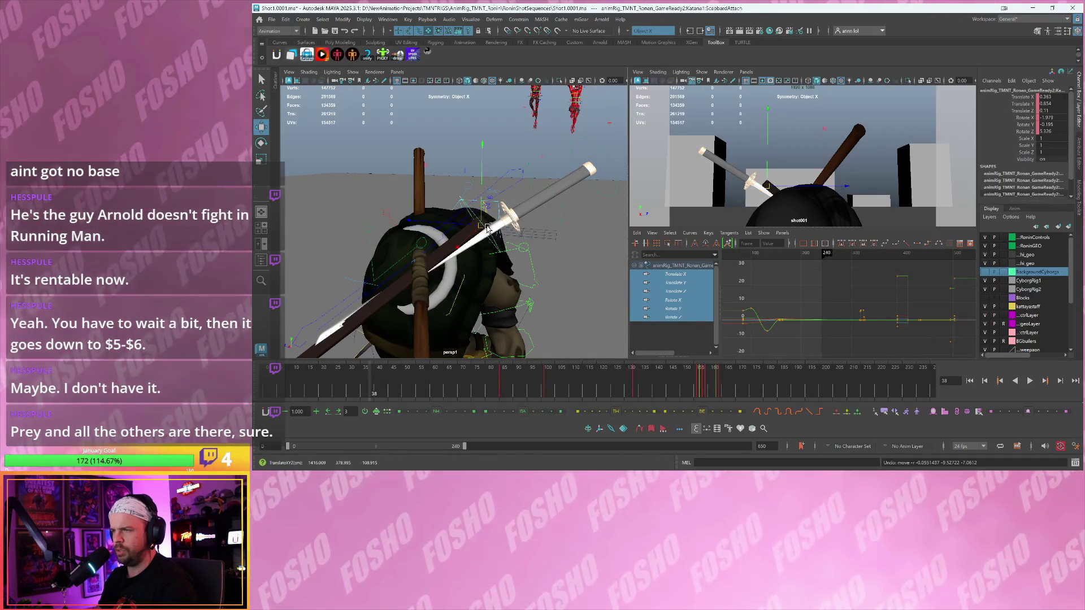
- Zero ScabbardAttach translate and rotate, set Rotate Z to 0 on keys 85 and 133, and replay
{"action": "key", "text": "alt+r"}
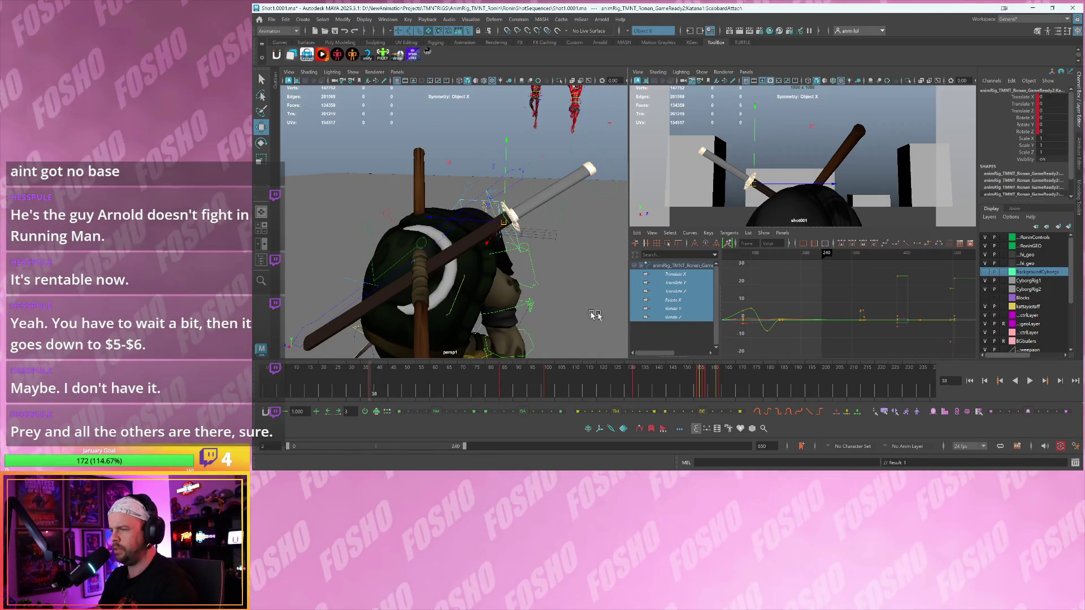
{"action": "key", "text": "f"}
{"action": "key", "text": "period"}
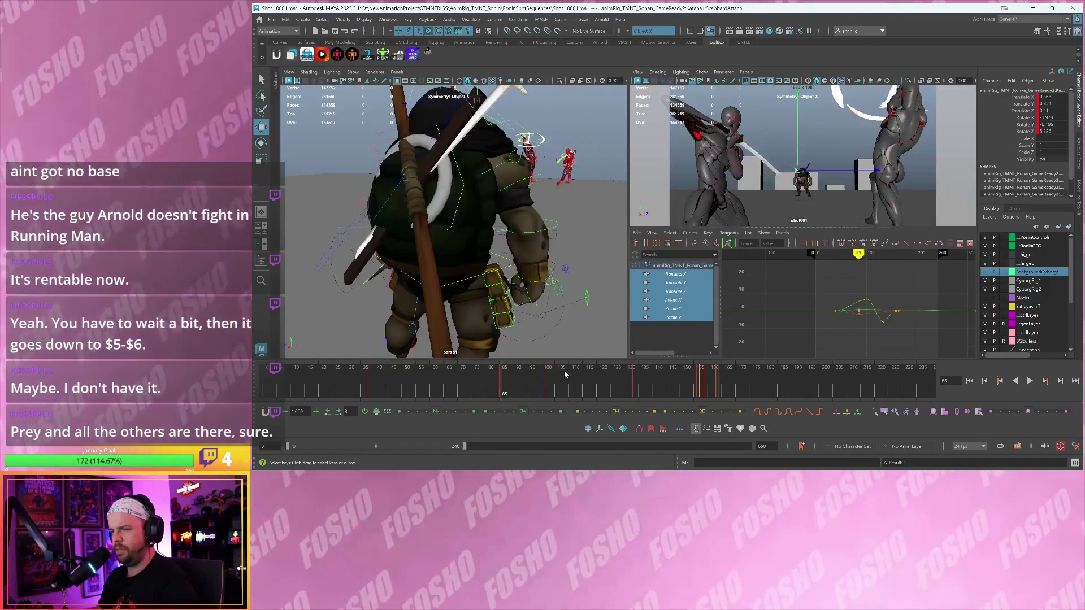
{"action": "key", "text": "alt+r"}
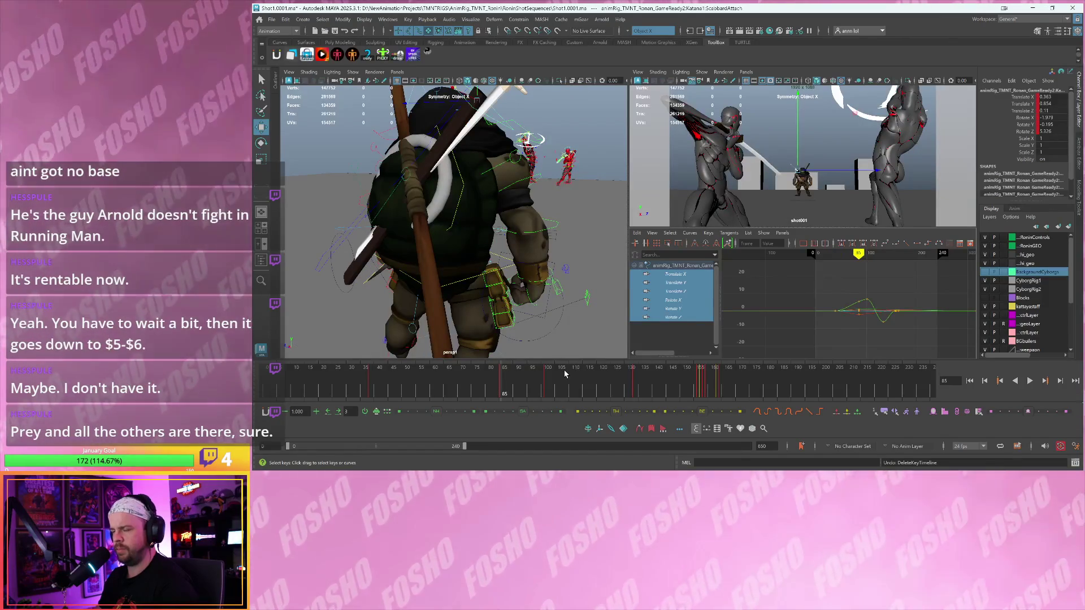
{"action": "key", "text": "period"}
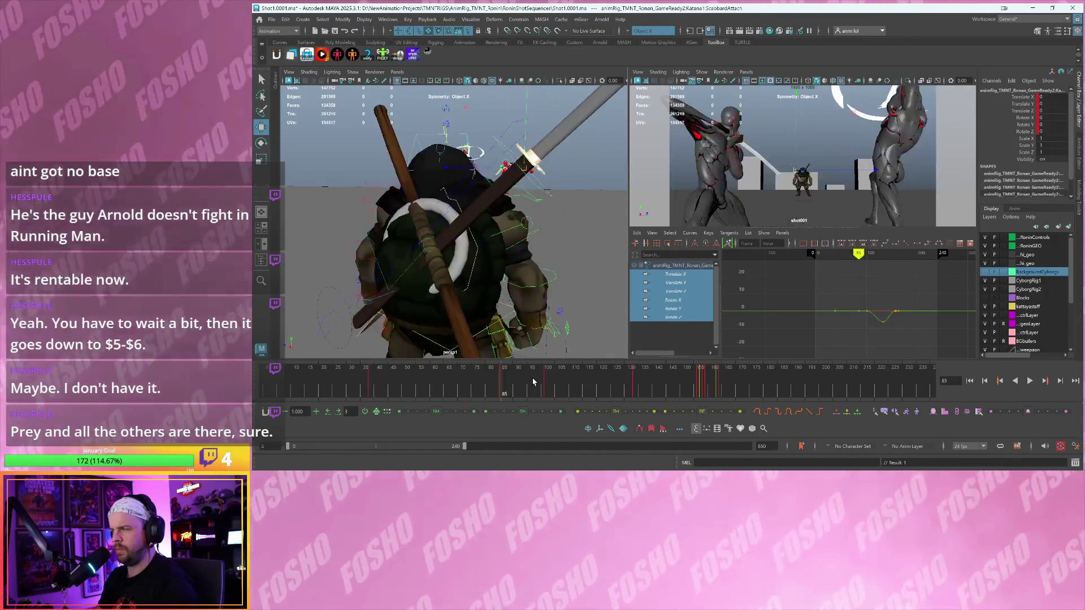
{"action": "key", "text": "period"}
{"action": "key", "text": "alt+r"}
{"action": "key", "text": "alt+v"}
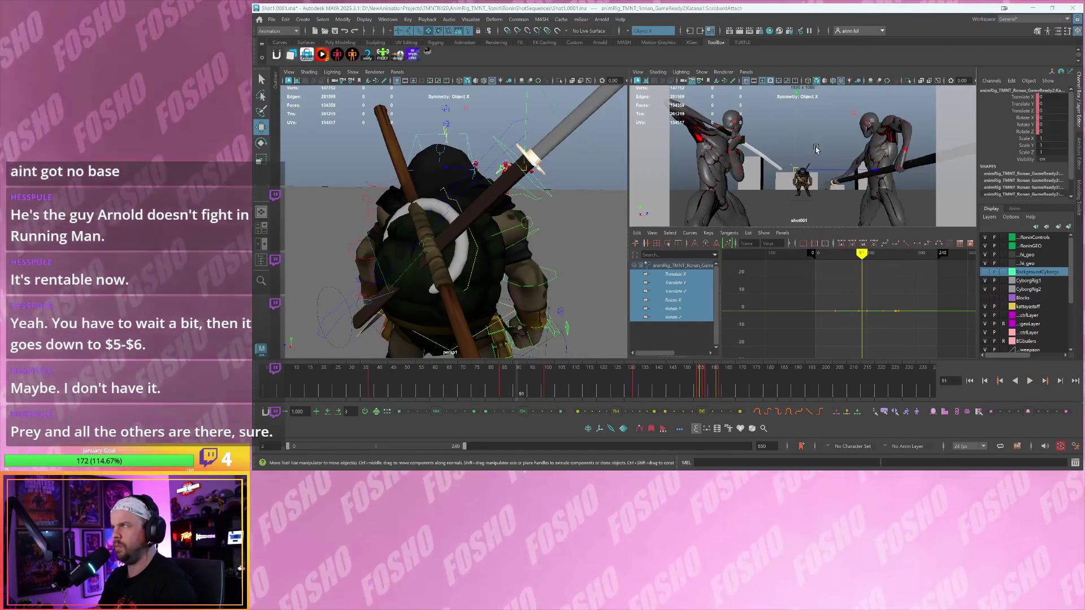
{"action": "key", "text": "space"}
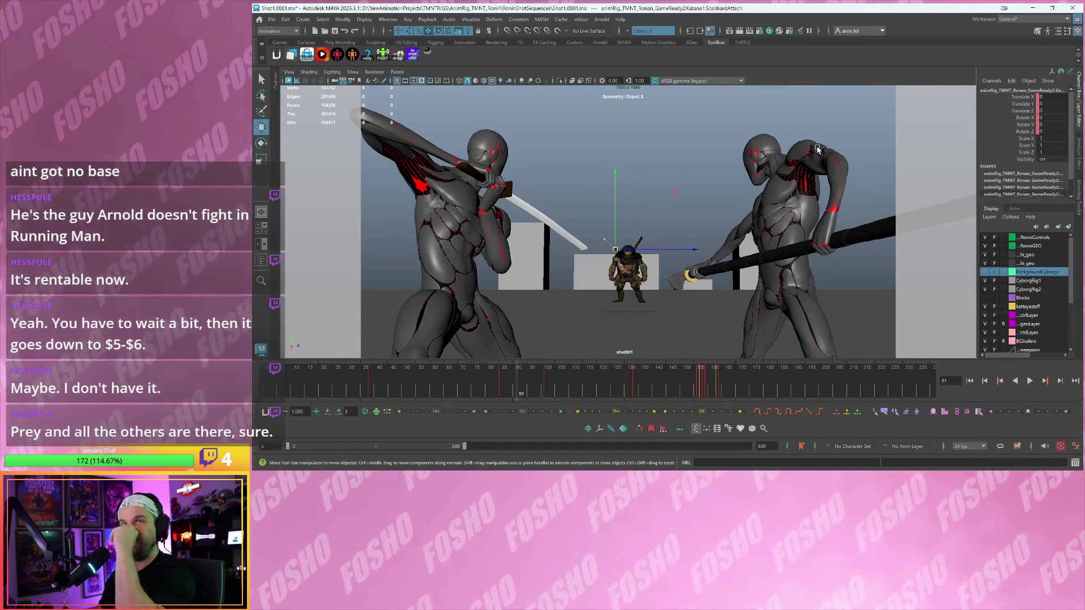
- Zoom the shot001 camera onto the turtle, play to frame 133, and restore the four-pane layout
{"action": "key", "text": "backslash"}
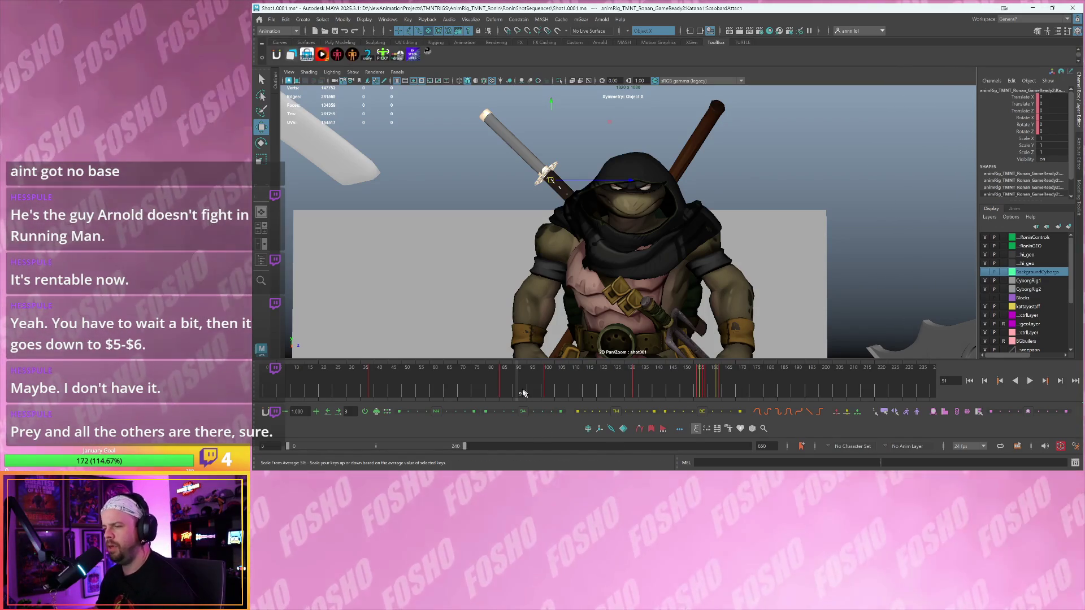
{"action": "key", "text": "alt+v"}
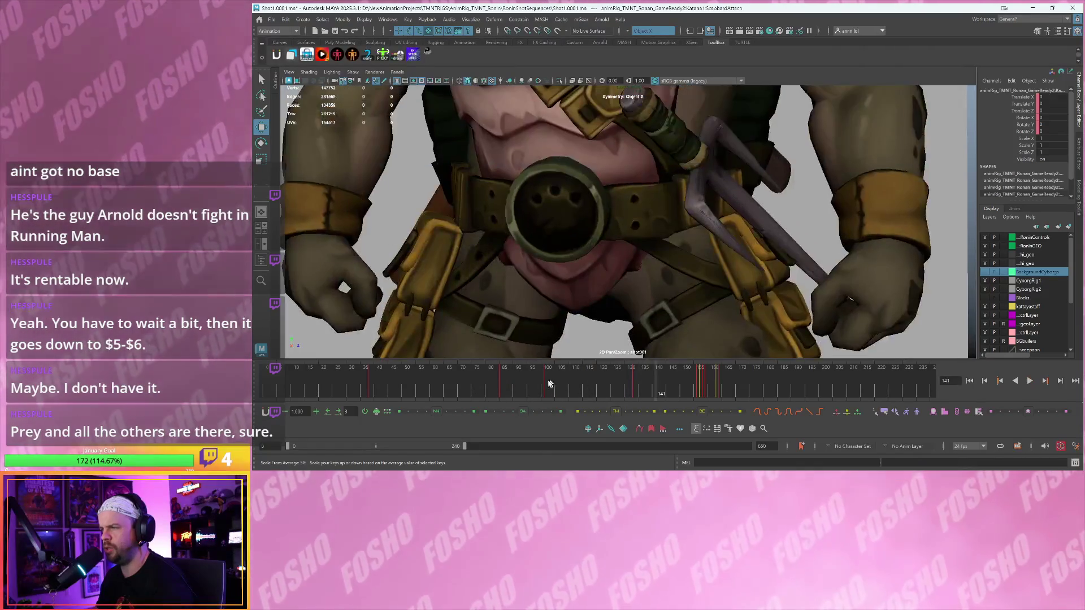
{"action": "key", "text": "alt+v"}
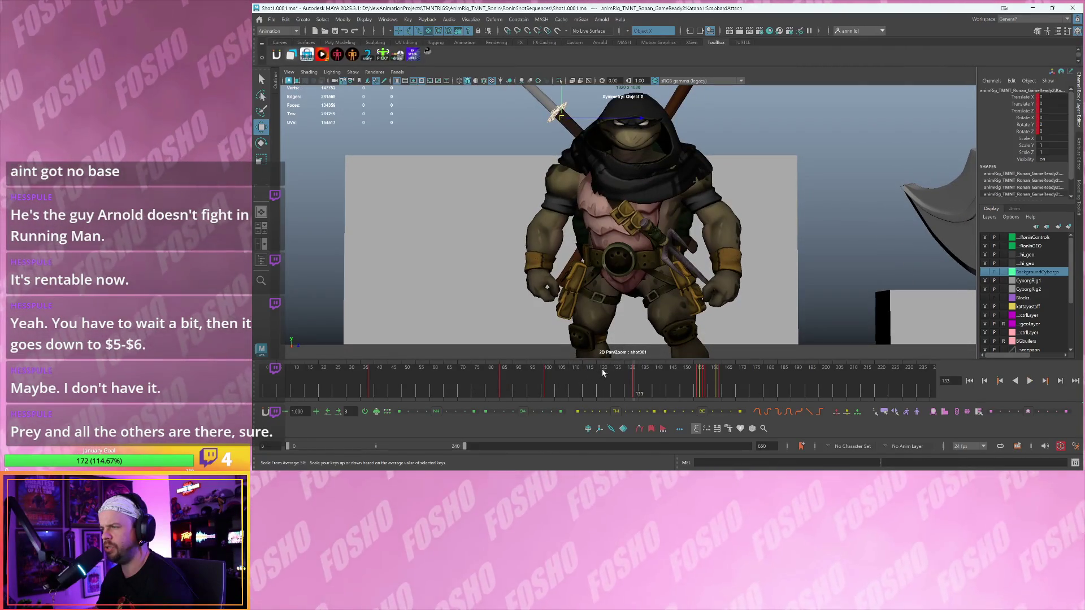
{"action": "key", "text": "space"}
{"action": "scroll", "coordinate": [429, 216], "scroll_direction": "up", "scroll_amount": 3}
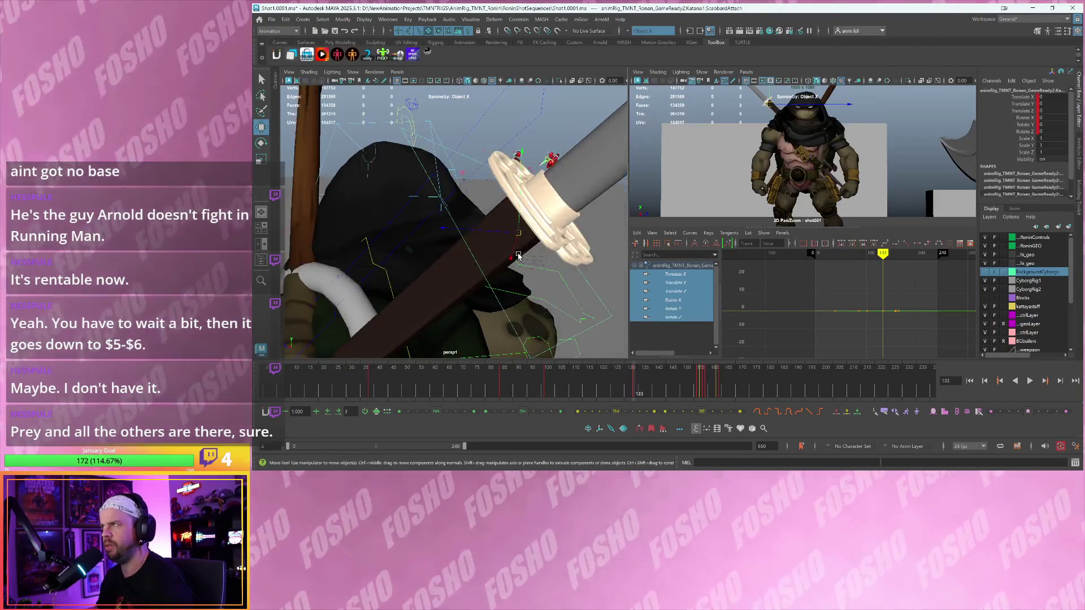
- Orbit to the turtle's side and review scabbard motion between frames 104 and 137
{"action": "scroll", "coordinate": [429, 216], "scroll_direction": "down", "scroll_amount": 2}
{"action": "mouse_move", "coordinate": [434, 217]}
{"action": "left_mouse_down", "text": "alt"}
{"action": "mouse_move", "coordinate": [552, 243]}
{"action": "mouse_move", "coordinate": [497, 237]}
{"action": "left_mouse_up", "text": "alt"}
{"action": "mouse_move", "coordinate": [549, 382]}
{"action": "left_mouse_down"}
{"action": "mouse_move", "coordinate": [634, 384]}
{"action": "mouse_move", "coordinate": [562, 388]}
{"action": "left_mouse_up"}
{"action": "key", "text": "alt+v"}
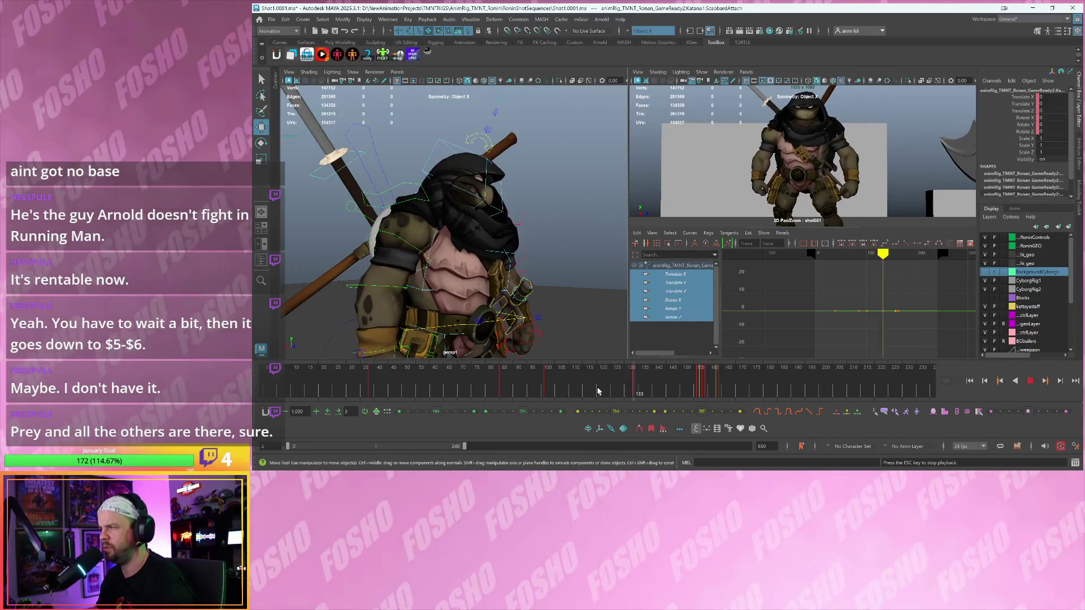
{"action": "left_click", "coordinate": [631, 390]}
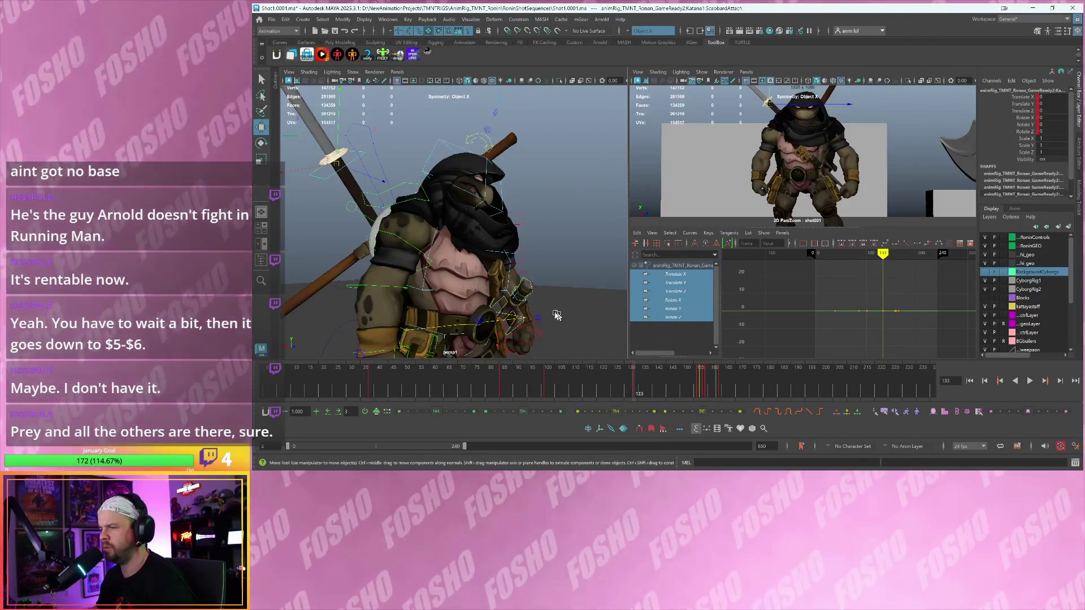
{"action": "scroll", "coordinate": [565, 319], "scroll_direction": "up", "scroll_amount": 5}
{"action": "key", "text": "alt+v"}
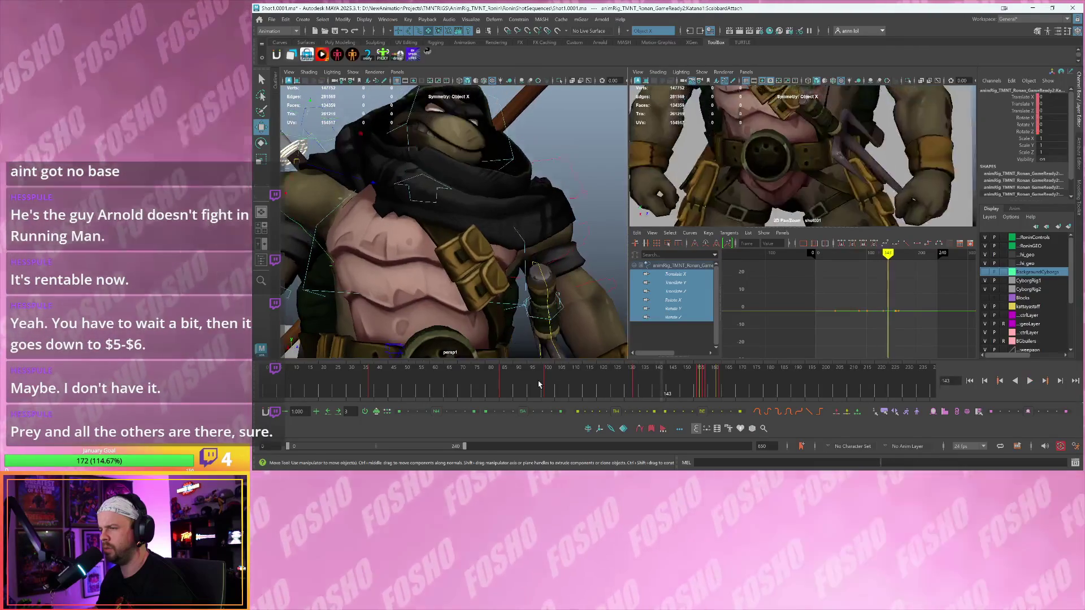
{"action": "left_click", "coordinate": [616, 391]}
- Scrub frames 85–110, halt playback at frame 75, and clear the selection
{"action": "mouse_move", "coordinate": [602, 394]}
{"action": "left_mouse_down"}
{"action": "mouse_move", "coordinate": [449, 399]}
{"action": "mouse_move", "coordinate": [489, 409]}
{"action": "mouse_move", "coordinate": [460, 398]}
{"action": "left_mouse_up"}
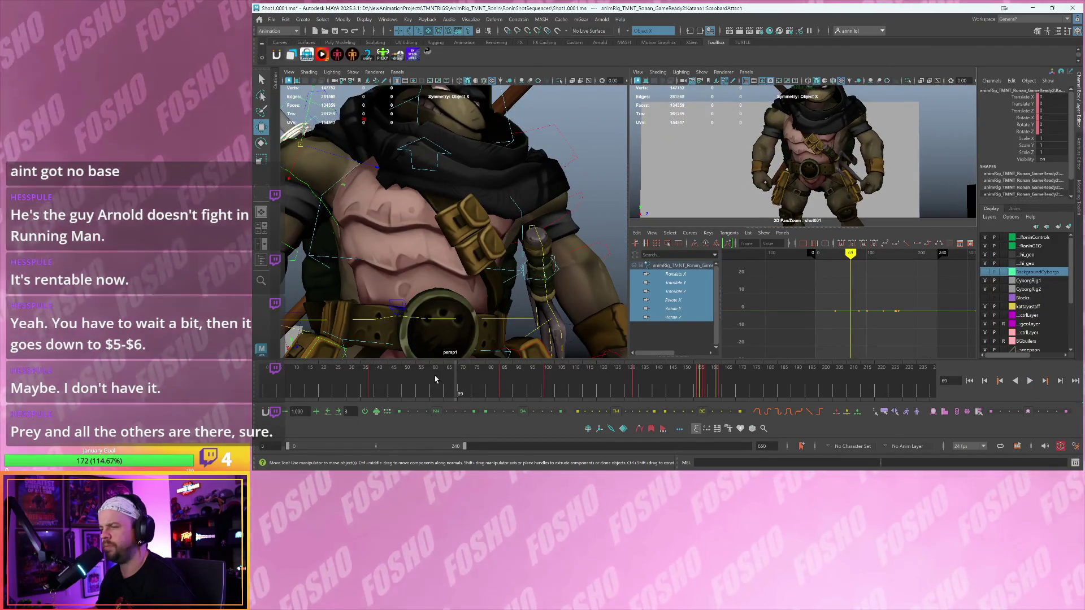
{"action": "key", "text": "alt+v"}
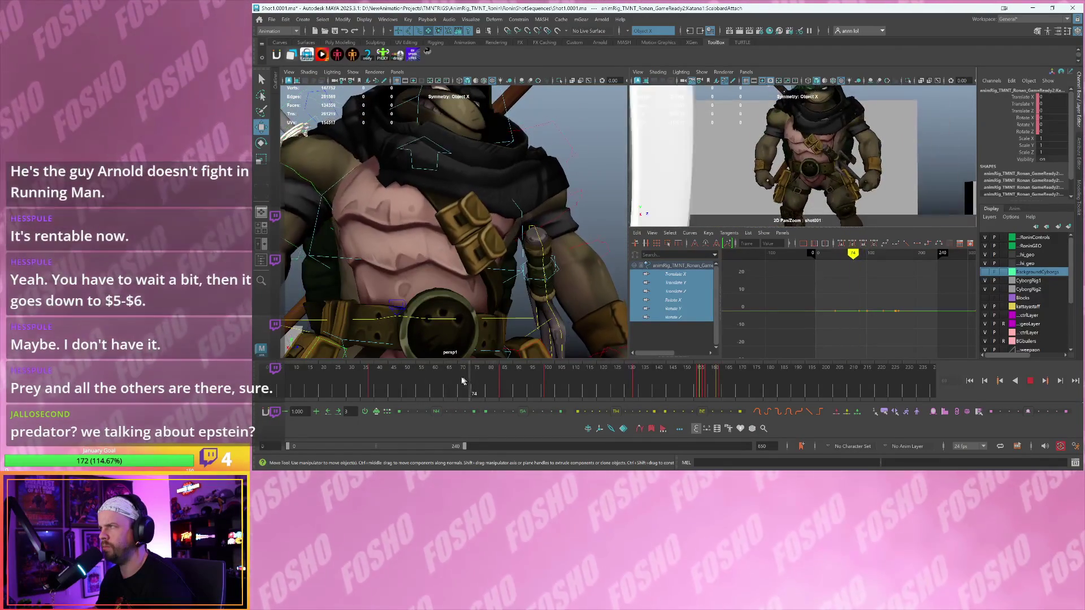
{"action": "mouse_move", "coordinate": [460, 377]}
{"action": "left_mouse_down"}
{"action": "mouse_move", "coordinate": [483, 378]}
{"action": "mouse_move", "coordinate": [474, 377]}
{"action": "left_mouse_up"}
{"action": "key", "text": "alt+v"}
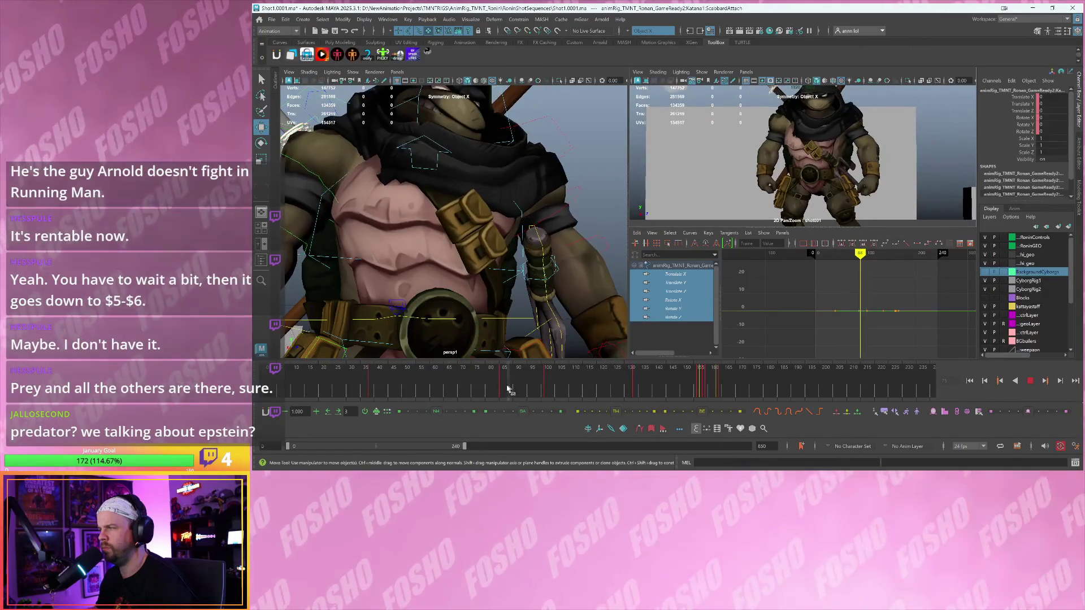
{"action": "left_click", "coordinate": [477, 393]}
{"action": "key", "text": "alt+v"}
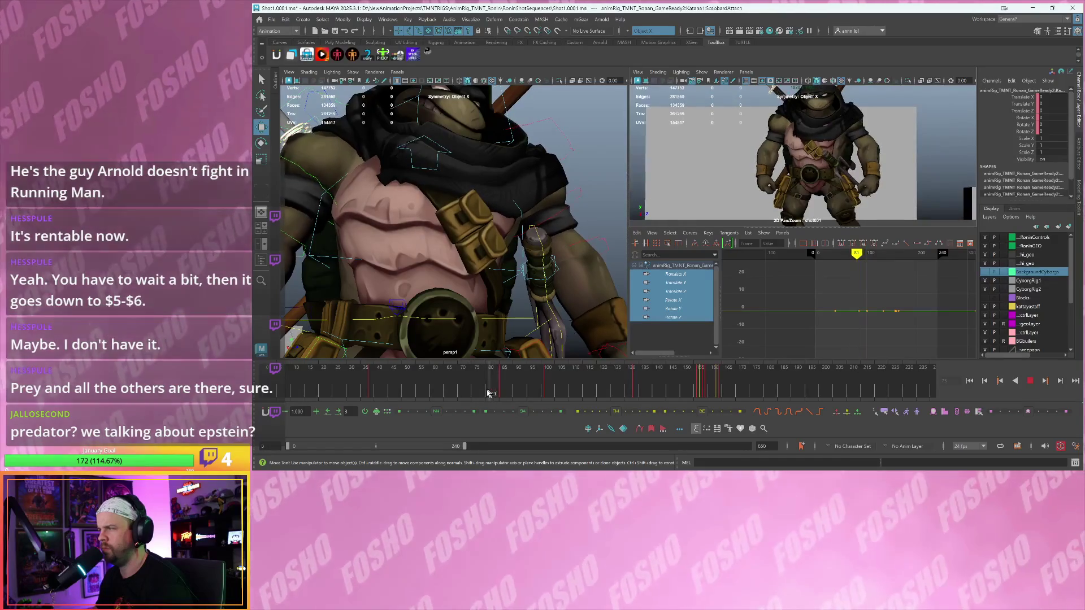
{"action": "left_click", "coordinate": [762, 226]}
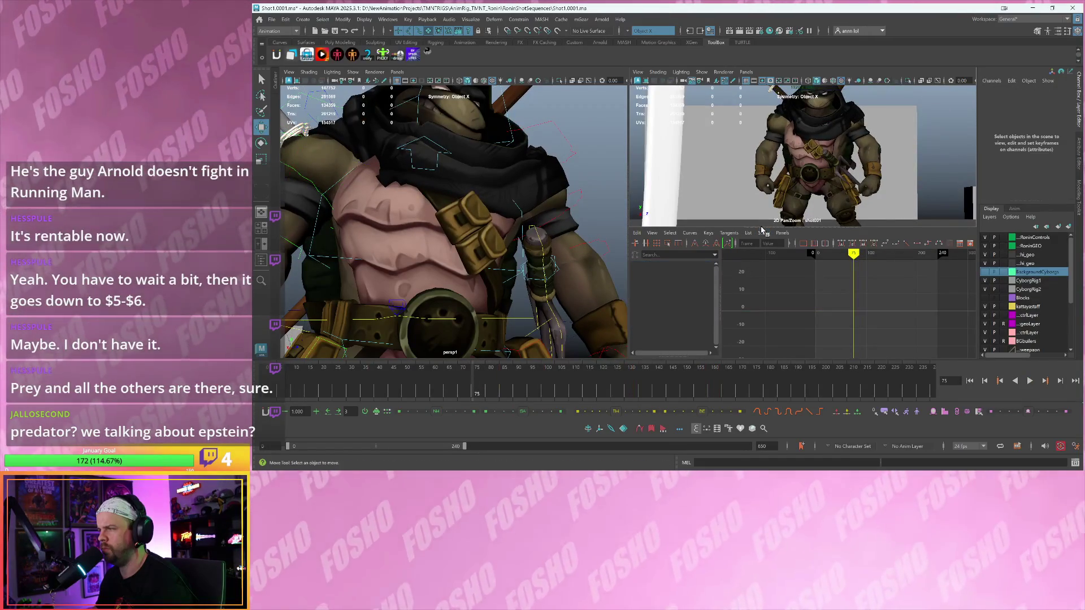
- Enlarge the shot camera view, select Katana1 ScabbardAttach, and play from frame 75
{"action": "left_click_drag", "start_coordinate": [759, 227], "coordinate": [754, 243]}
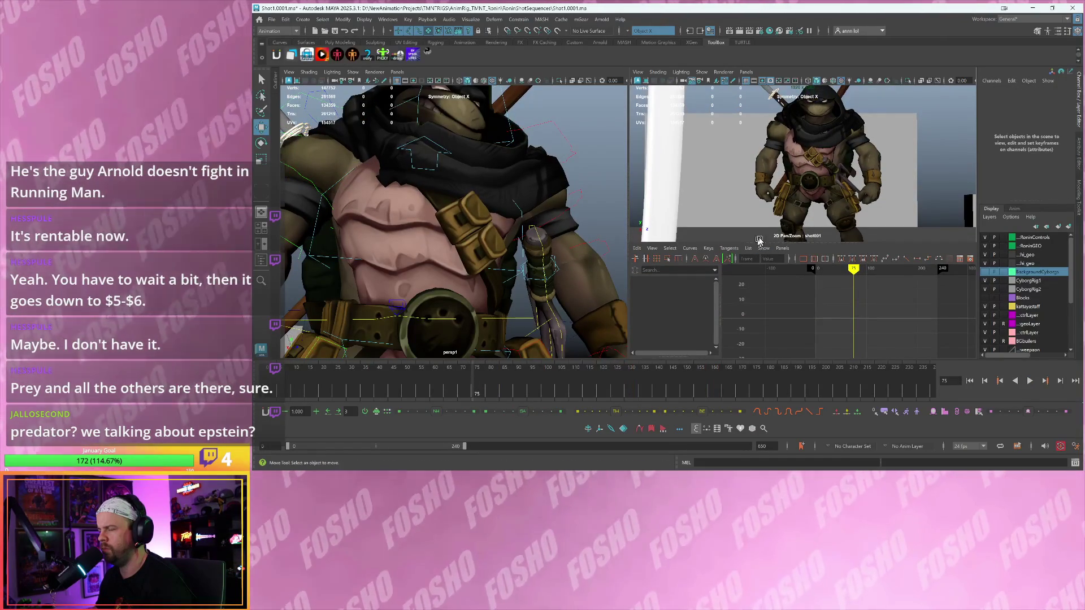
{"action": "left_click", "coordinate": [778, 220]}
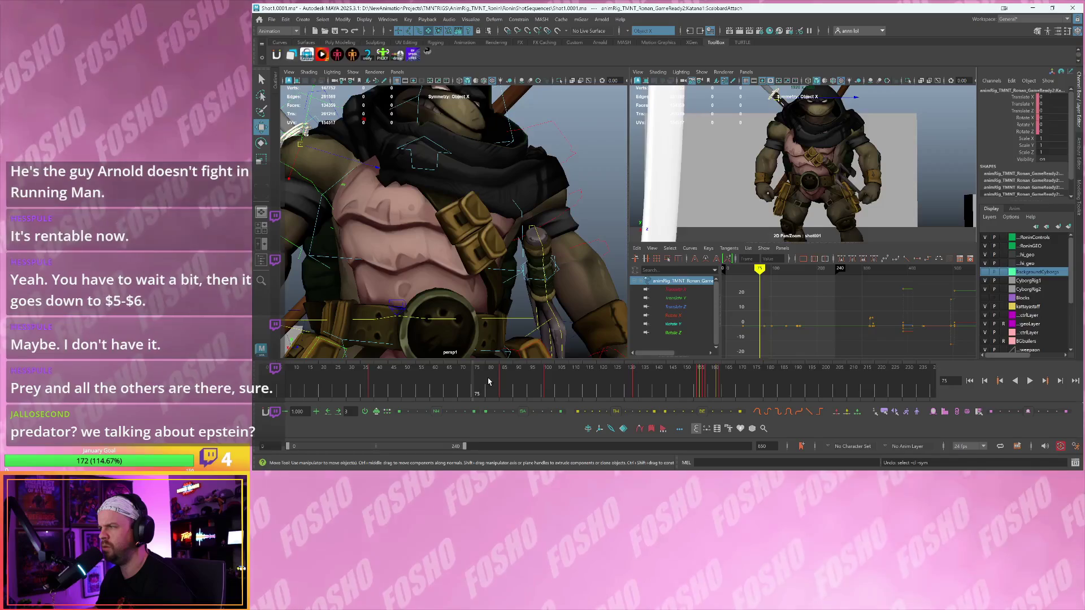
{"action": "key", "text": "alt+v"}
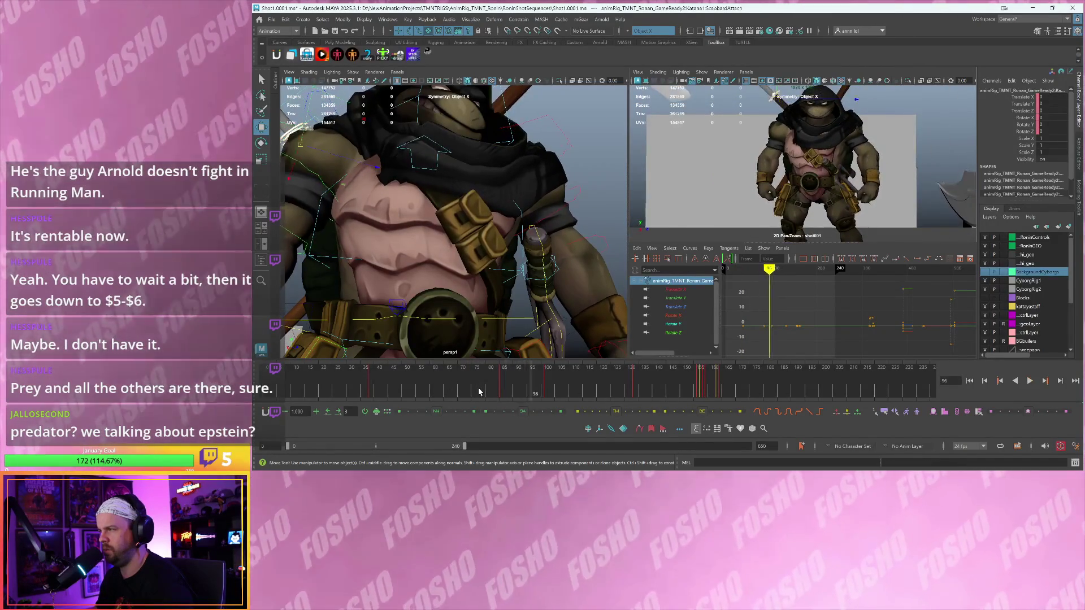
{"action": "left_click", "coordinate": [481, 392]}
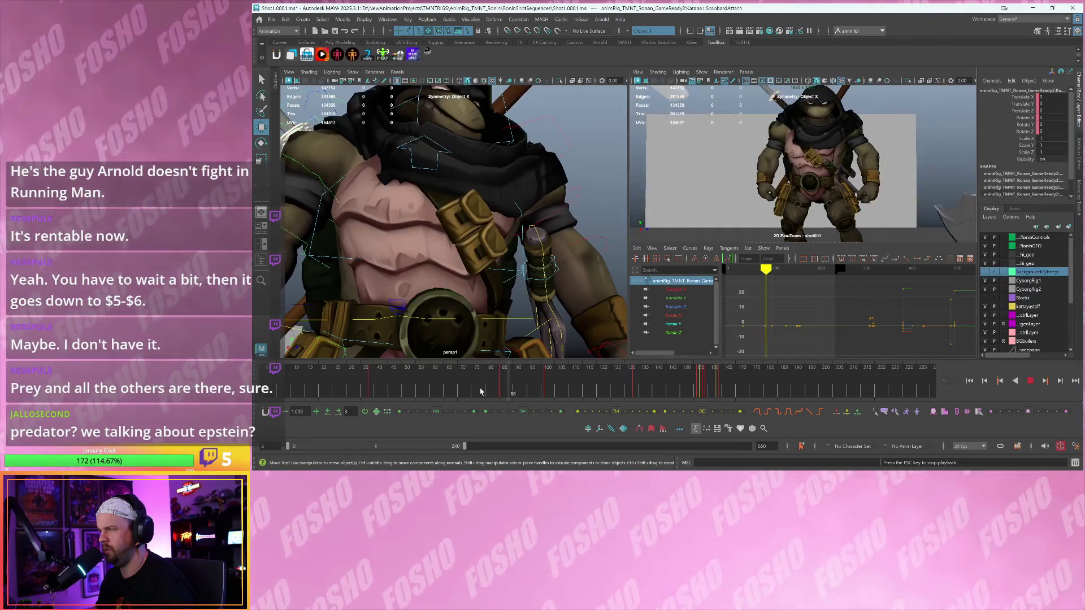
{"action": "left_click", "coordinate": [483, 391]}
{"action": "key", "text": "alt+v"}
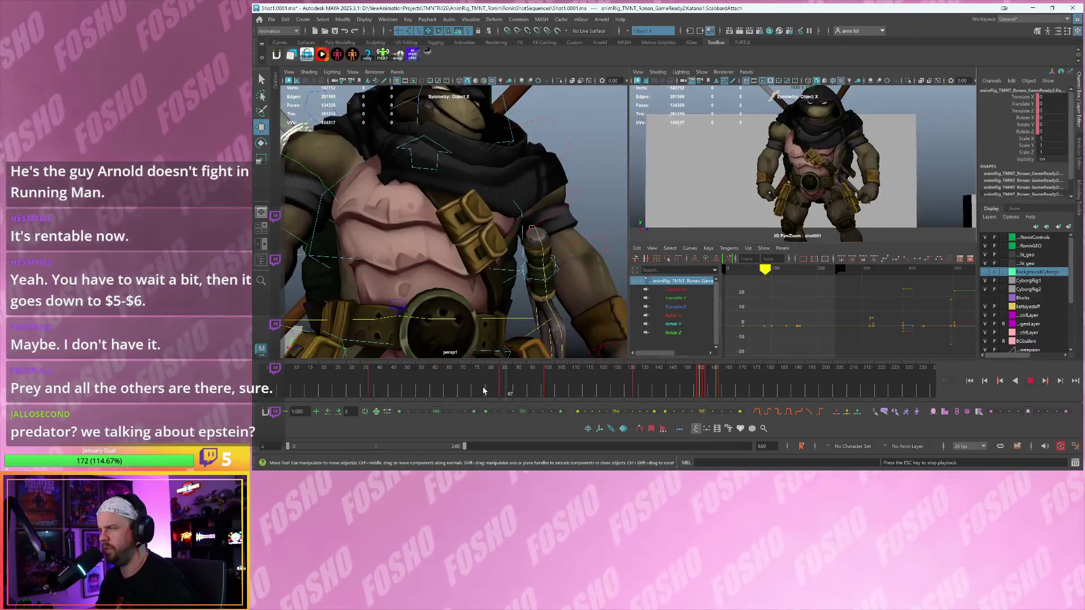
- Check the scabbard motion through frames 92 and 108, ending on the key at 85
{"action": "key", "text": "Escape"}
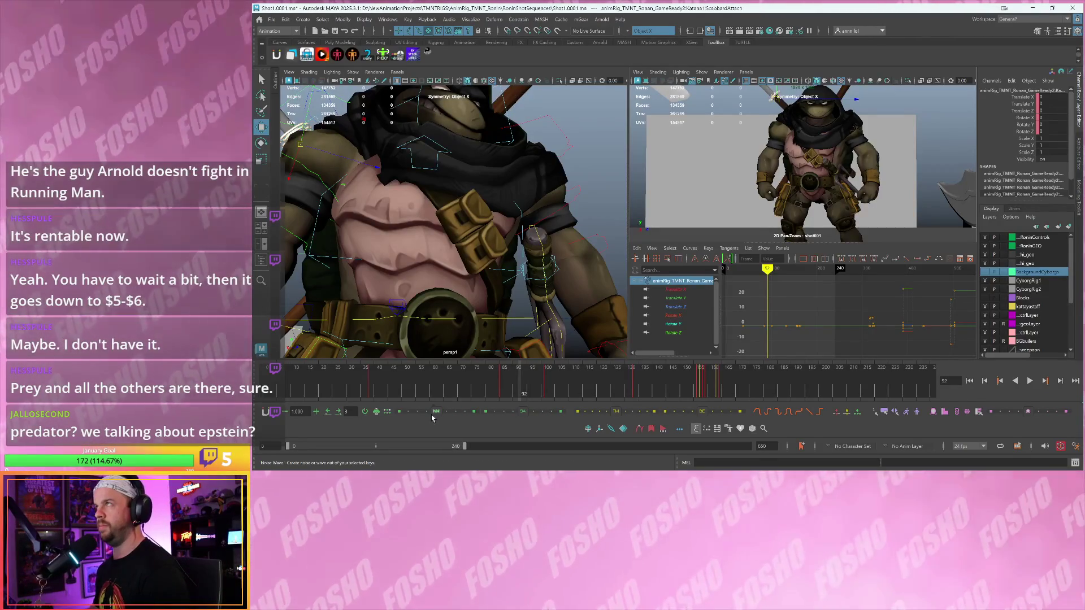
{"action": "key", "text": "alt+v"}
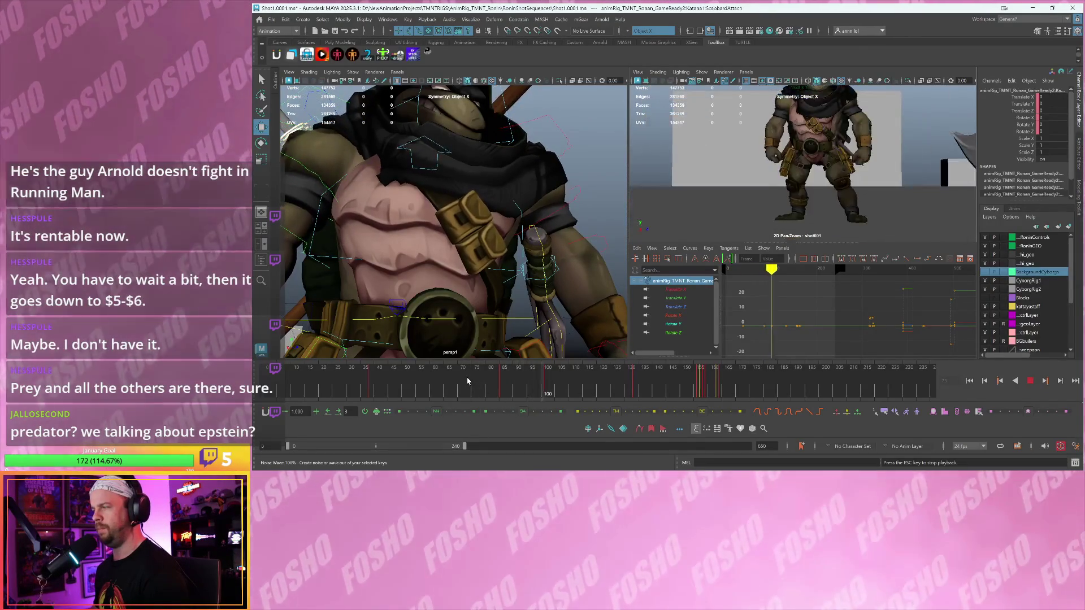
{"action": "key", "text": "Escape"}
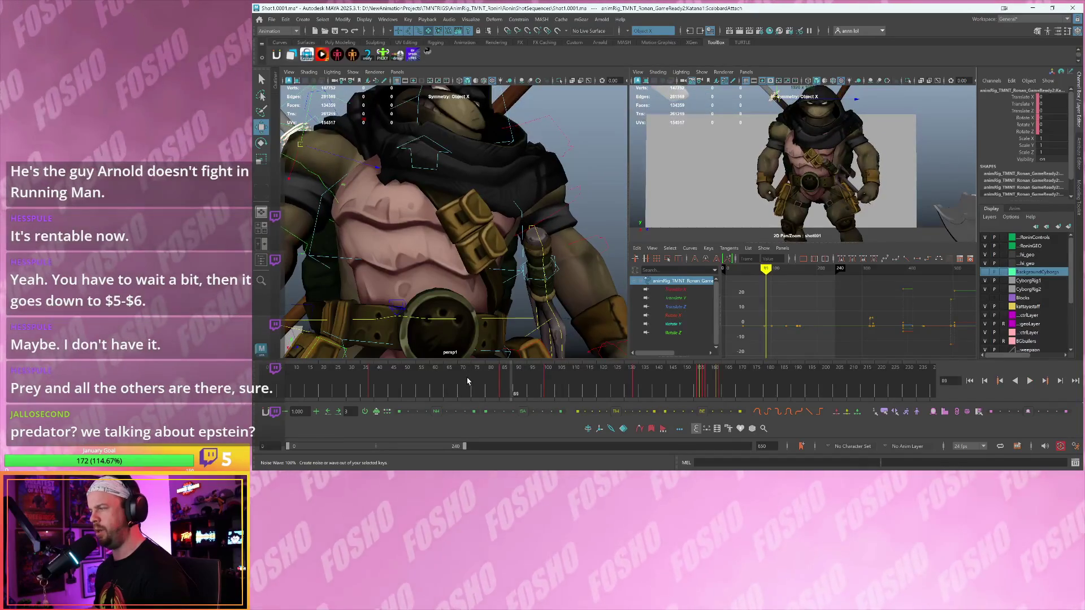
{"action": "key", "text": "alt+v"}
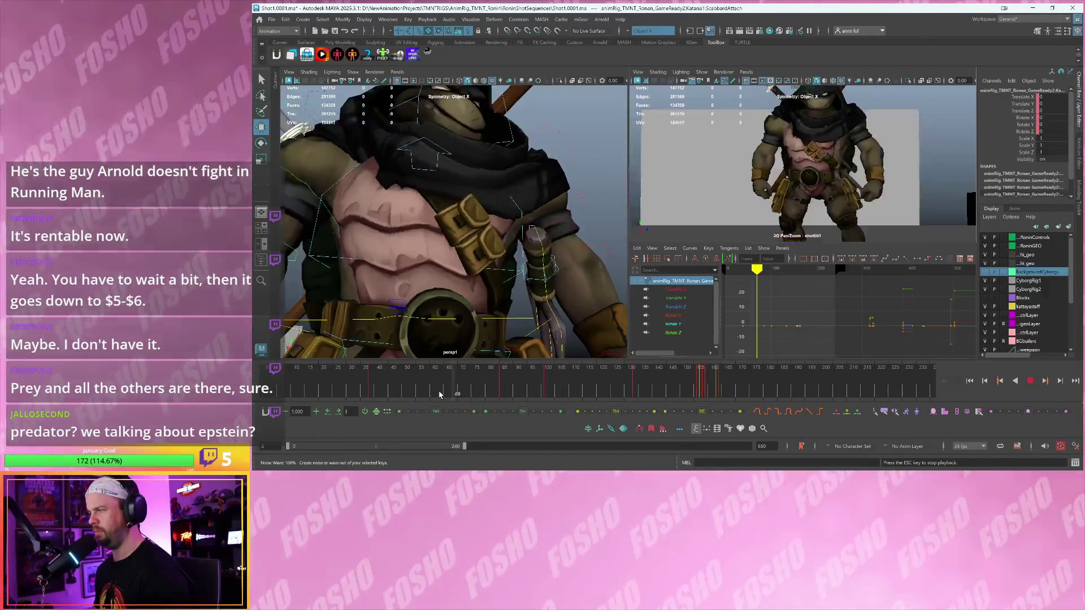
{"action": "key", "text": "Escape"}
{"action": "key", "text": "comma"}
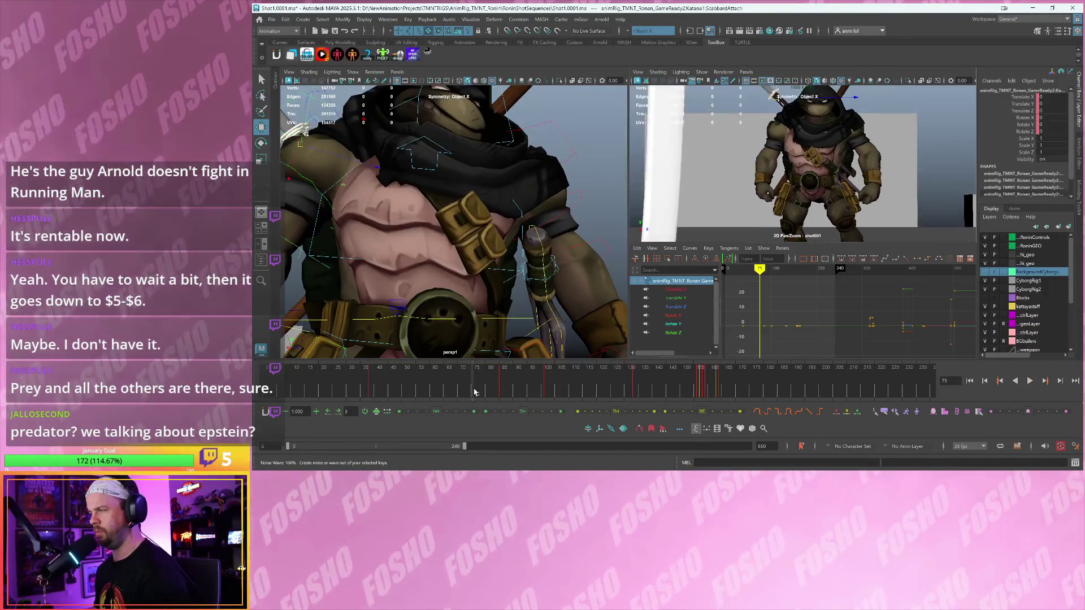
- Select the left elbow control, watch the arm play, and go to frame 80
{"action": "scroll", "coordinate": [497, 230], "scroll_direction": "down", "scroll_amount": 1}
{"action": "scroll", "coordinate": [497, 232], "scroll_direction": "down", "scroll_amount": 3}
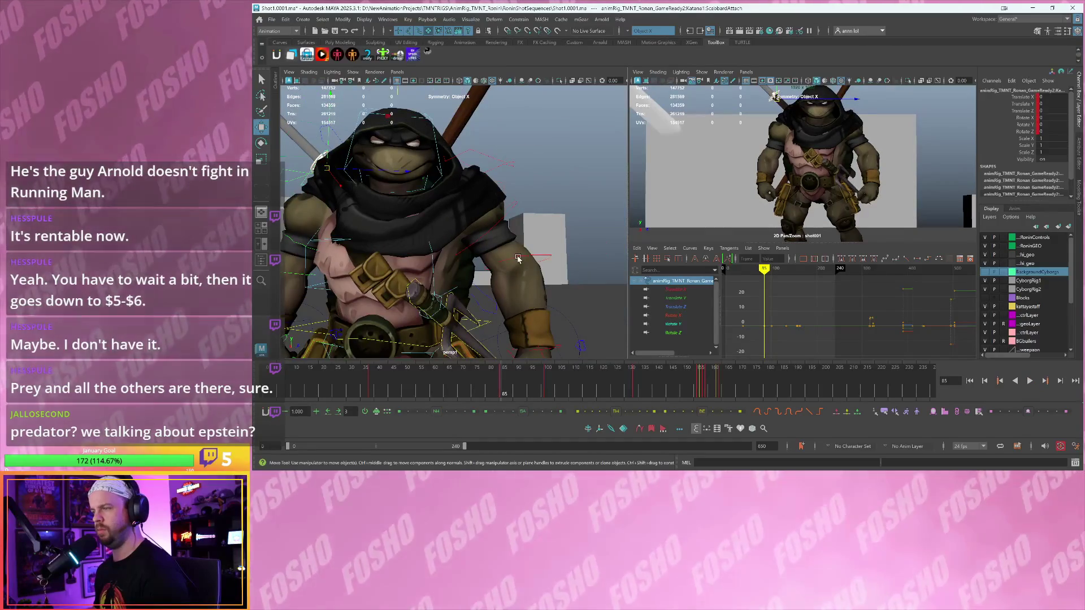
{"action": "left_click", "coordinate": [517, 258]}
{"action": "key", "text": "alt+v"}
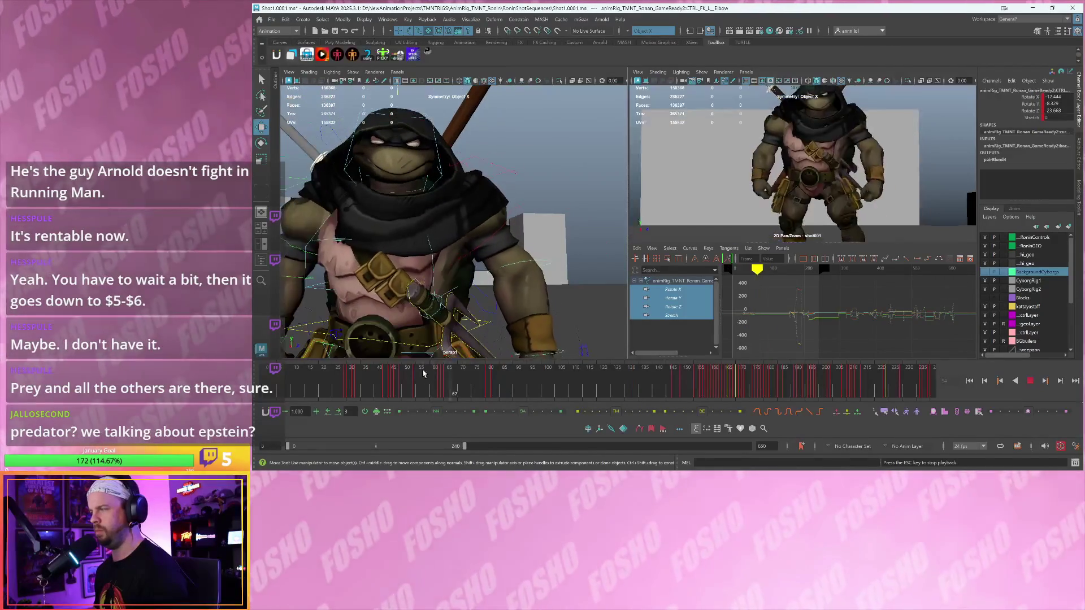
{"action": "key", "text": "Escape"}
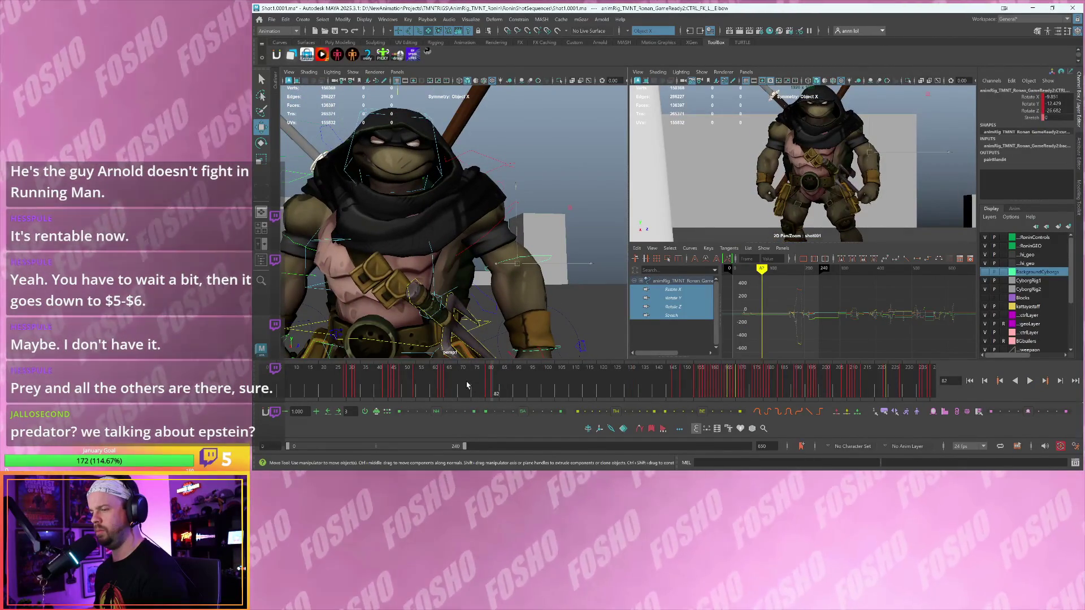
{"action": "key", "text": "alt+period"}
{"action": "key", "text": "alt+period"}
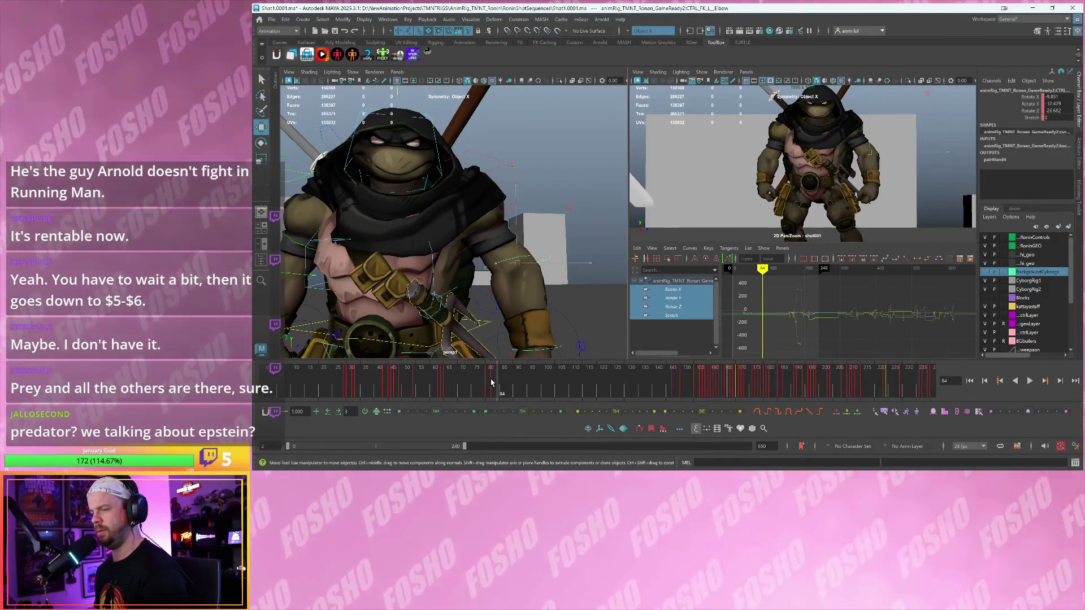
{"action": "left_click", "coordinate": [490, 383]}
- Rotate the left elbow around Z at frame 80 and review frames 80–93
{"action": "key", "text": "e"}
{"action": "mouse_move", "coordinate": [497, 226]}
{"action": "left_mouse_down", "text": "alt"}
{"action": "mouse_move", "coordinate": [537, 220]}
{"action": "mouse_move", "coordinate": [509, 226]}
{"action": "left_mouse_up", "text": "alt"}
{"action": "left_click_drag", "start_coordinate": [443, 383], "coordinate": [491, 382]}
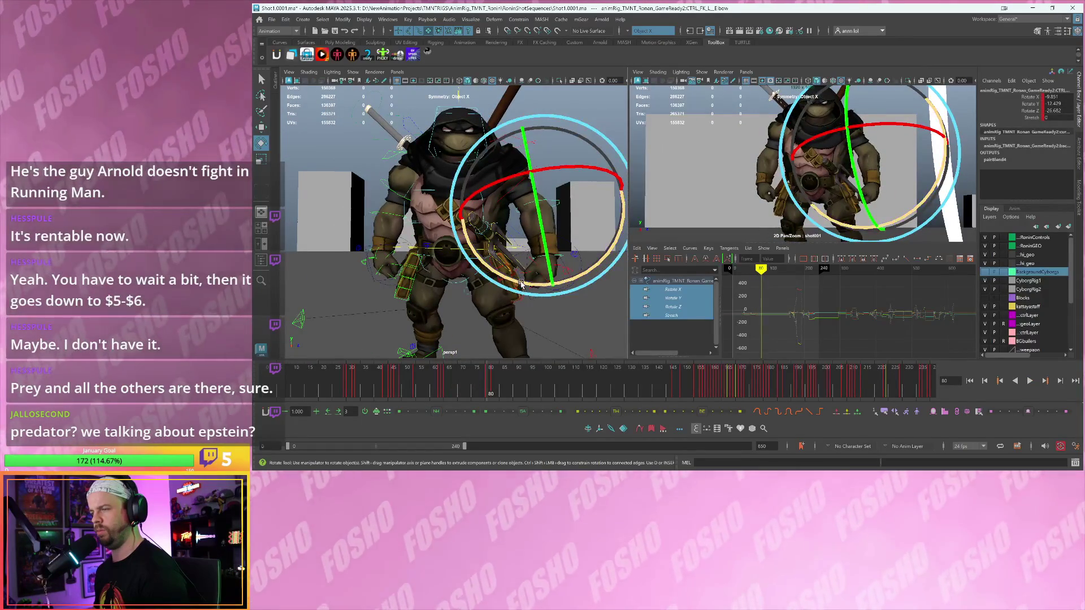
{"action": "left_click_drag", "start_coordinate": [521, 285], "coordinate": [524, 284]}
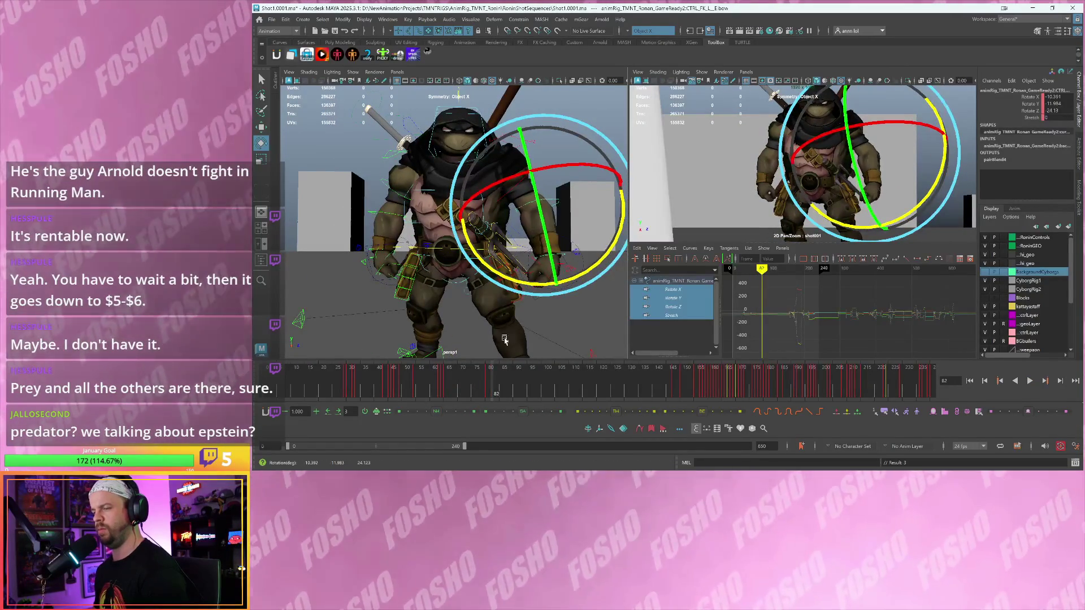
{"action": "key", "text": "alt+v"}
{"action": "left_click_drag", "start_coordinate": [490, 384], "coordinate": [530, 382]}
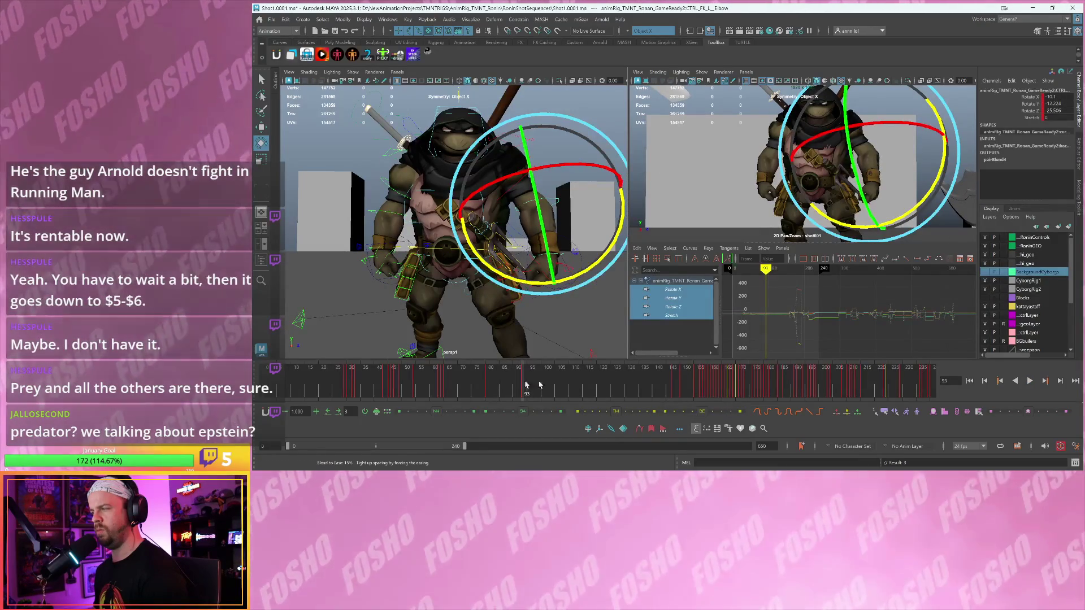
{"action": "key", "text": "alt+v"}
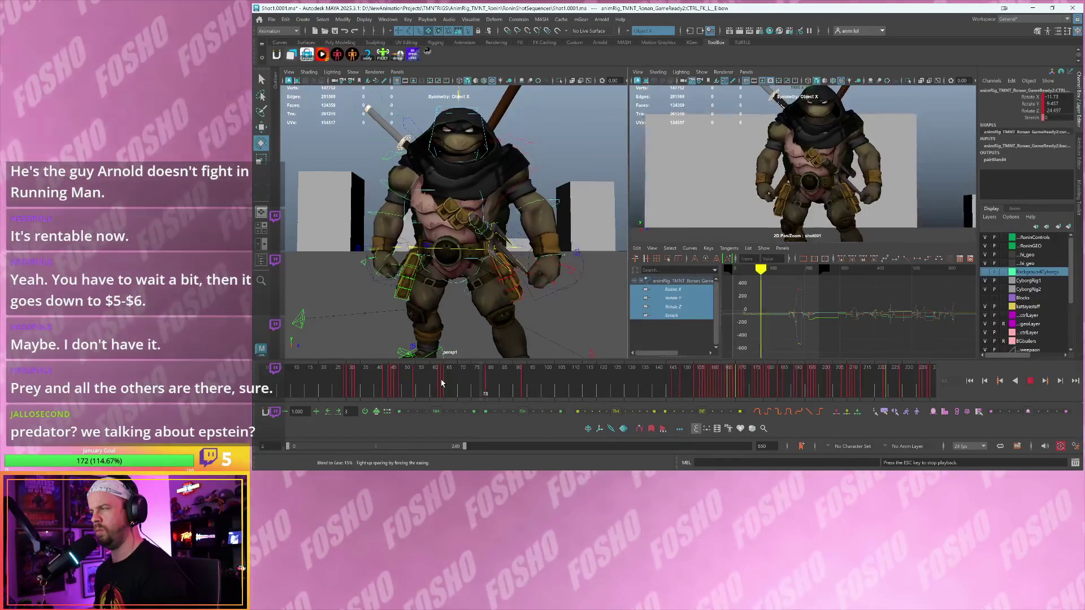
{"action": "key", "text": "Escape"}
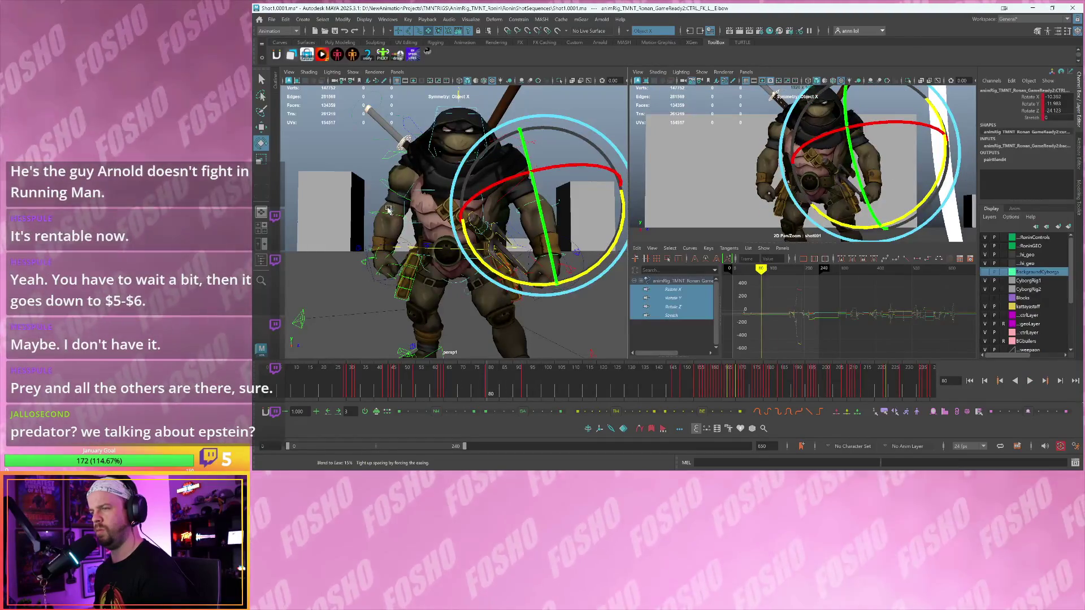
- Select the right elbow control with the Move tool and play to watch the right arm
{"action": "left_click", "coordinate": [390, 209]}
{"action": "key", "text": "w"}
{"action": "key", "text": "alt+v"}
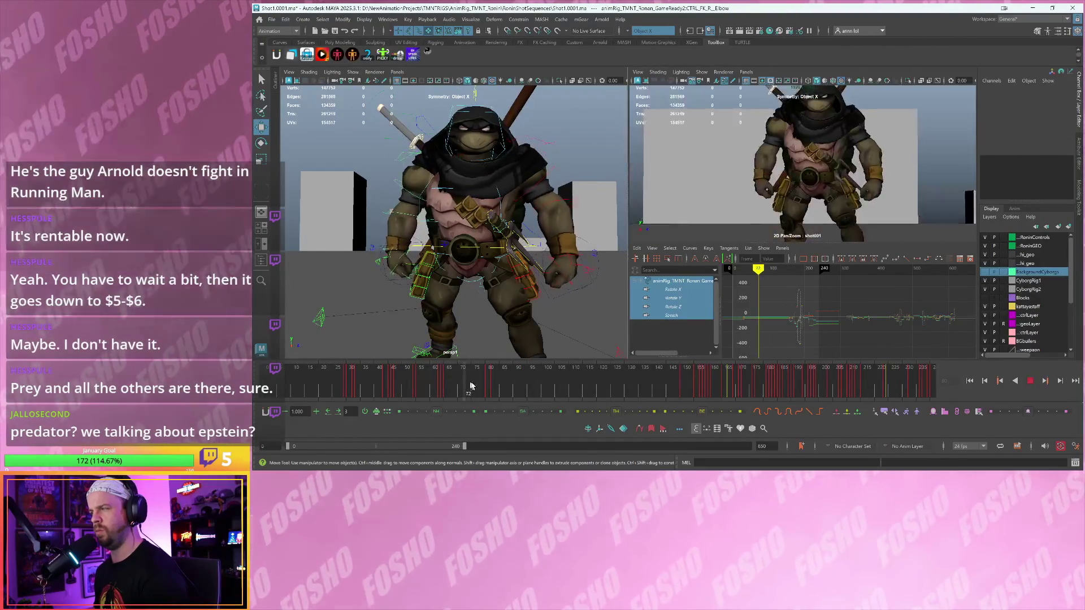
- Rotate the right elbow to a new angle and play it back from frame 106
{"action": "key", "text": "Escape"}
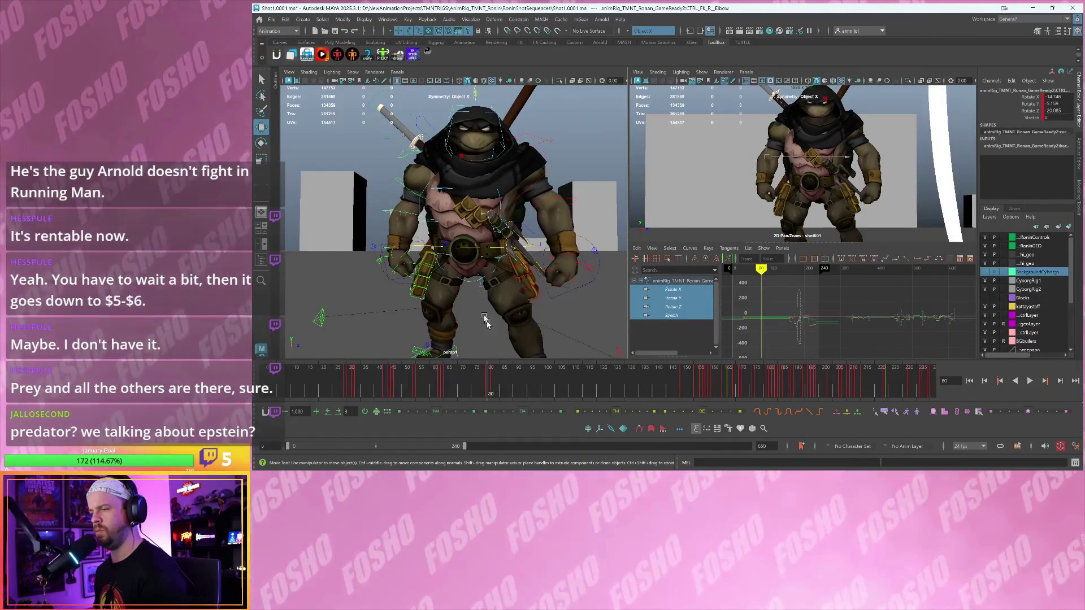
{"action": "key", "text": "e"}
{"action": "left_click_drag", "start_coordinate": [449, 275], "coordinate": [447, 279]}
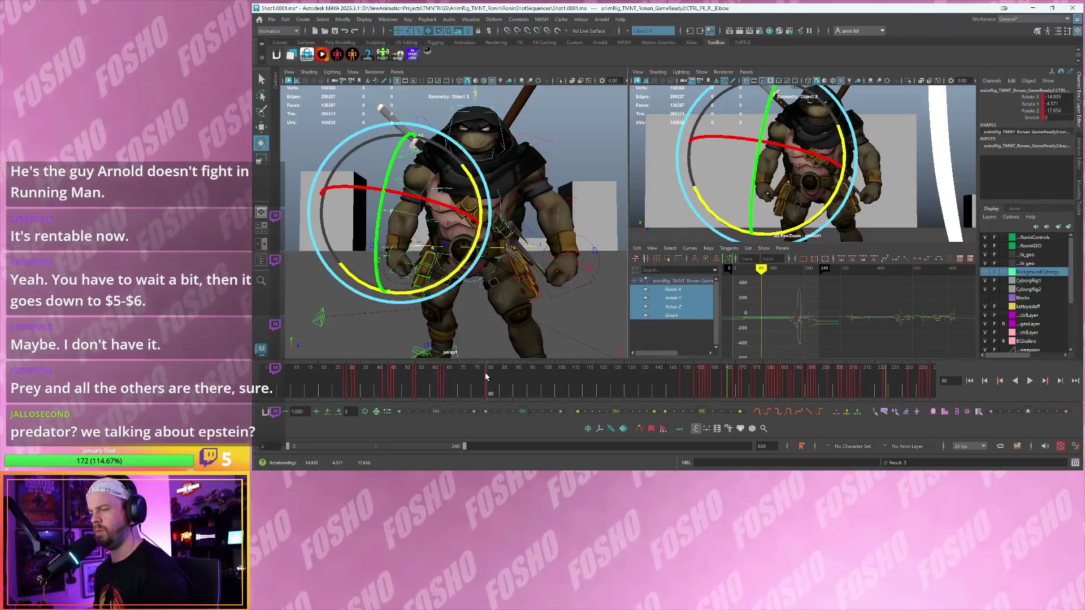
{"action": "key", "text": "alt+v"}
{"action": "key", "text": "Escape"}
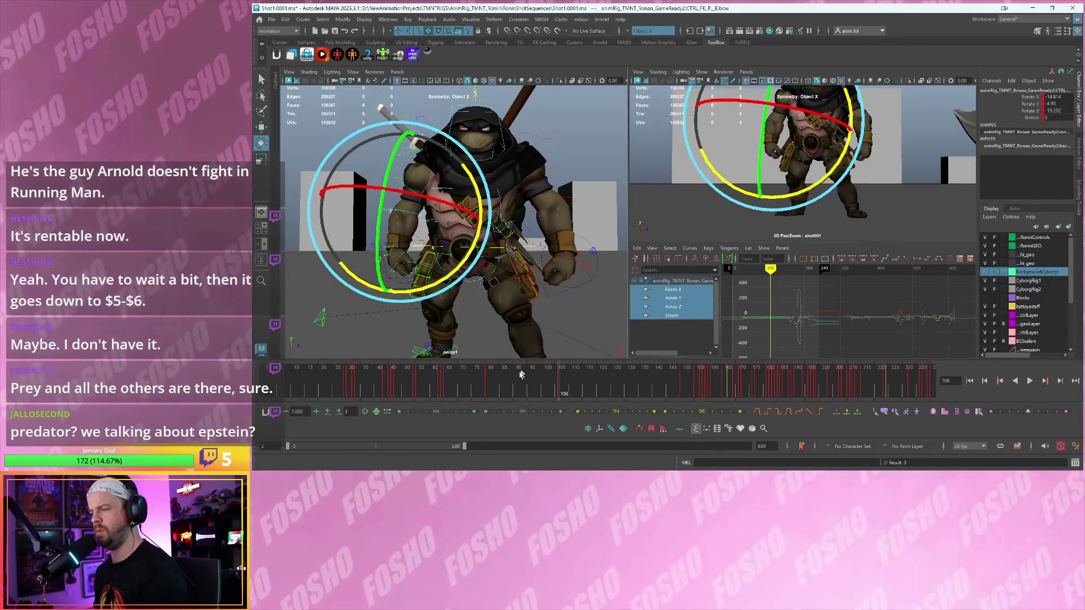
{"action": "key", "text": "alt+v"}
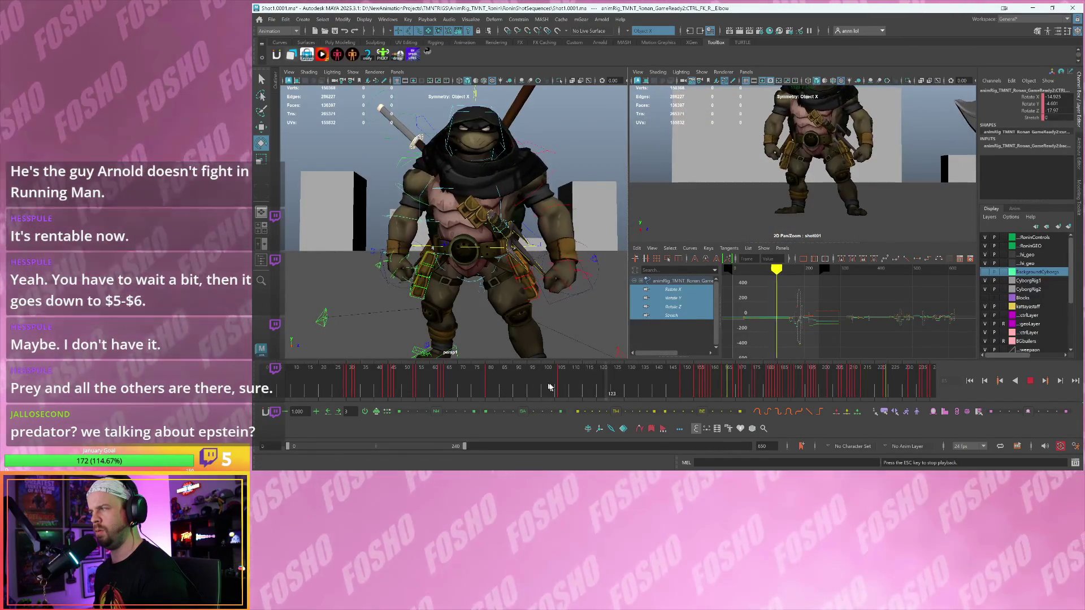
{"action": "key", "text": "Escape"}
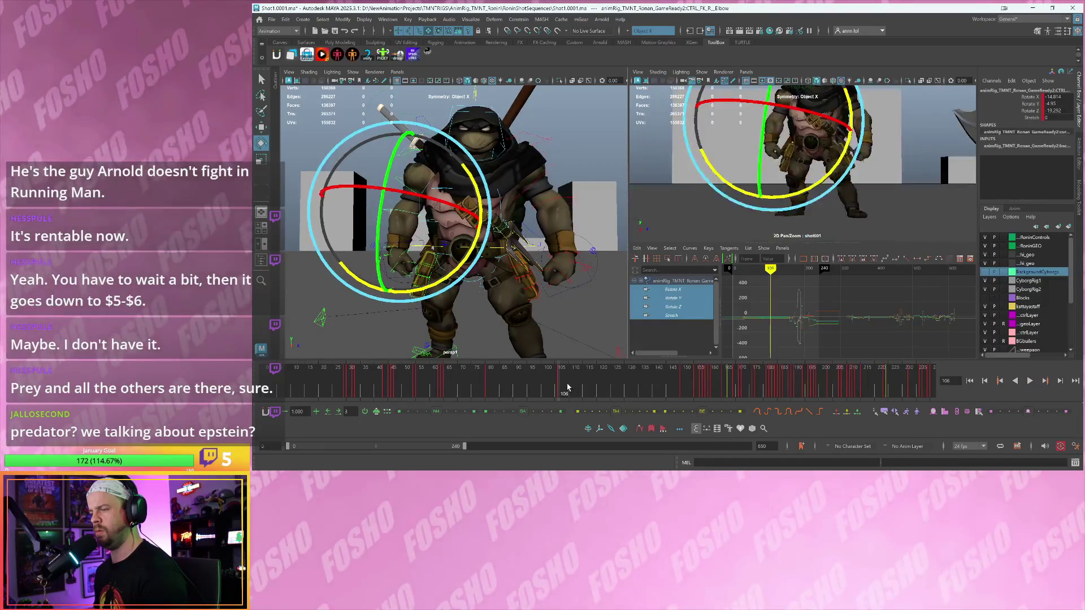
{"action": "key", "text": "alt+v"}
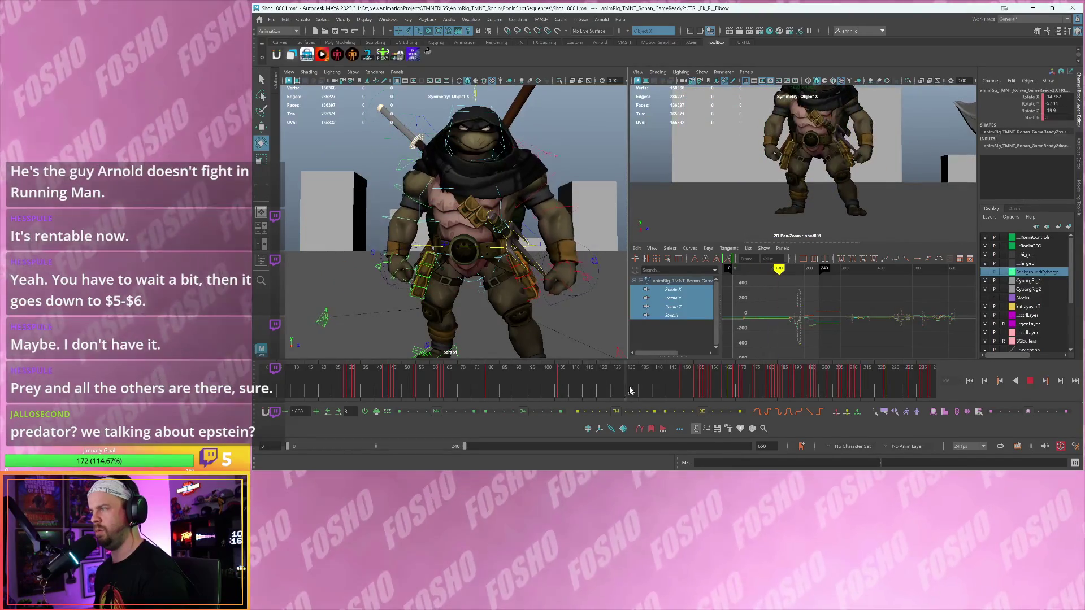
{"action": "key", "text": "Escape"}
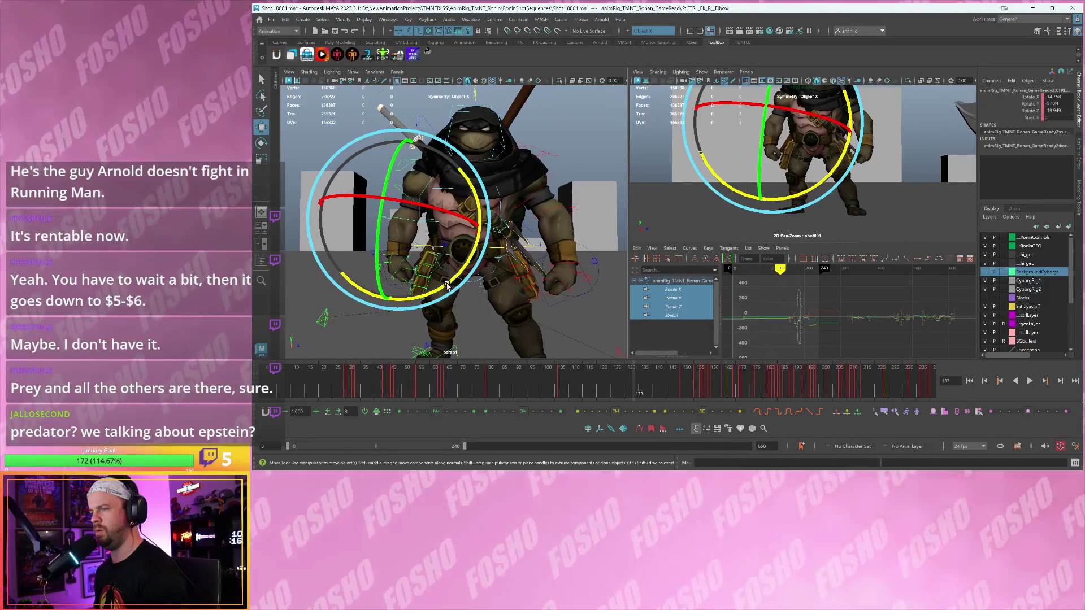
- Rotate the right elbow further at frame 133 and replay the arm motion from frame 80
{"action": "left_click_drag", "start_coordinate": [447, 284], "coordinate": [450, 284]}
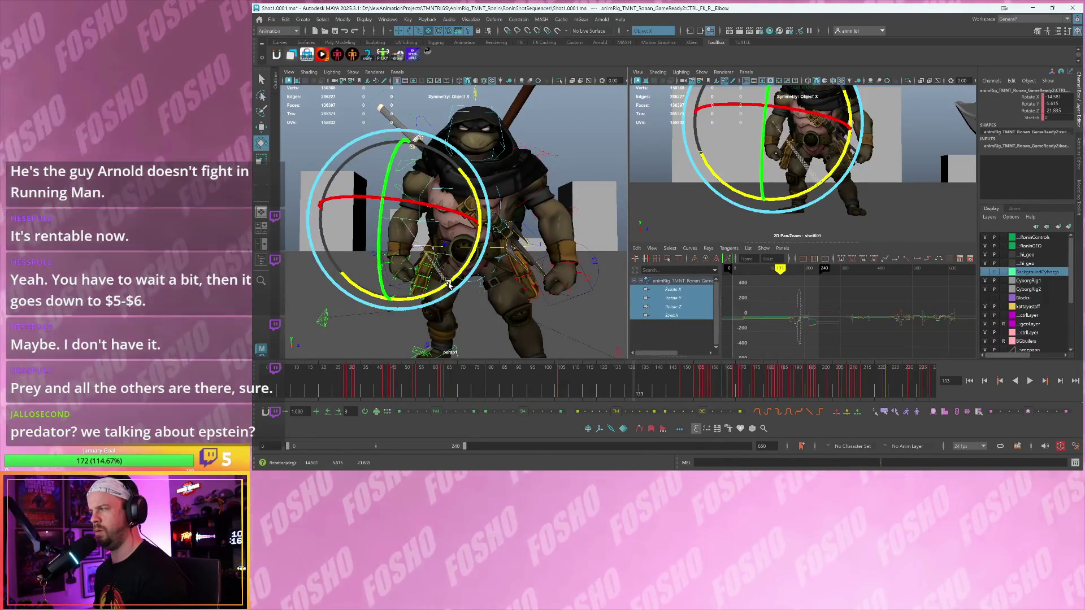
{"action": "key", "text": "alt+v"}
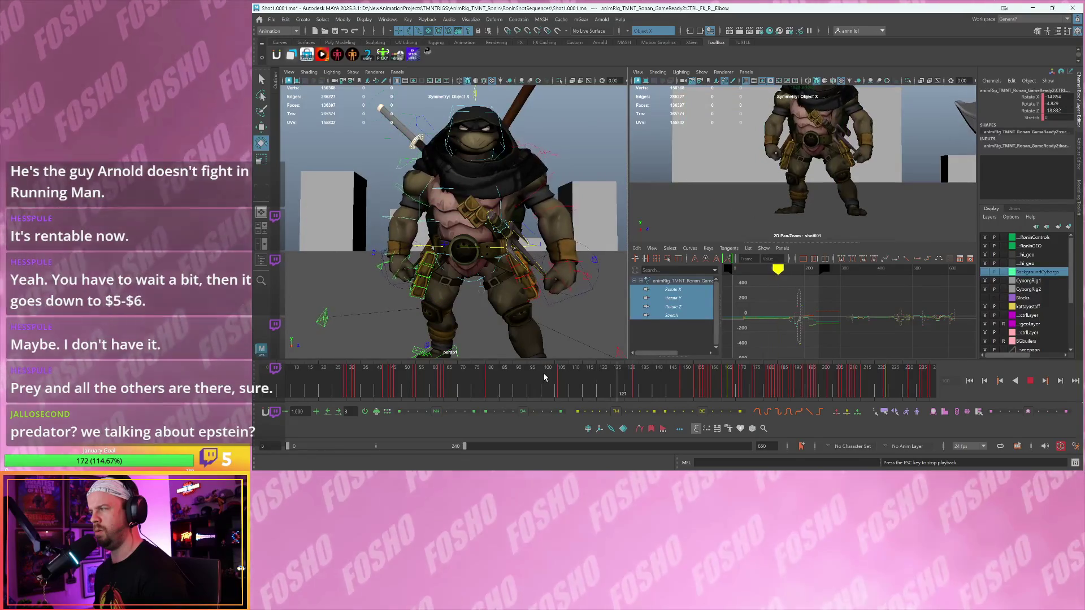
{"action": "key", "text": "Escape"}
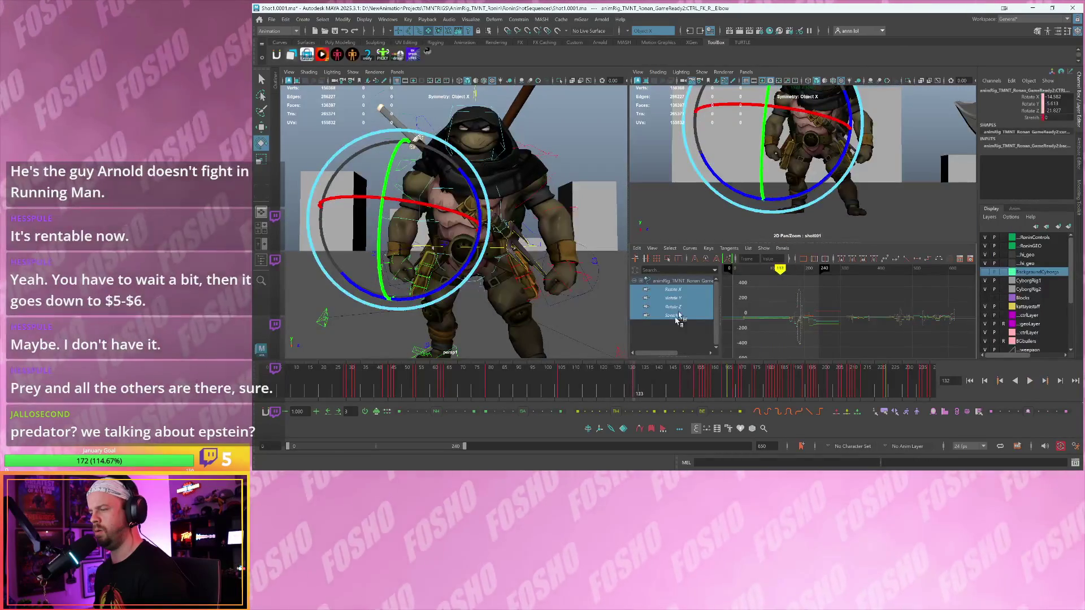
{"action": "left_click", "coordinate": [492, 377]}
{"action": "key", "text": "alt+v"}
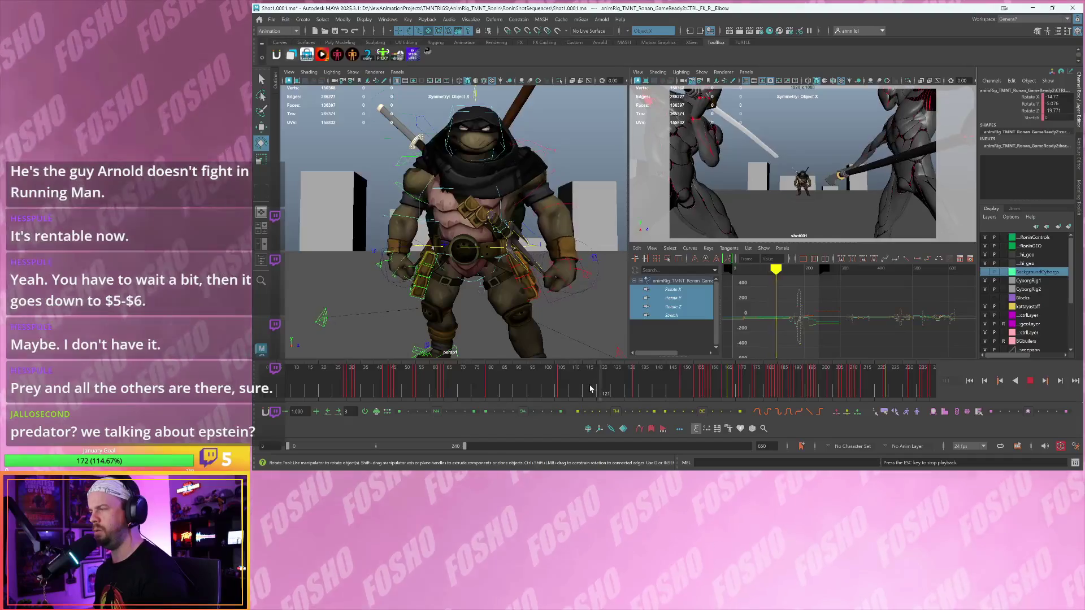
{"action": "key", "text": "Escape"}
- Save the scene, scrub to frame 119, and hide the kattayastaff layer
{"action": "key", "text": "ctrl+s"}
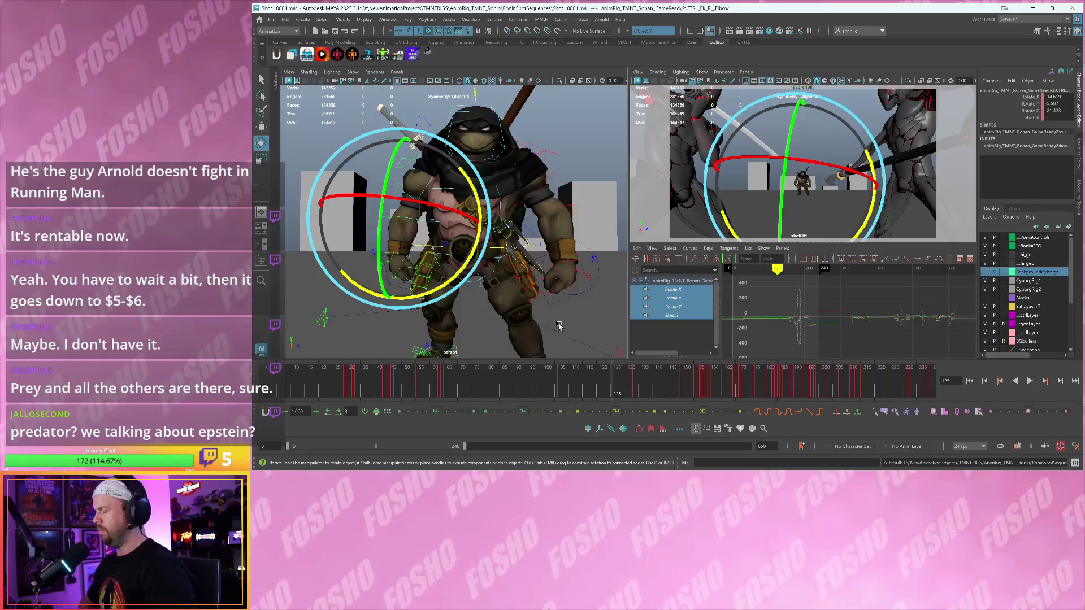
{"action": "key", "text": "alt+v"}
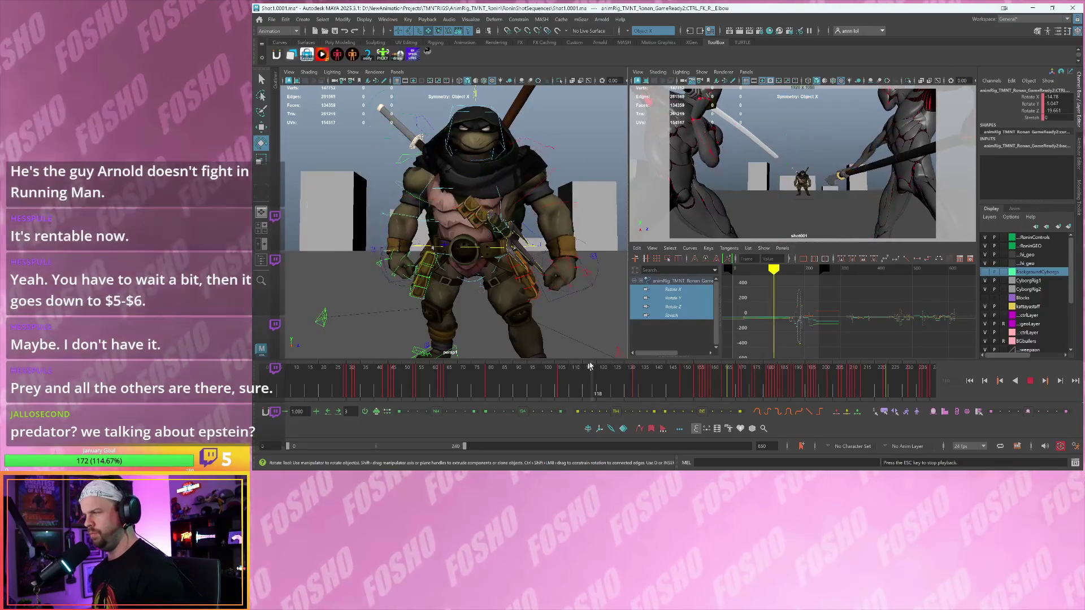
{"action": "key", "text": "Escape"}
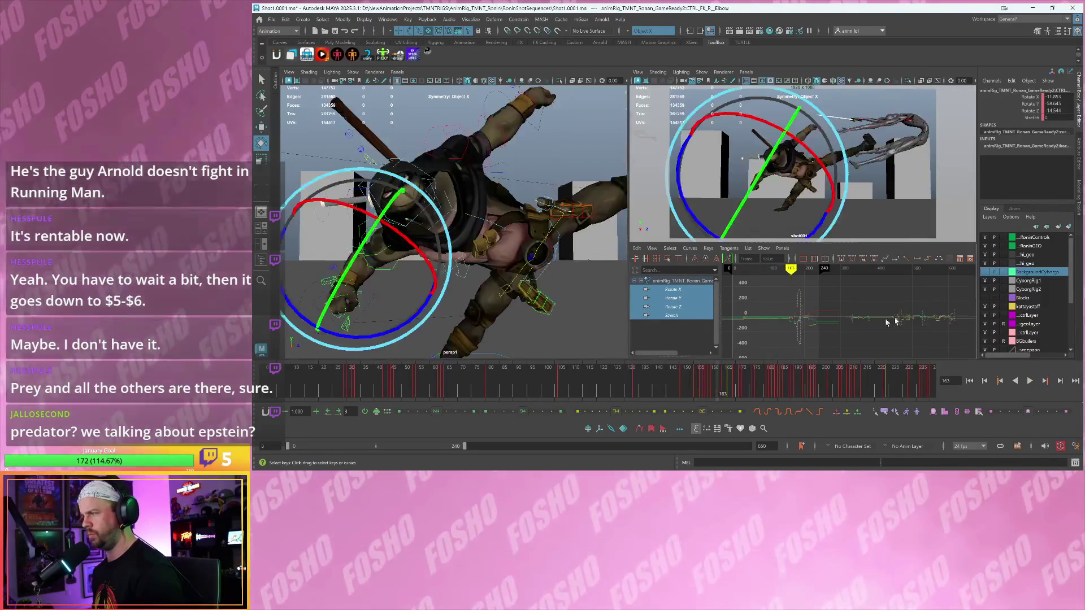
{"action": "left_click_drag", "start_coordinate": [277, 379], "coordinate": [597, 378]}
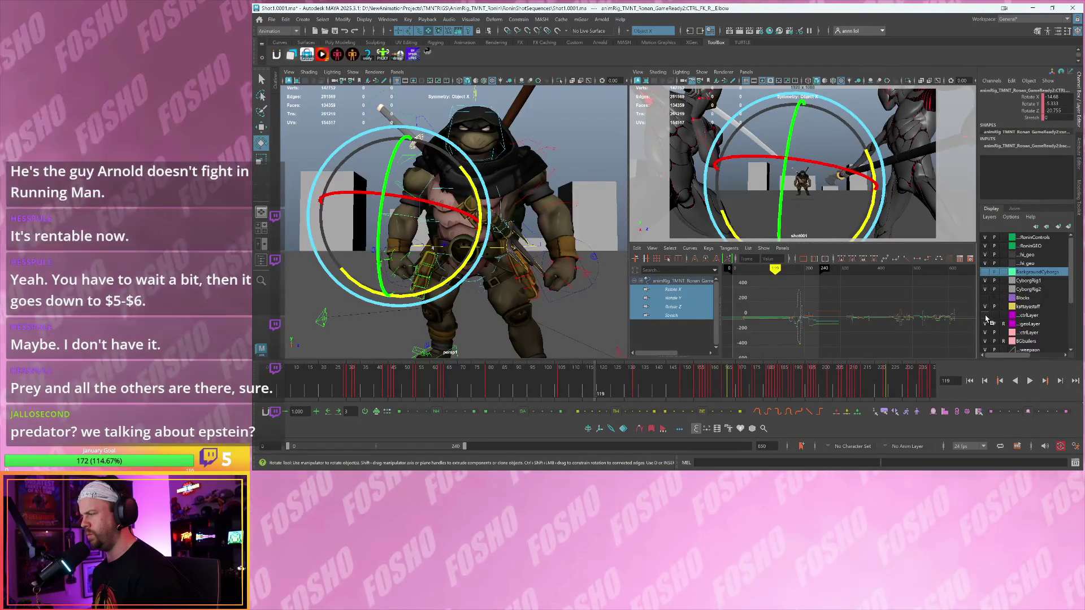
{"action": "left_click", "coordinate": [986, 307]}
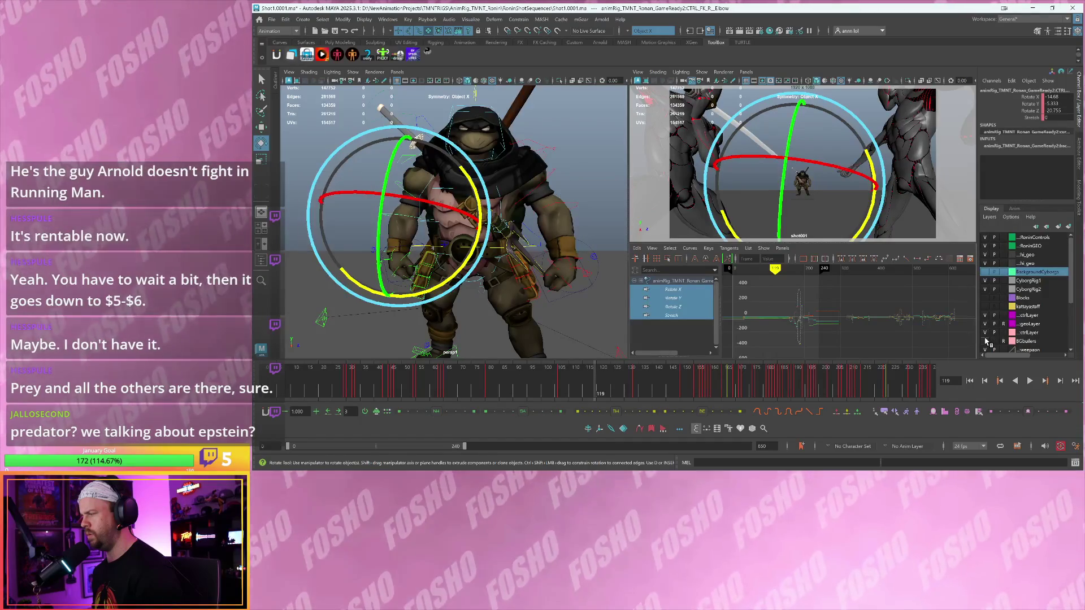
{"action": "scroll", "coordinate": [983, 344], "scroll_direction": "down", "scroll_amount": 1}
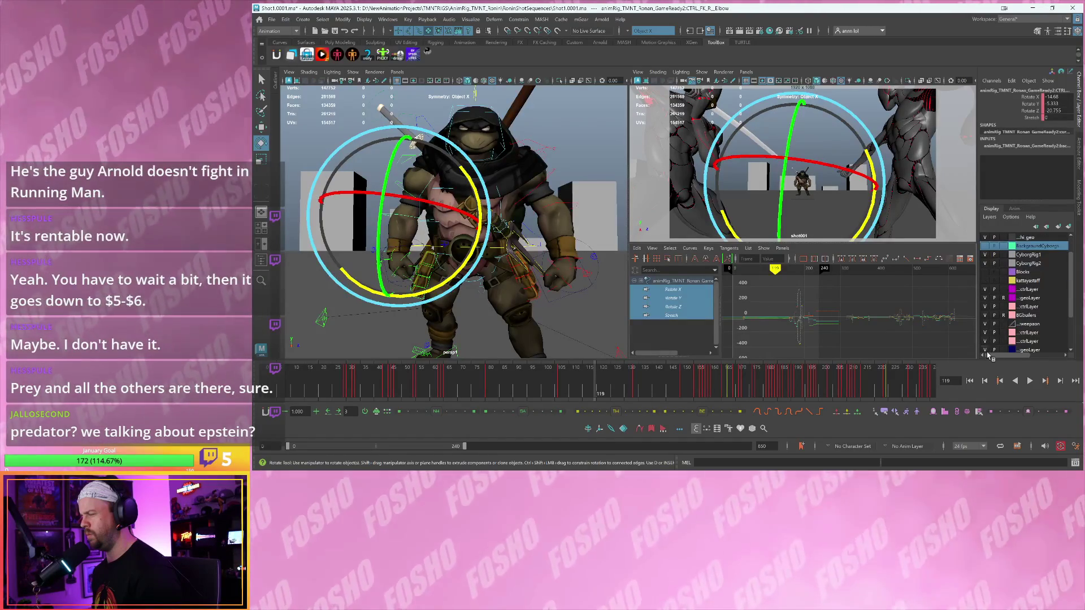
- Hide the BackgroundCyborgs layer and play the animation to review it
{"action": "scroll", "coordinate": [971, 349], "scroll_direction": "up", "scroll_amount": 4}
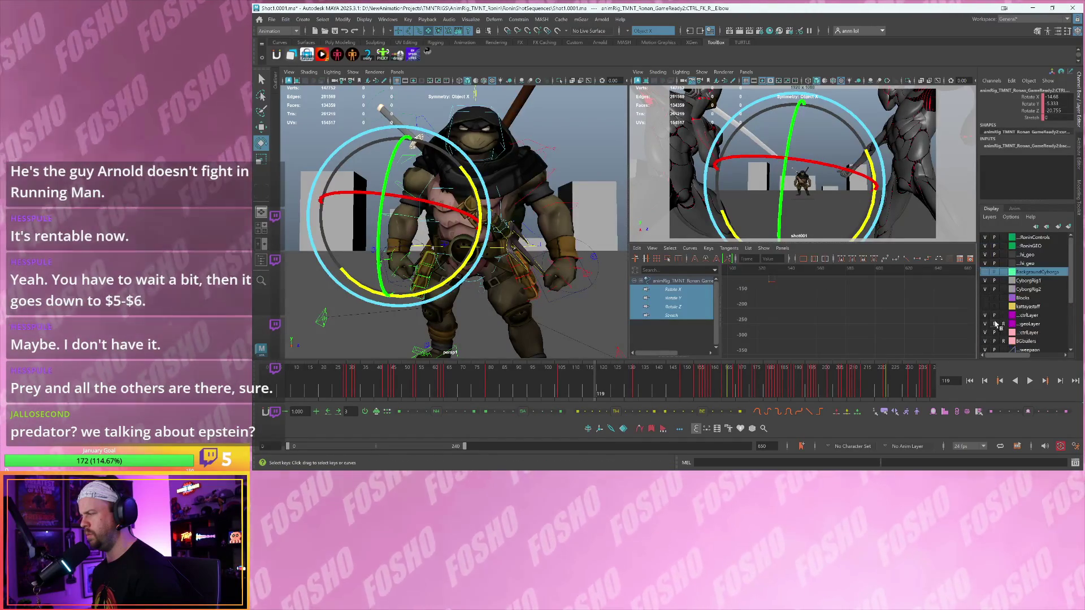
{"action": "left_click", "coordinate": [986, 264]}
{"action": "left_click", "coordinate": [986, 264]}
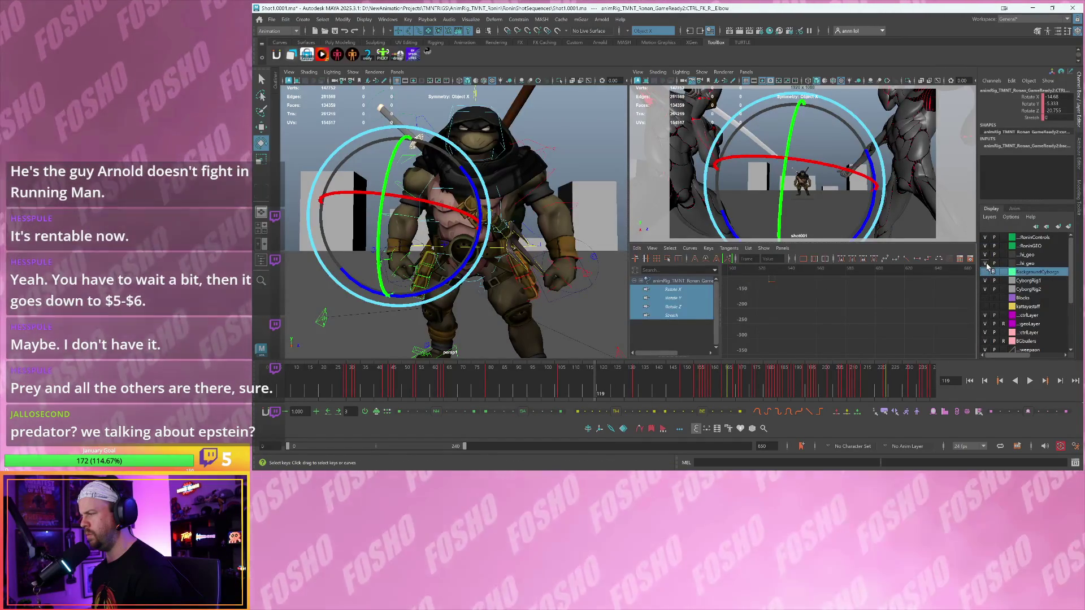
{"action": "left_click", "coordinate": [986, 265]}
{"action": "key", "text": "alt+v"}
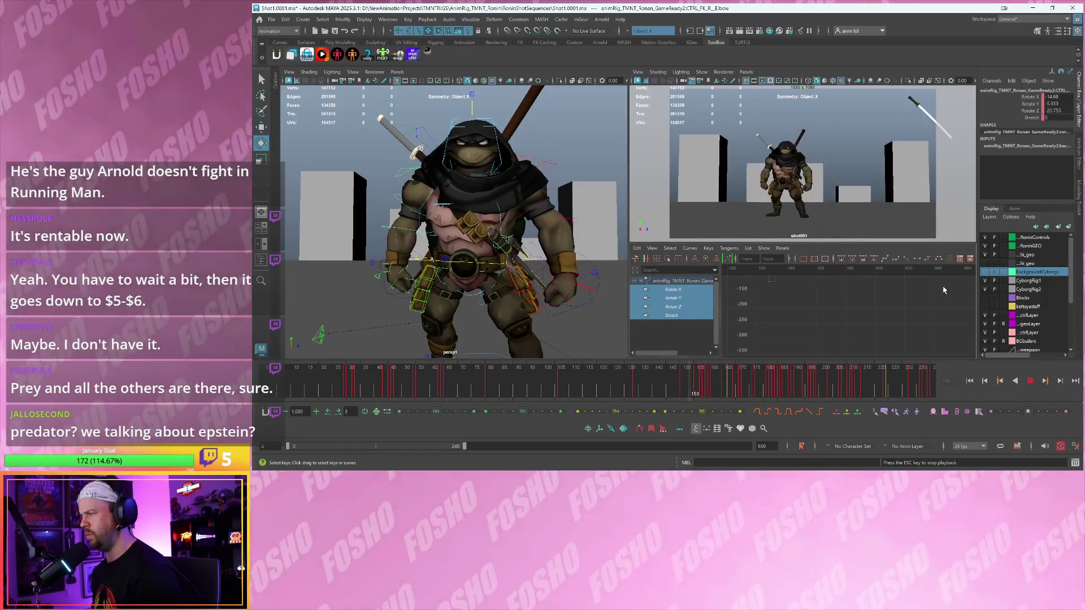
{"action": "key", "text": "alt+v"}
{"action": "left_click", "coordinate": [986, 271]}
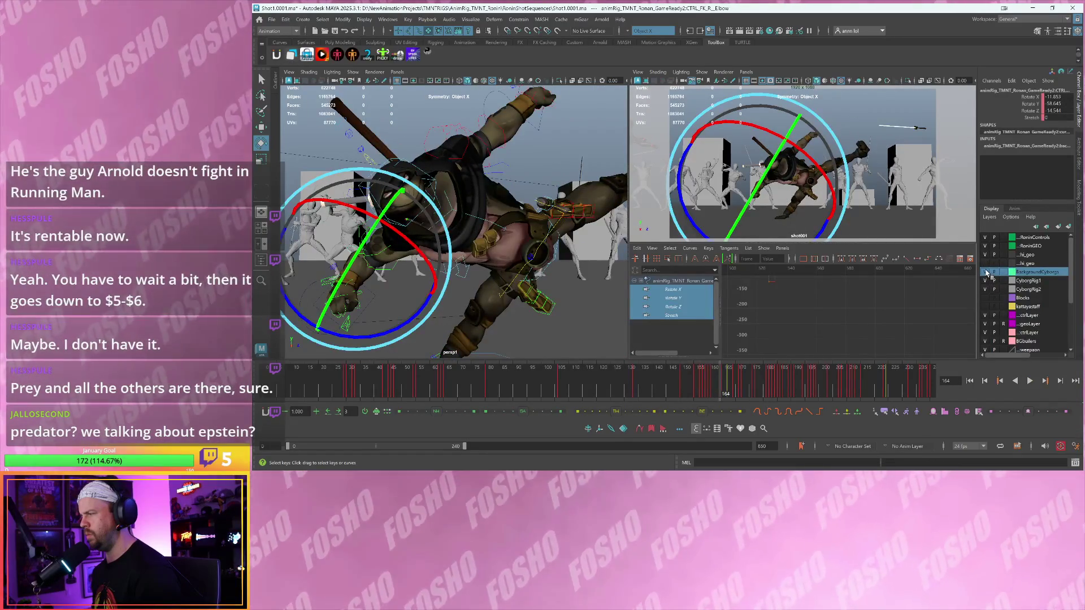
{"action": "left_click", "coordinate": [986, 272]}
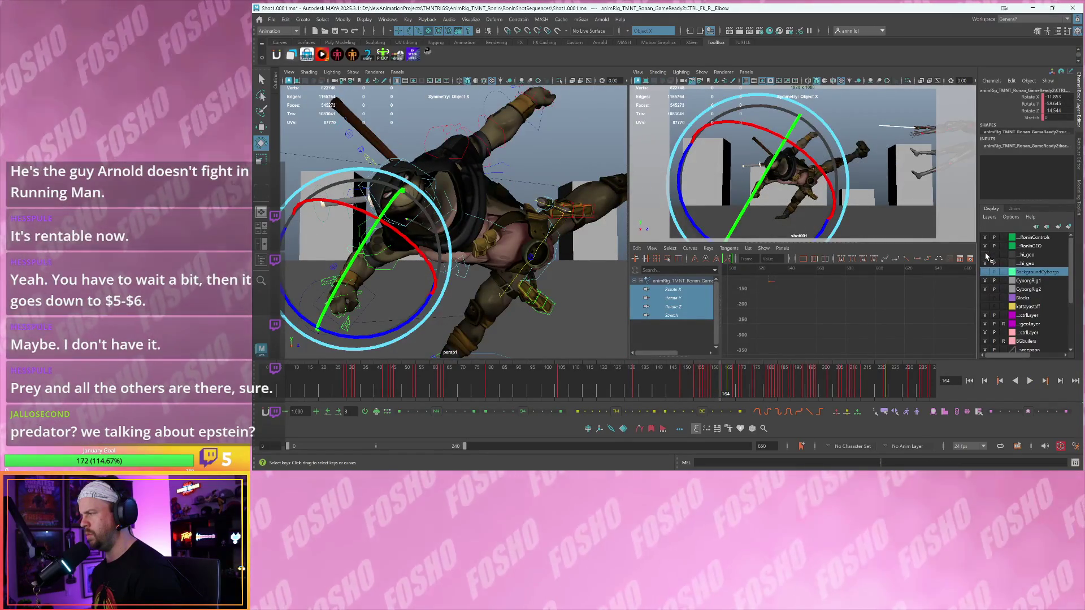
- Select the time-slider range from frame 146, frame it, and play it back
{"action": "left_click", "coordinate": [682, 382]}
{"action": "left_click_drag", "start_coordinate": [675, 381], "coordinate": [763, 390], "text": "shift"}
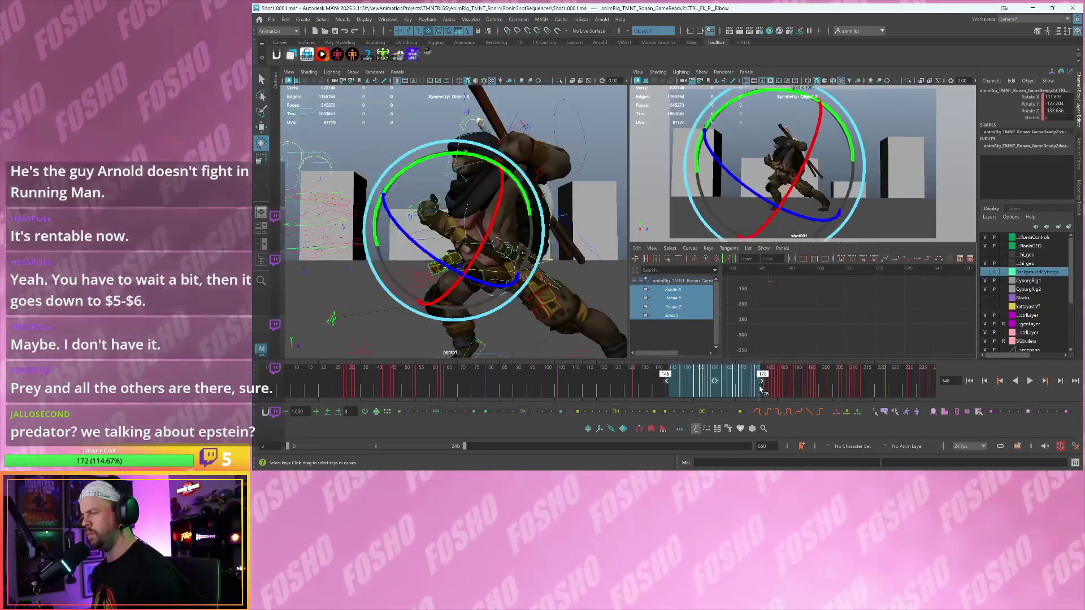
{"action": "double_click", "coordinate": [763, 388]}
{"action": "key", "text": "alt+v"}
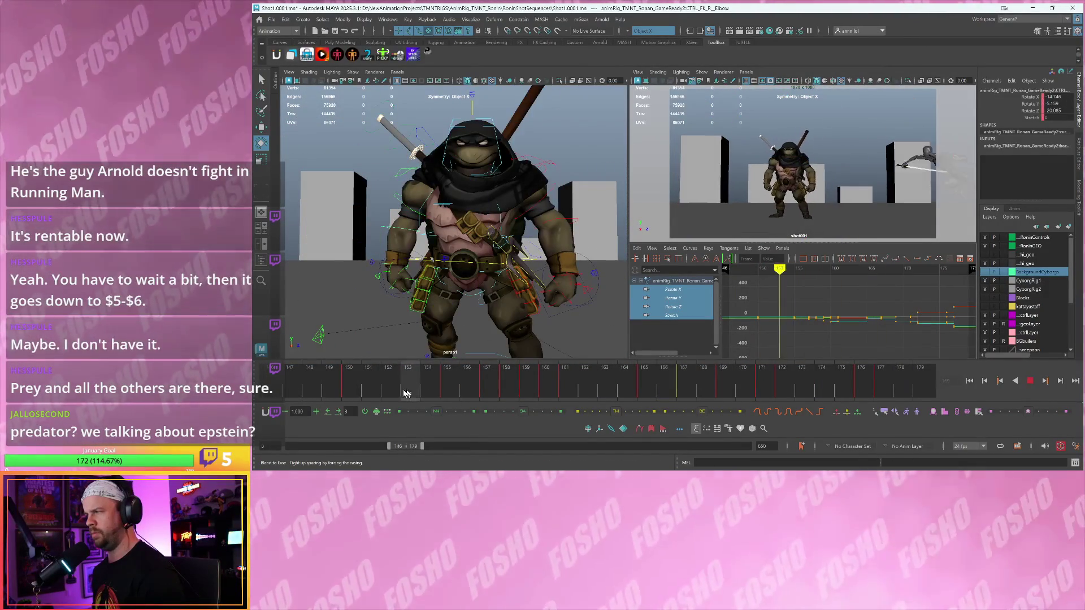
- Extend the playback range end to frame 183 and play the extended range
{"action": "key", "text": "Escape"}
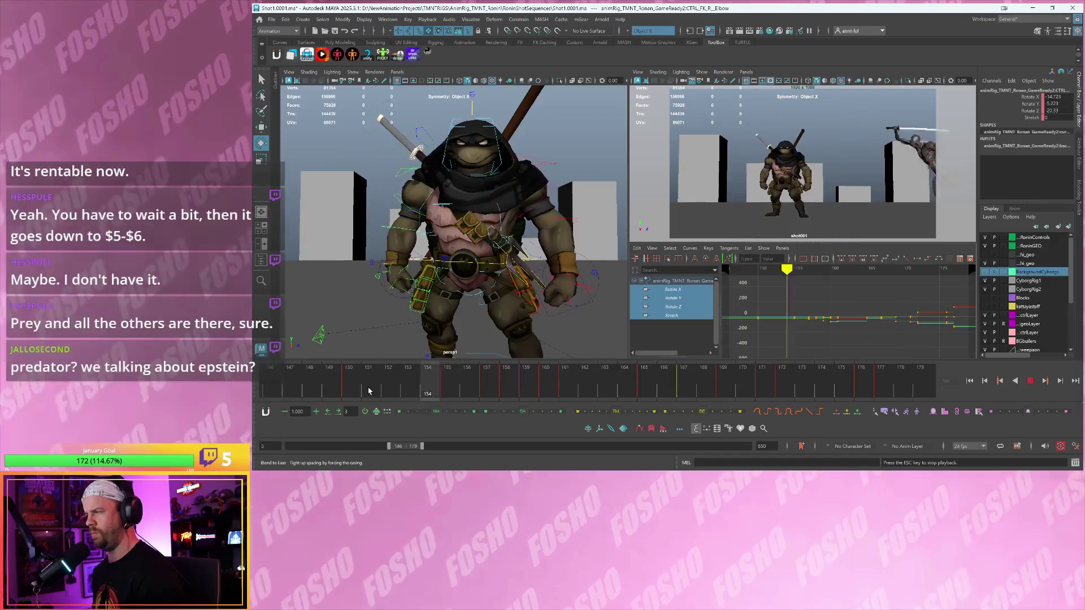
{"action": "left_click_drag", "start_coordinate": [422, 448], "coordinate": [424, 447]}
{"action": "key", "text": "alt+v"}
{"action": "key", "text": "Escape"}
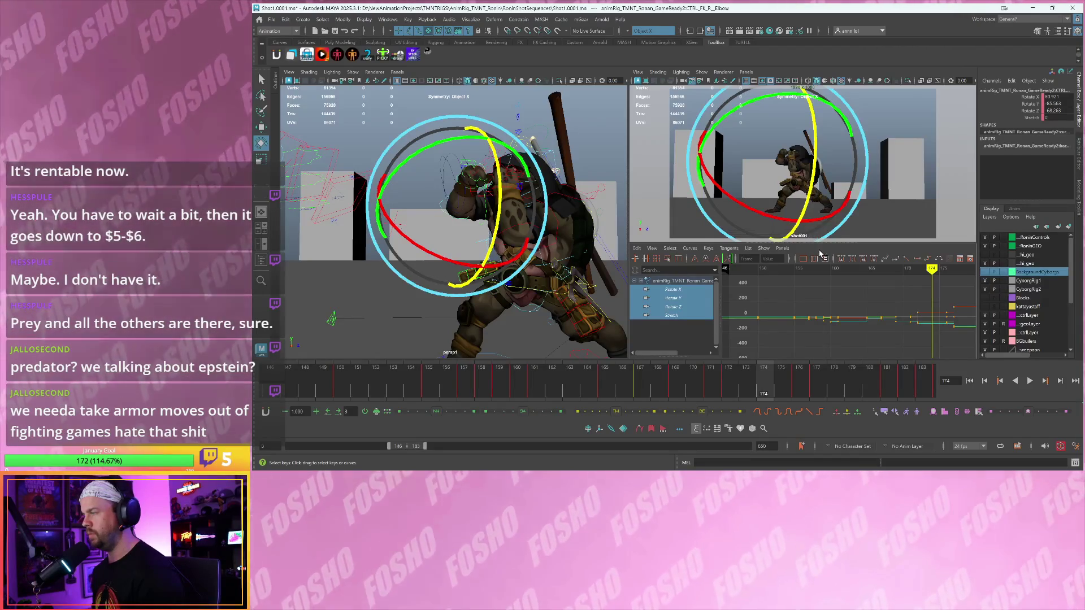
- Resize the shot camera view, restore it, and replay from frame 154, stopping at 156
{"action": "left_click_drag", "start_coordinate": [831, 244], "coordinate": [811, 357]}
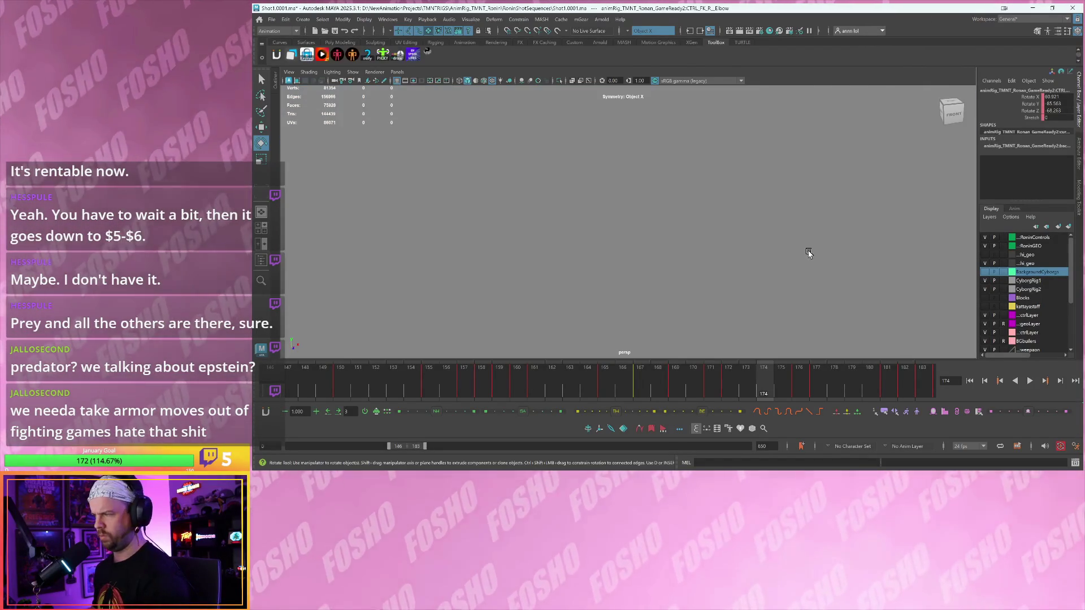
{"action": "scroll", "coordinate": [579, 229], "scroll_direction": "down", "scroll_amount": 3}
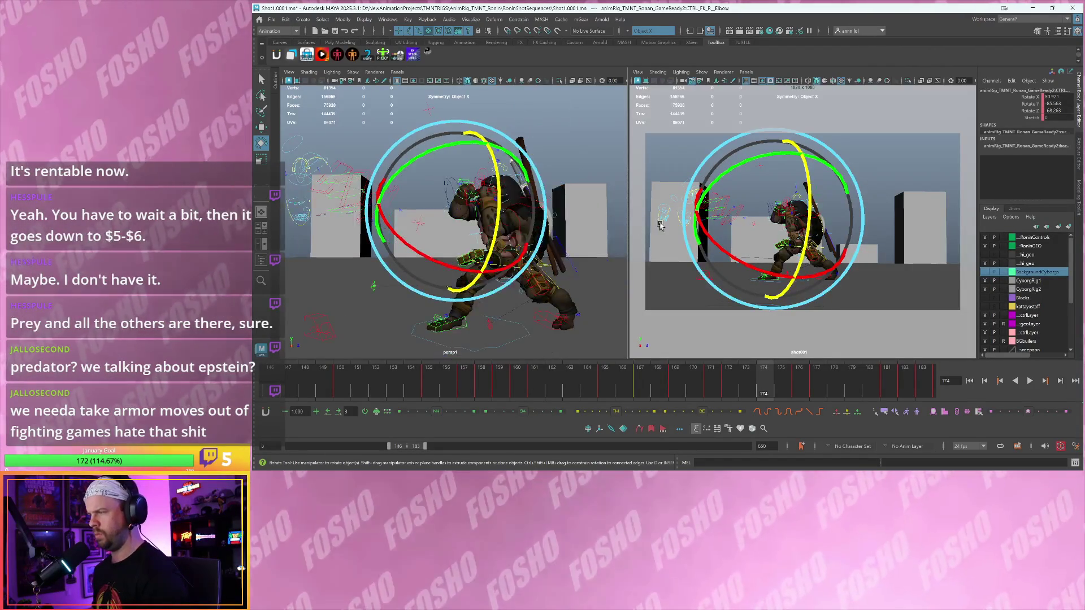
{"action": "scroll", "coordinate": [740, 230], "scroll_direction": "up", "scroll_amount": 5}
{"action": "key", "text": "backslash"}
{"action": "key", "text": "alt+v"}
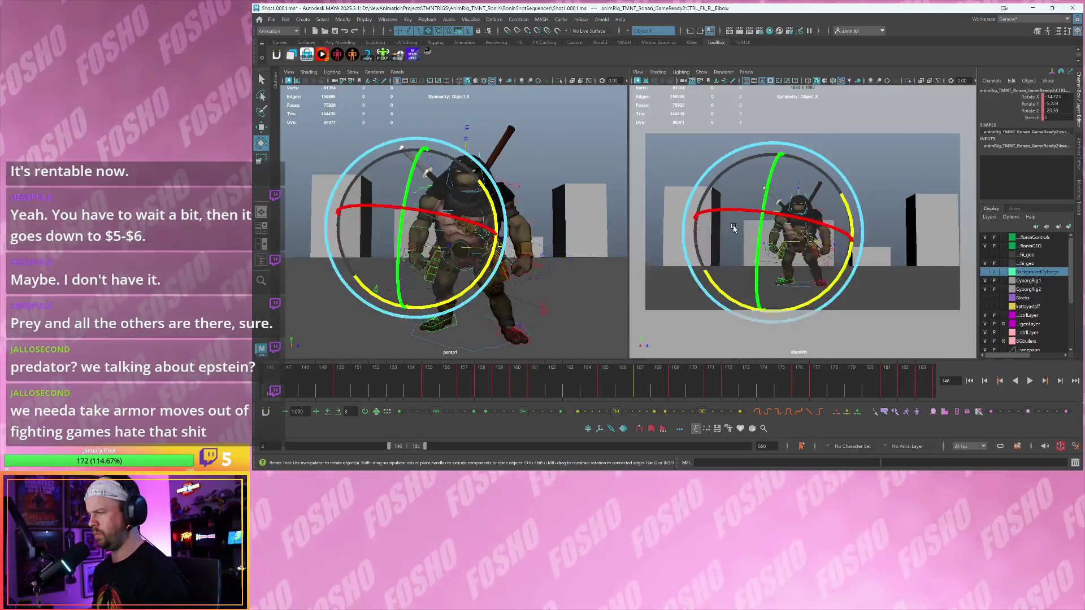
{"action": "left_click", "coordinate": [420, 386]}
{"action": "key", "text": "alt+v"}
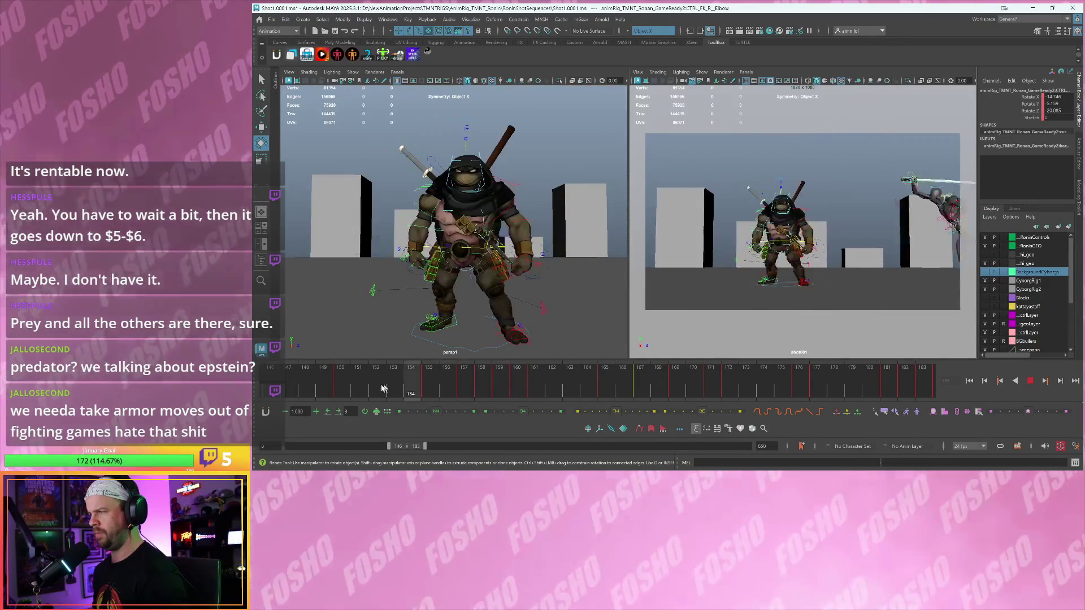
{"action": "left_click", "coordinate": [418, 390]}
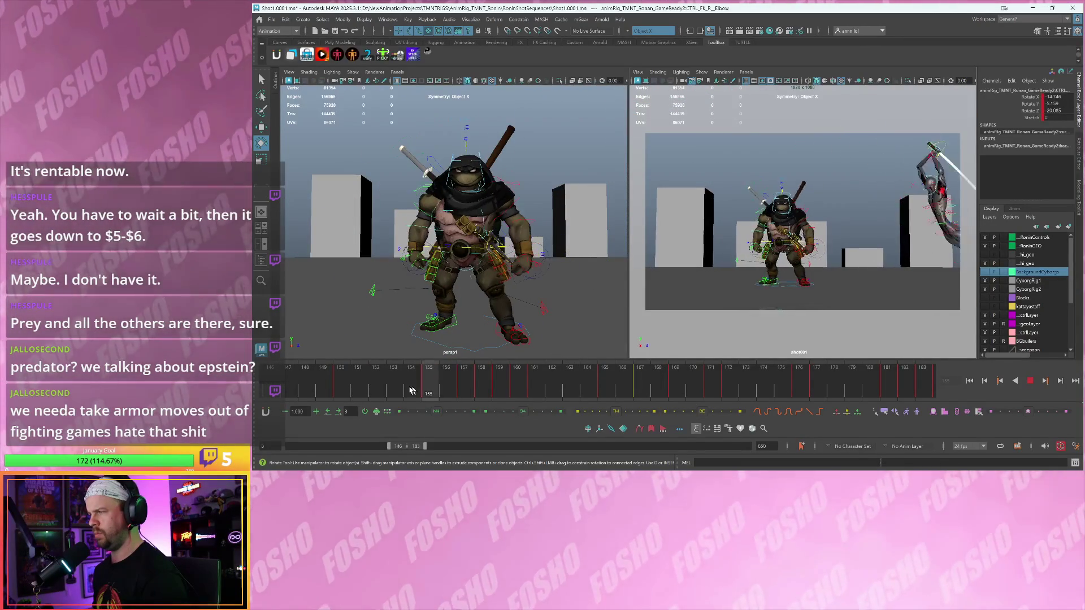
{"action": "key", "text": "alt+v"}
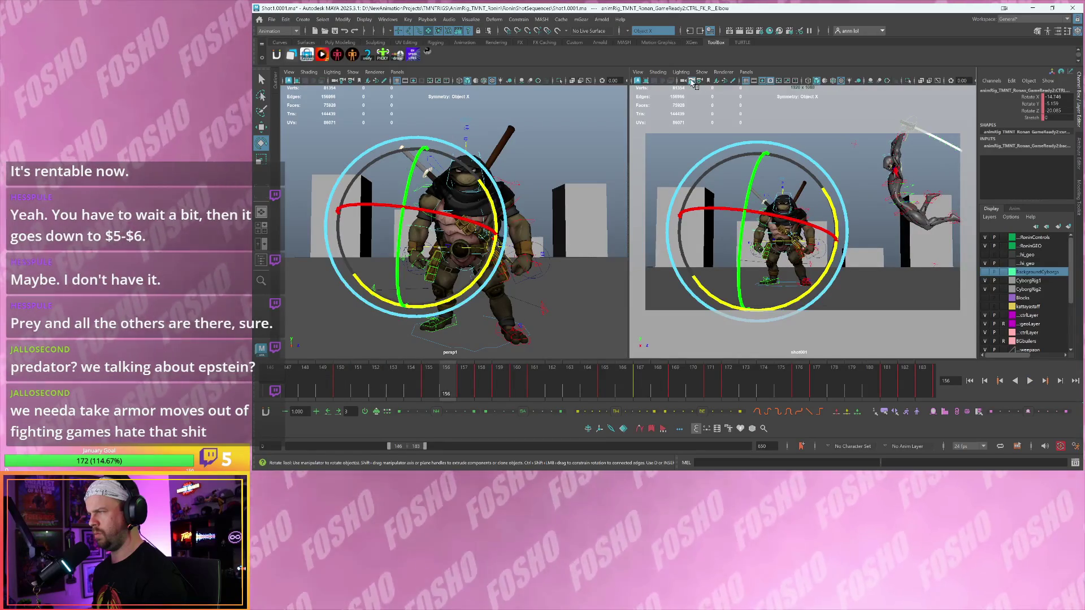
- Load the shot001 camera's translate, rotate and focal length curves in the Graph Editor
{"action": "left_click", "coordinate": [693, 83]}
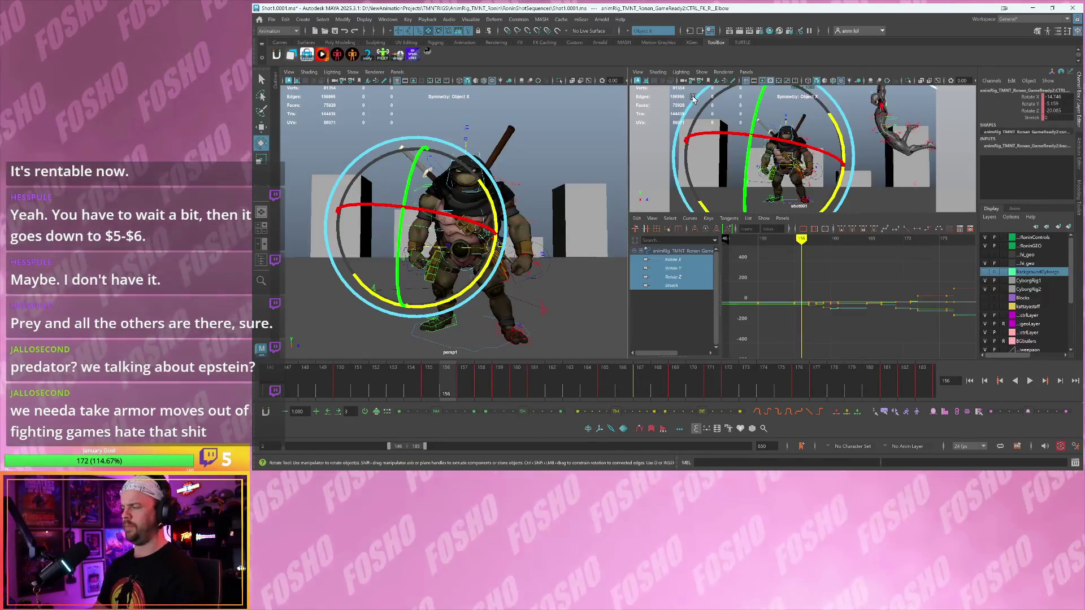
{"action": "scroll", "coordinate": [790, 249], "scroll_direction": "up", "scroll_amount": 5}
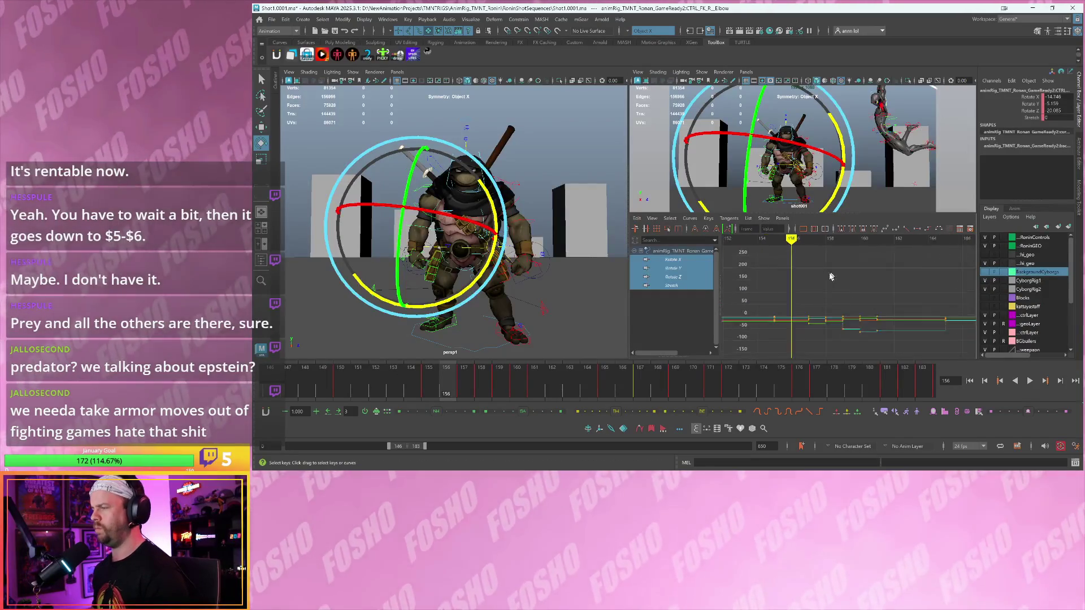
{"action": "left_click", "coordinate": [637, 80]}
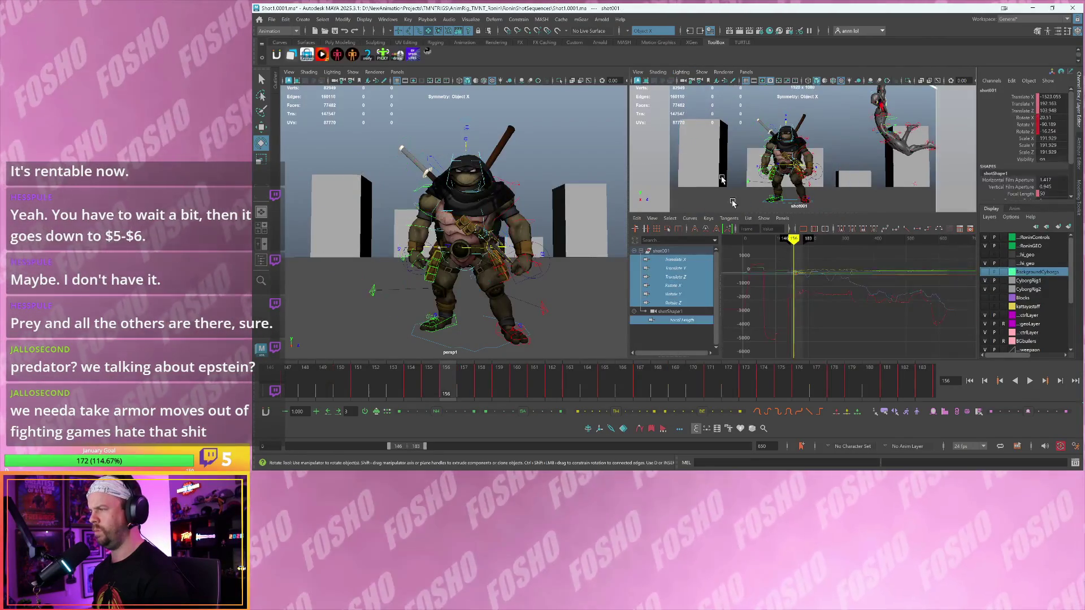